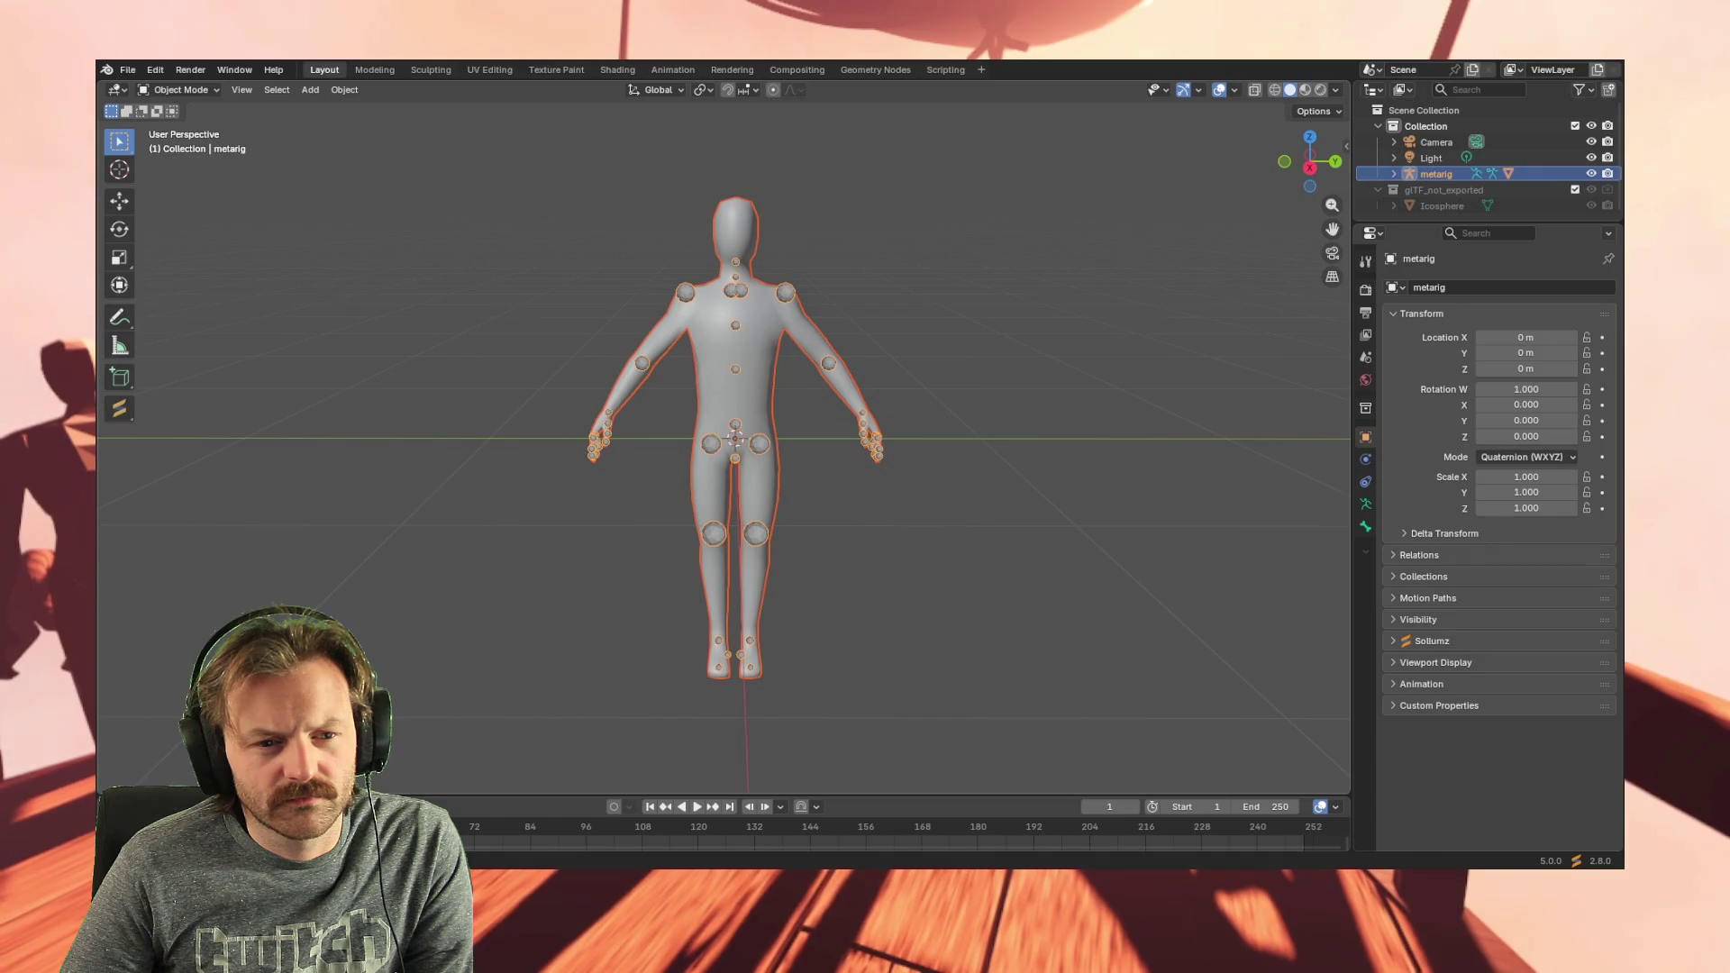
Frame the rig in the viewport
{"action": "scroll", "coordinate": [726, 439], "scroll_direction": "down", "scroll_amount": 10}
{"action": "scroll", "coordinate": [726, 439], "scroll_direction": "up", "scroll_amount": 5}
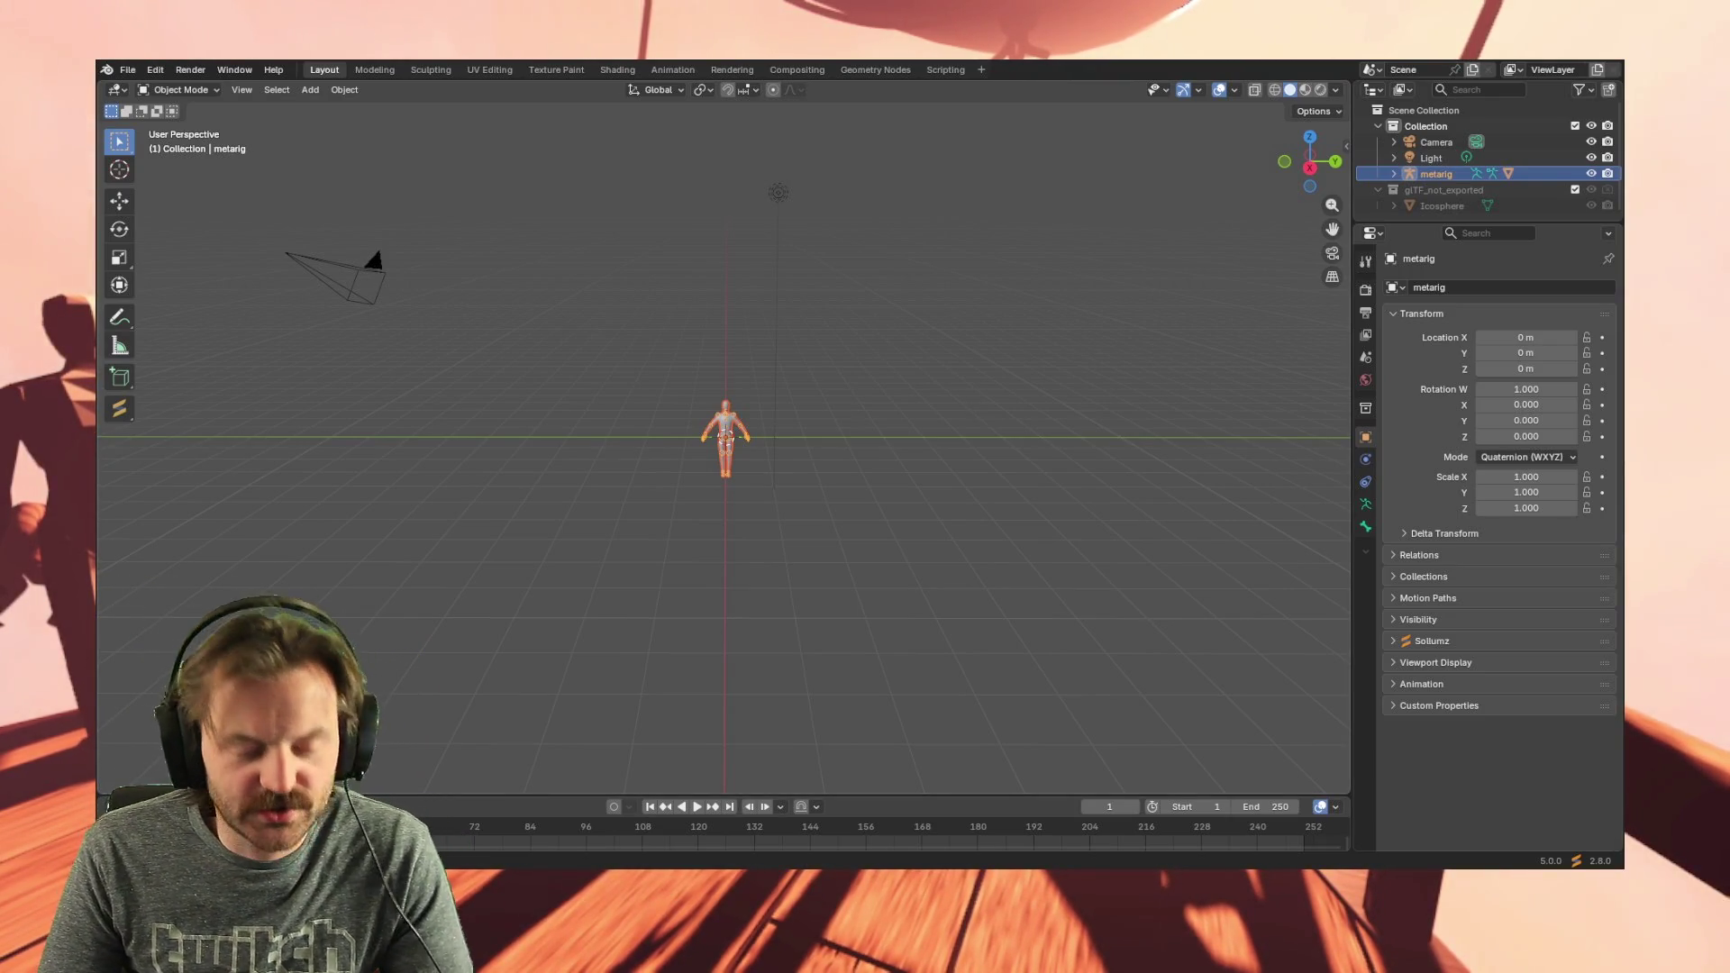
{"action": "key", "text": "KP_Decimal"}
{"action": "right_click", "coordinate": [821, 498]}
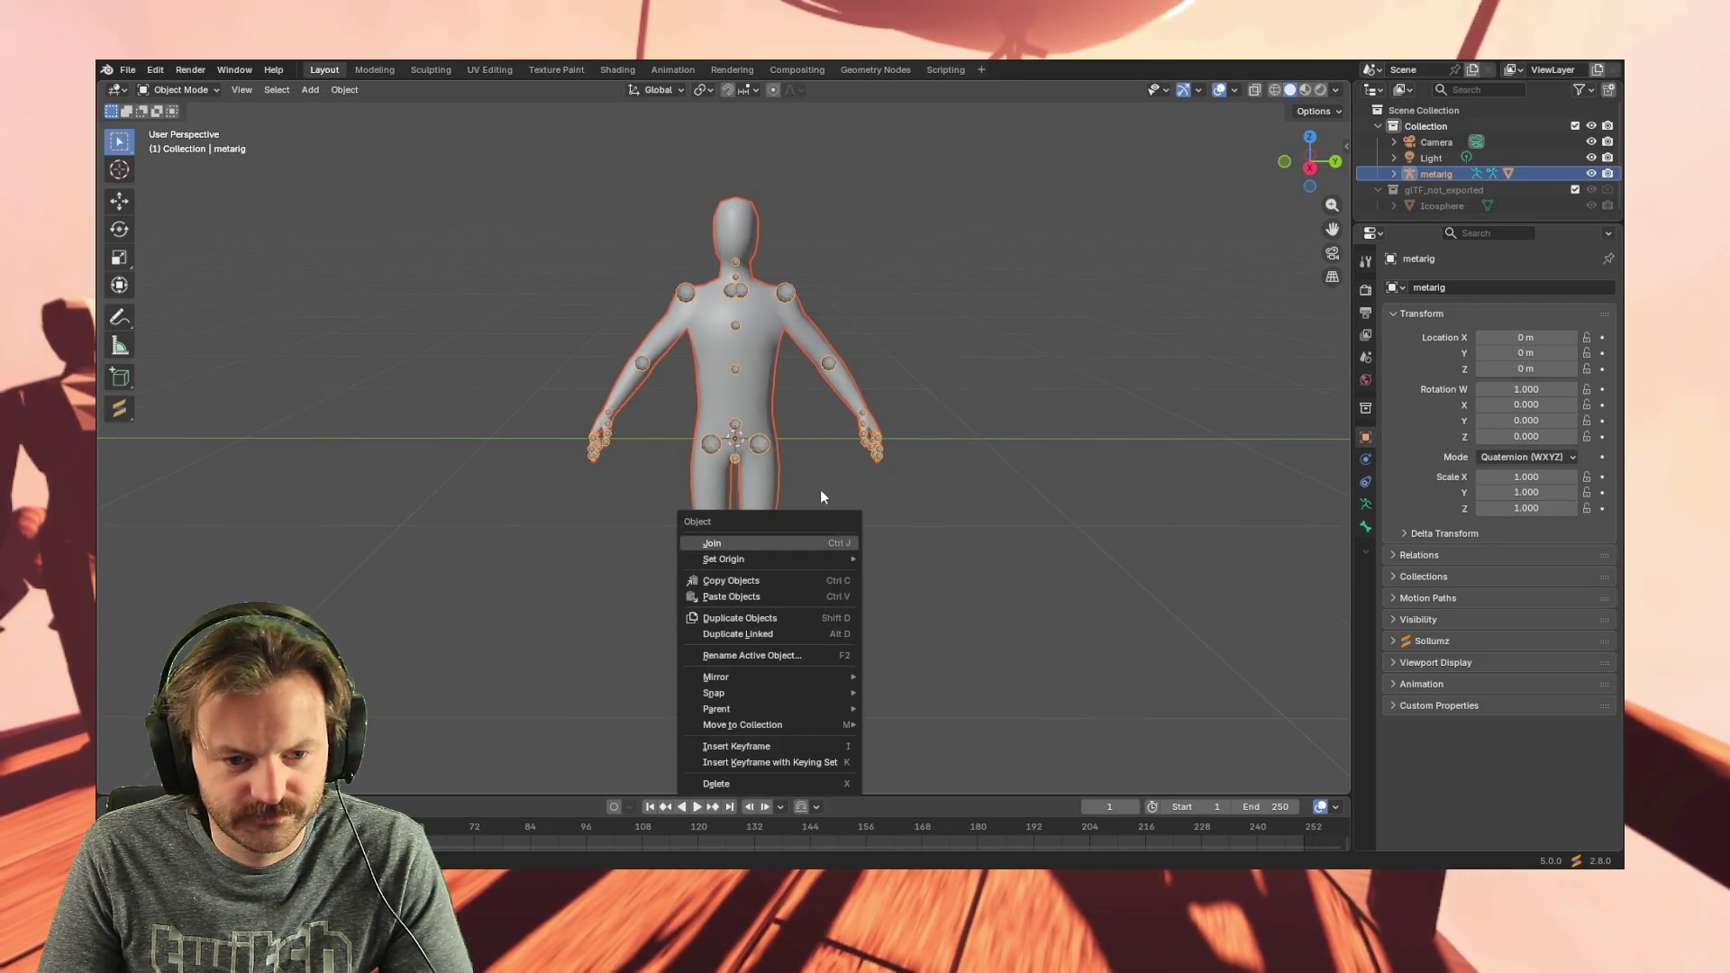
{"action": "key", "text": "Escape"}
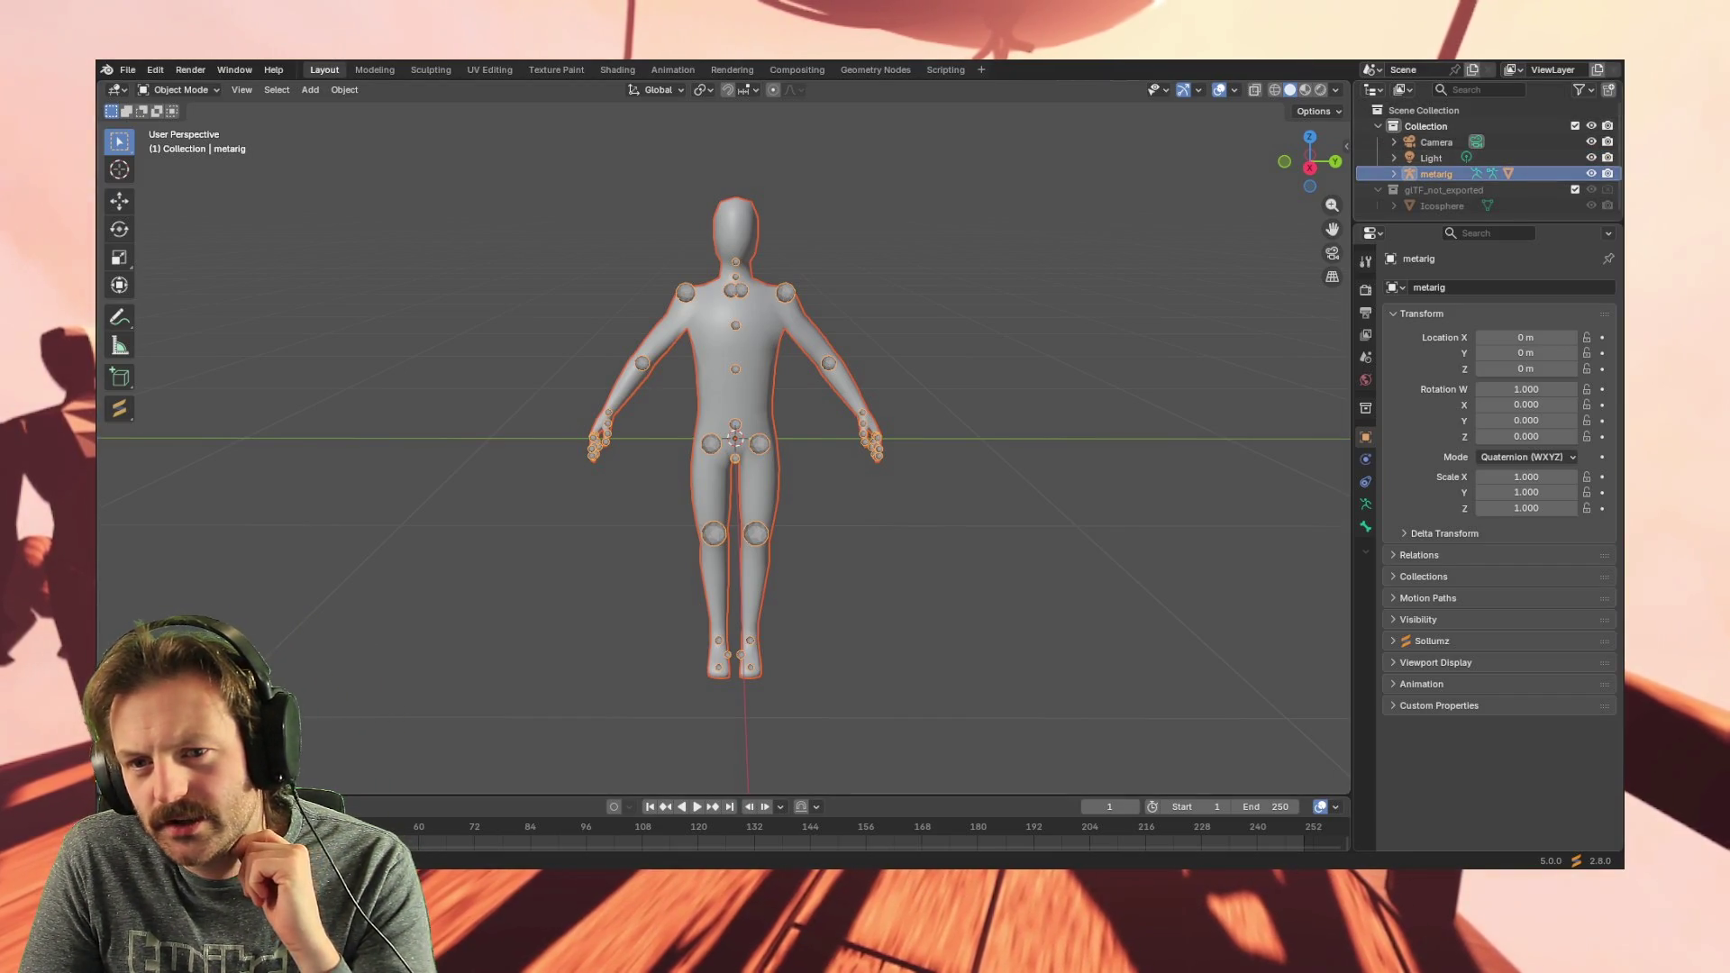
Expand the metarig in the Outliner to list its children
{"action": "left_click", "coordinate": [1437, 174]}
{"action": "left_click", "coordinate": [1395, 174]}
{"action": "scroll", "coordinate": [1424, 209], "scroll_direction": "down", "scroll_amount": 2}
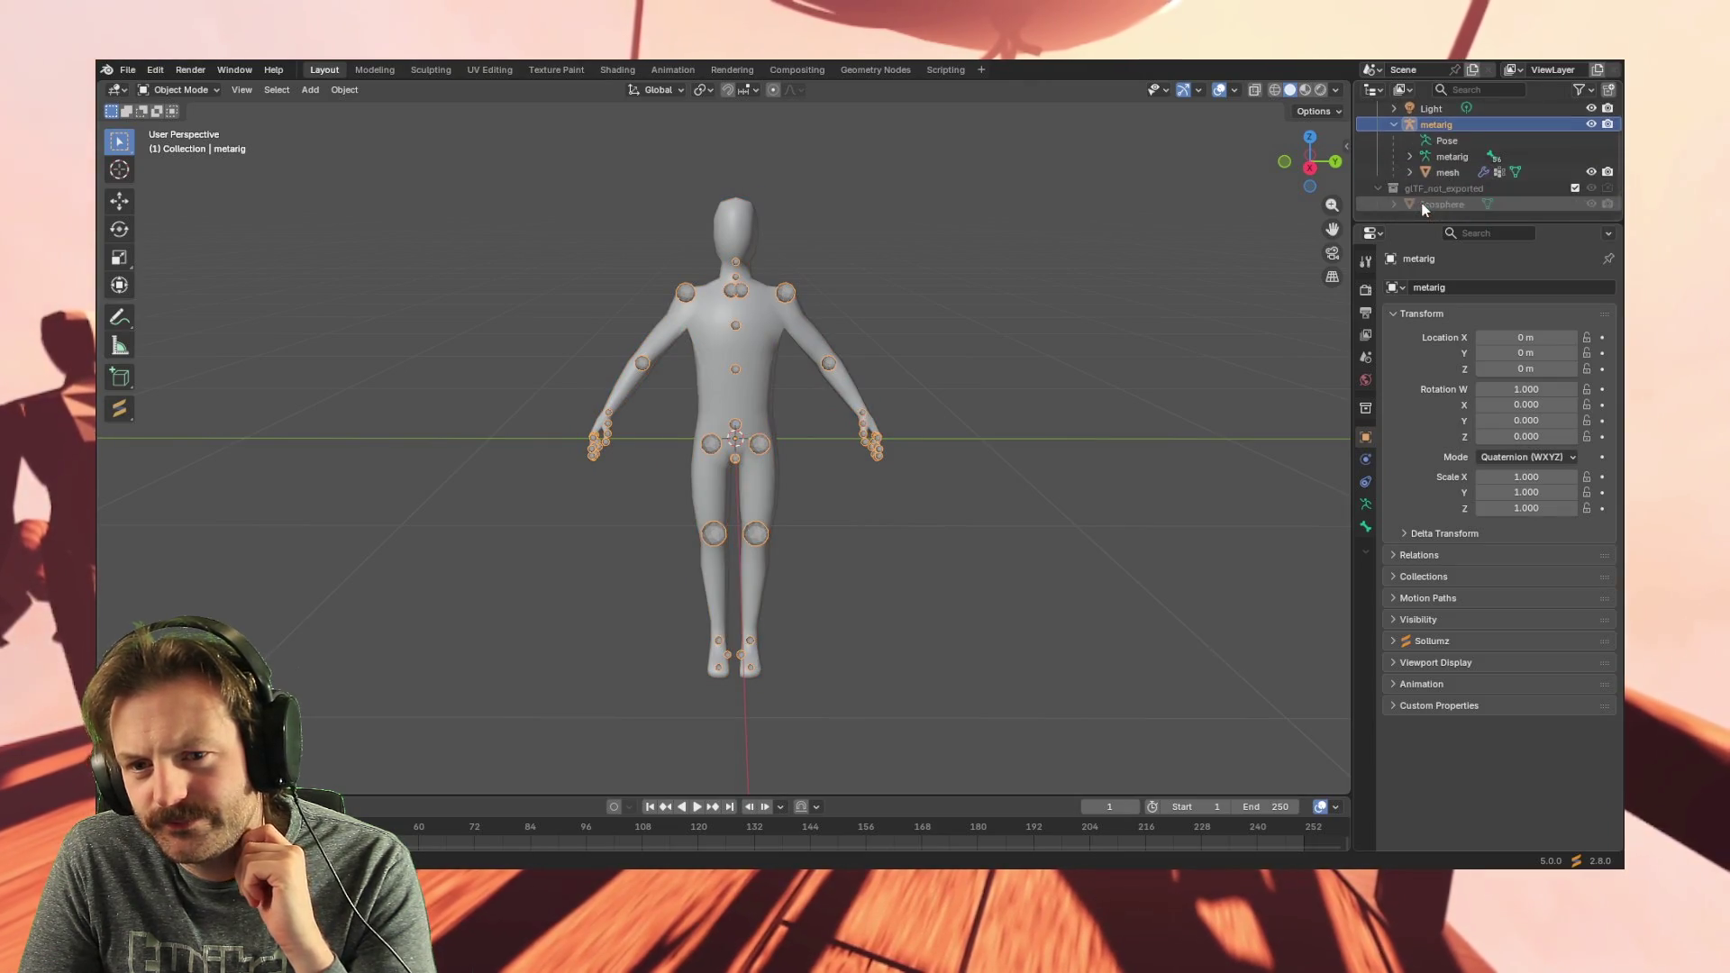
{"action": "scroll", "coordinate": [1433, 194], "scroll_direction": "up", "scroll_amount": 2}
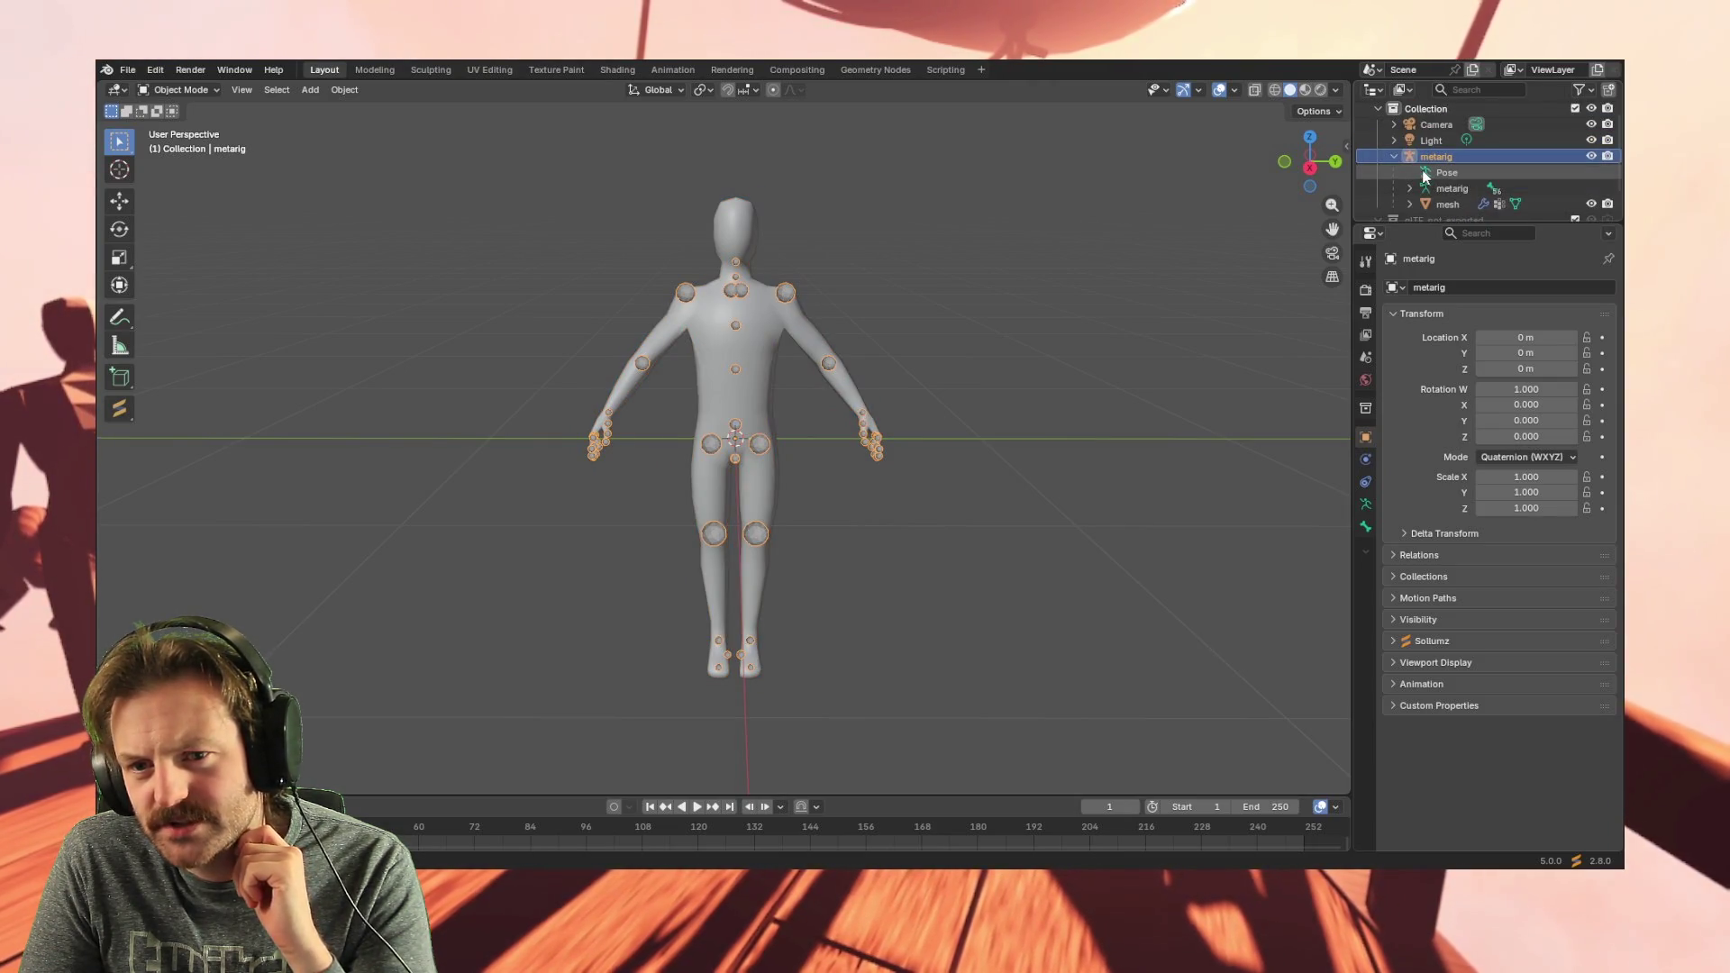
{"action": "scroll", "coordinate": [1421, 204], "scroll_direction": "down", "scroll_amount": 2}
{"action": "scroll", "coordinate": [1421, 203], "scroll_direction": "up", "scroll_amount": 2}
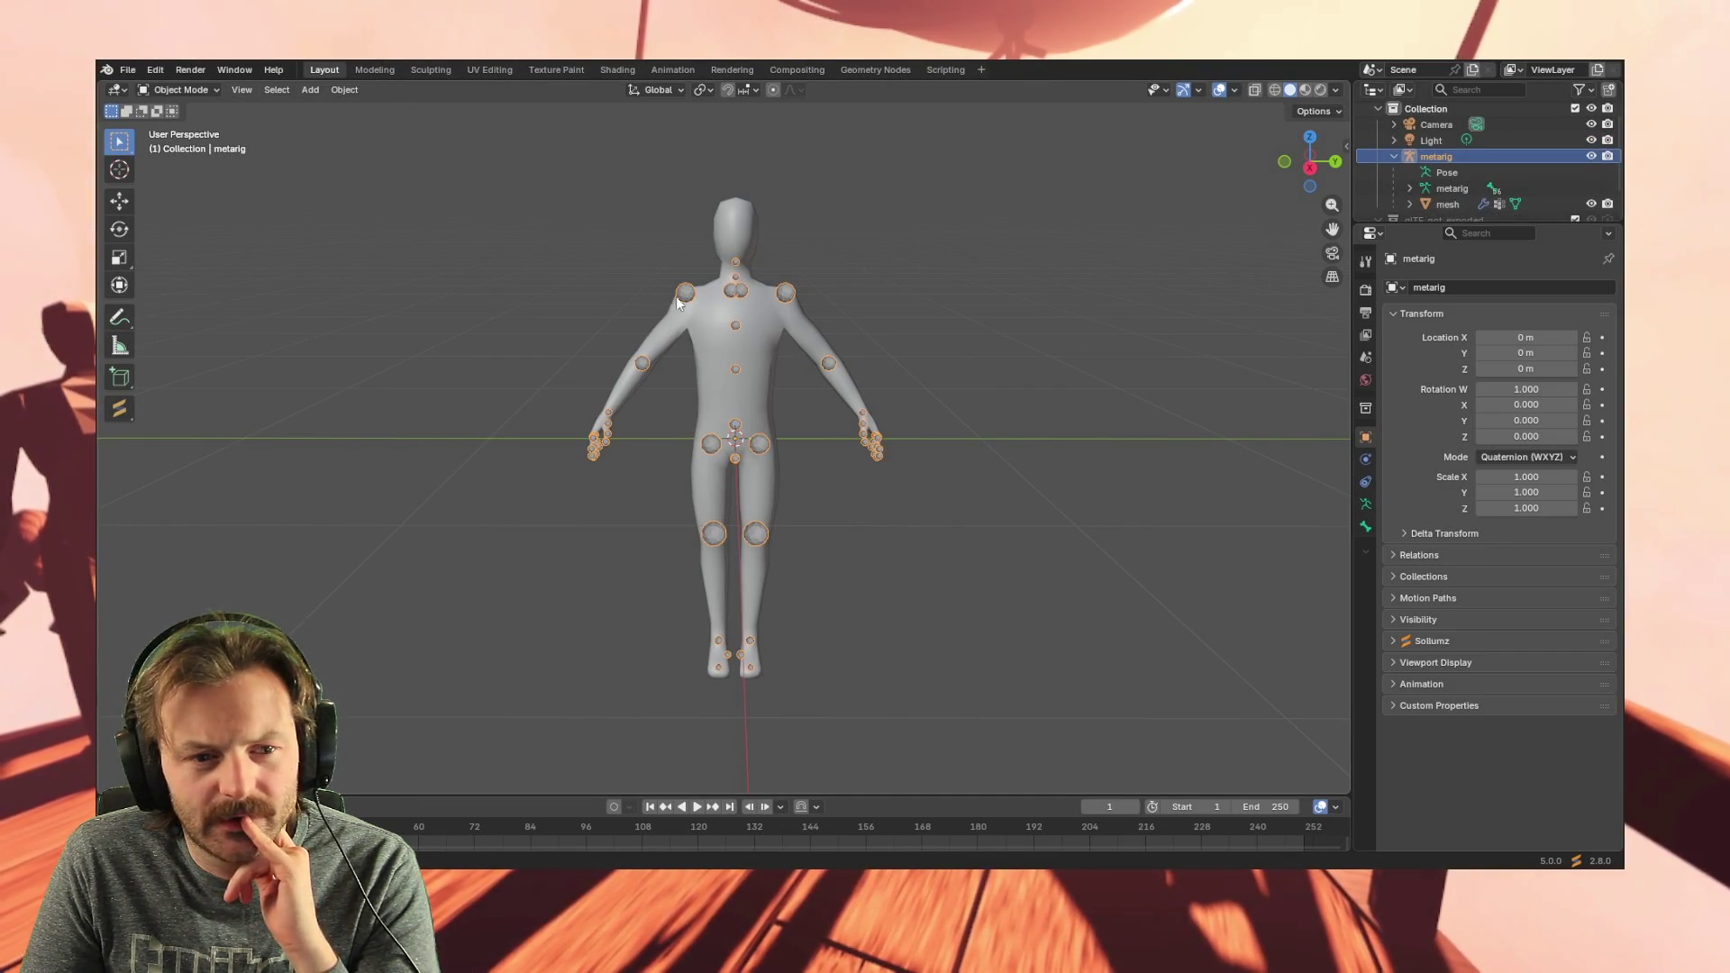
Switch the viewport shading to Wireframe
{"action": "left_click", "coordinate": [566, 261]}
{"action": "key", "text": "z"}
{"action": "left_click", "coordinate": [447, 271]}
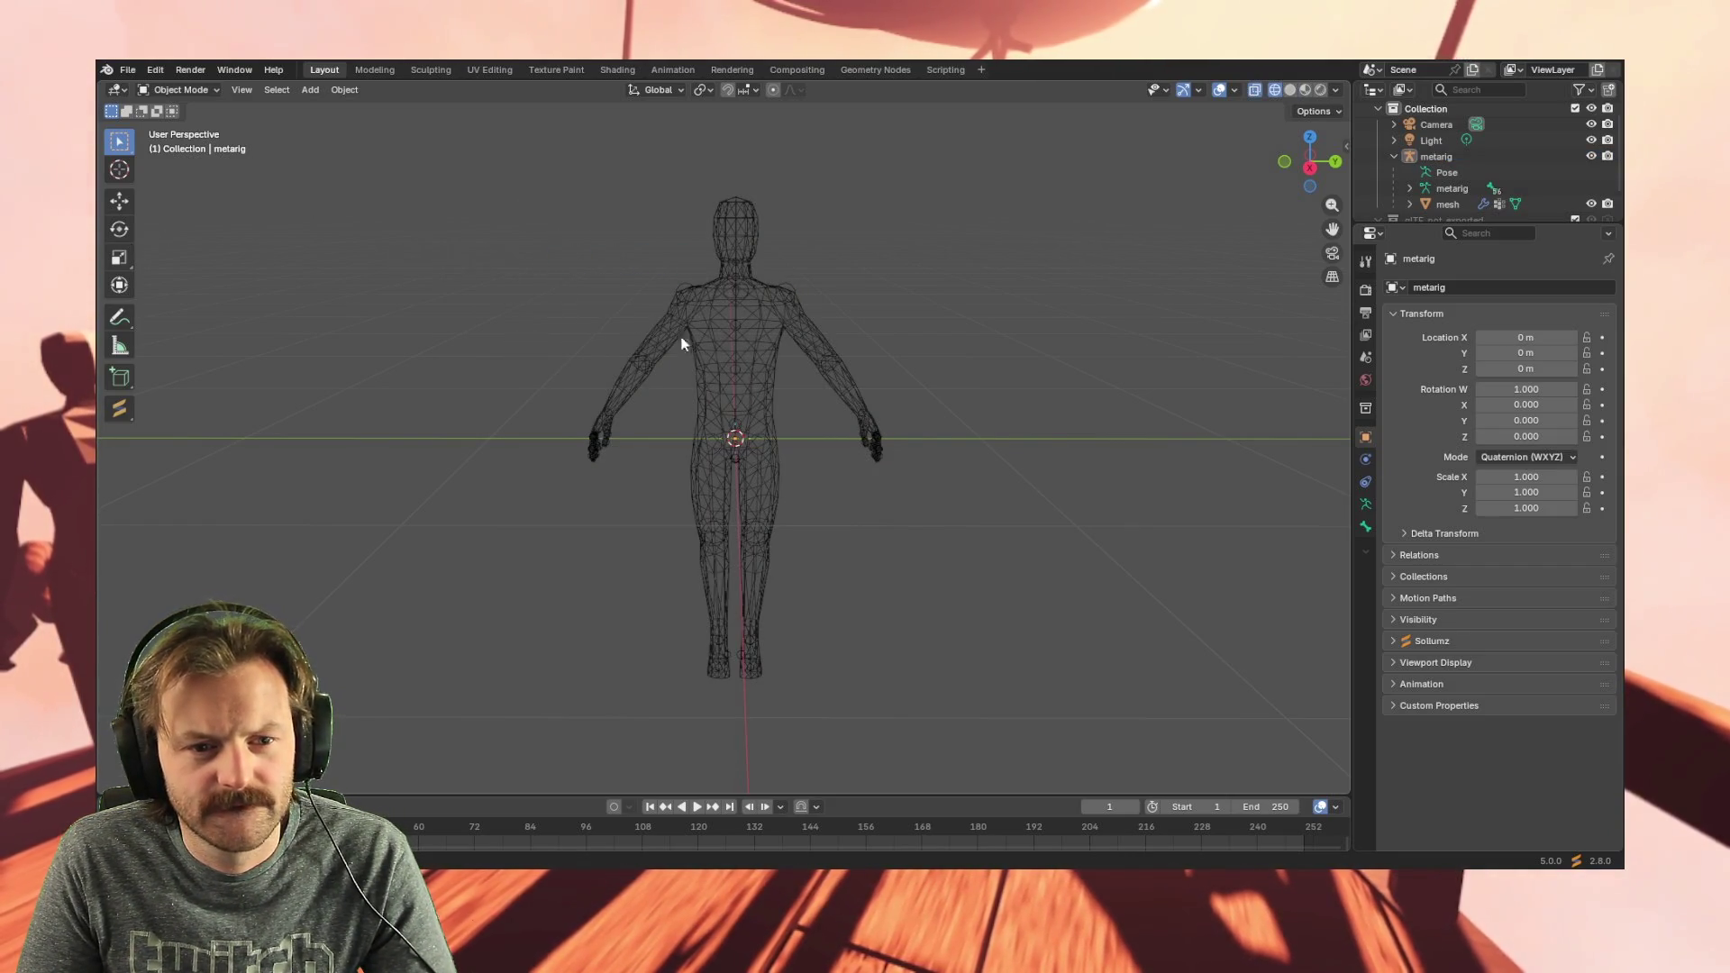
{"action": "scroll", "coordinate": [710, 315], "scroll_direction": "up", "scroll_amount": 3}
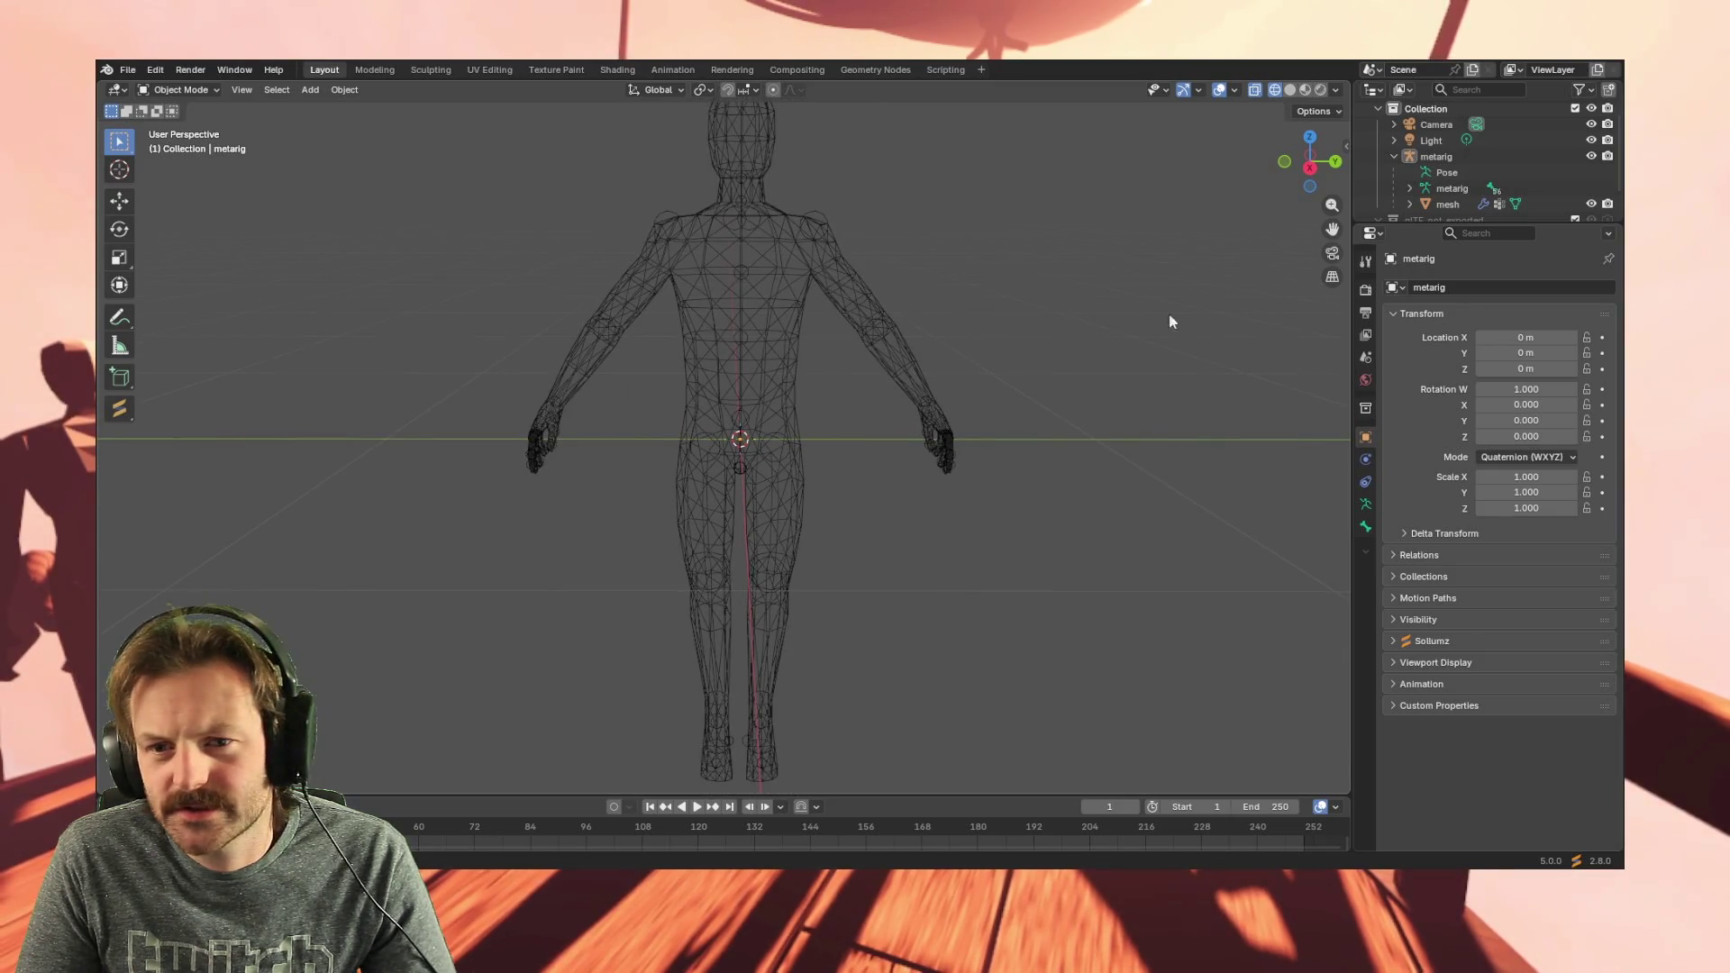
Select the metarig armature and body mesh rows in the Outliner in turn
{"action": "left_click", "coordinate": [1395, 155]}
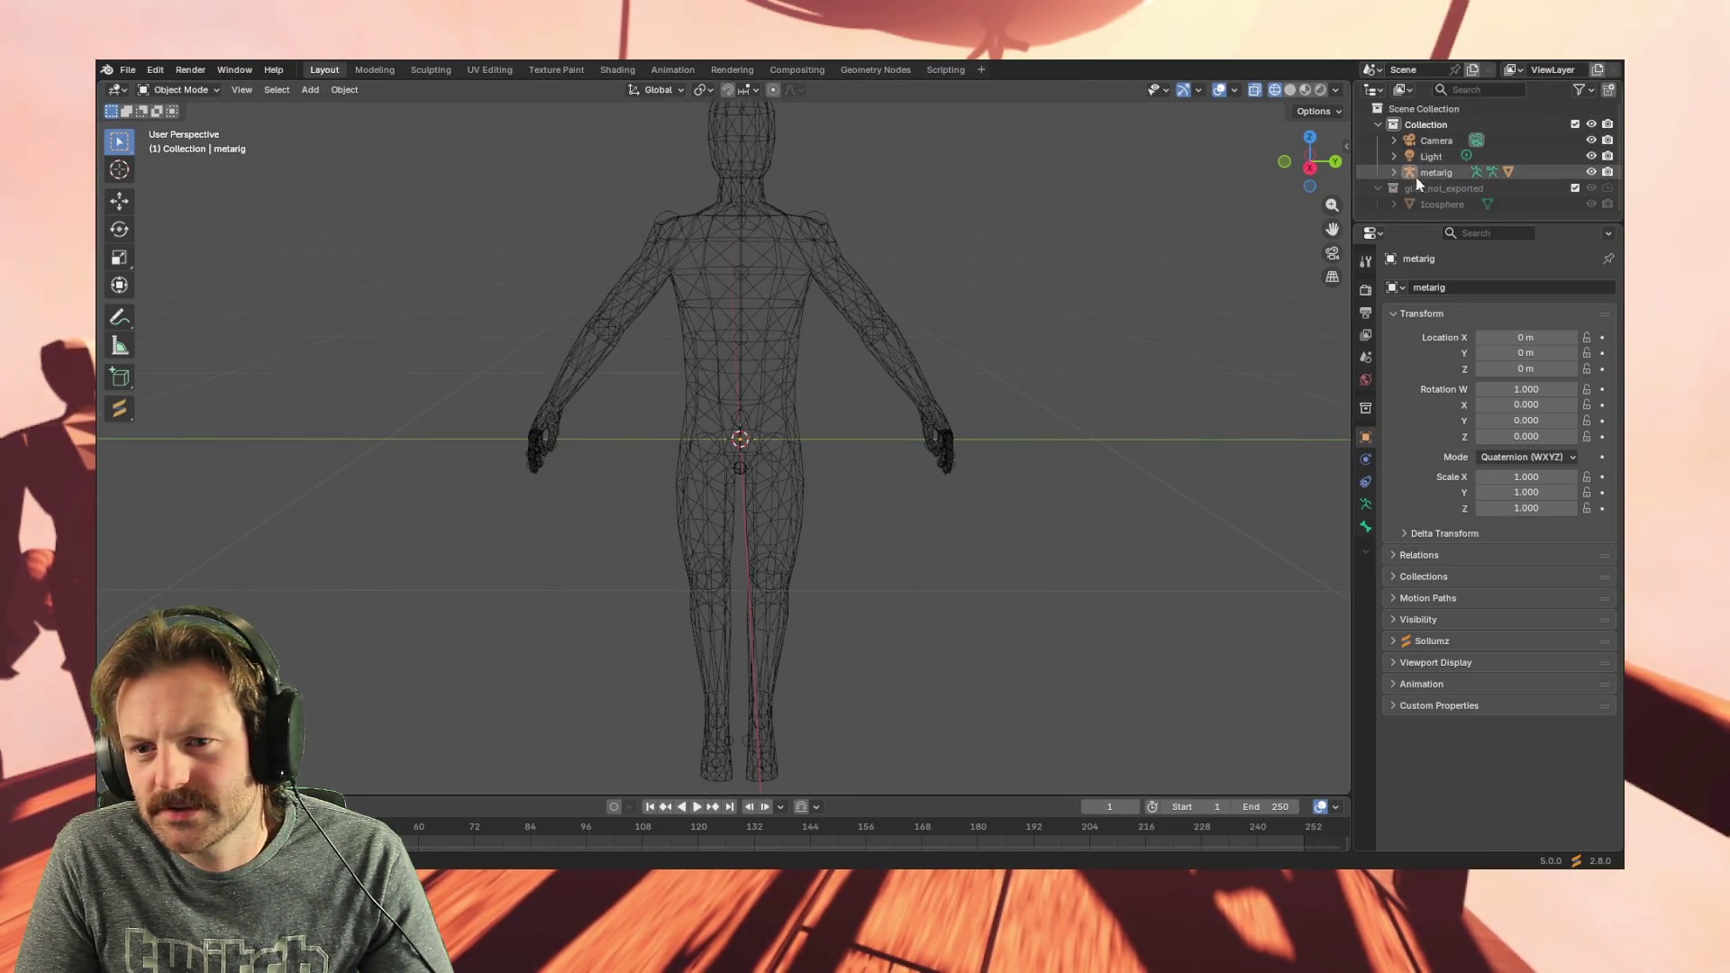
{"action": "left_click", "coordinate": [1483, 169]}
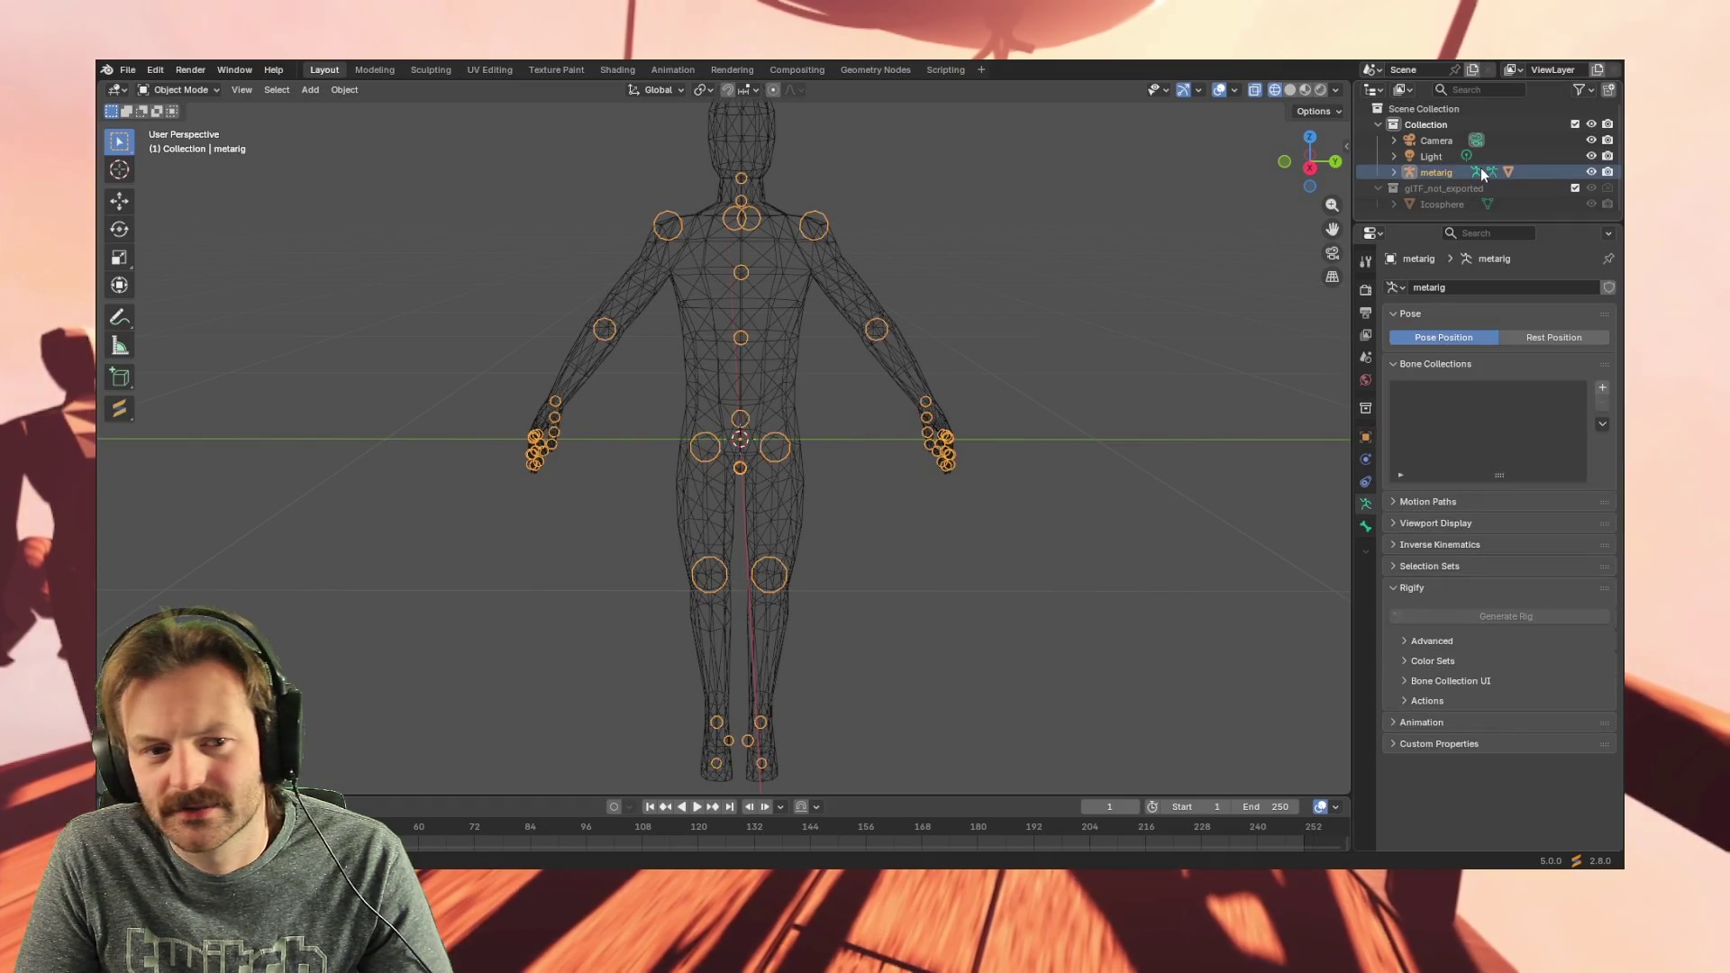
{"action": "left_click", "coordinate": [1508, 170]}
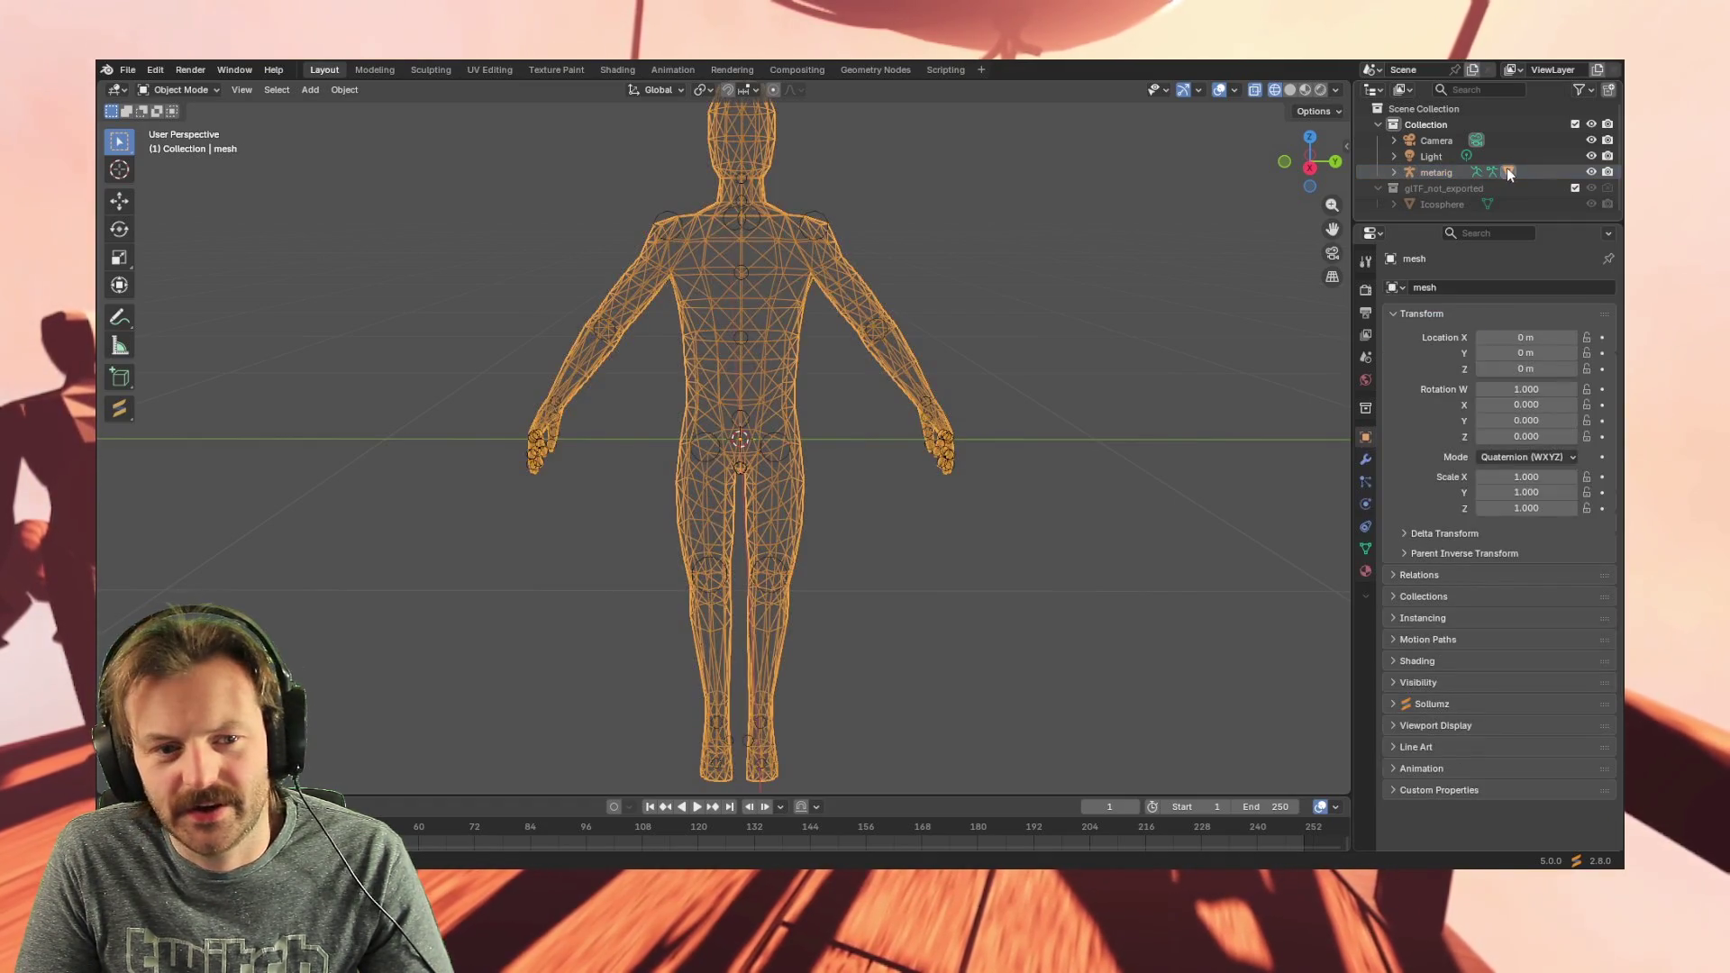
{"action": "left_click", "coordinate": [1484, 170]}
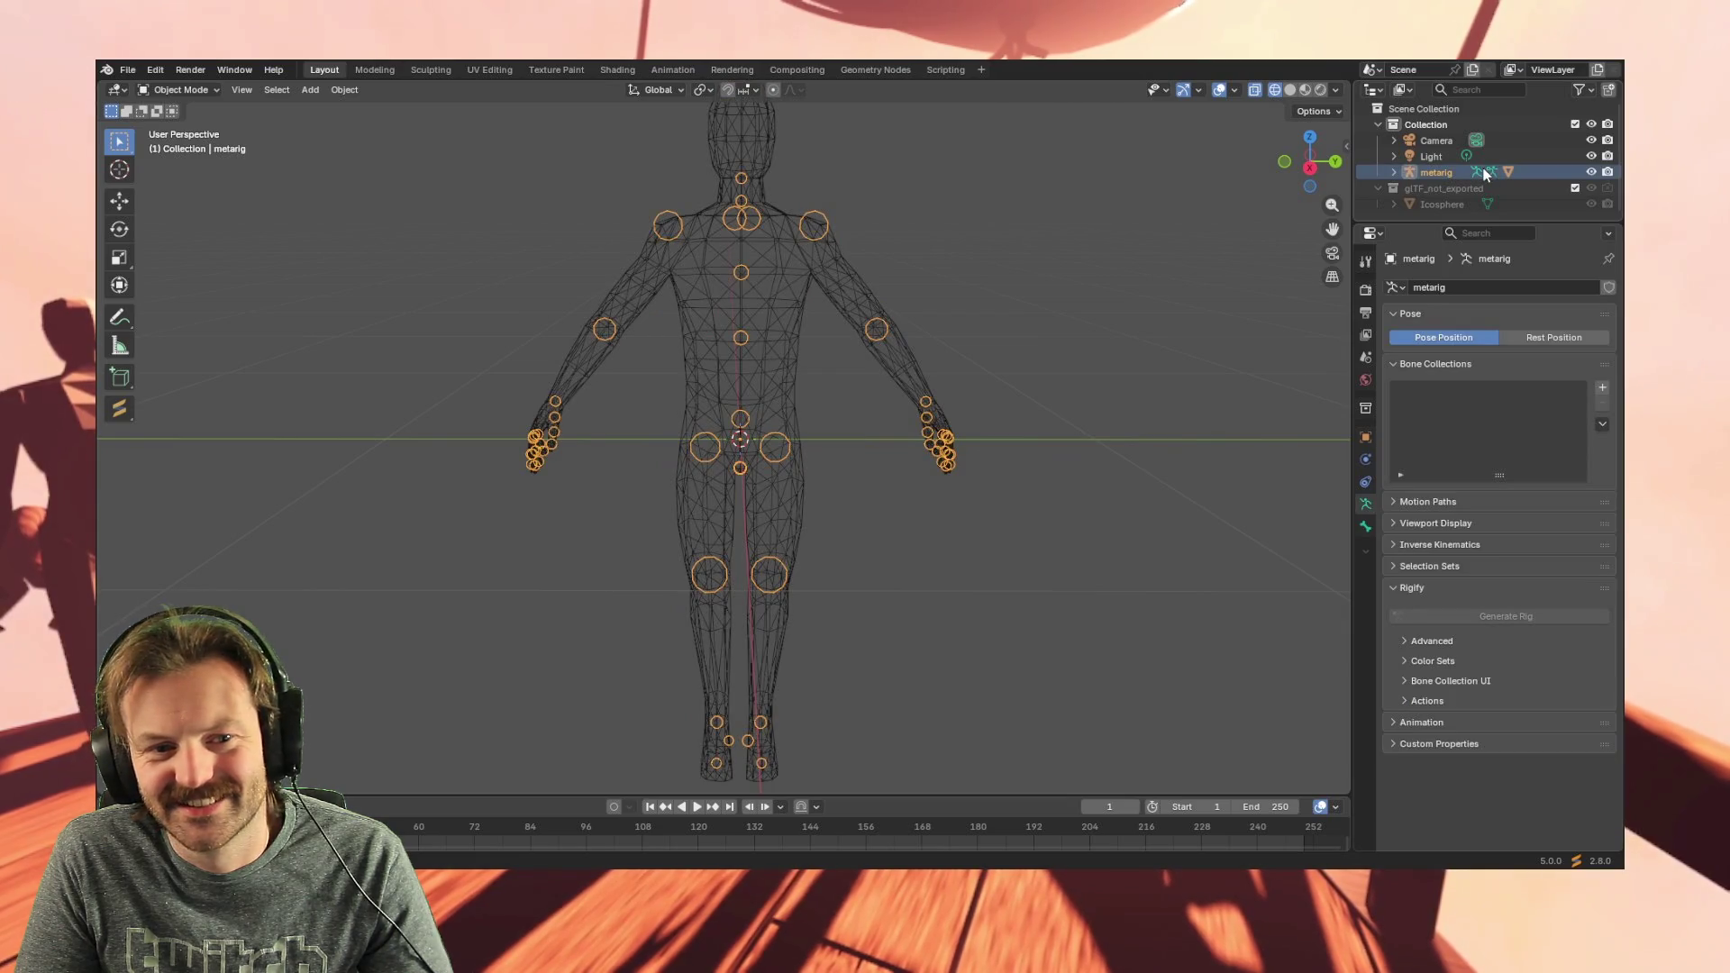
{"action": "left_click", "coordinate": [1395, 172]}
{"action": "scroll", "coordinate": [1397, 176], "scroll_direction": "down", "scroll_amount": 2}
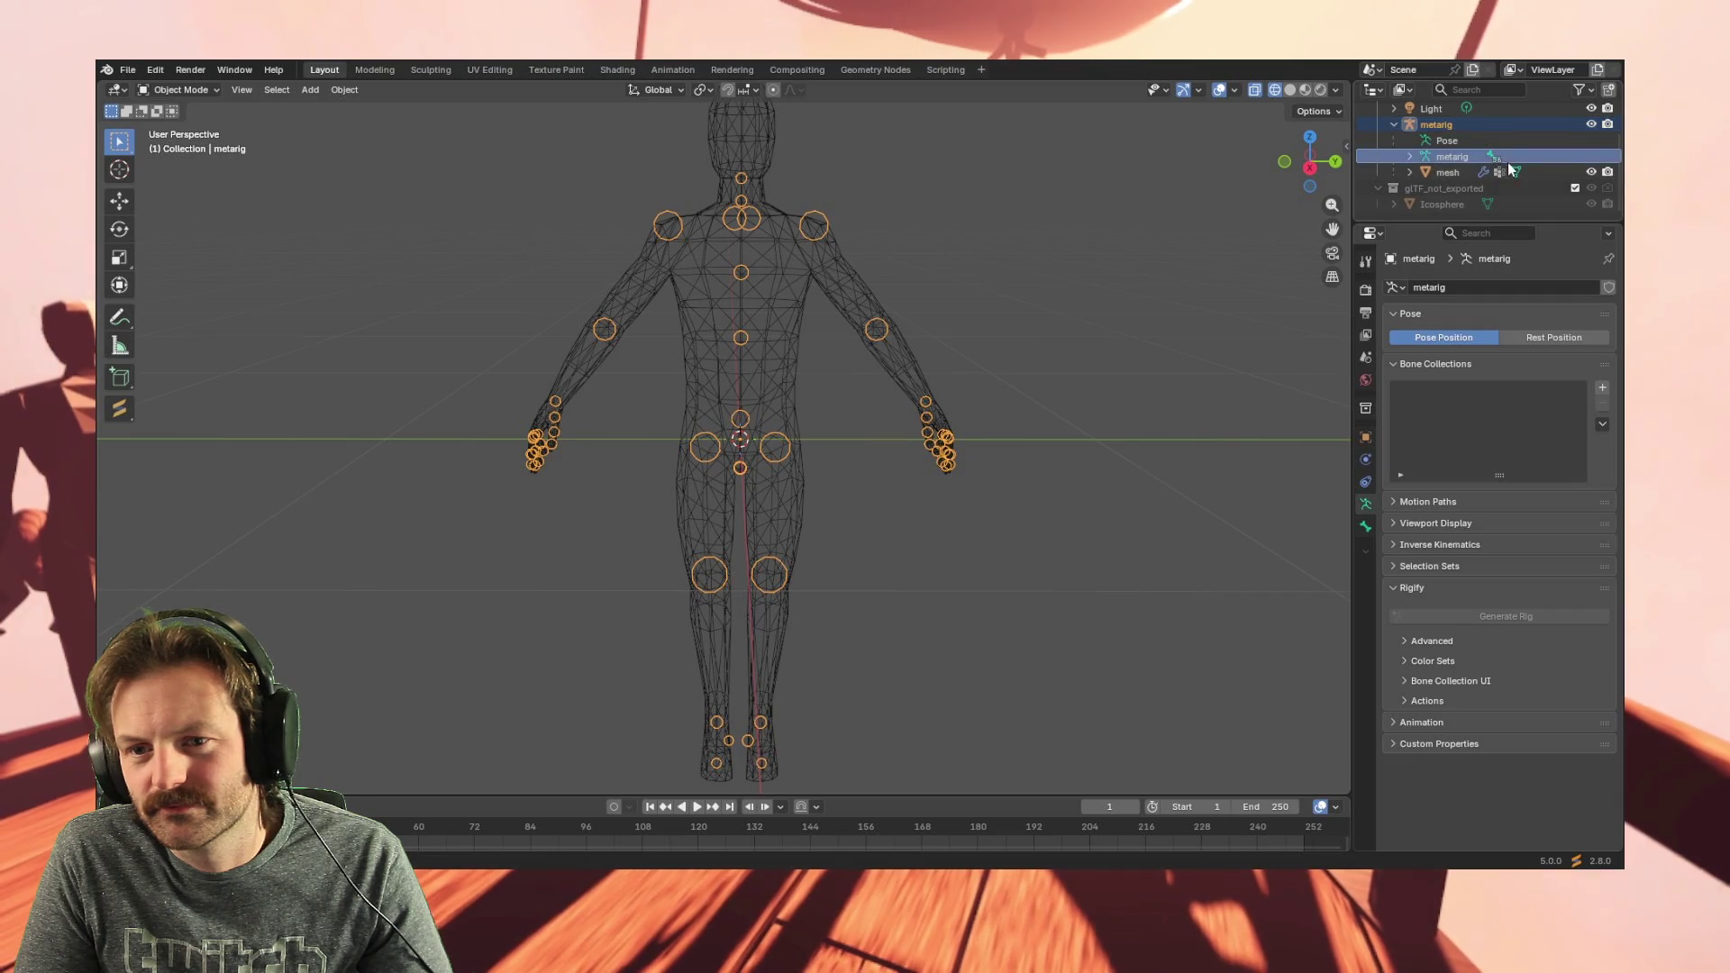
Inspect the armature data, then select the metarig's Pose entry
{"action": "left_click", "coordinate": [1411, 157]}
{"action": "left_click", "coordinate": [1410, 157]}
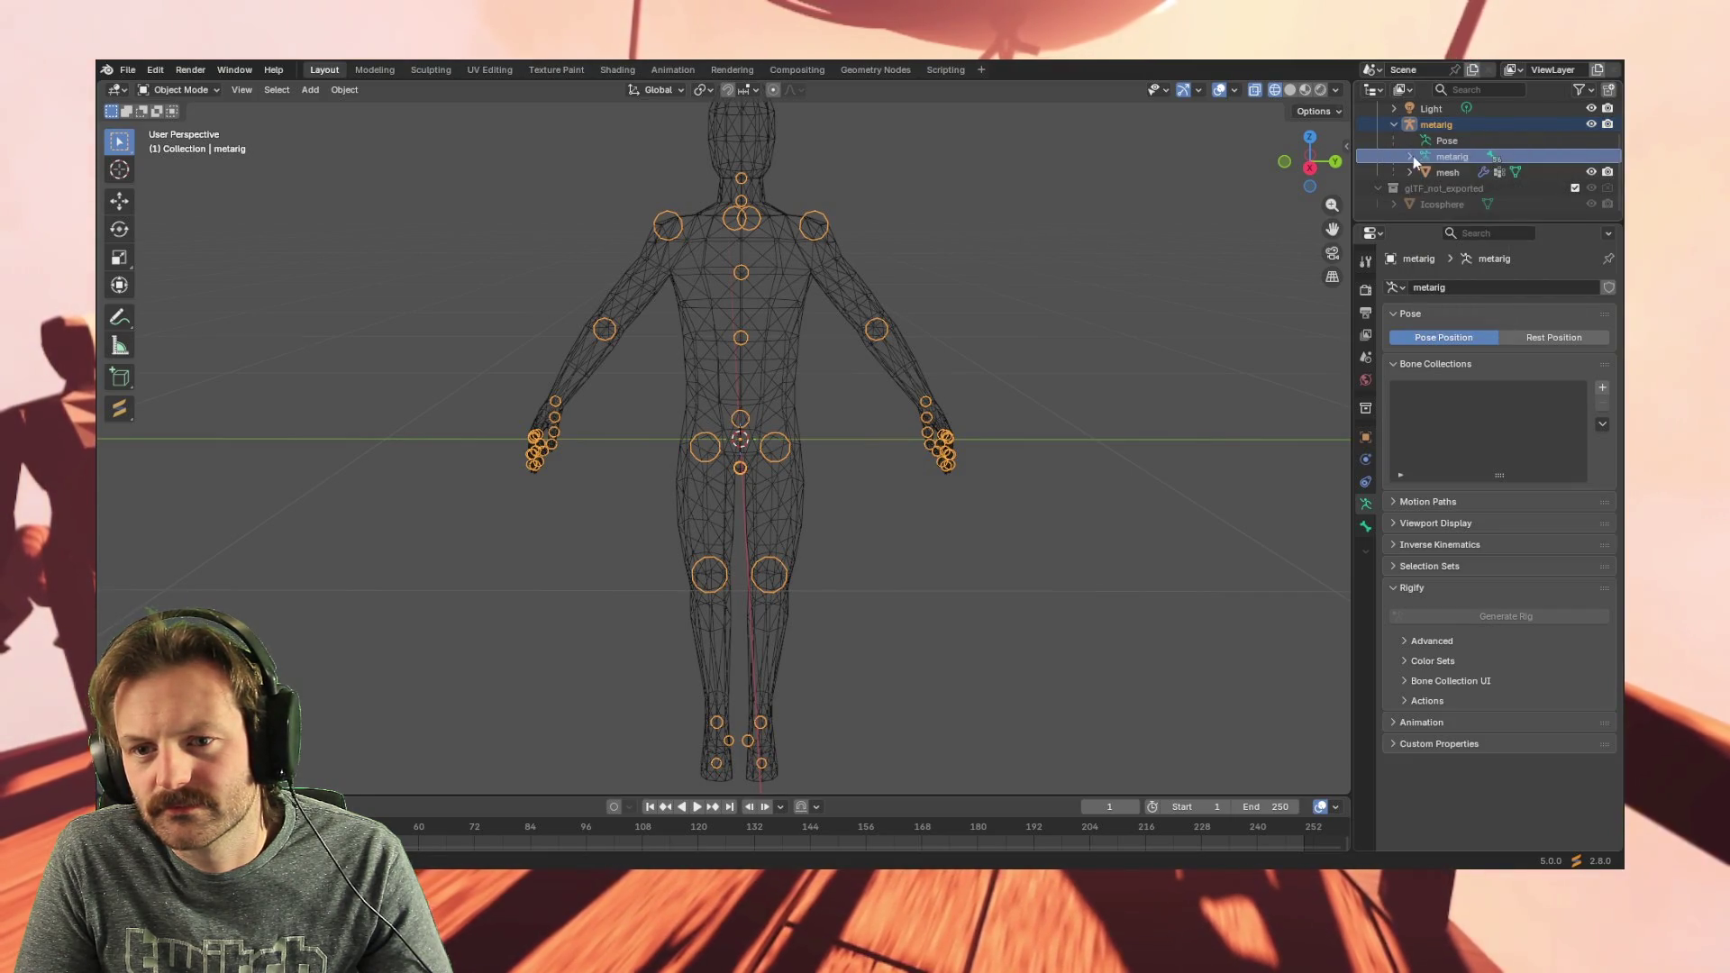
{"action": "left_click", "coordinate": [1451, 174]}
{"action": "left_click", "coordinate": [1450, 156]}
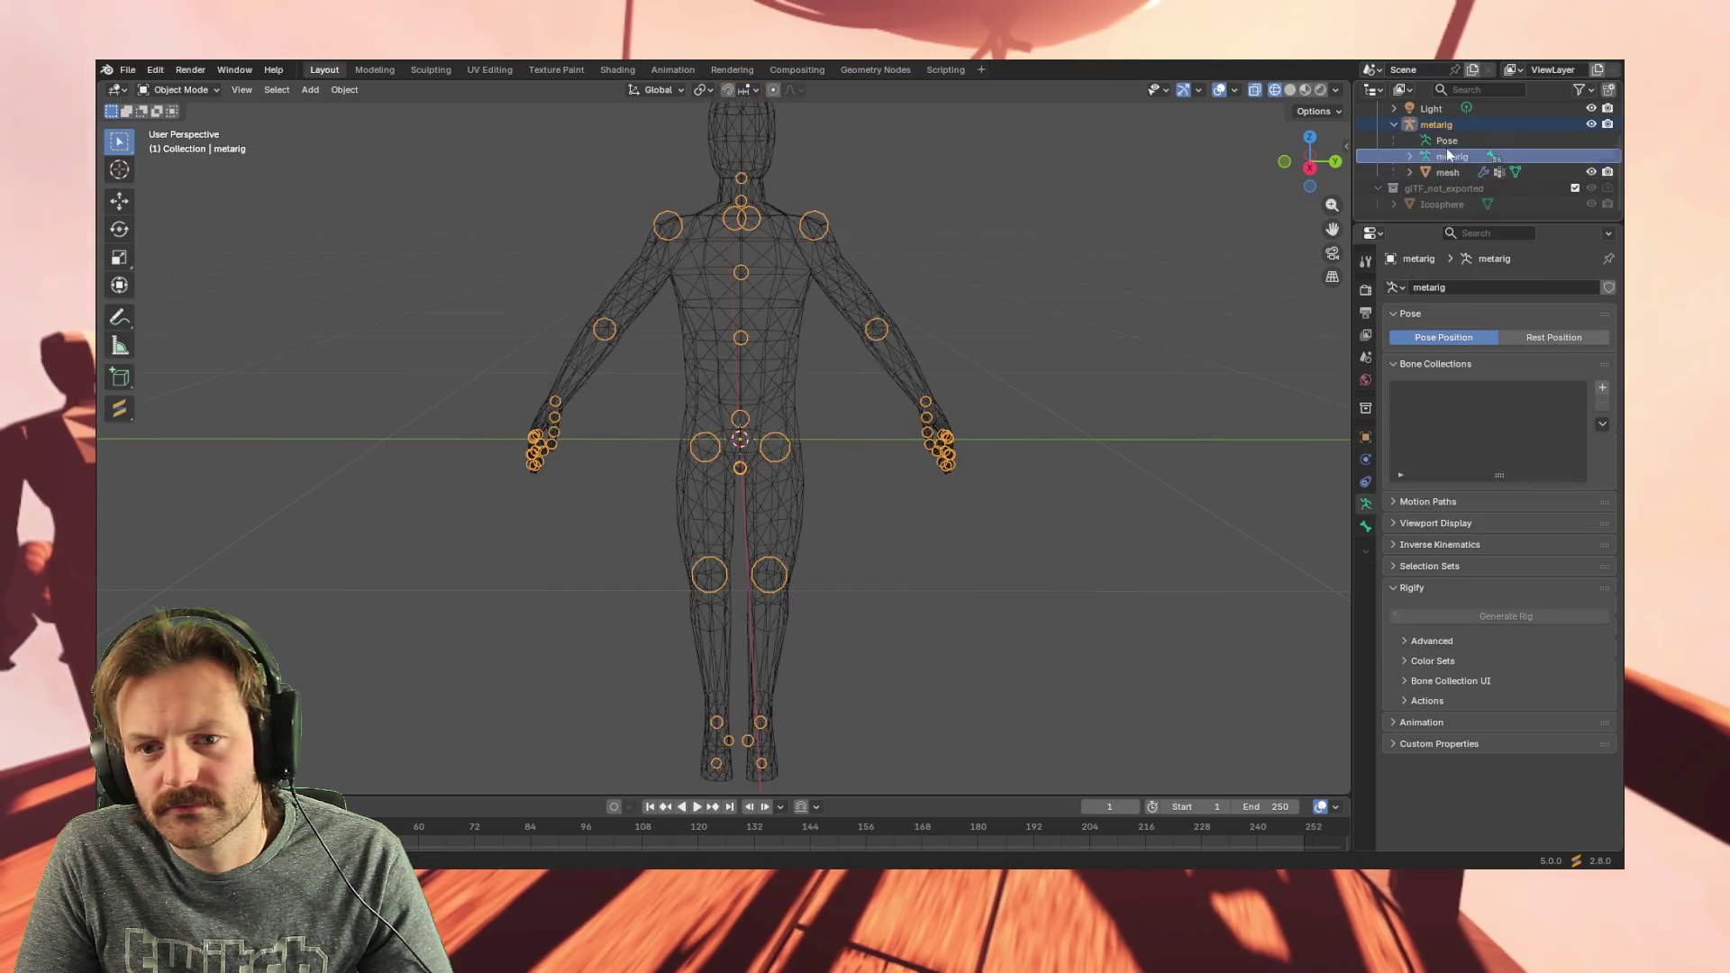
{"action": "left_click", "coordinate": [1446, 142]}
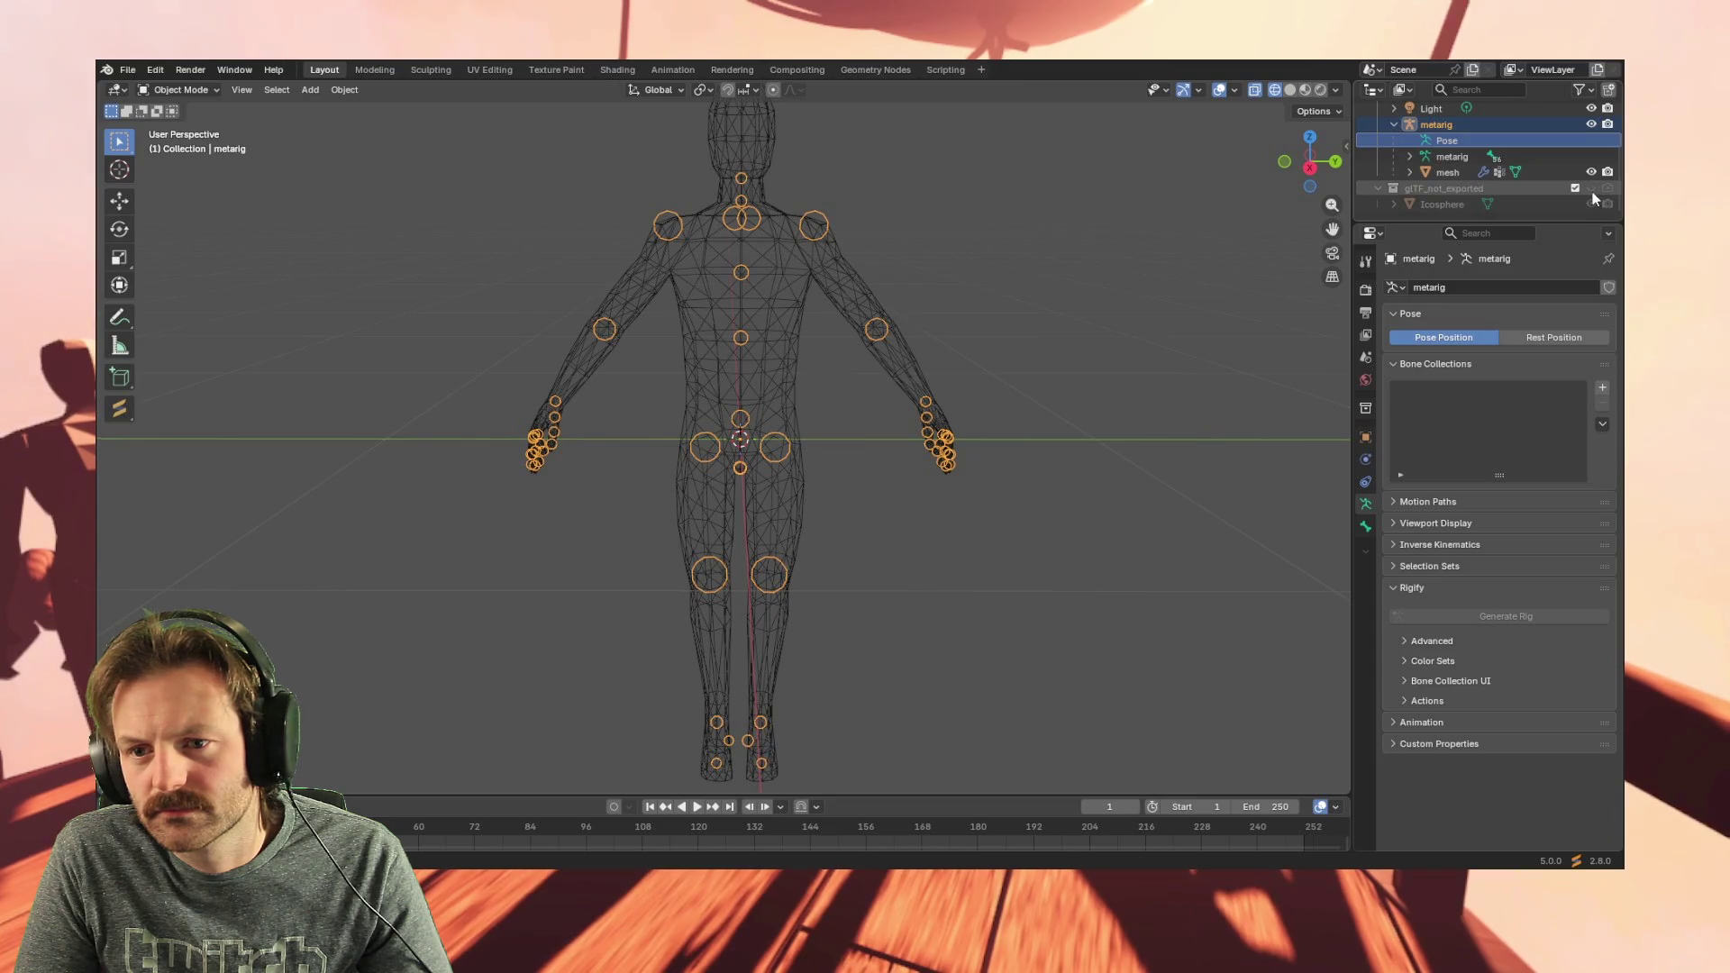
{"action": "scroll", "coordinate": [1544, 172], "scroll_direction": "up", "scroll_amount": 3}
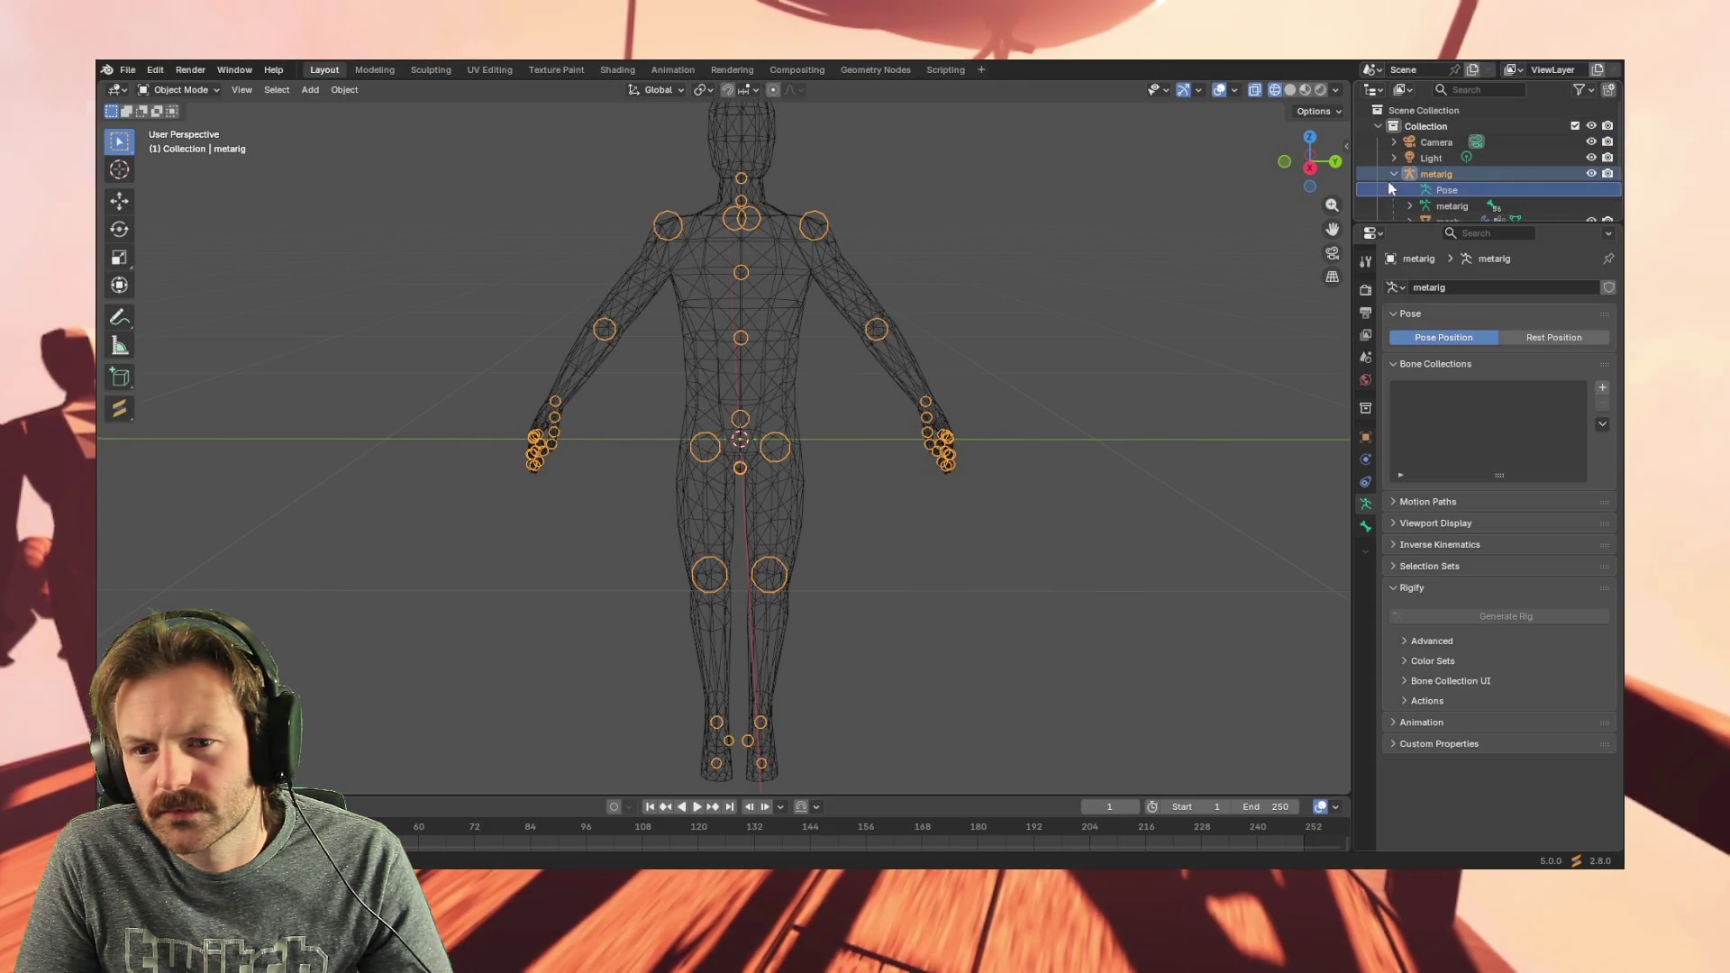
{"action": "scroll", "coordinate": [1397, 191], "scroll_direction": "down", "scroll_amount": 2}
Expand the armature's bone list down to the spine, pelvis and thigh bones
{"action": "left_click", "coordinate": [1411, 174]}
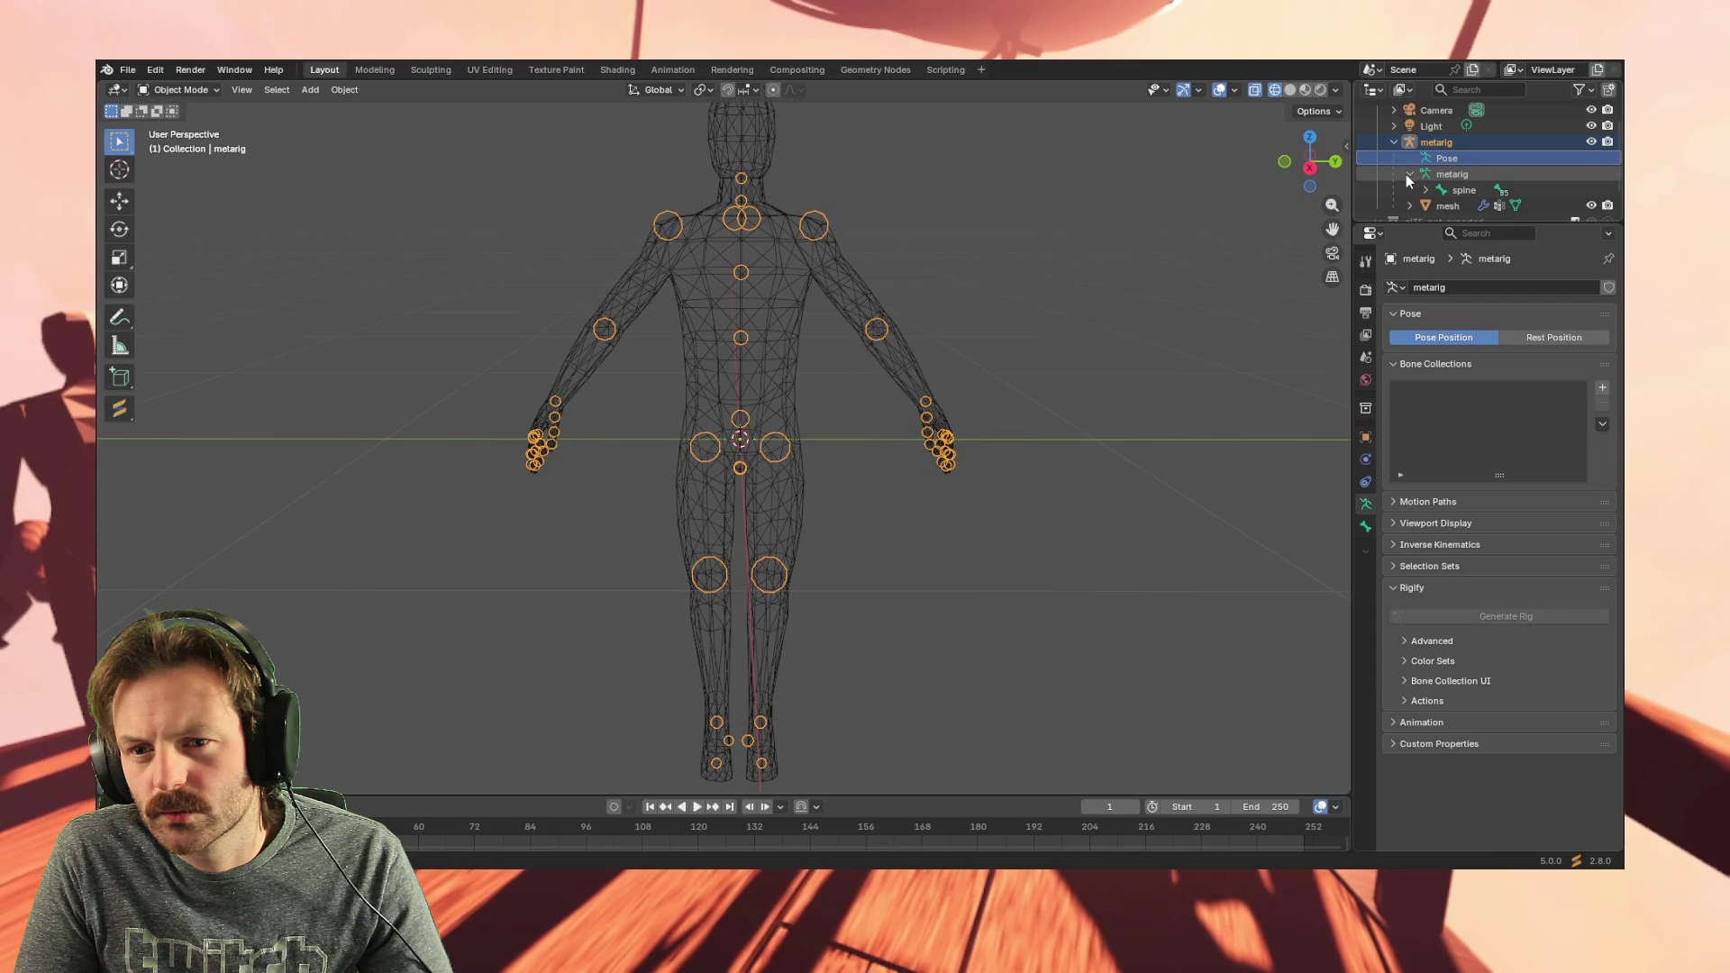
{"action": "left_click", "coordinate": [1427, 191]}
{"action": "scroll", "coordinate": [1431, 176], "scroll_direction": "down", "scroll_amount": 3}
{"action": "scroll", "coordinate": [1419, 148], "scroll_direction": "up", "scroll_amount": 4}
{"action": "left_click", "coordinate": [1410, 188]}
Collapse the metarig hierarchy and hide the metarig in the viewport
{"action": "key", "text": "Down"}
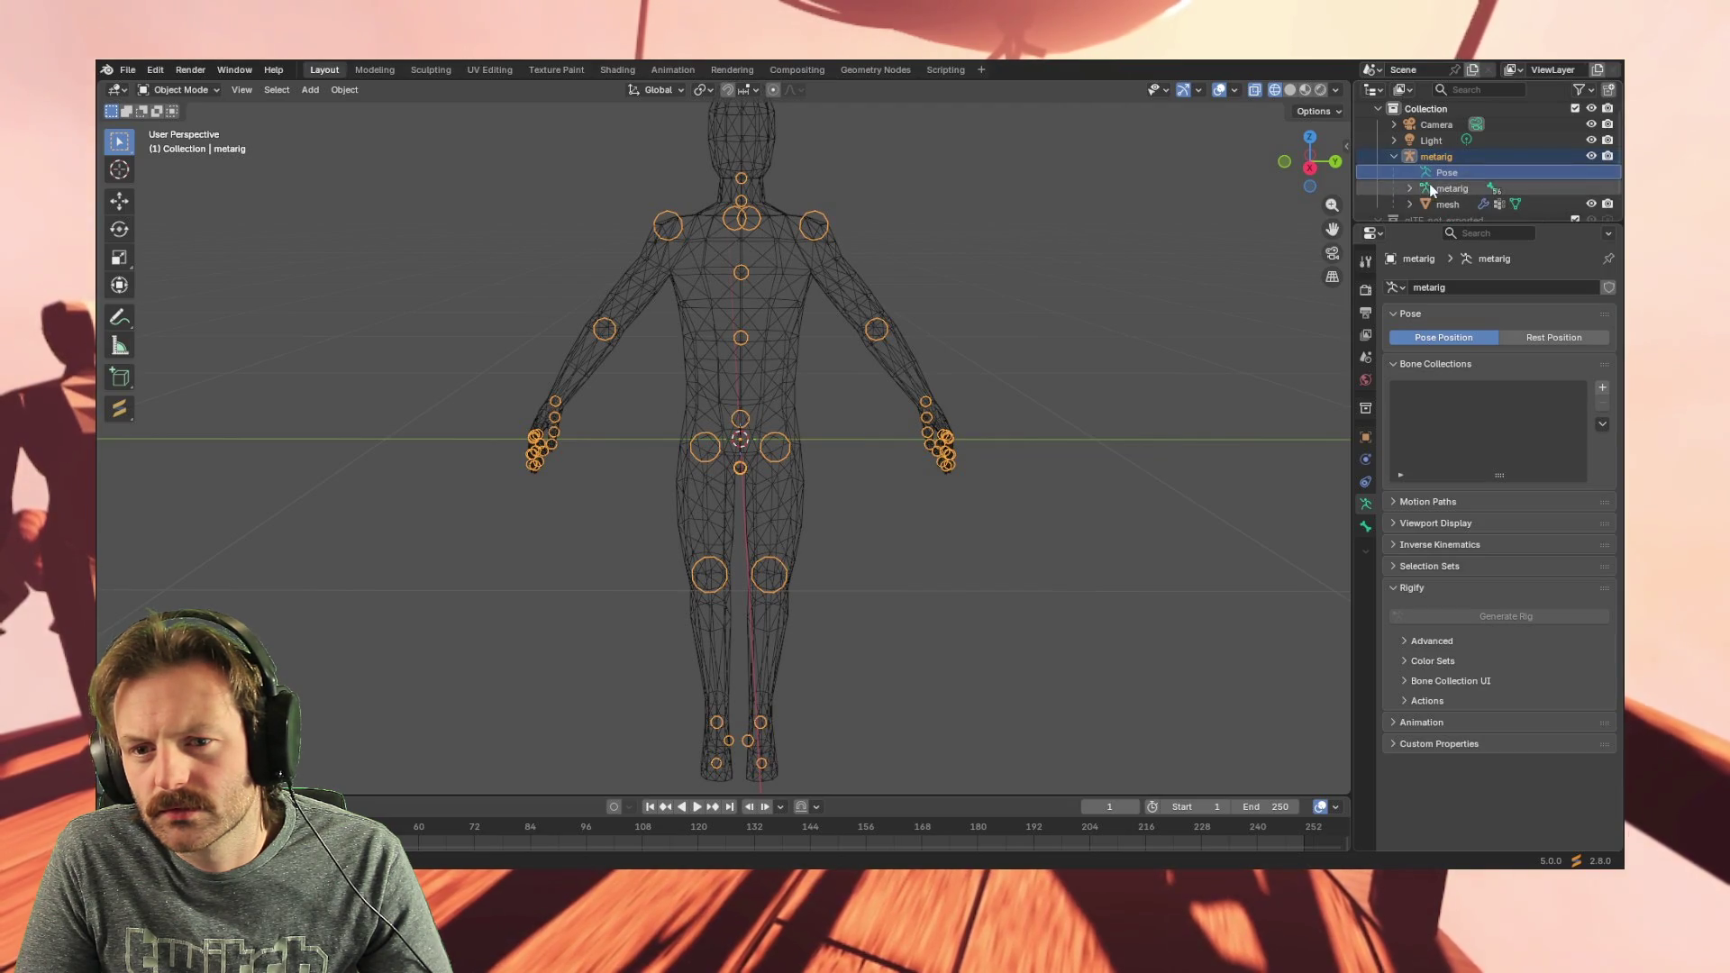
{"action": "left_click", "coordinate": [1392, 156]}
{"action": "left_click", "coordinate": [1448, 174]}
{"action": "left_click", "coordinate": [1589, 171]}
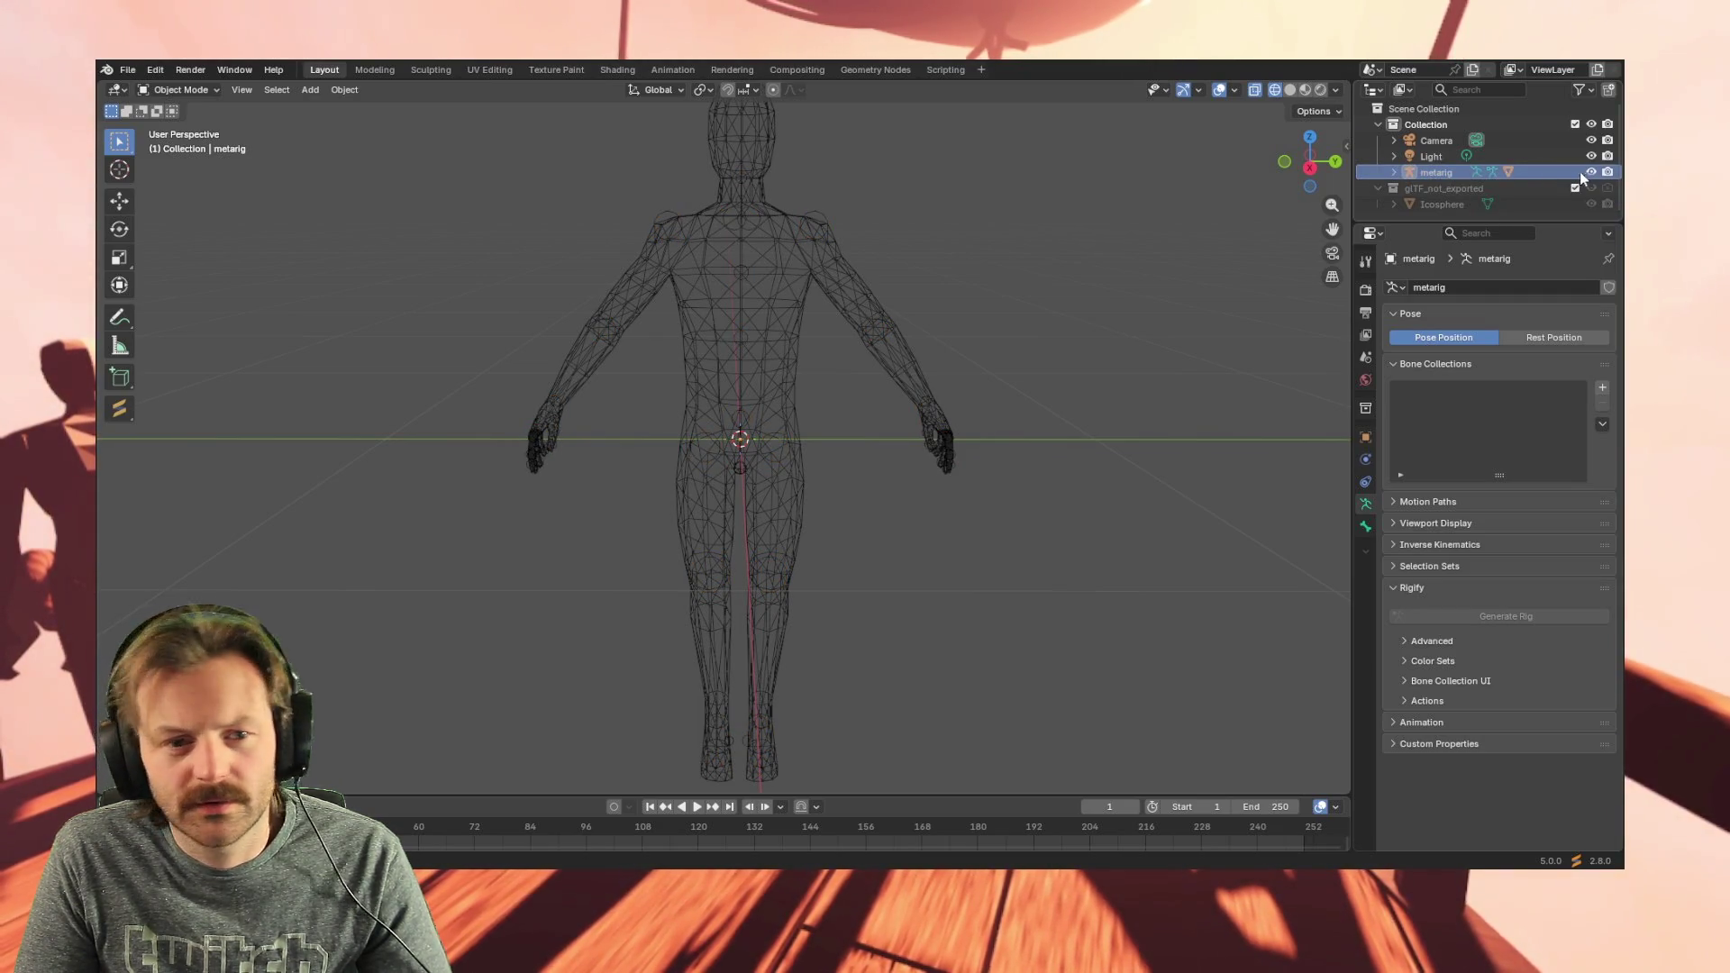
Enter Edit Mode on the metarig, select upper_arm.R, then reselect the metarig in the Outliner
{"action": "key", "text": "Tab"}
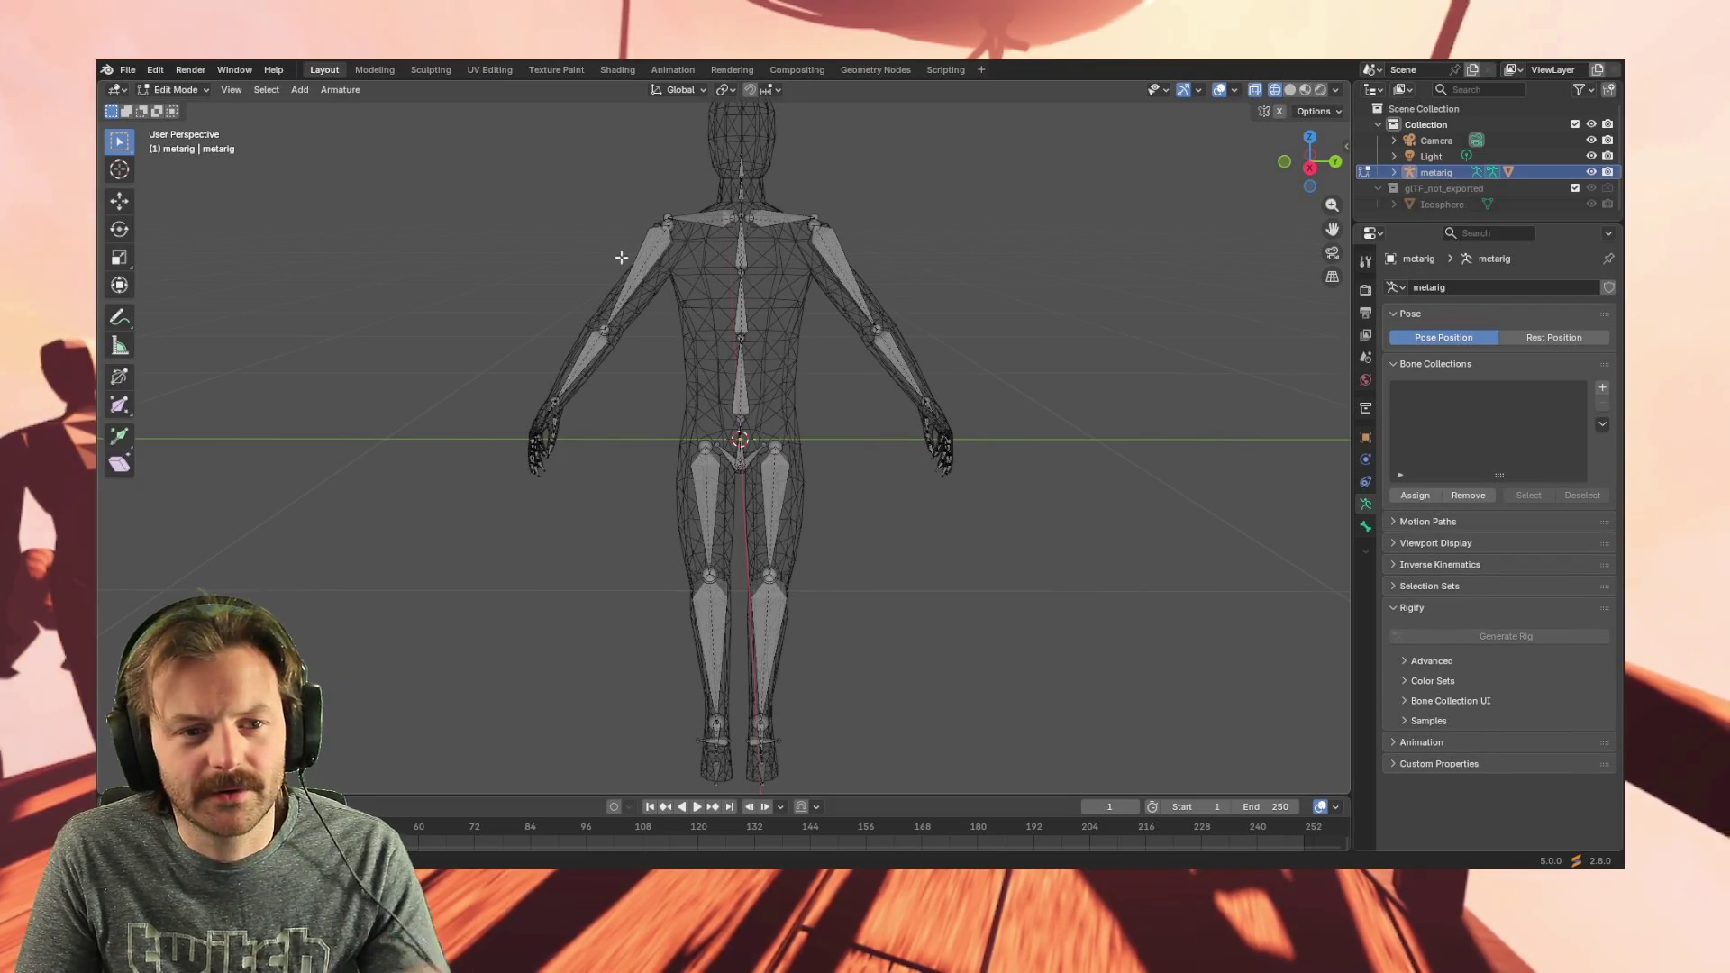
{"action": "left_click", "coordinate": [652, 249]}
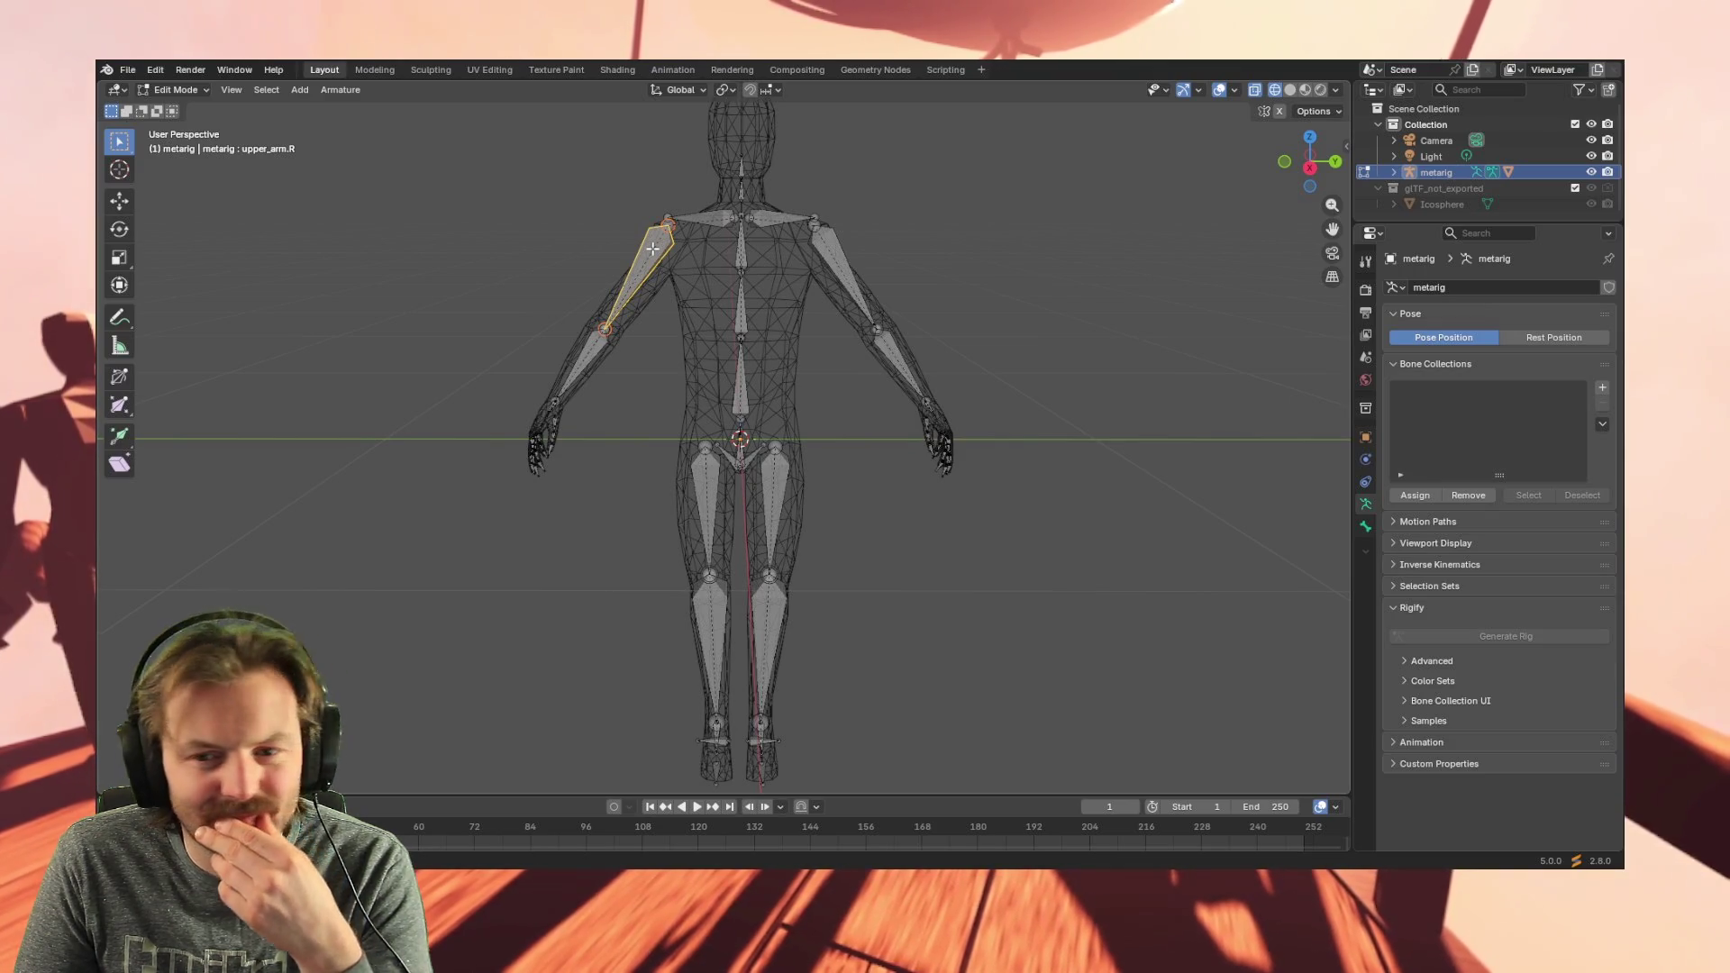
{"action": "left_click", "coordinate": [1437, 171]}
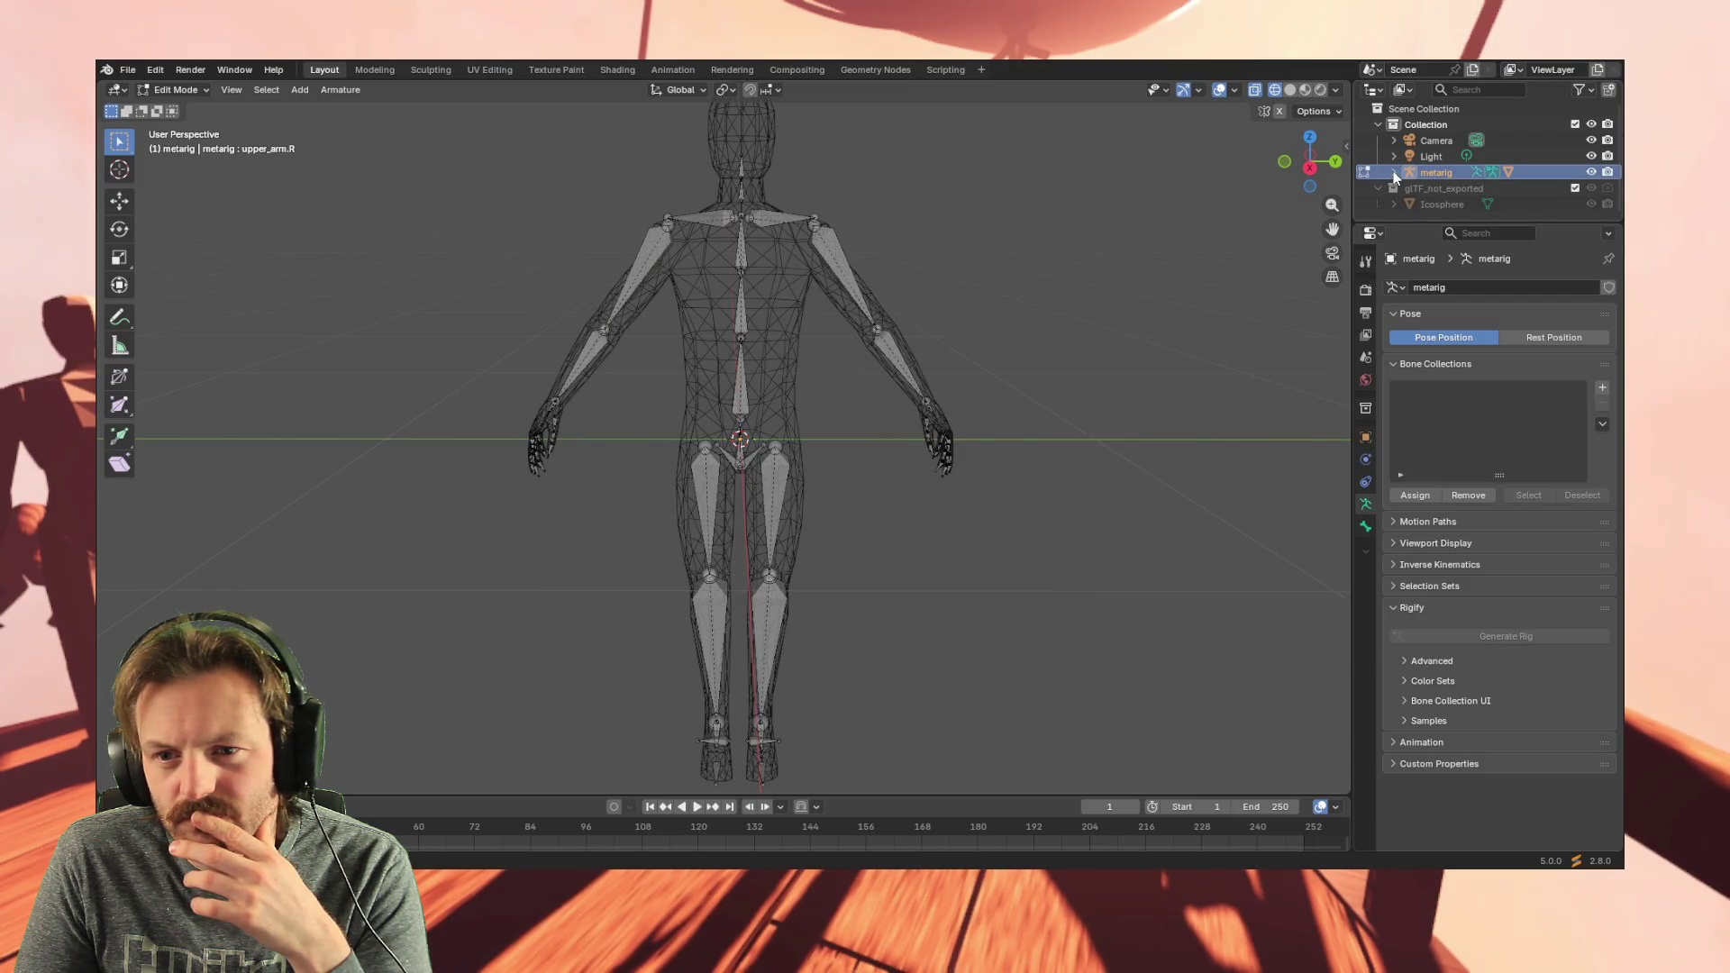
{"action": "left_click", "coordinate": [1501, 172]}
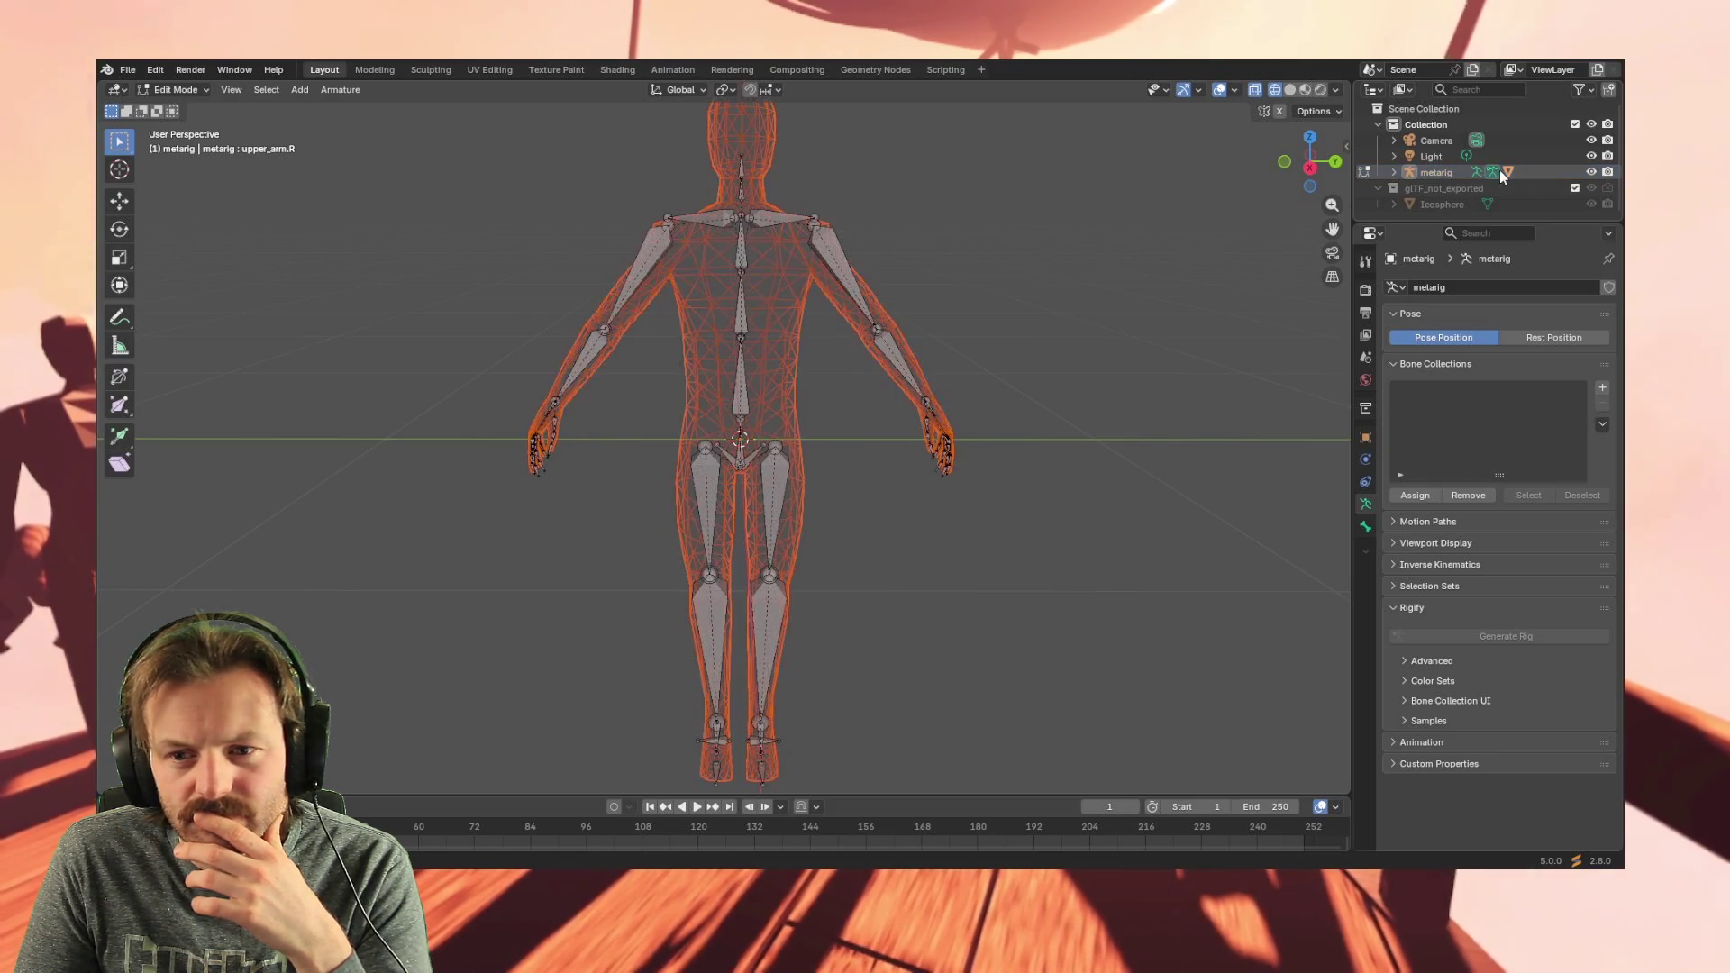
{"action": "left_click", "coordinate": [1486, 171]}
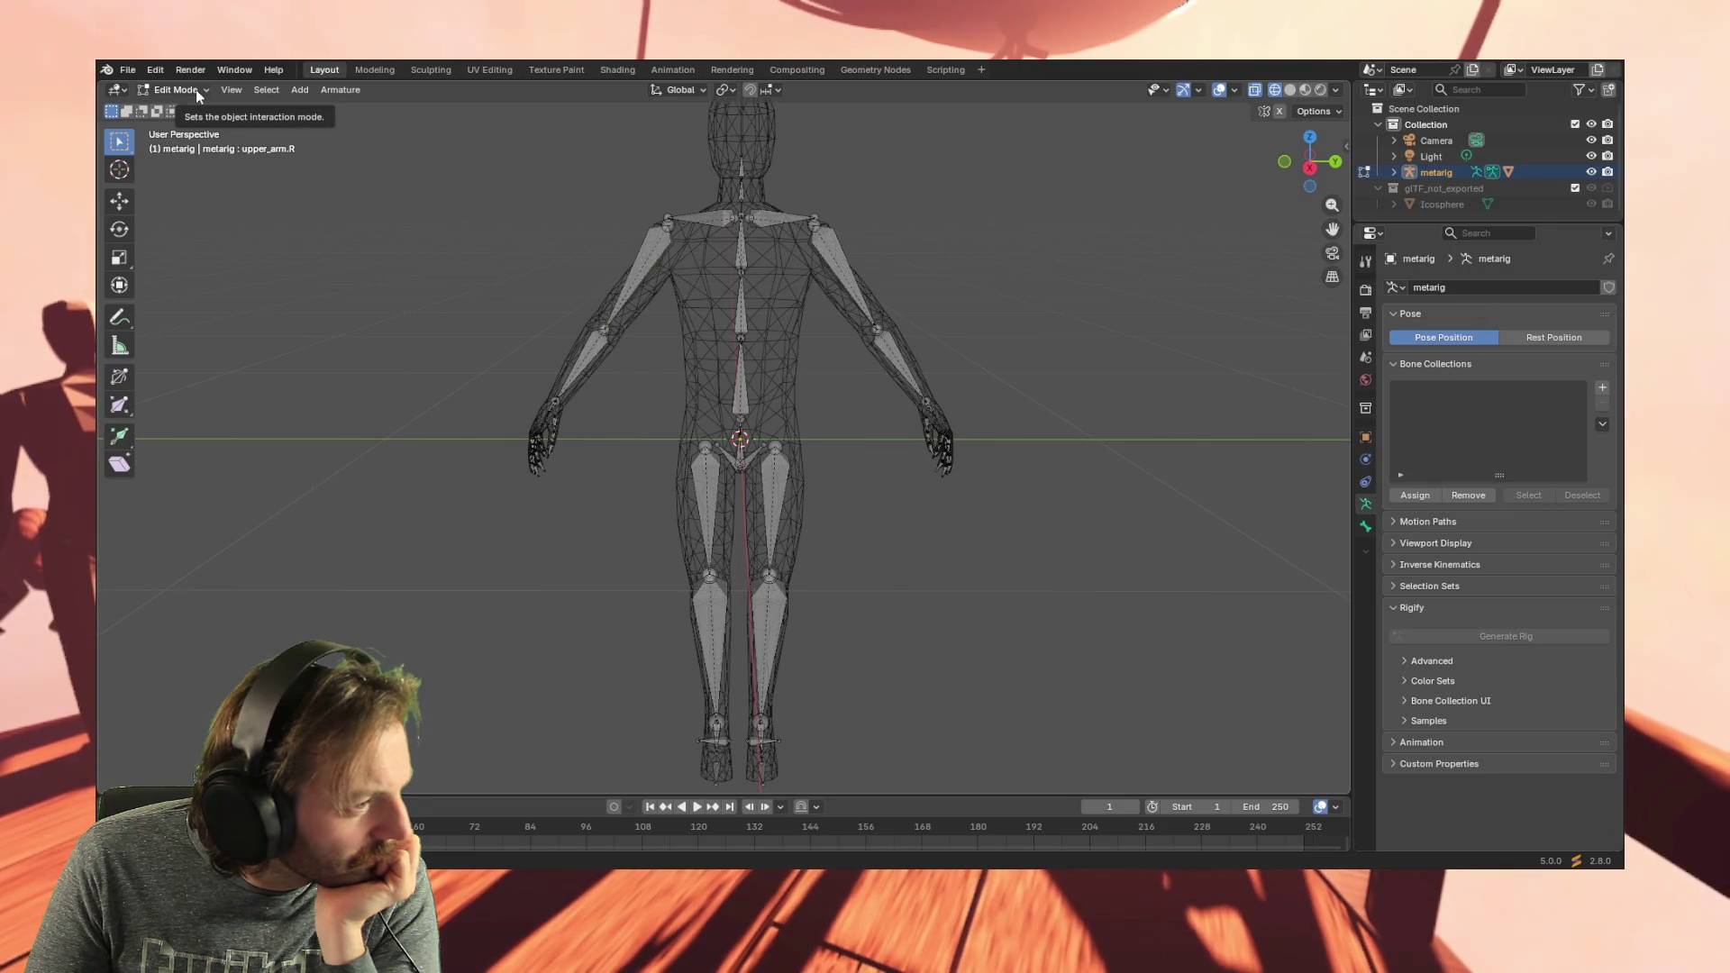
{"action": "left_click", "coordinate": [208, 91]}
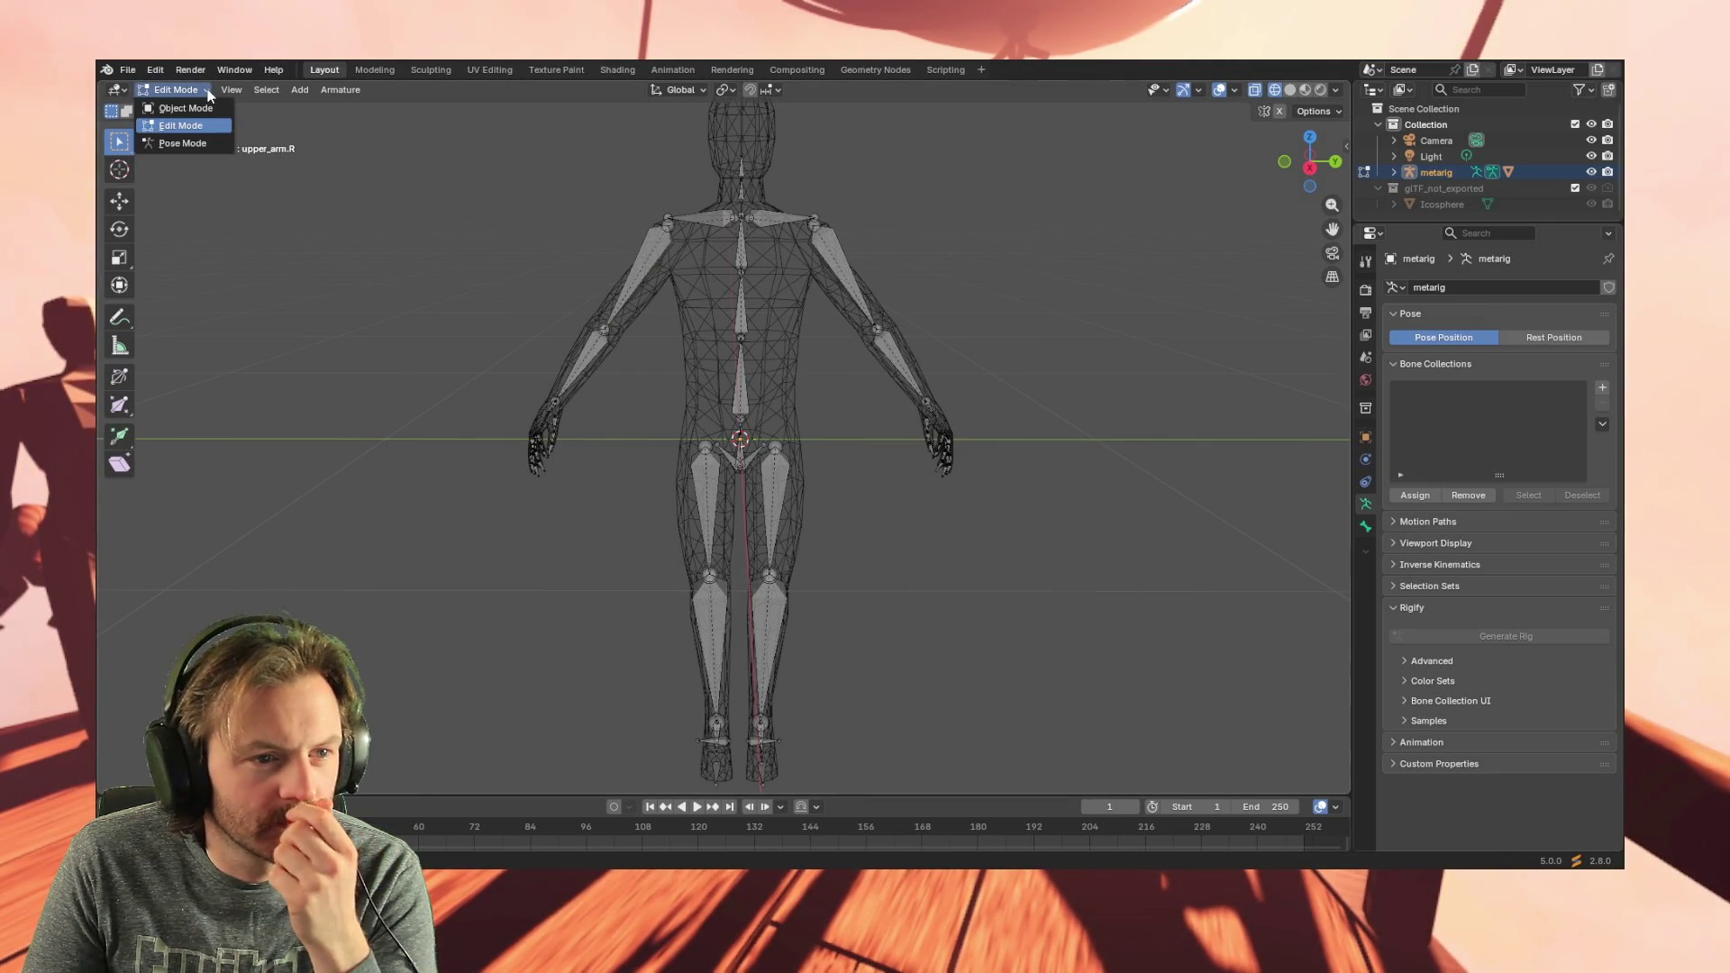
{"action": "left_click", "coordinate": [186, 143]}
{"action": "mouse_move", "coordinate": [704, 321]}
{"action": "middle_mouse_down"}
{"action": "mouse_move", "coordinate": [684, 294]}
{"action": "mouse_move", "coordinate": [727, 258]}
{"action": "mouse_move", "coordinate": [775, 274]}
{"action": "mouse_move", "coordinate": [723, 203]}
{"action": "mouse_move", "coordinate": [757, 186]}
{"action": "middle_mouse_up"}
{"action": "right_click", "coordinate": [739, 273]}
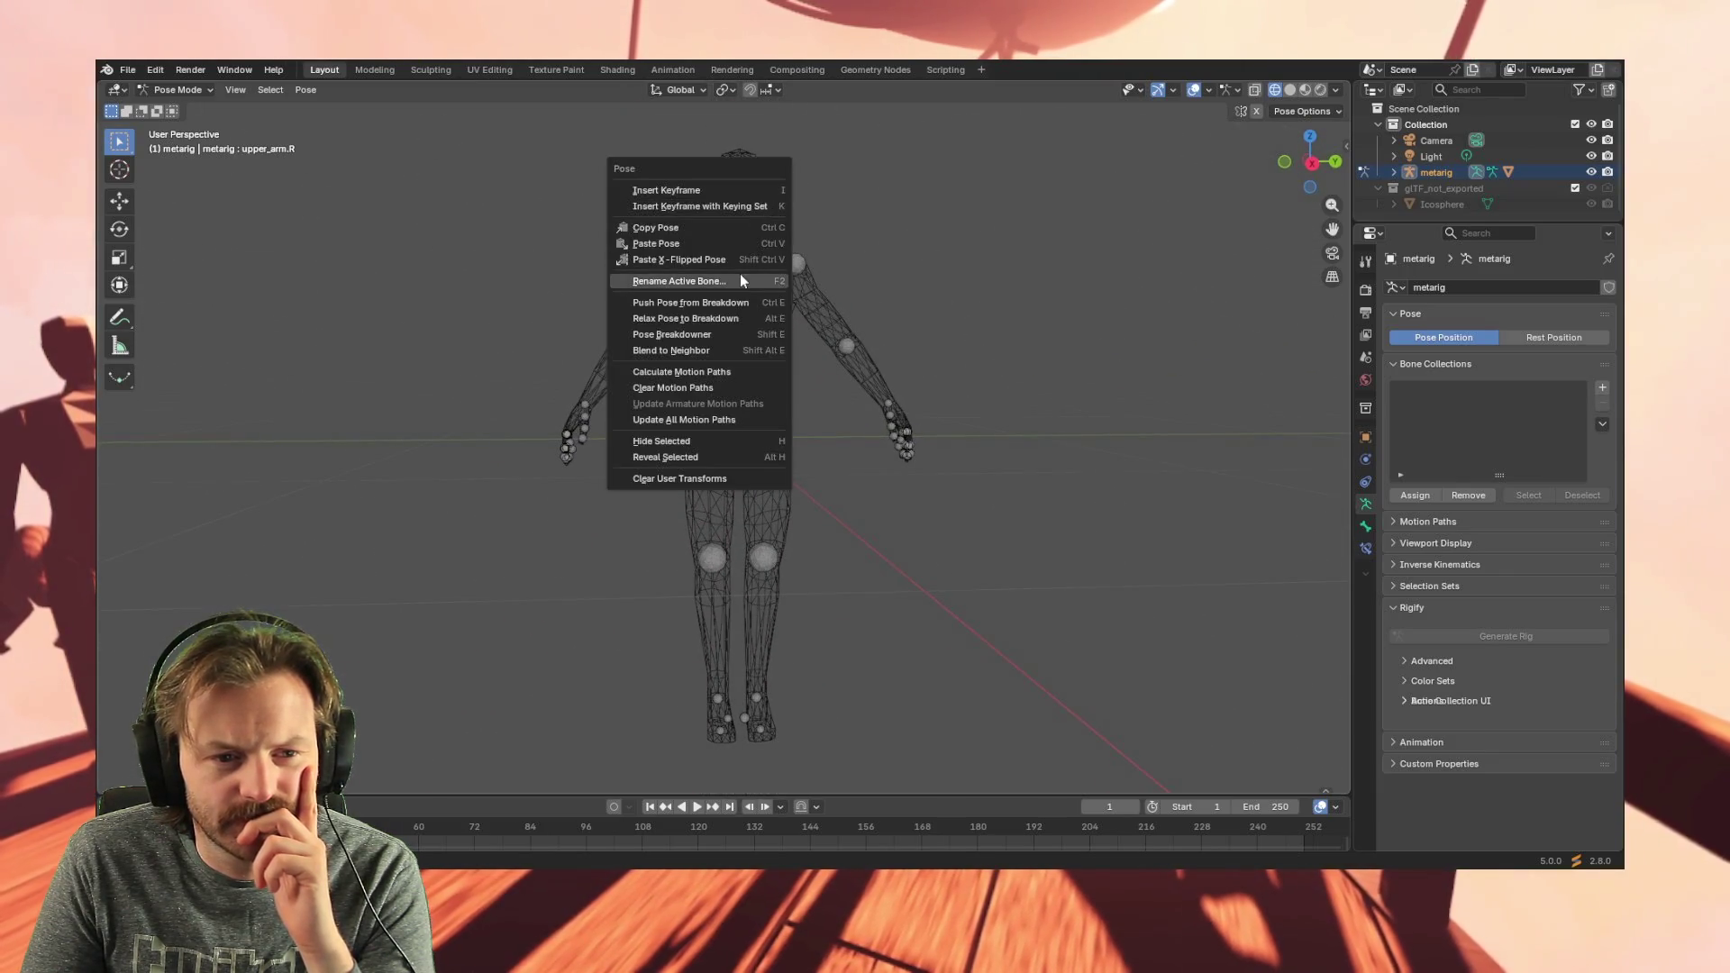
{"action": "left_click", "coordinate": [847, 207]}
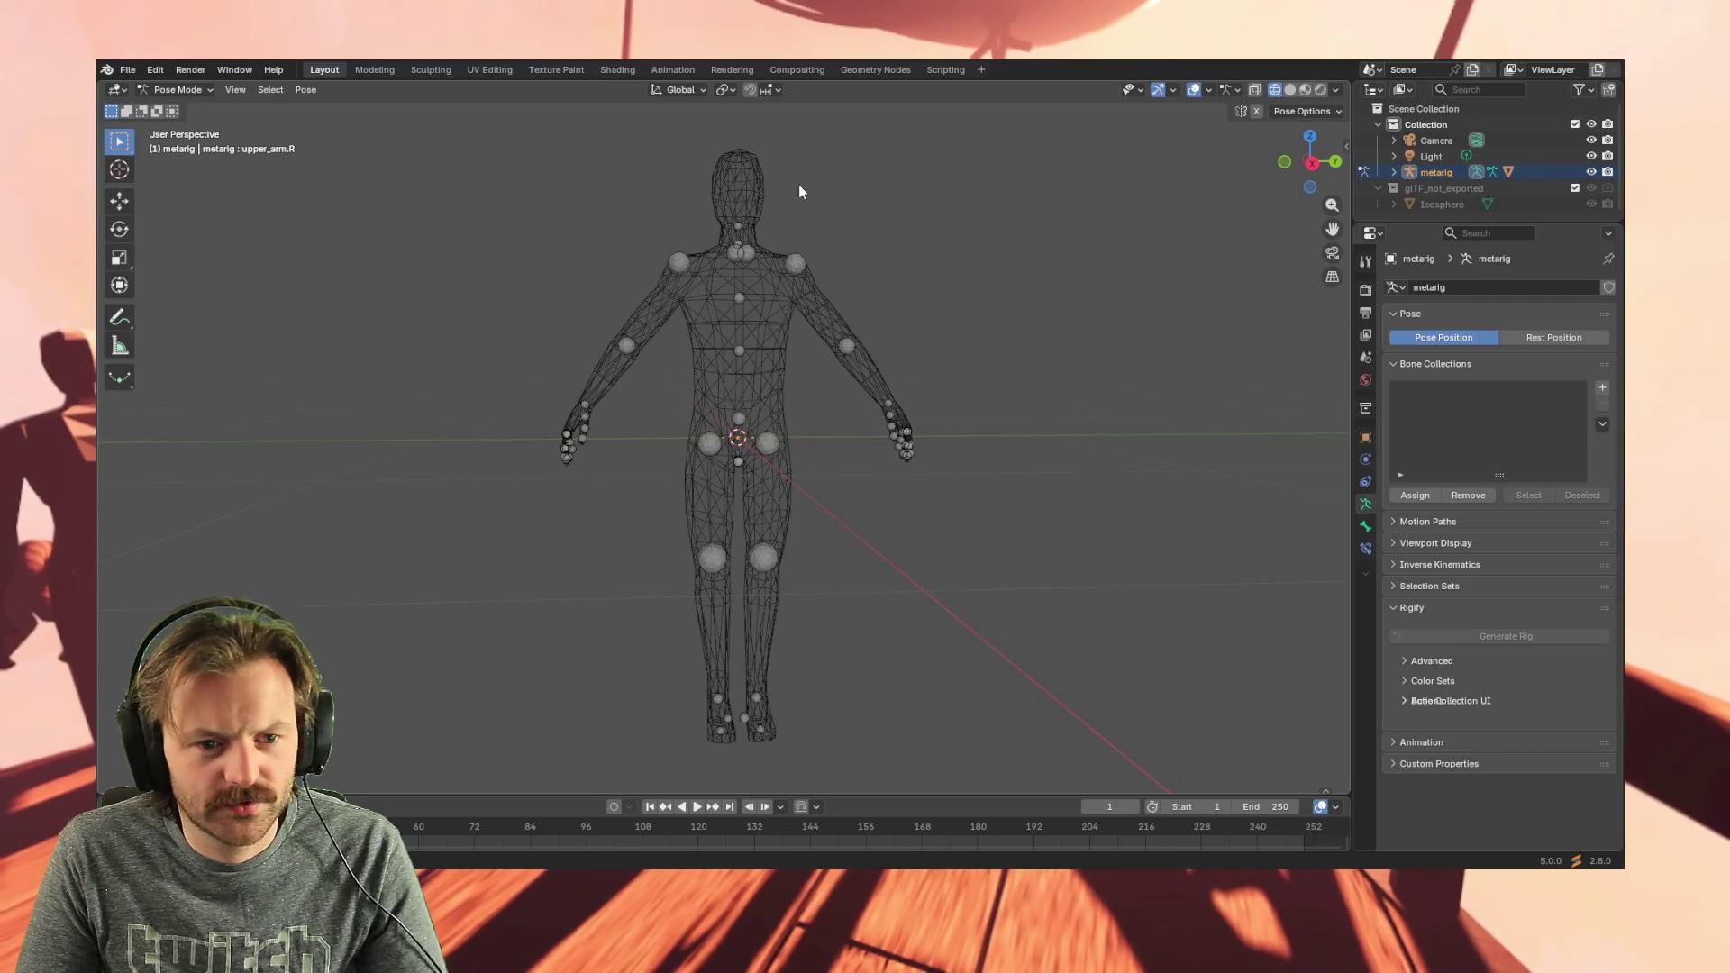
{"action": "middle_click_drag", "start_coordinate": [801, 193], "coordinate": [819, 339], "text": "shift"}
{"action": "scroll", "coordinate": [809, 386], "scroll_direction": "up", "scroll_amount": 5}
{"action": "mouse_move", "coordinate": [876, 397]}
{"action": "middle_mouse_down"}
{"action": "mouse_move", "coordinate": [815, 385]}
{"action": "mouse_move", "coordinate": [830, 421]}
{"action": "middle_mouse_up"}
{"action": "scroll", "coordinate": [879, 409], "scroll_direction": "down", "scroll_amount": 3}
{"action": "scroll", "coordinate": [814, 396], "scroll_direction": "down", "scroll_amount": 3}
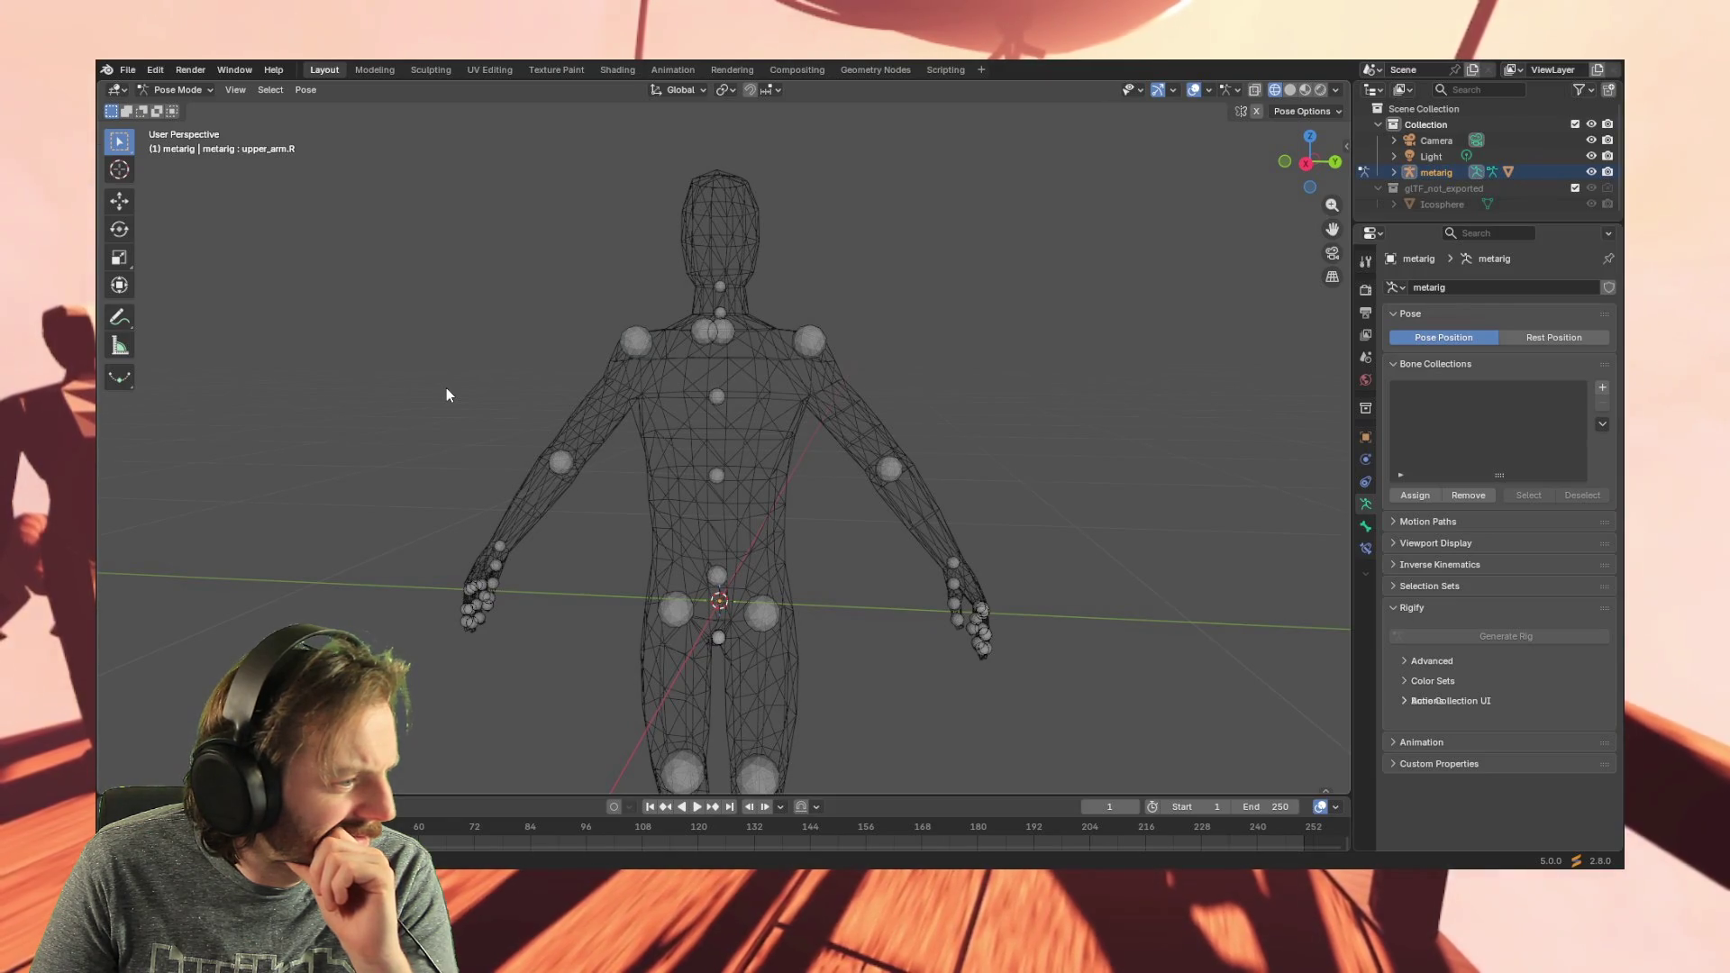
Tilt the neck bone spine.005 with trackball rotation
{"action": "mouse_move", "coordinate": [917, 339]}
{"action": "middle_mouse_down"}
{"action": "mouse_move", "coordinate": [658, 377]}
{"action": "mouse_move", "coordinate": [585, 362]}
{"action": "mouse_move", "coordinate": [851, 339]}
{"action": "mouse_move", "coordinate": [774, 305]}
{"action": "middle_mouse_up"}
{"action": "left_click", "coordinate": [669, 296]}
{"action": "key", "text": "g"}
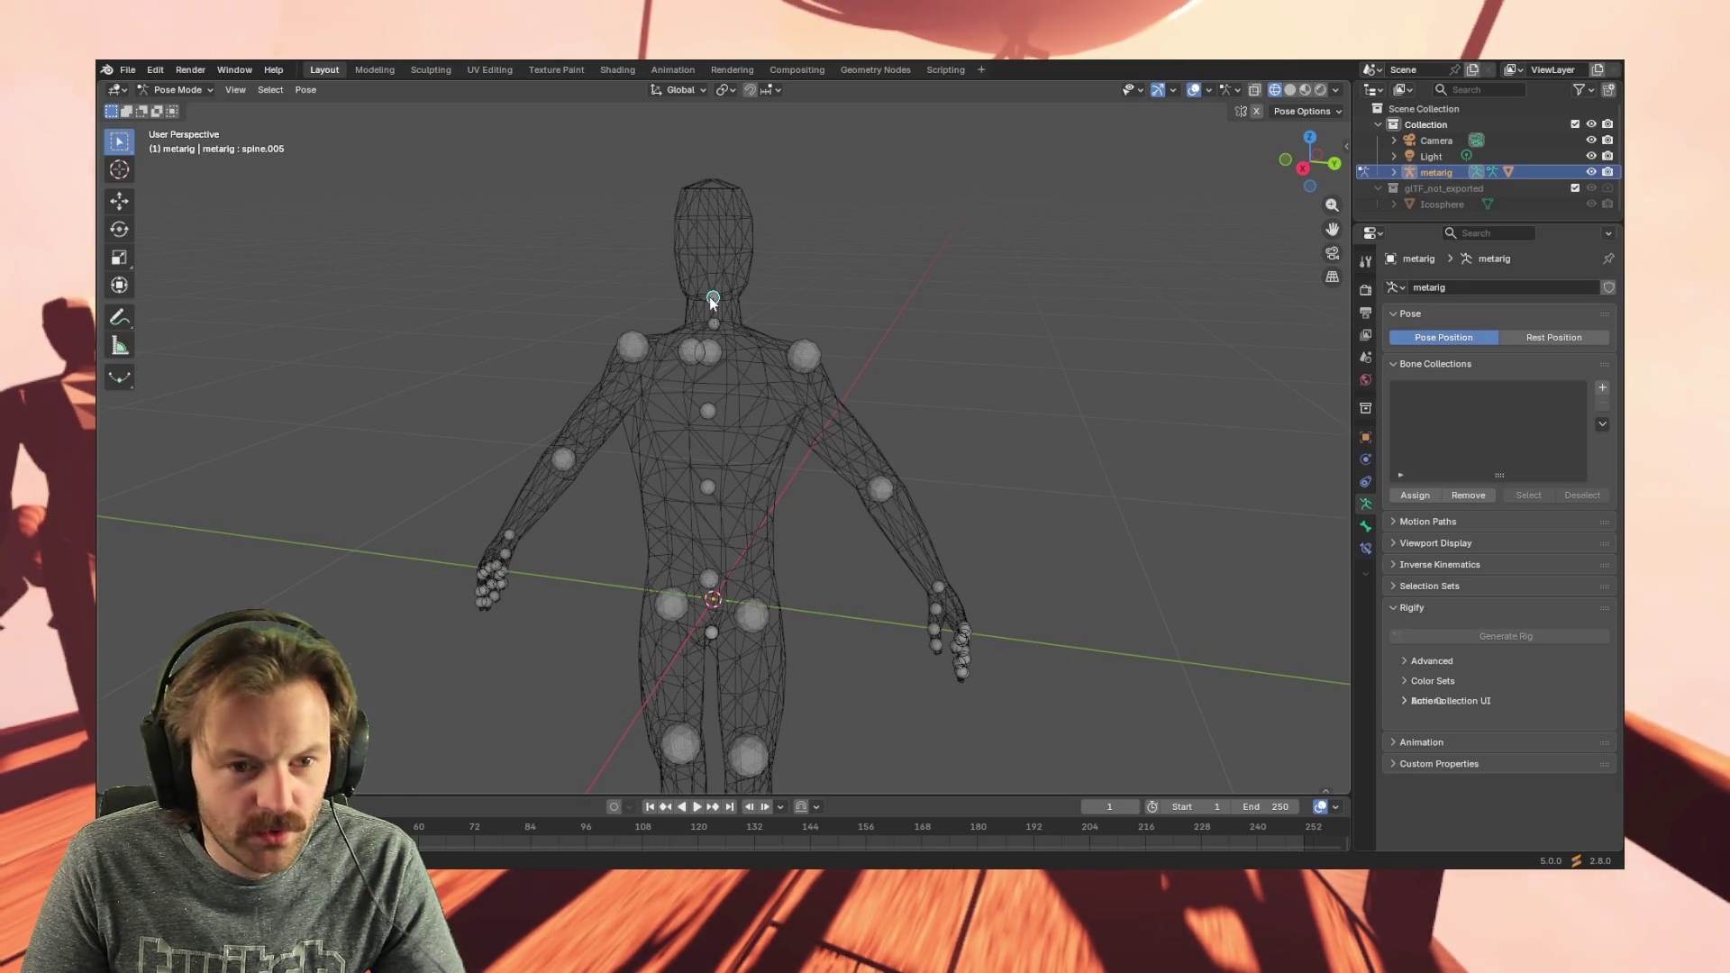
{"action": "key", "text": "r"}
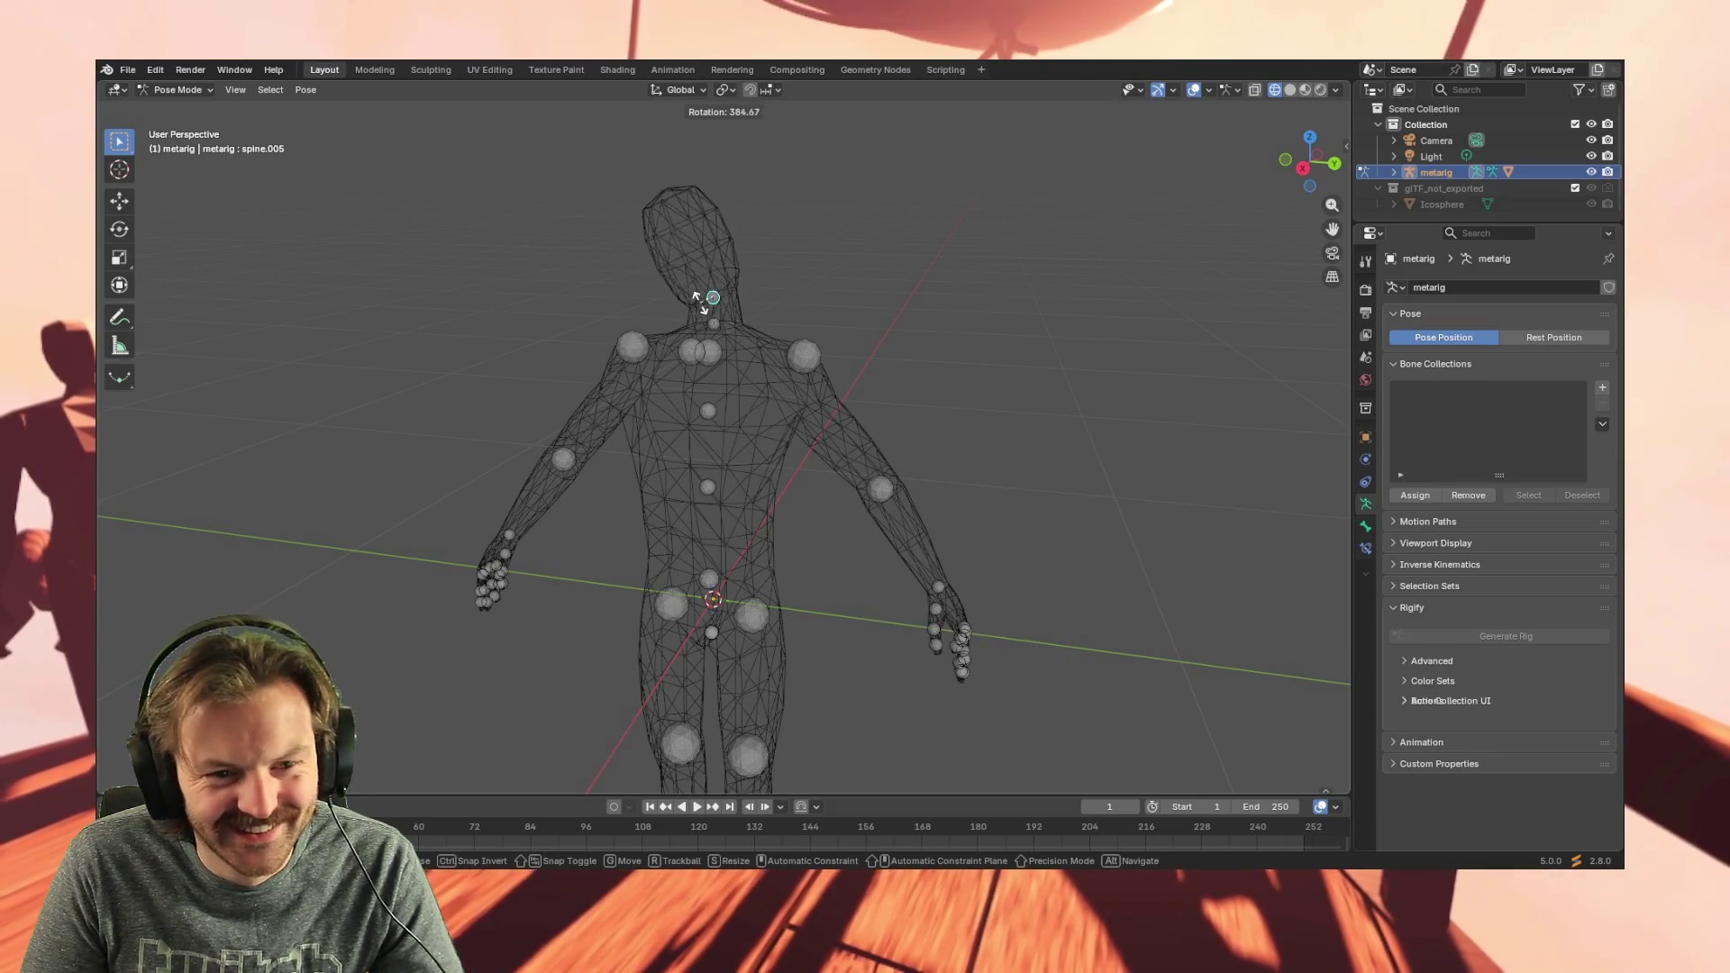
{"action": "key", "text": "r"}
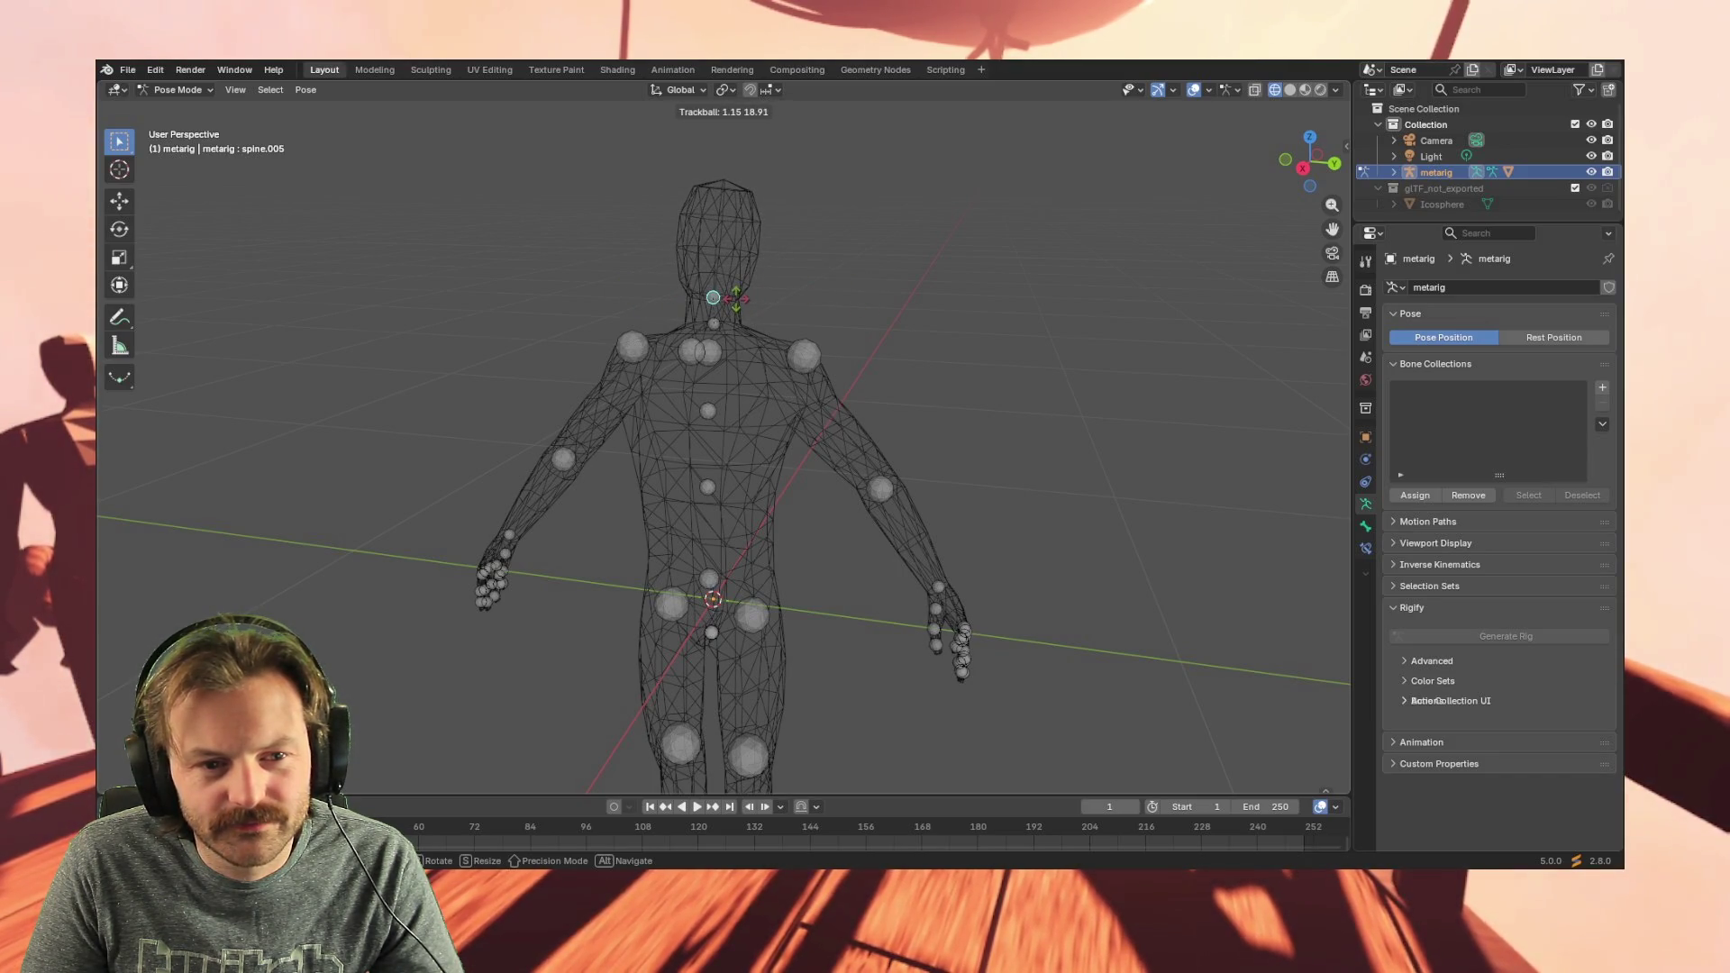
{"action": "left_click", "coordinate": [737, 298]}
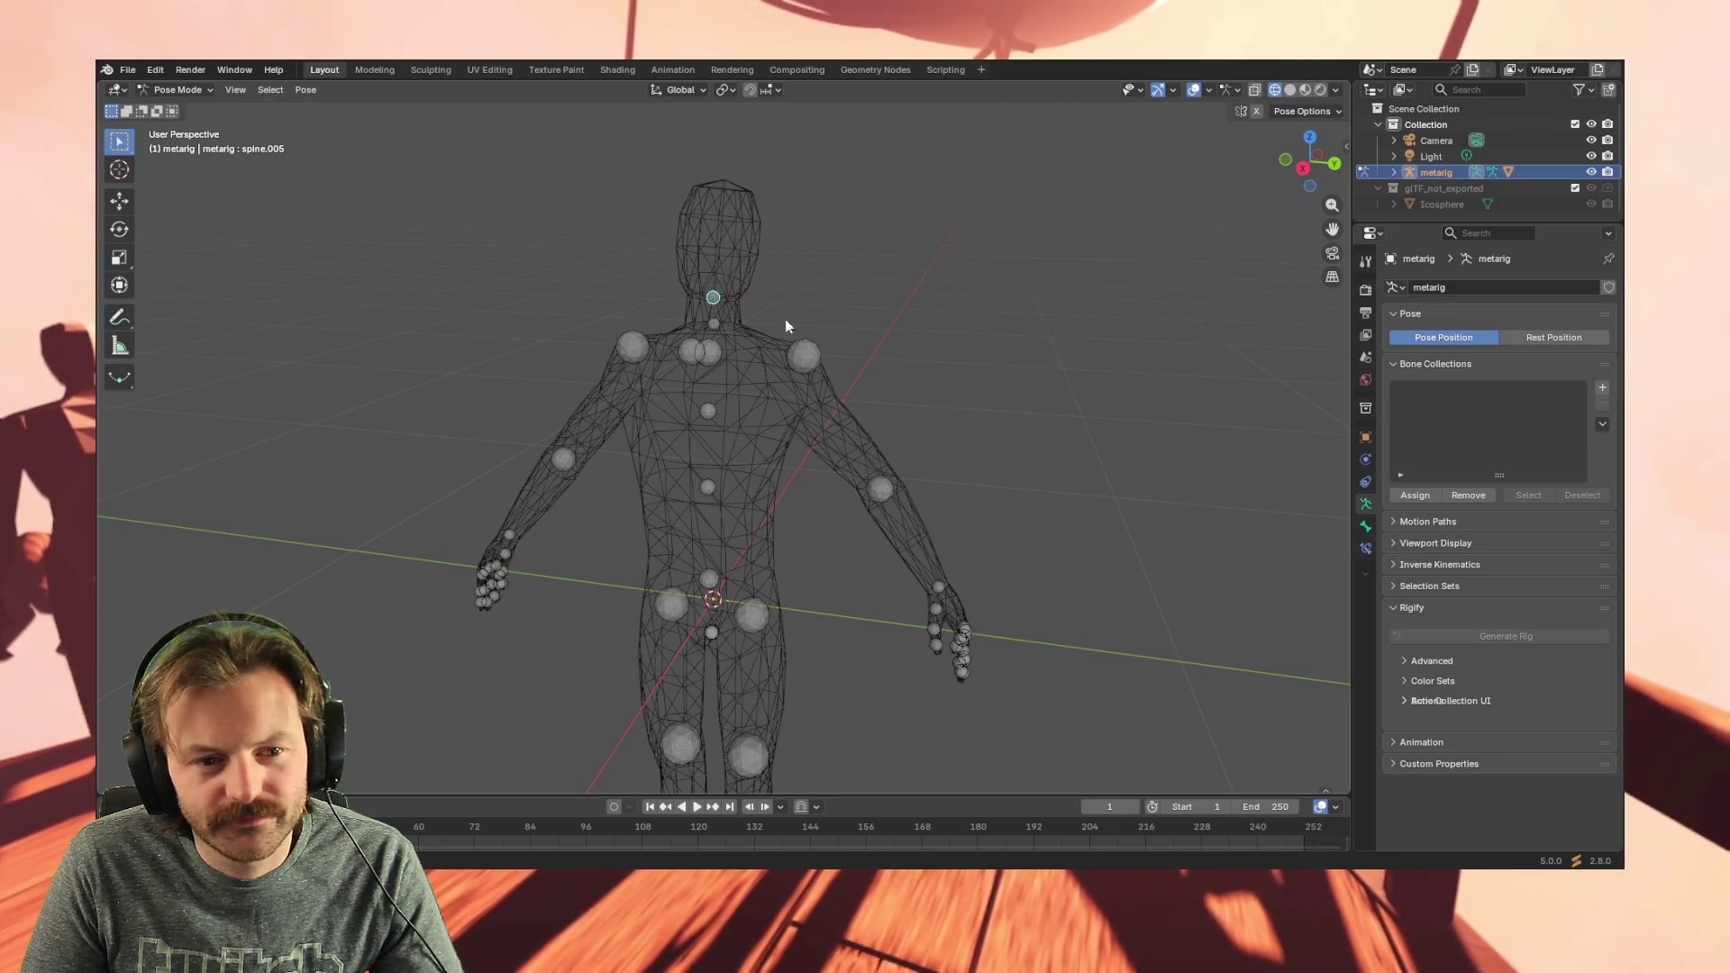
{"action": "right_click", "coordinate": [937, 328]}
Rotate upper_arm.R so the right arm hangs at the side
{"action": "mouse_move", "coordinate": [892, 271]}
{"action": "middle_mouse_down"}
{"action": "mouse_move", "coordinate": [830, 294]}
{"action": "mouse_move", "coordinate": [610, 282]}
{"action": "mouse_move", "coordinate": [965, 313]}
{"action": "mouse_move", "coordinate": [900, 290]}
{"action": "middle_mouse_up"}
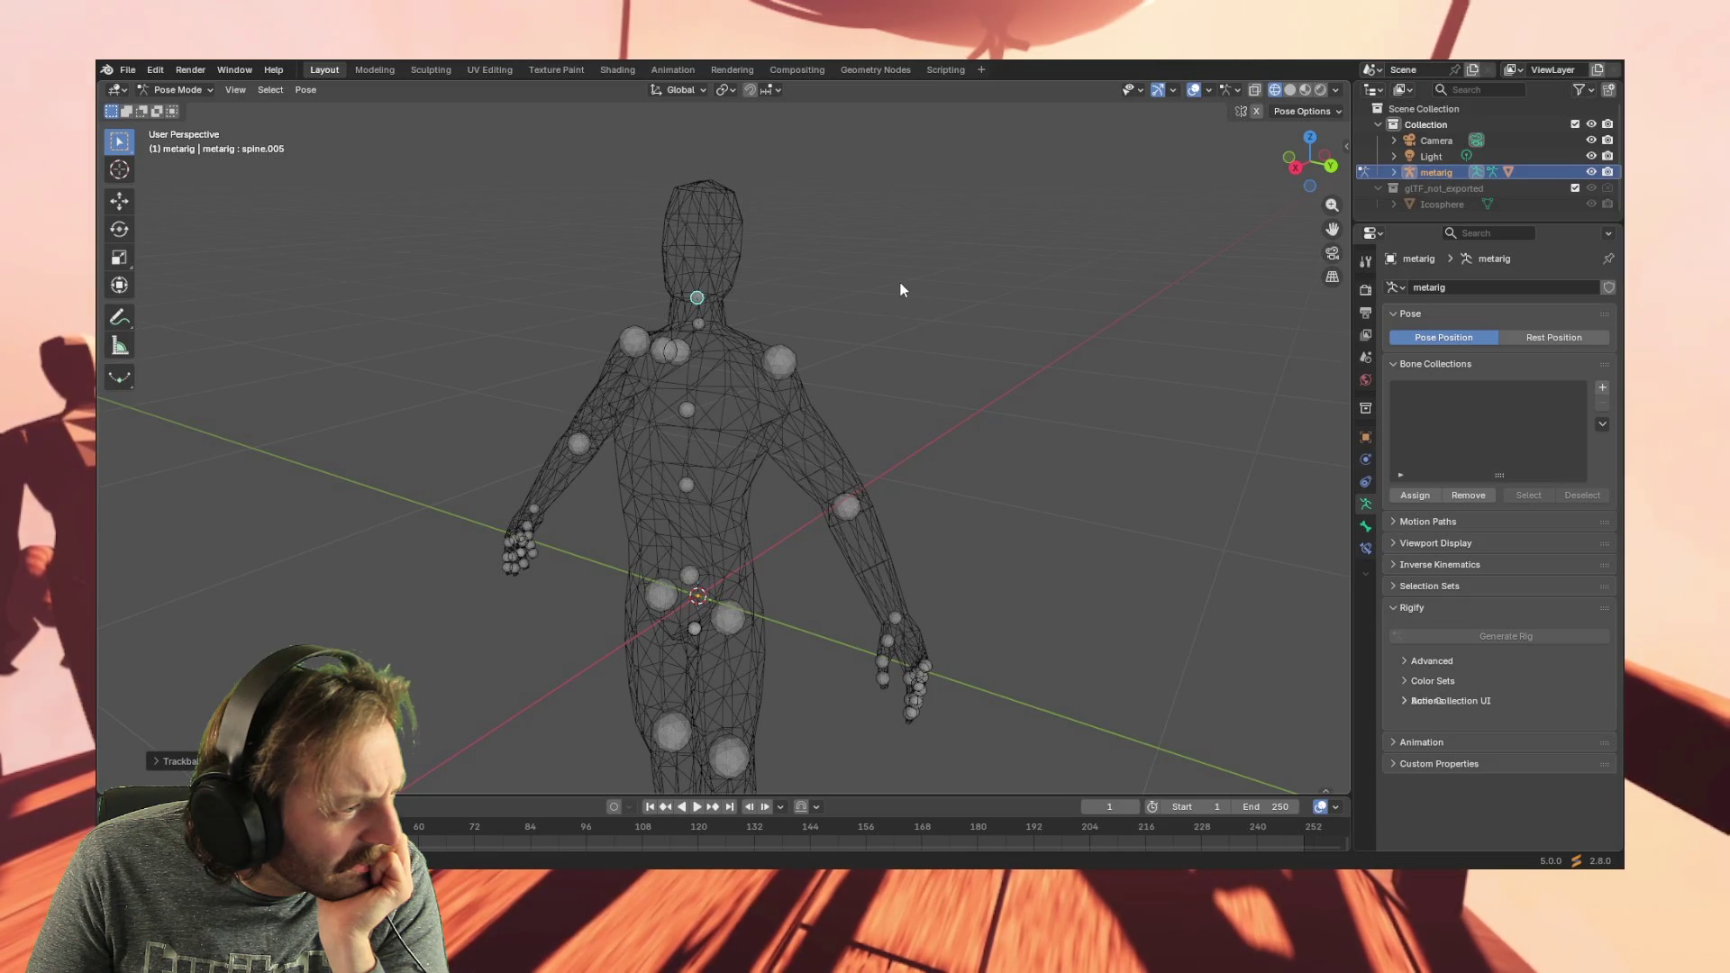
{"action": "middle_click_drag", "start_coordinate": [901, 289], "coordinate": [872, 280]}
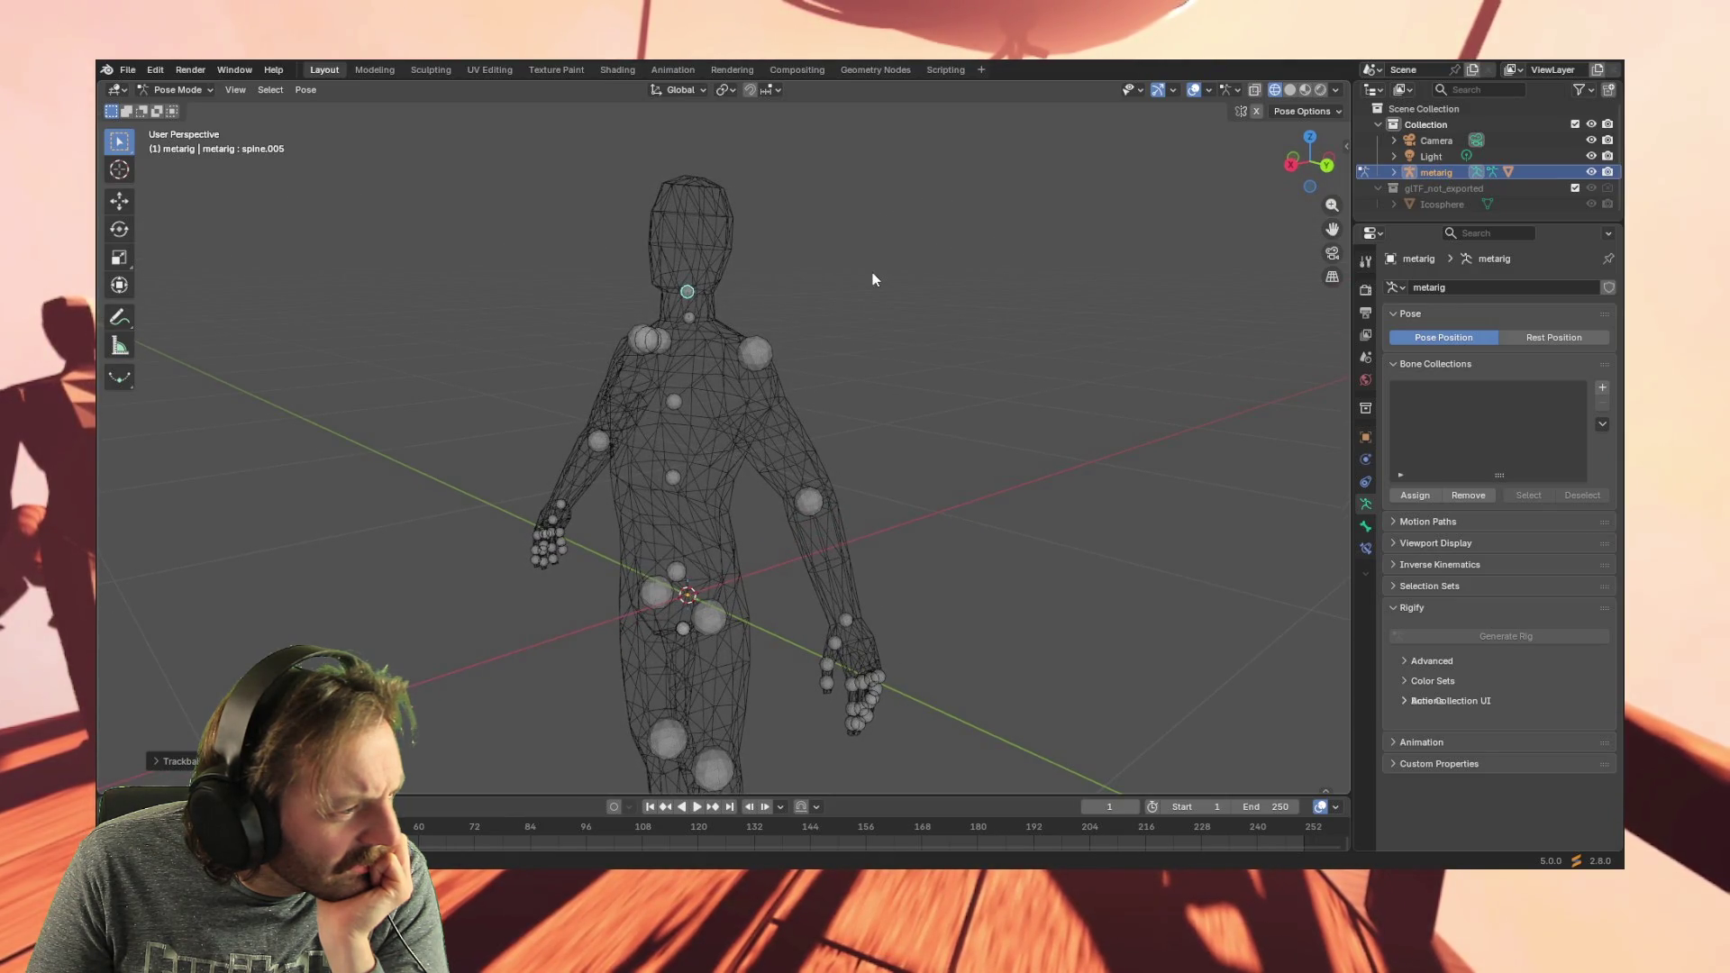
{"action": "mouse_move", "coordinate": [873, 279]}
{"action": "middle_mouse_down"}
{"action": "mouse_move", "coordinate": [808, 259]}
{"action": "mouse_move", "coordinate": [809, 279]}
{"action": "mouse_move", "coordinate": [965, 282]}
{"action": "mouse_move", "coordinate": [1016, 262]}
{"action": "mouse_move", "coordinate": [744, 299]}
{"action": "middle_mouse_up"}
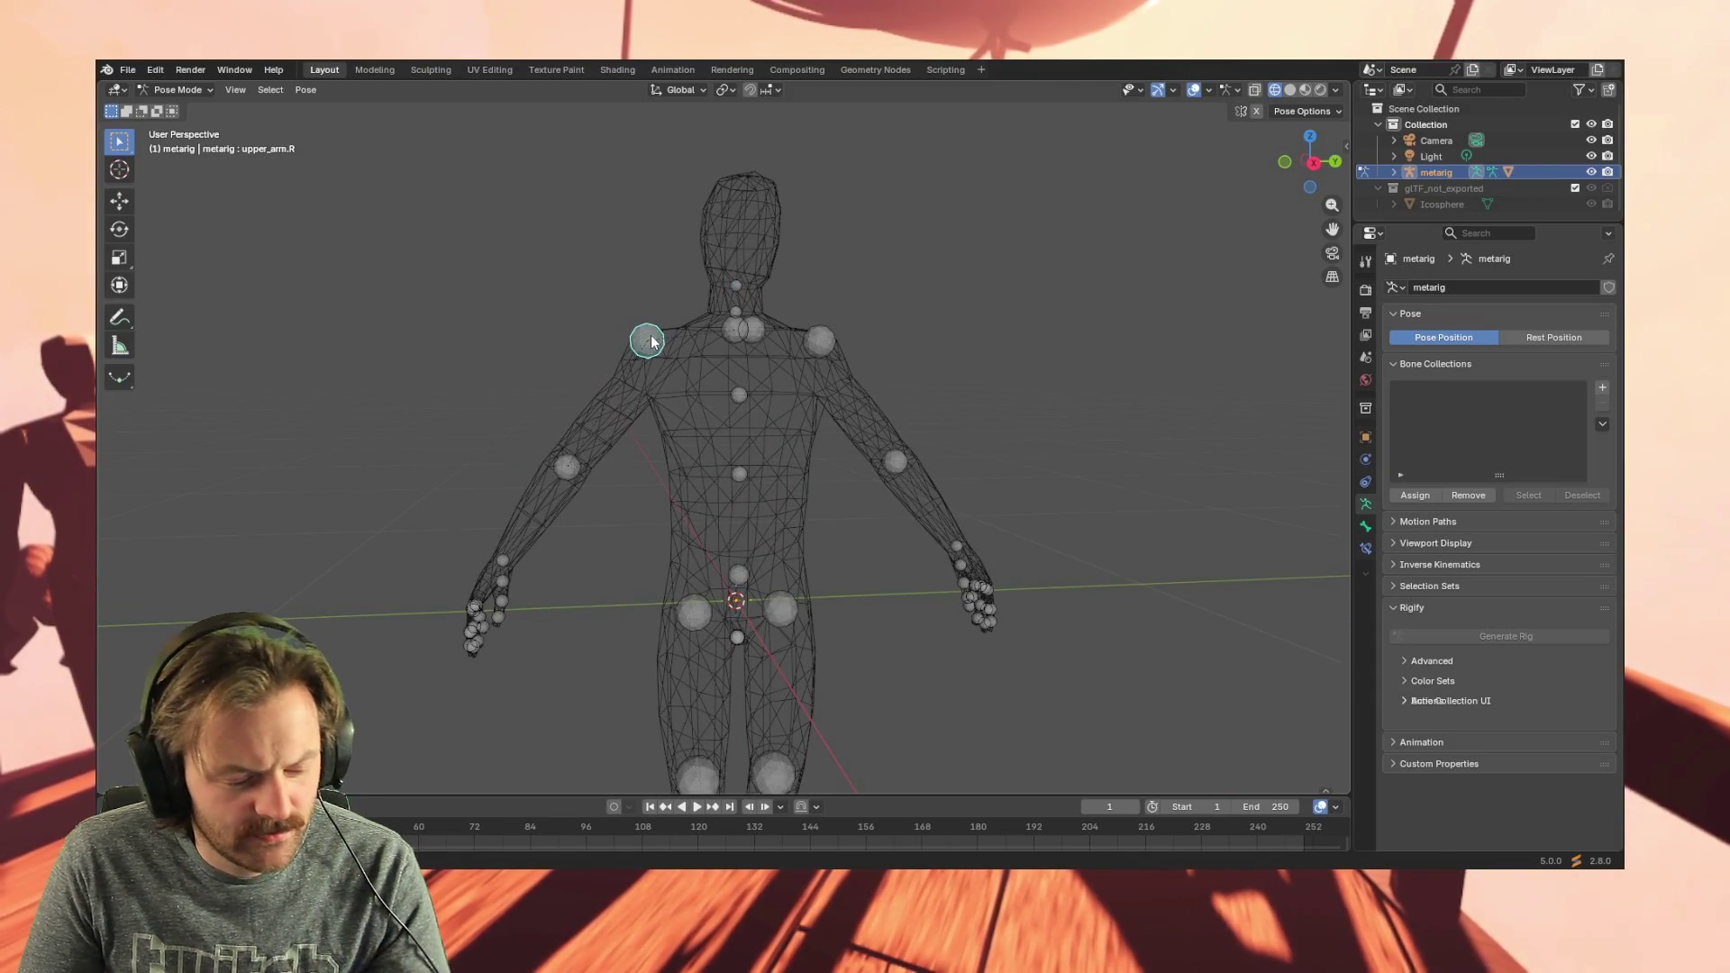
{"action": "key", "text": "r"}
{"action": "key", "text": "r"}
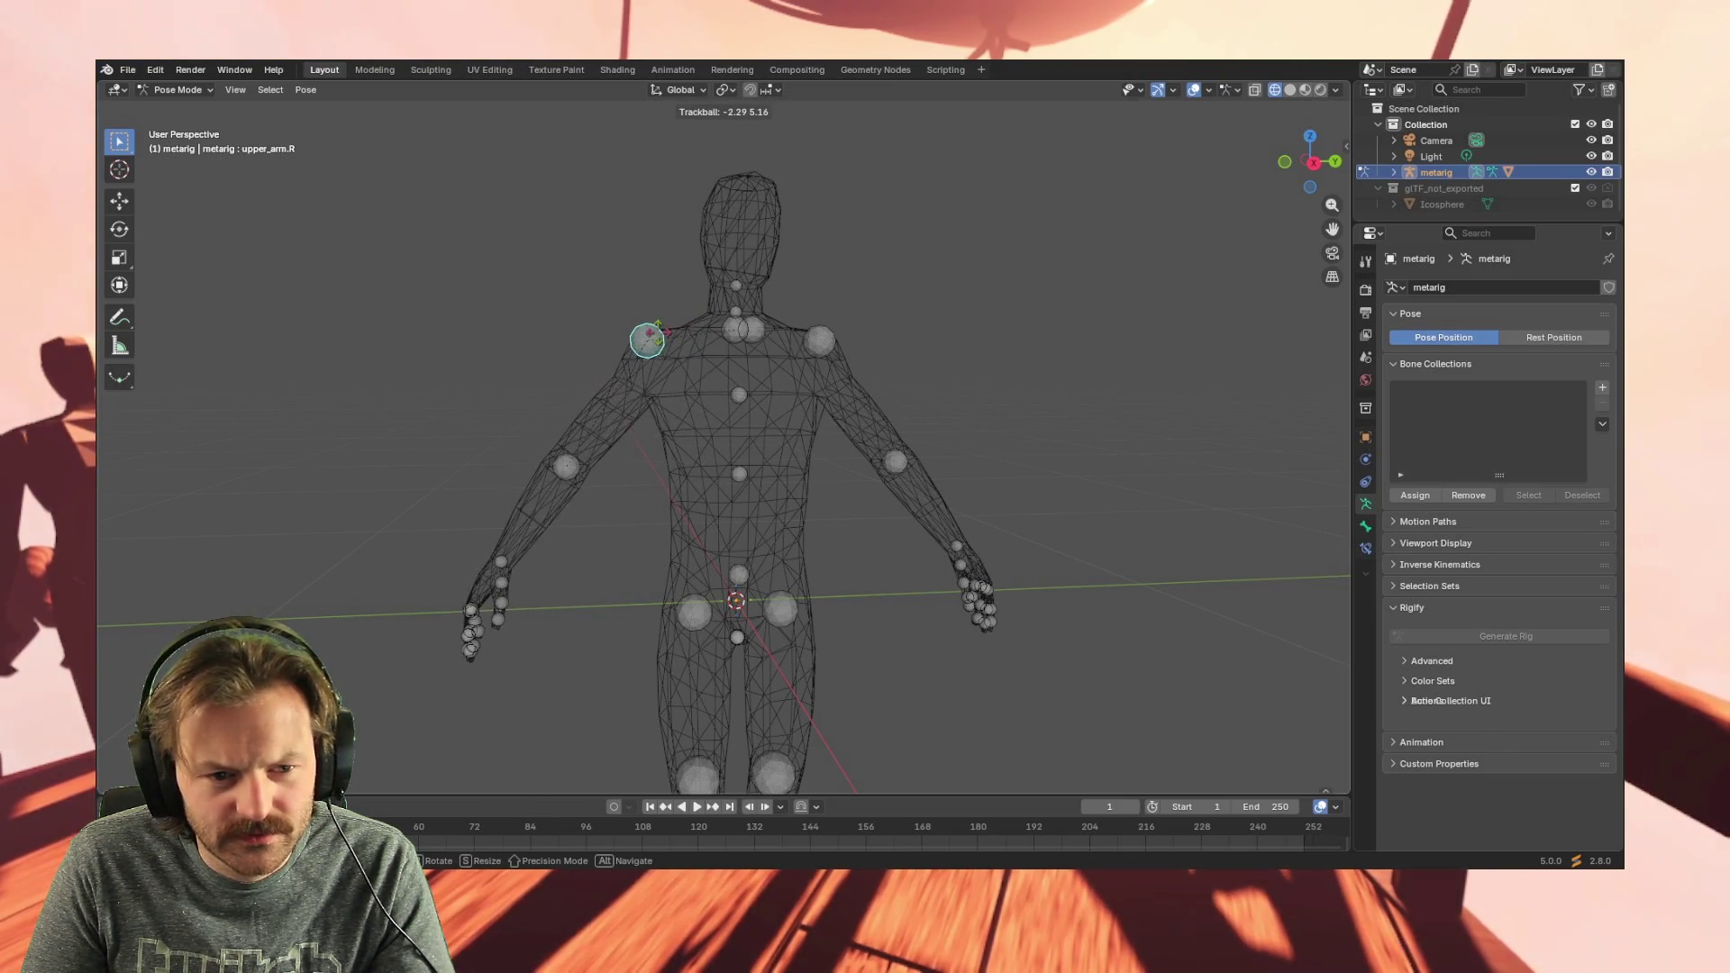
{"action": "left_click", "coordinate": [665, 336]}
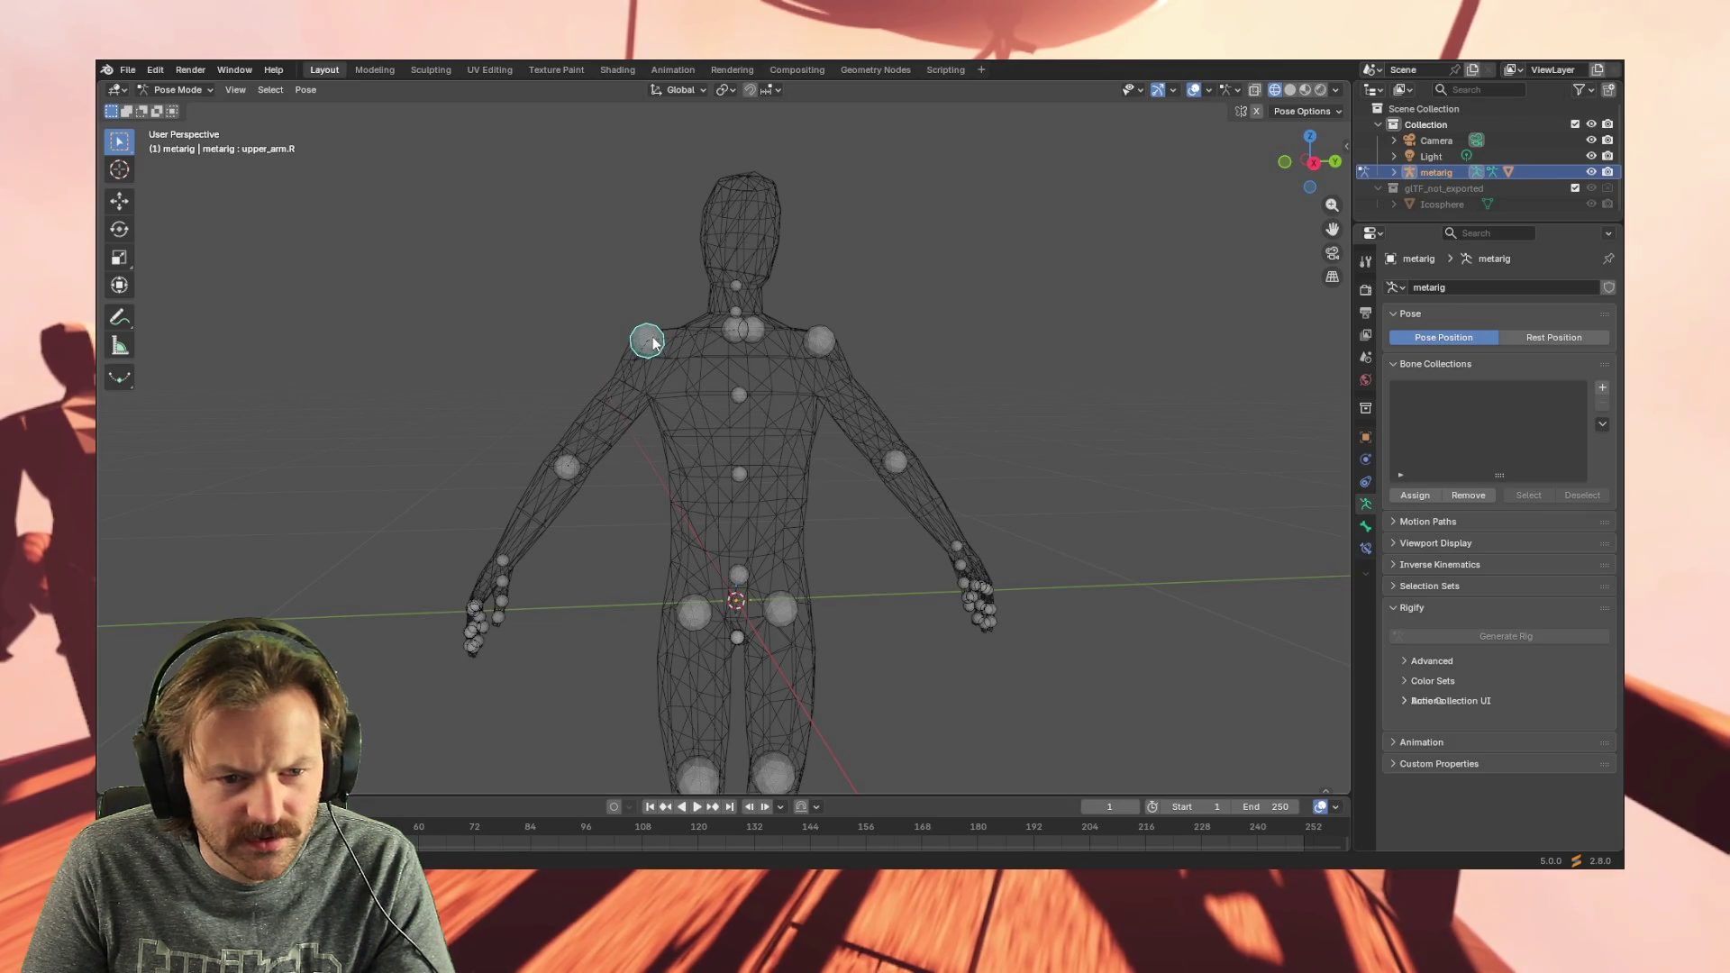
{"action": "key", "text": "r"}
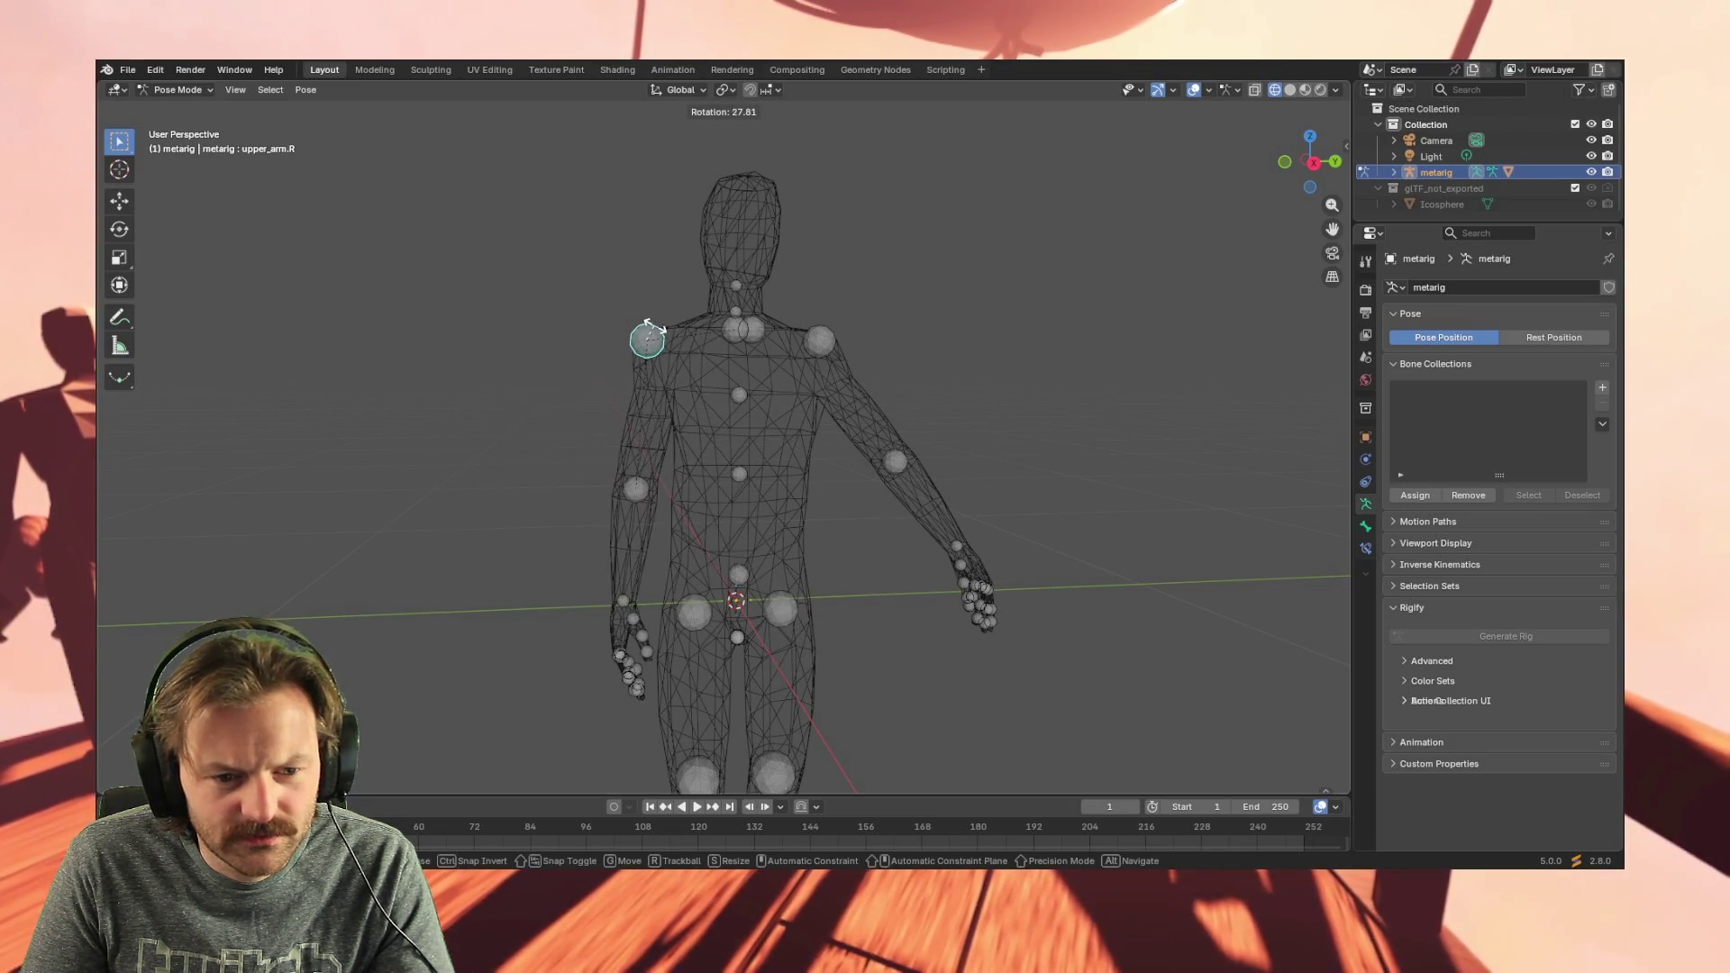
{"action": "key", "text": "r"}
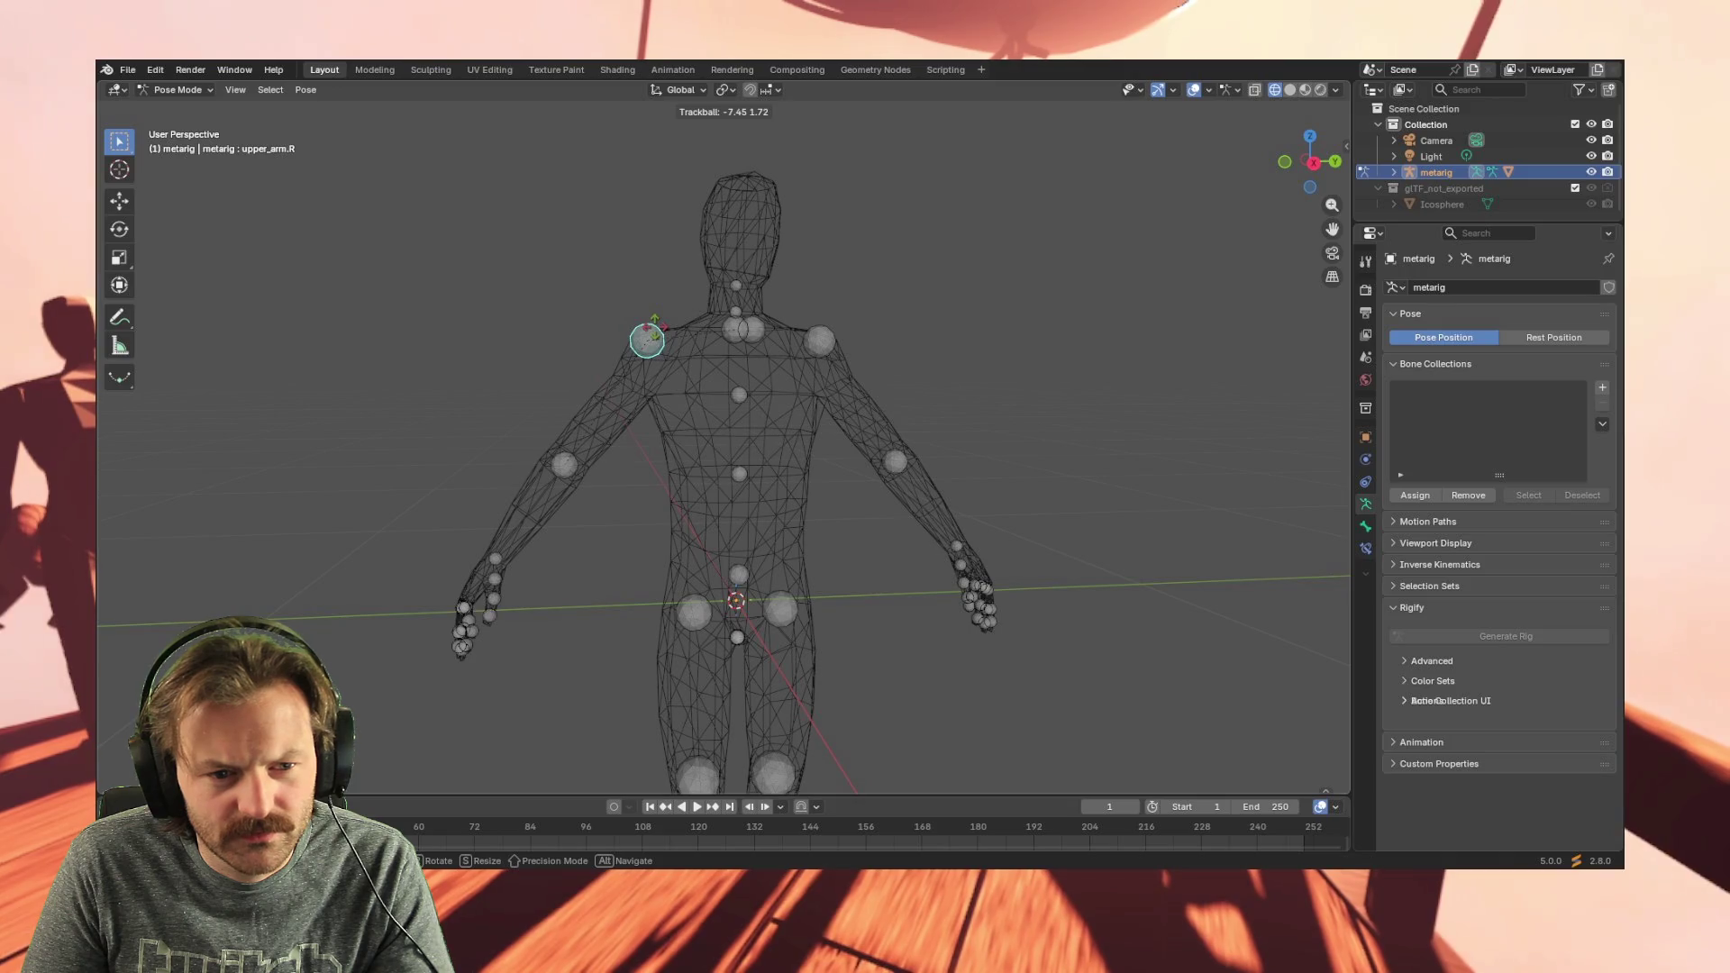
{"action": "key", "text": "r"}
{"action": "left_click", "coordinate": [652, 331]}
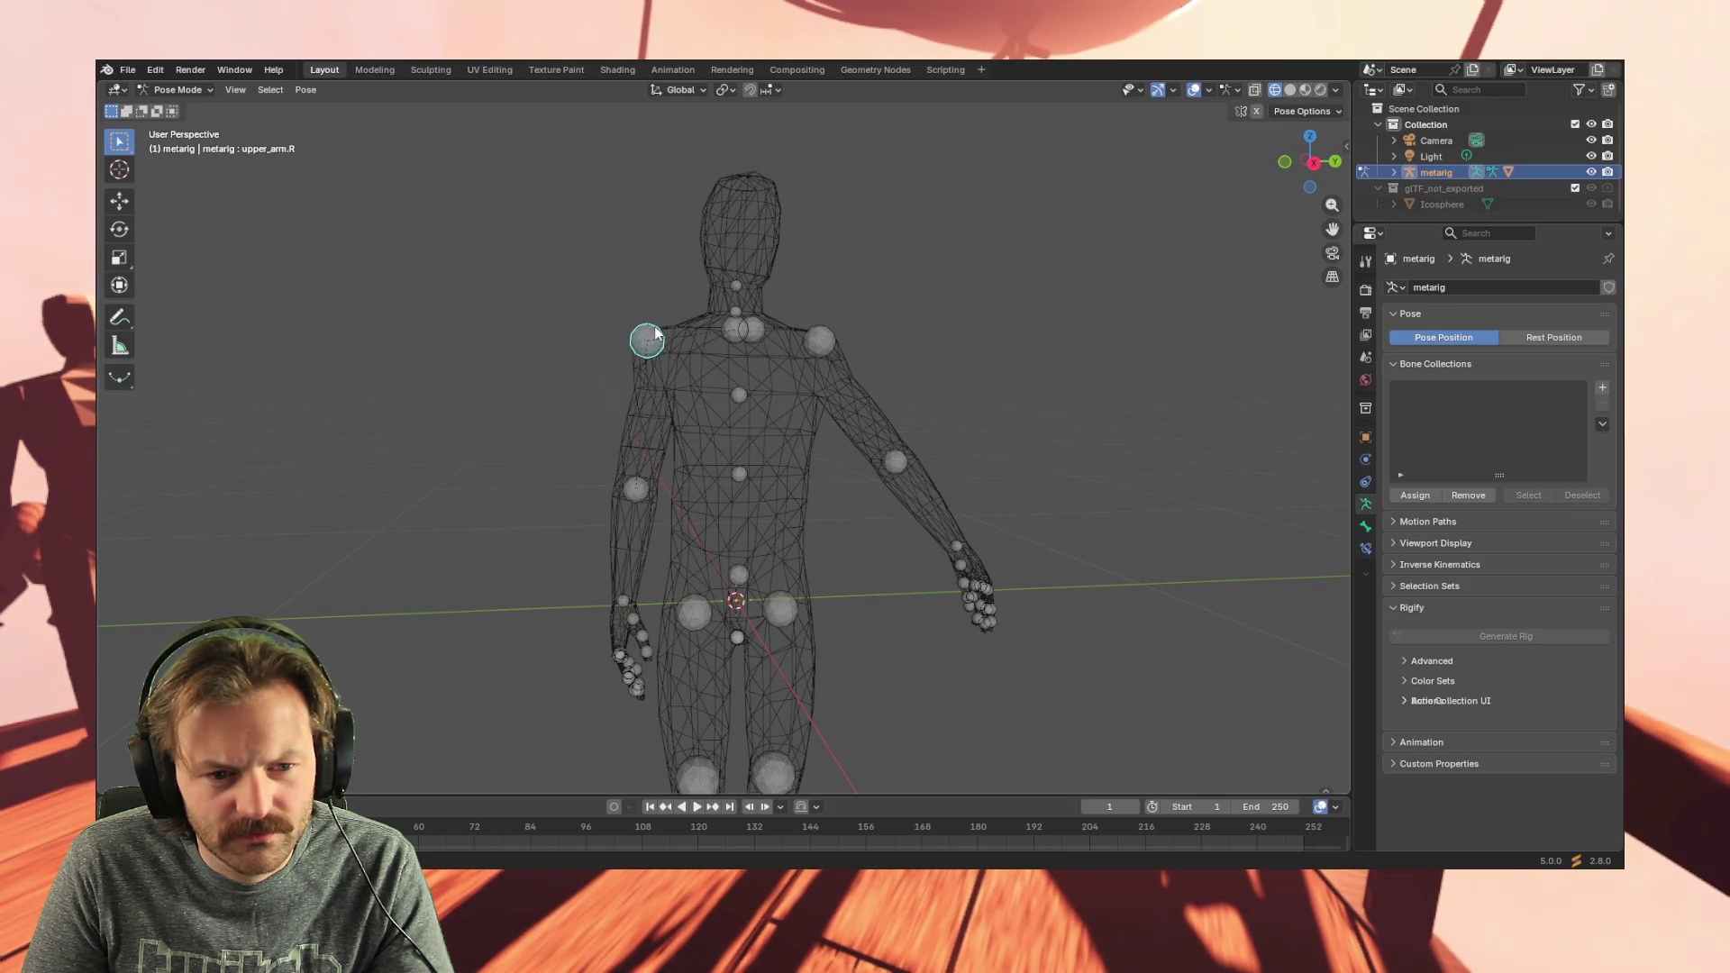
{"action": "right_click", "coordinate": [710, 397]}
{"action": "key", "text": "Escape"}
Bend the left forearm across the waist
{"action": "mouse_move", "coordinate": [570, 371]}
{"action": "middle_mouse_down"}
{"action": "mouse_move", "coordinate": [741, 369]}
{"action": "mouse_move", "coordinate": [367, 375]}
{"action": "mouse_move", "coordinate": [483, 375]}
{"action": "mouse_move", "coordinate": [459, 371]}
{"action": "middle_mouse_up"}
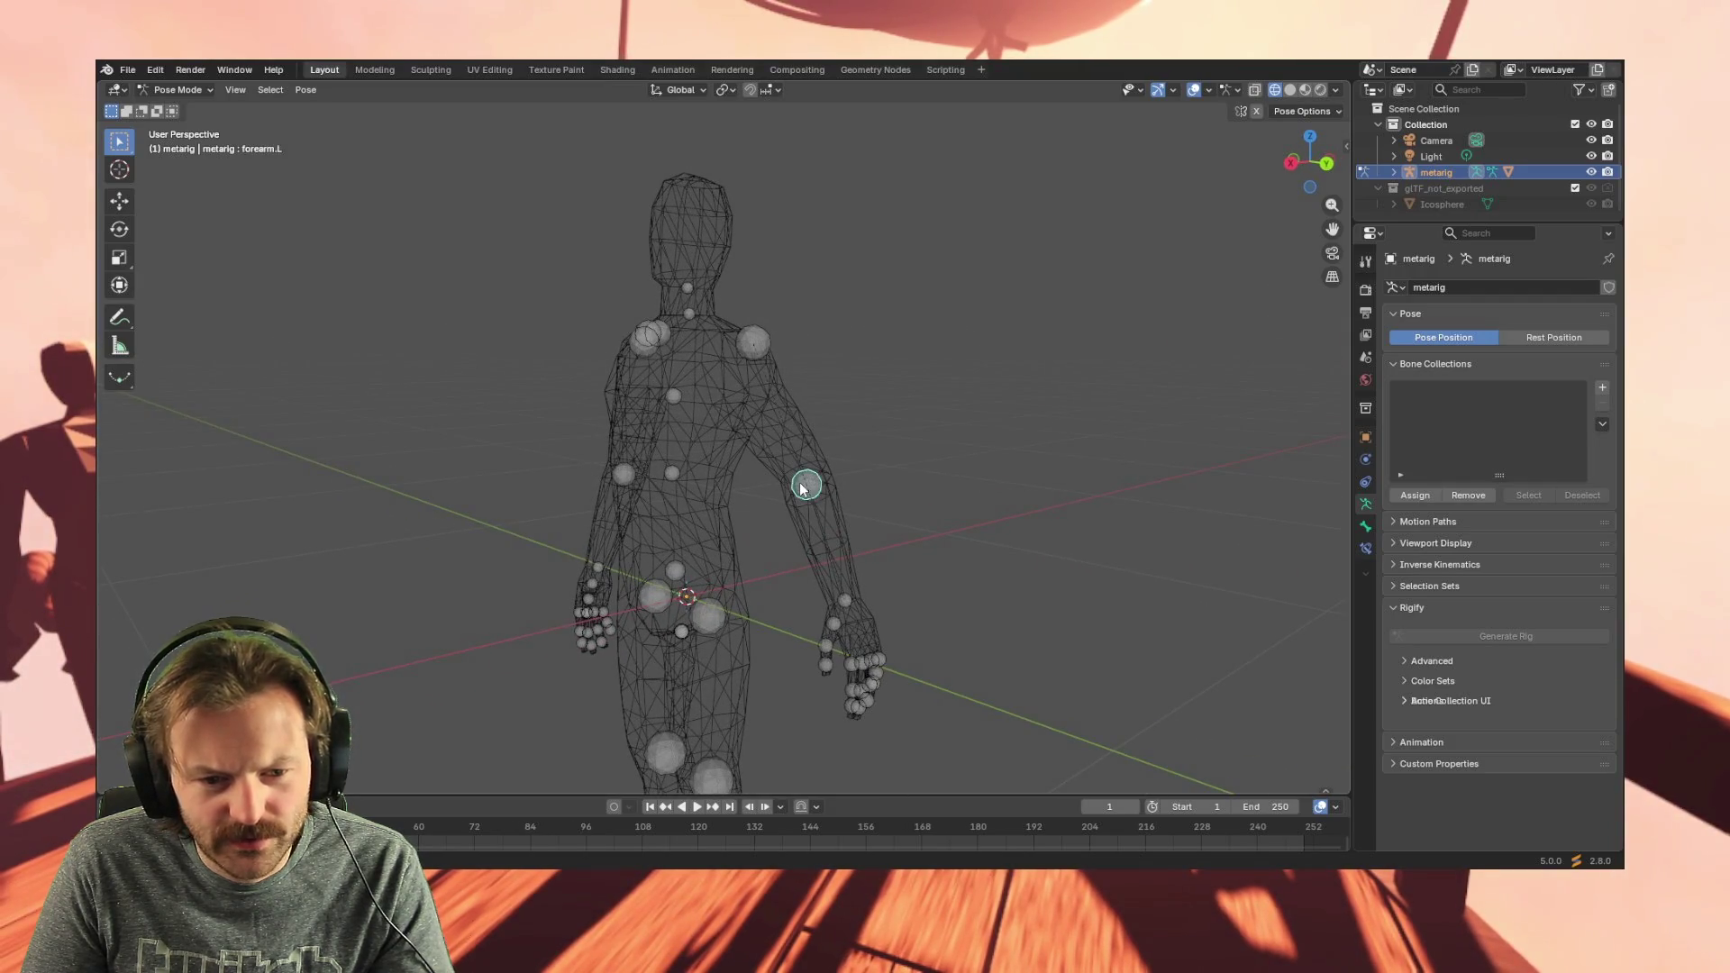
{"action": "key", "text": "r"}
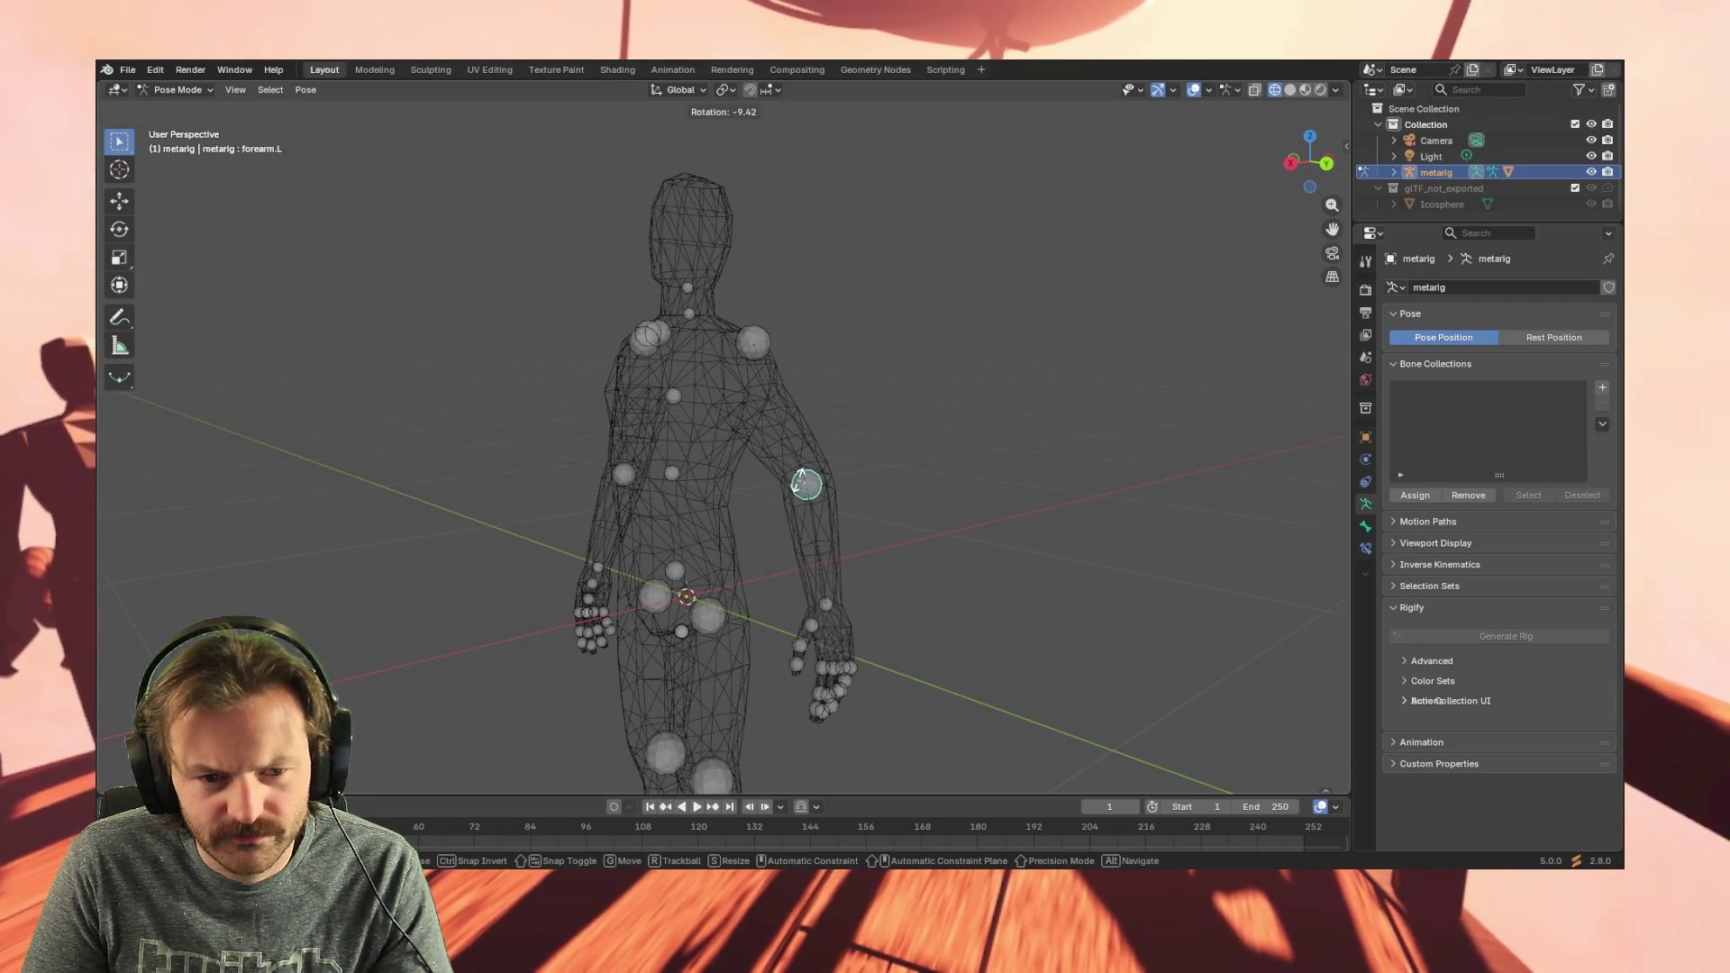
{"action": "key", "text": "r"}
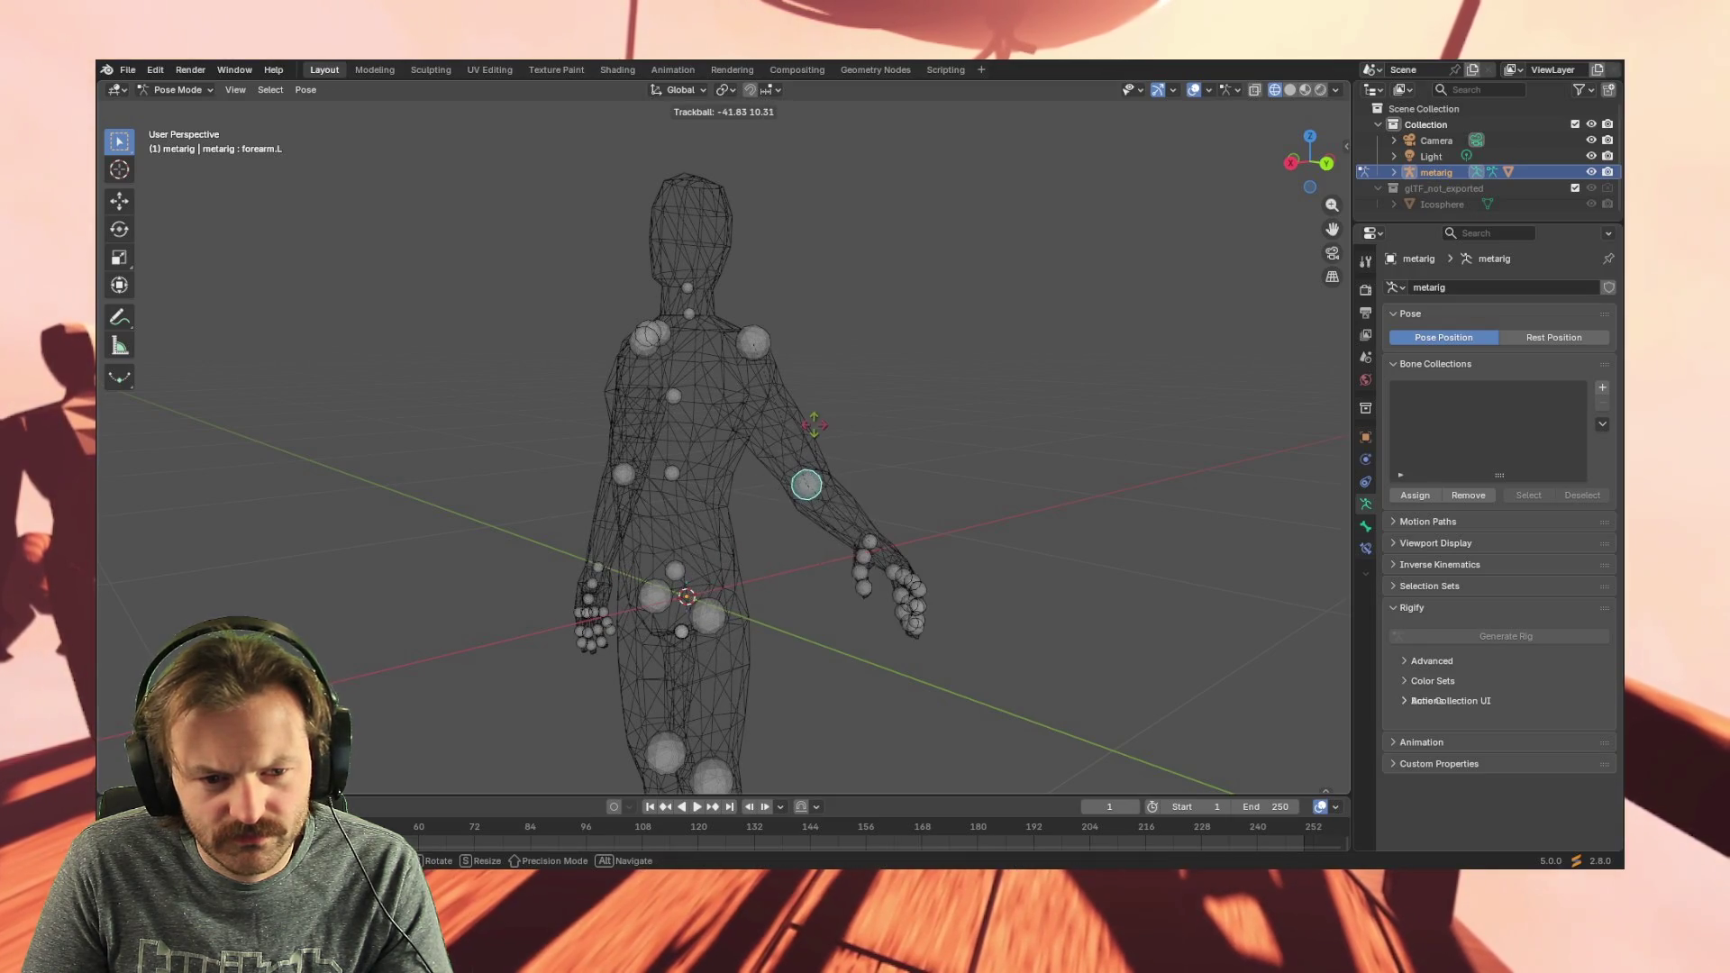
{"action": "key", "text": "r"}
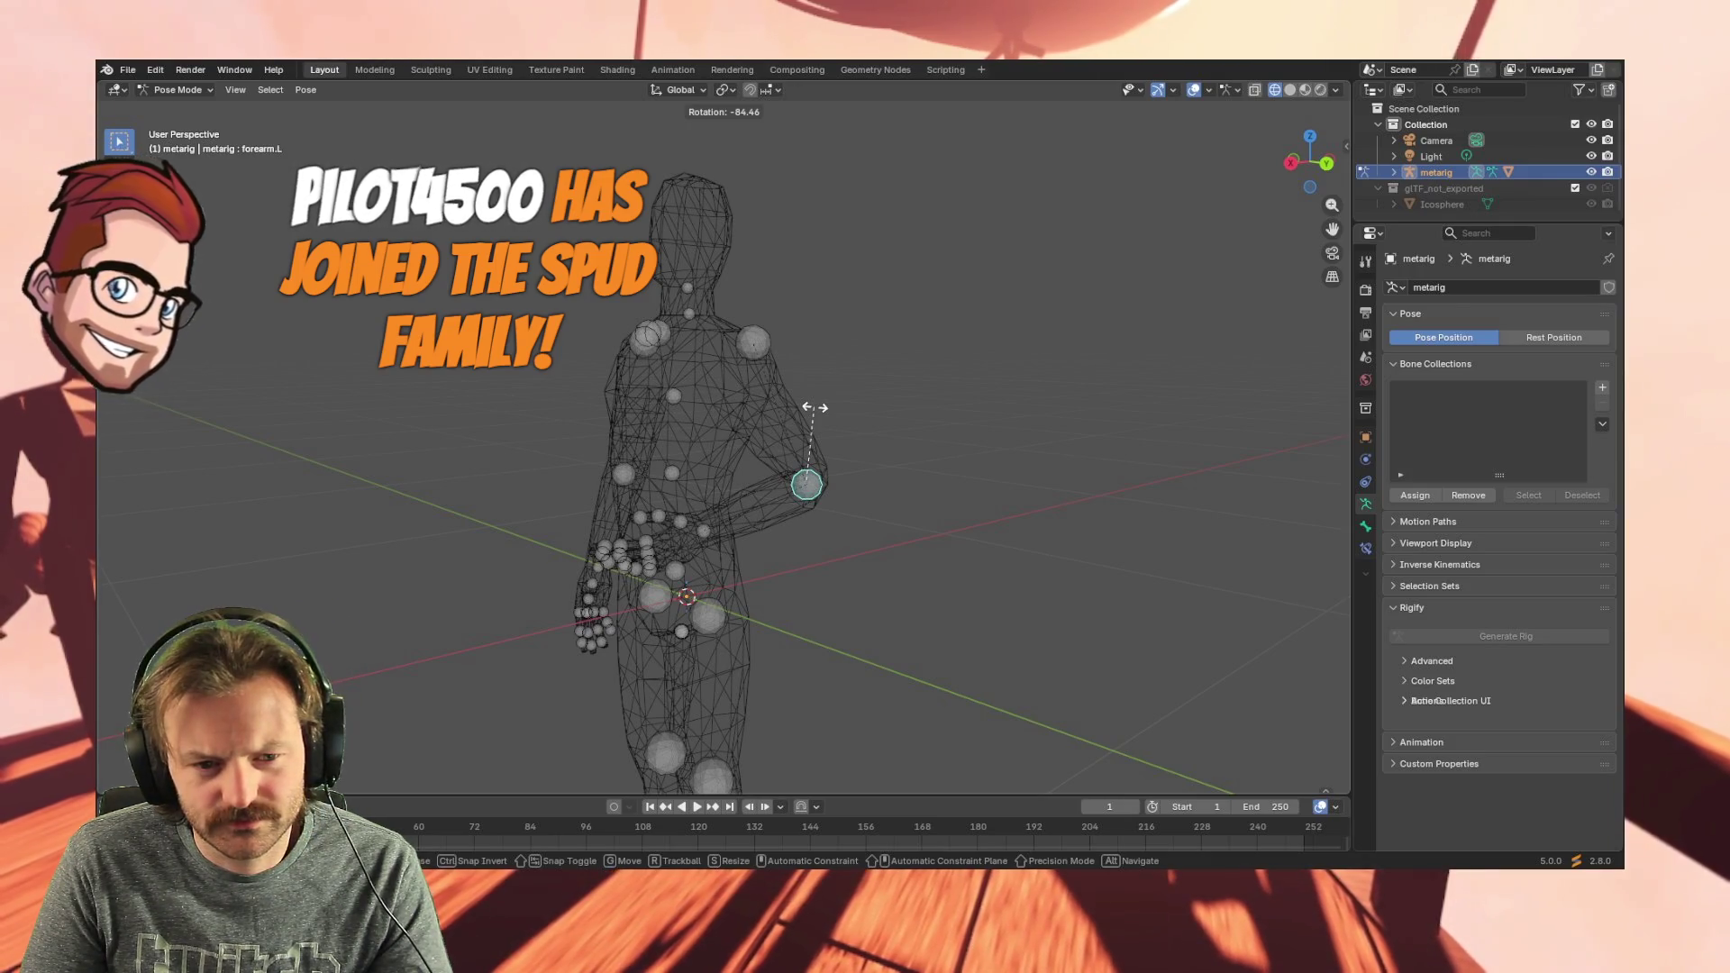
{"action": "left_click", "coordinate": [811, 406]}
Raise upper_arm.L so the left hand sits above the head
{"action": "left_click", "coordinate": [752, 338]}
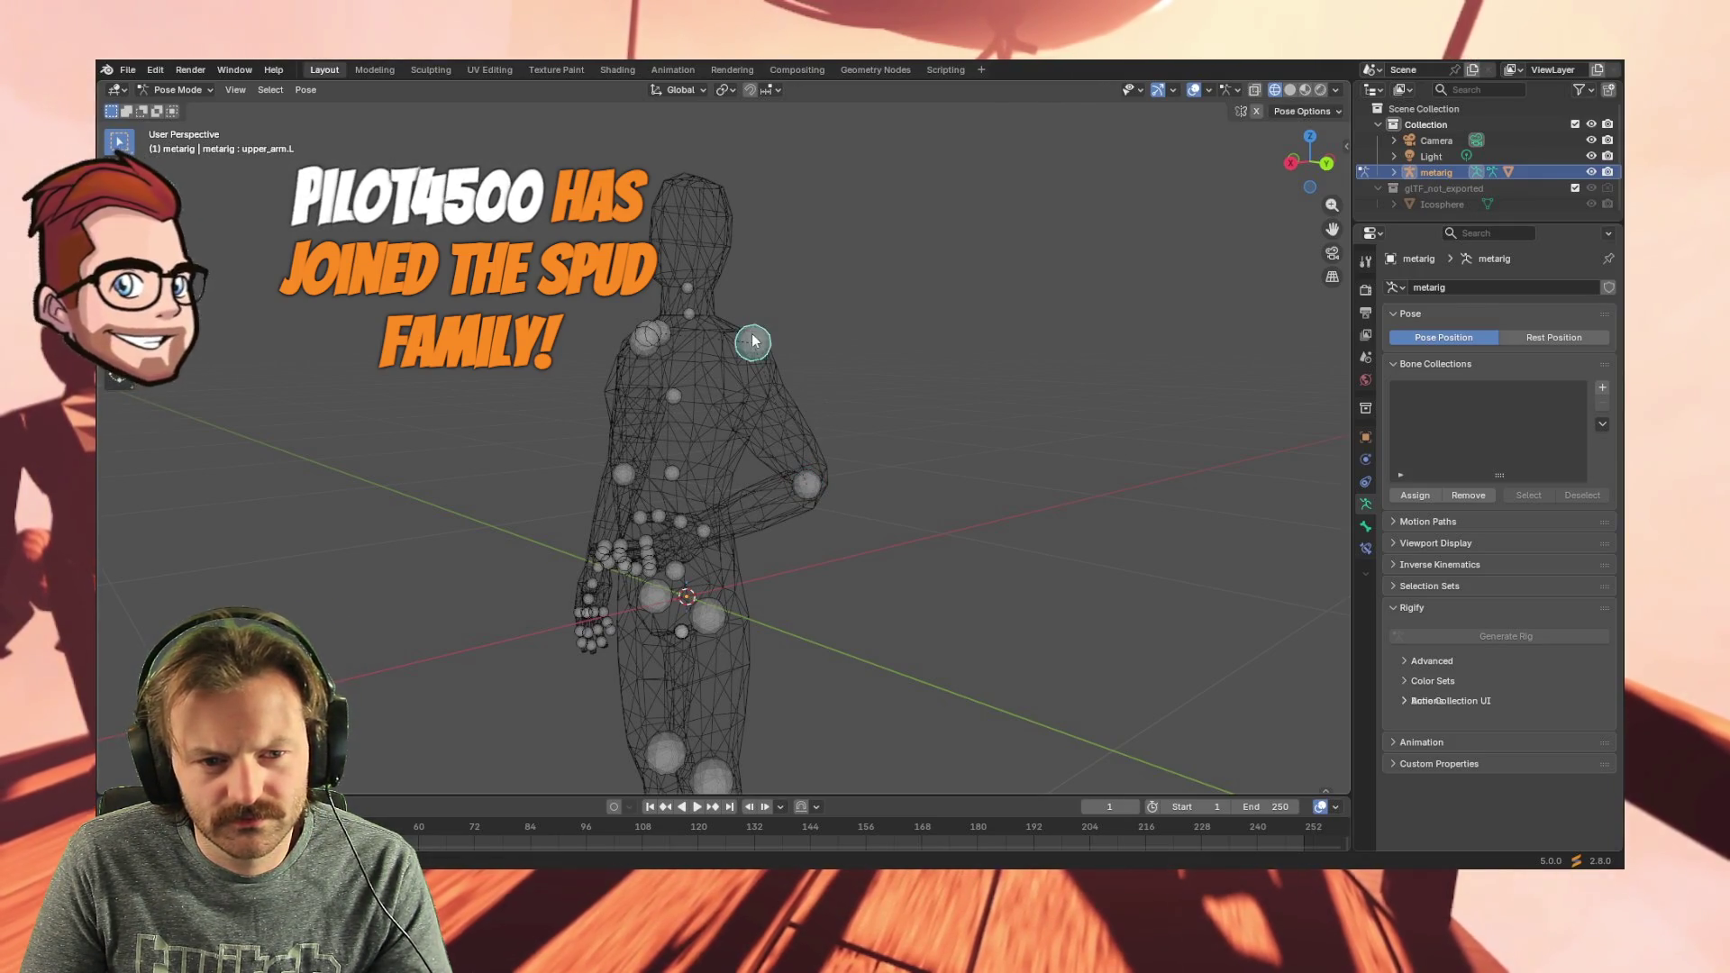
{"action": "key", "text": "r"}
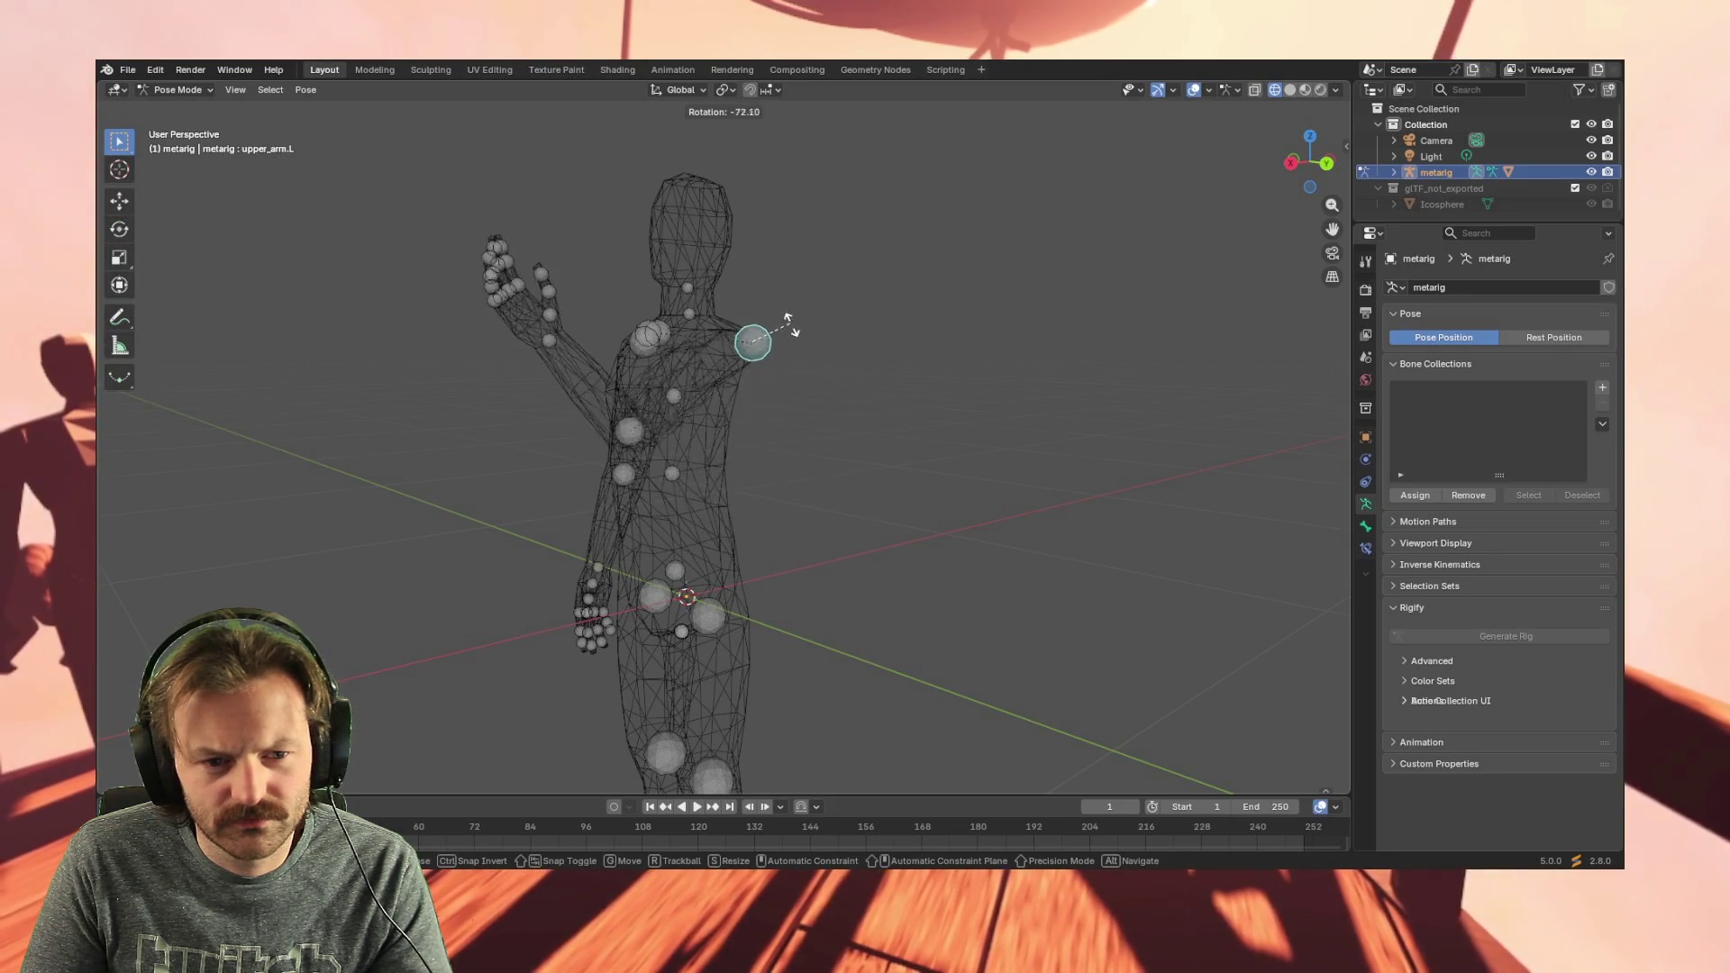
{"action": "key", "text": "r"}
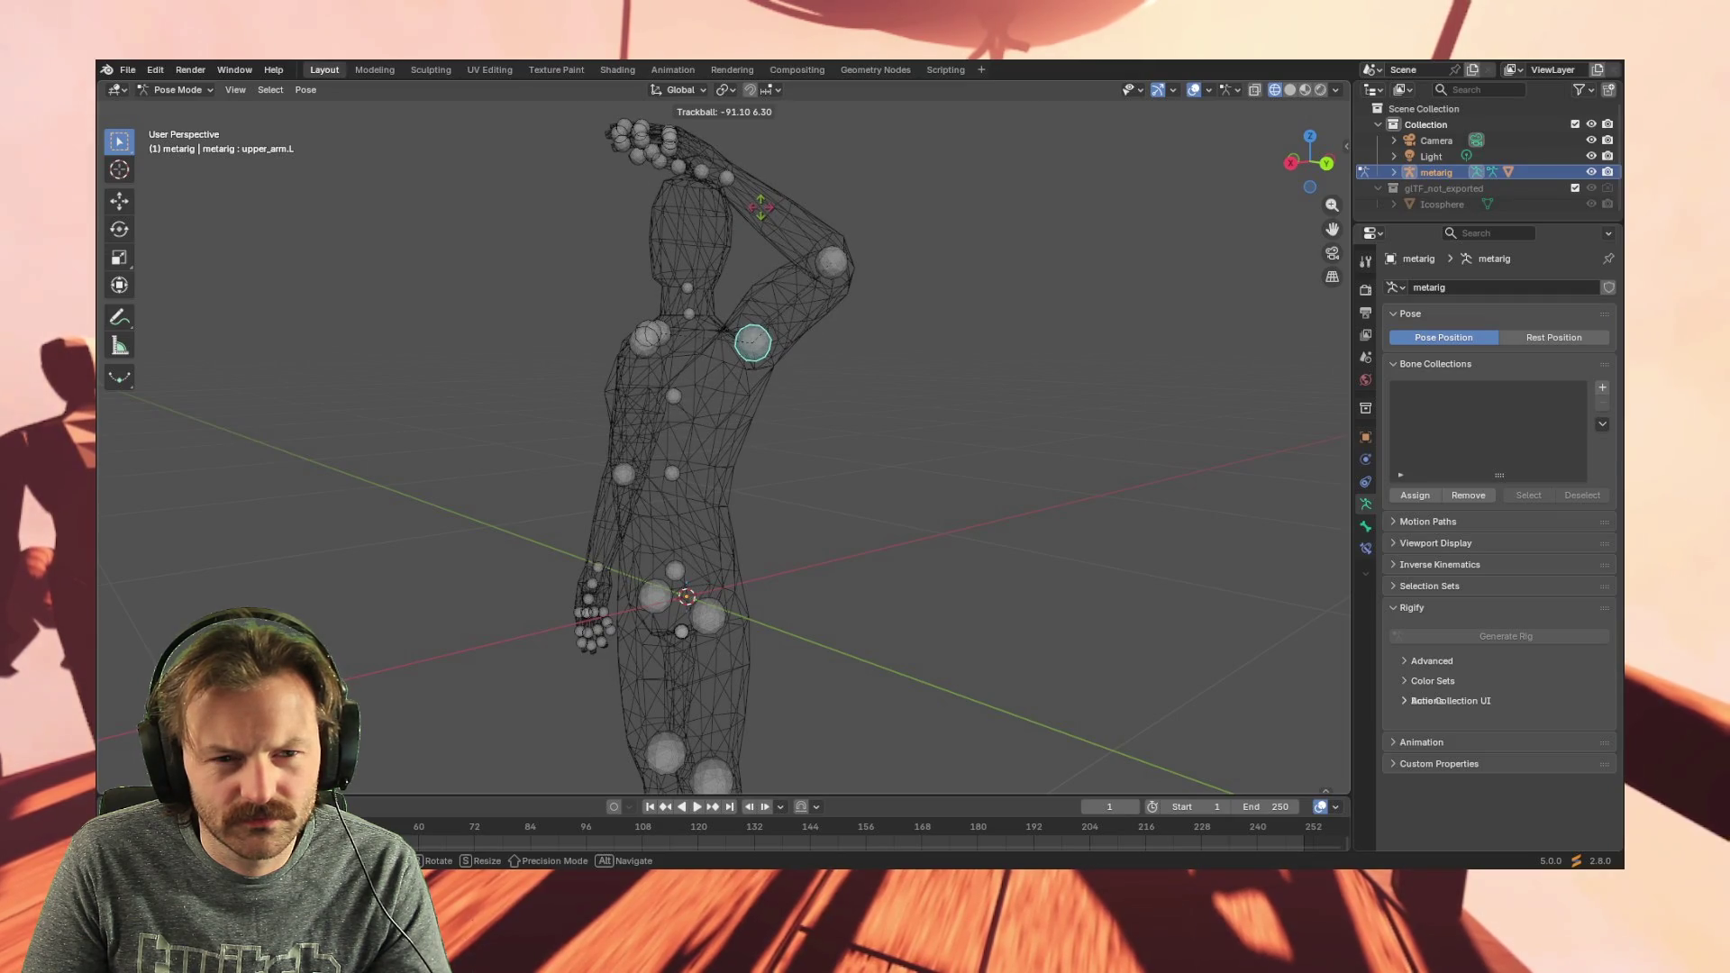
{"action": "left_click", "coordinate": [761, 207]}
Rotate the left forearm to bring the hand to the forehead
{"action": "right_click", "coordinate": [712, 288]}
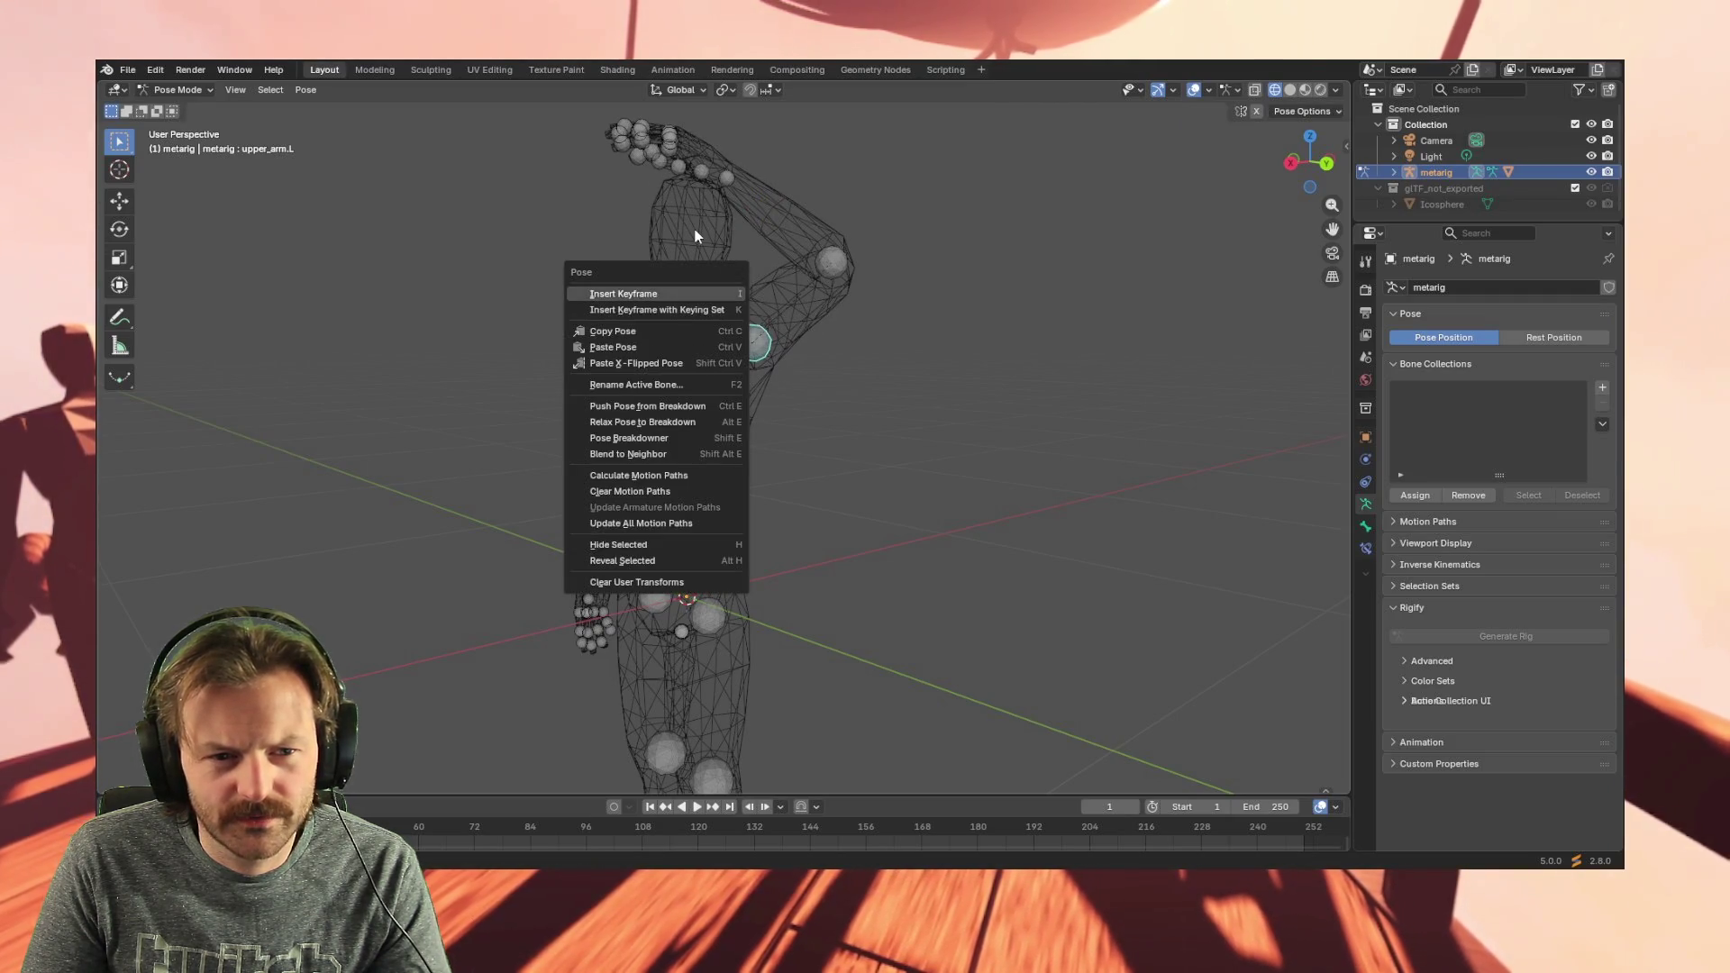
{"action": "mouse_move", "coordinate": [578, 220]}
{"action": "middle_mouse_down"}
{"action": "mouse_move", "coordinate": [624, 267]}
{"action": "mouse_move", "coordinate": [633, 252]}
{"action": "middle_mouse_up"}
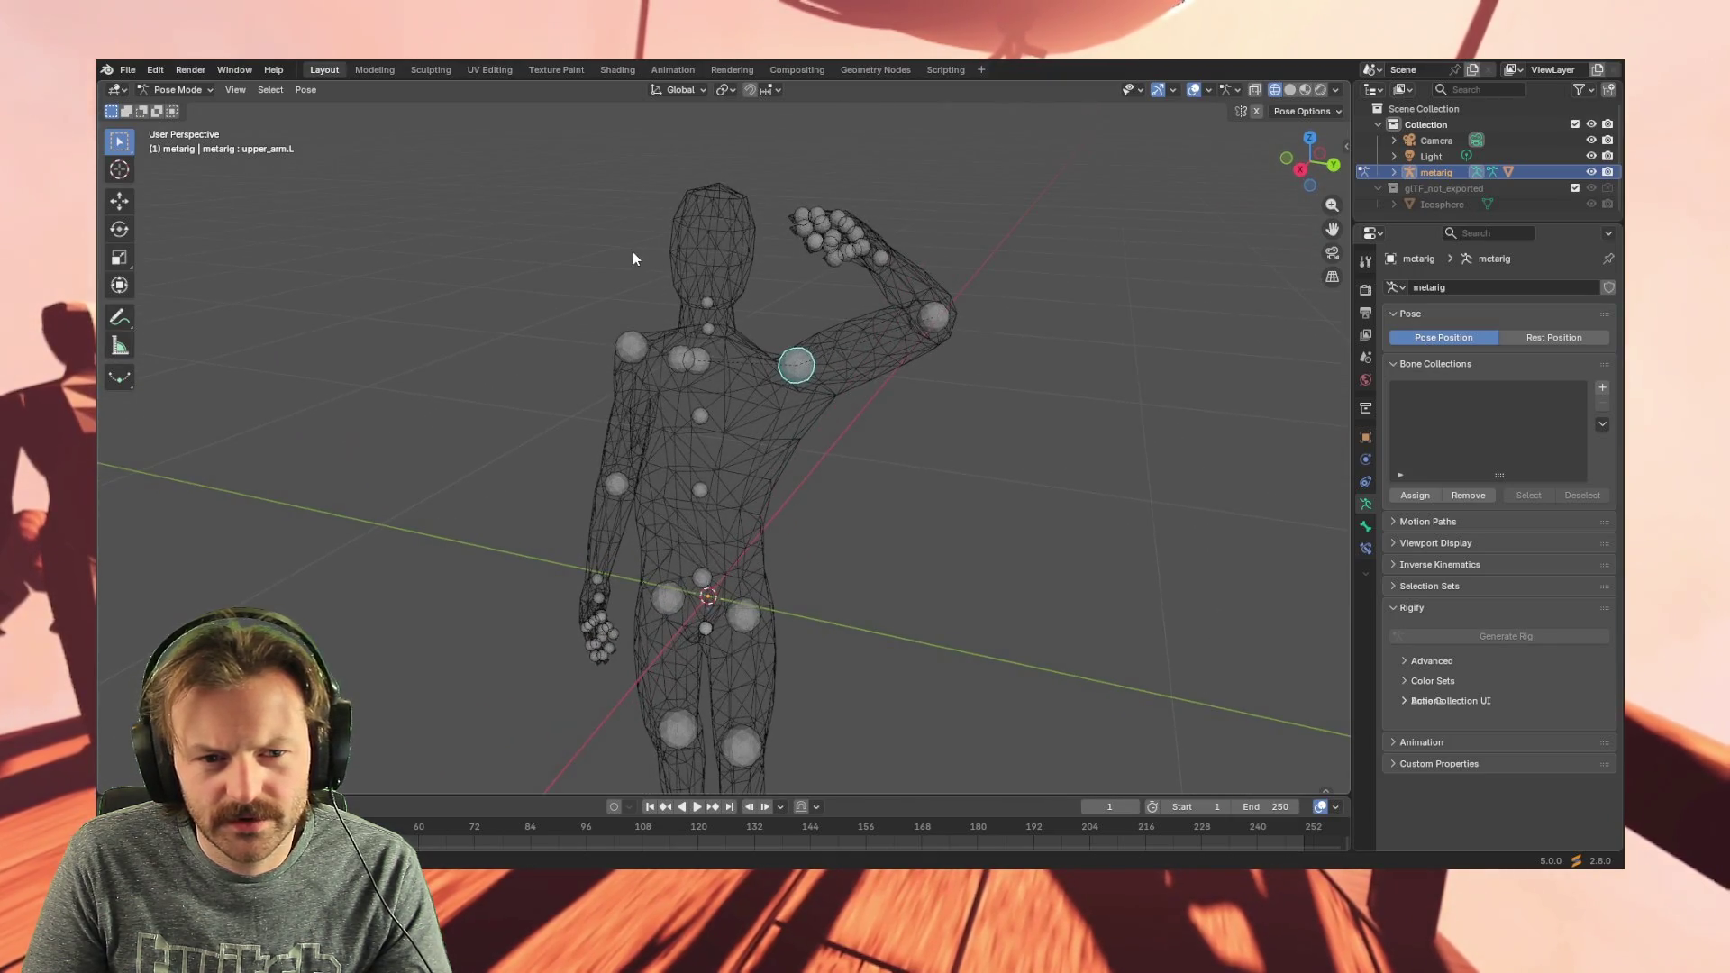
{"action": "left_click", "coordinate": [934, 316]}
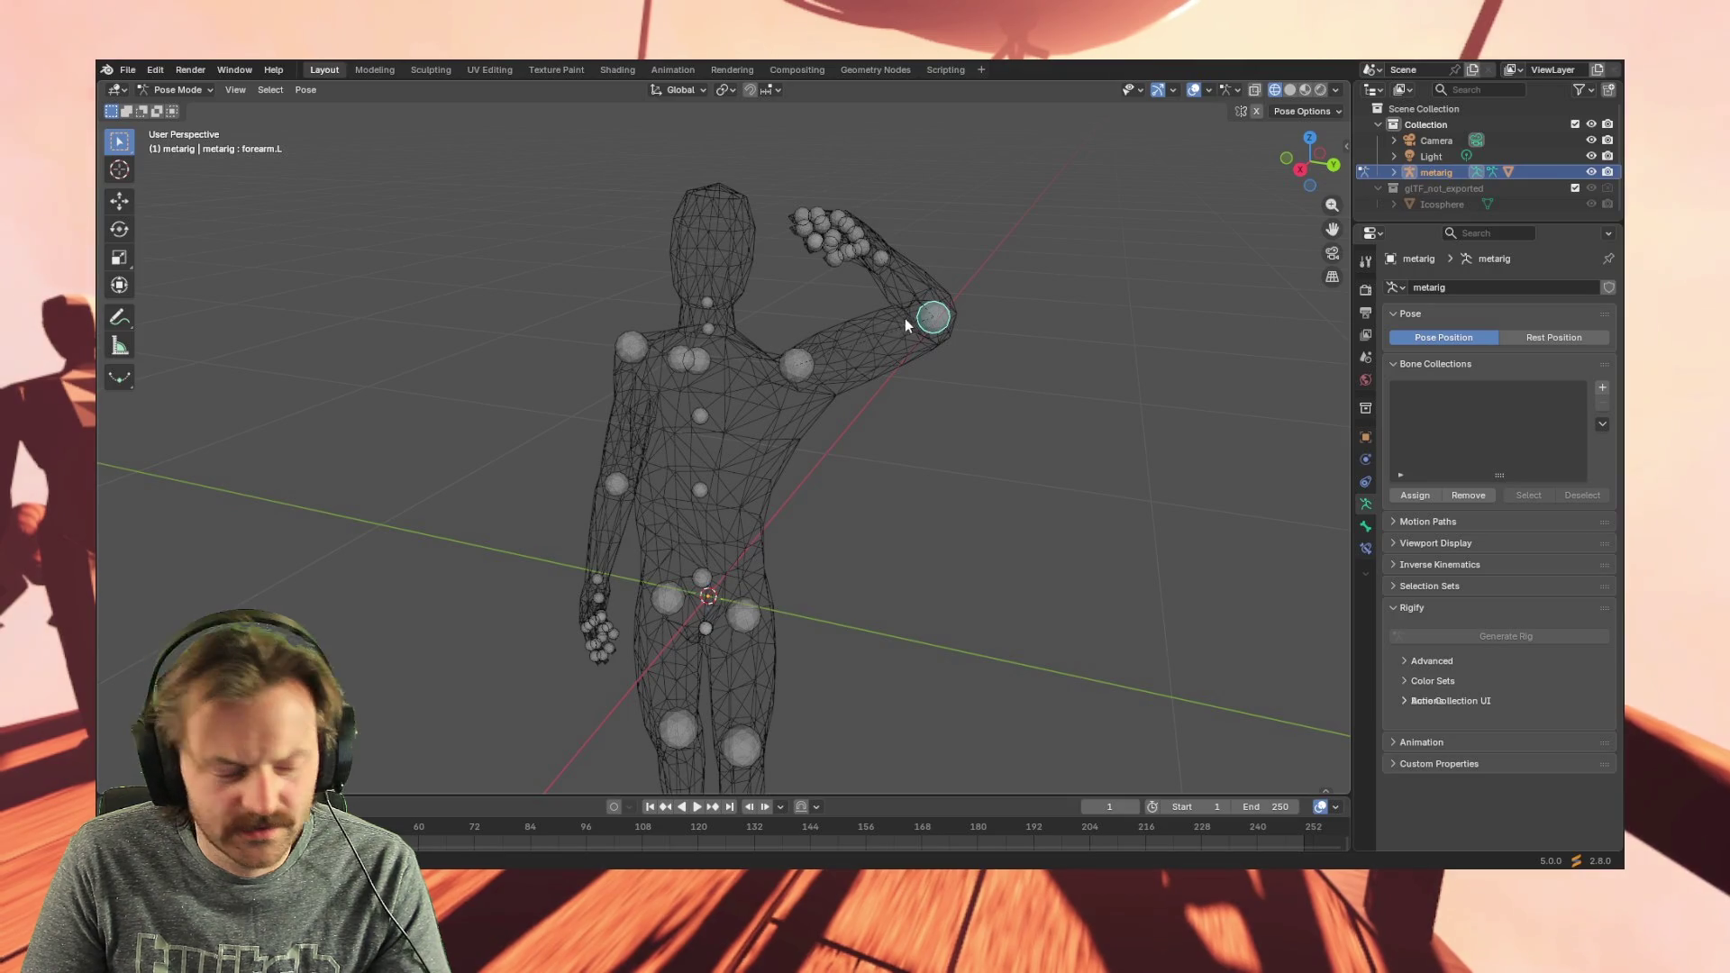
{"action": "key", "text": "r"}
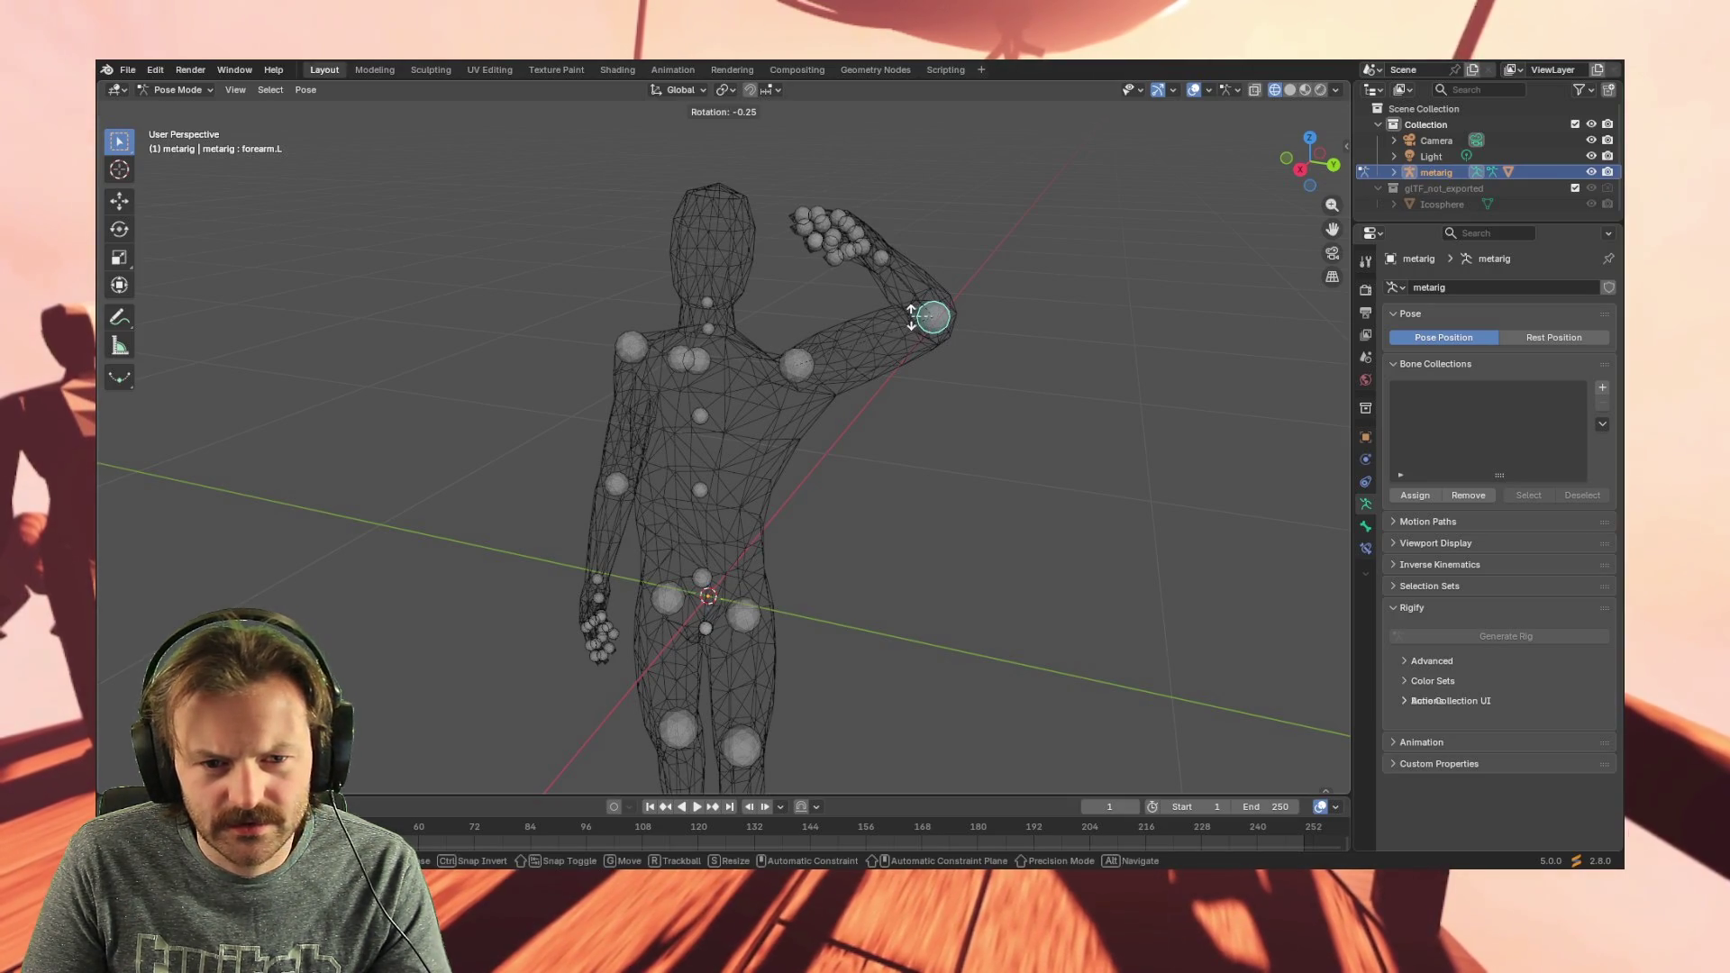
{"action": "key", "text": "r"}
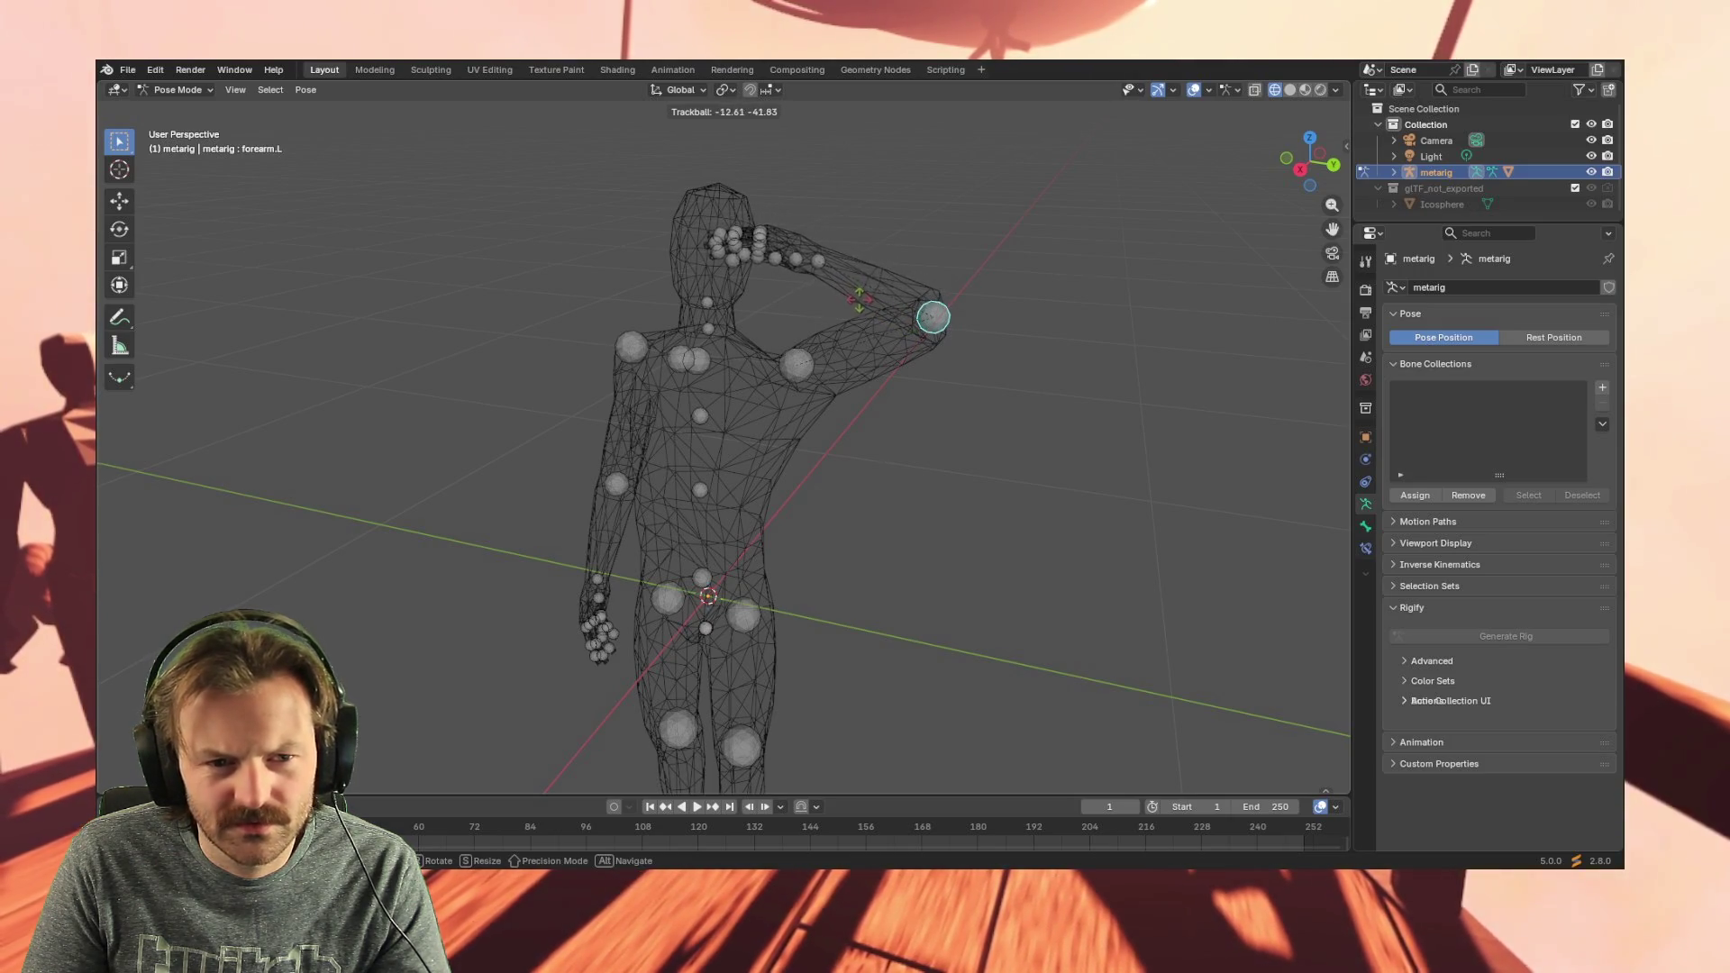
{"action": "left_click", "coordinate": [863, 301]}
{"action": "right_click", "coordinate": [977, 353]}
Re-rotate the left upper arm to swing the elbow out sideways
{"action": "mouse_move", "coordinate": [918, 262]}
{"action": "middle_mouse_down"}
{"action": "mouse_move", "coordinate": [823, 285]}
{"action": "mouse_move", "coordinate": [793, 266]}
{"action": "mouse_move", "coordinate": [799, 280]}
{"action": "middle_mouse_up"}
{"action": "left_click", "coordinate": [651, 411]}
{"action": "key", "text": "r"}
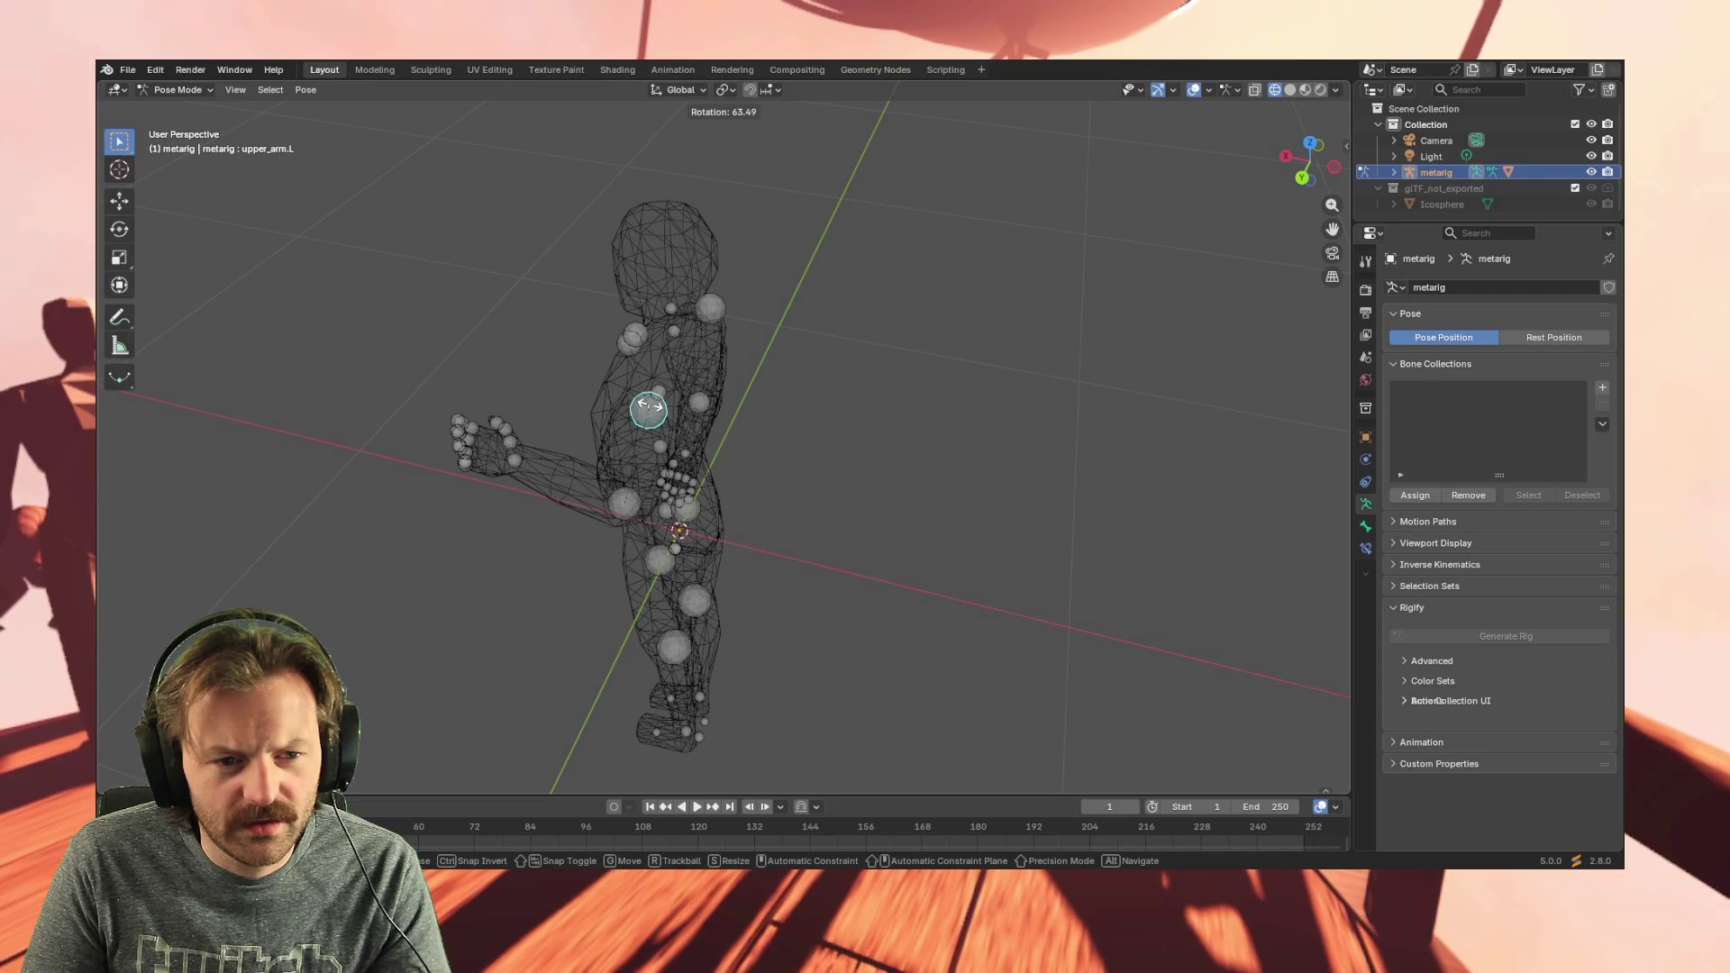
{"action": "key", "text": "r"}
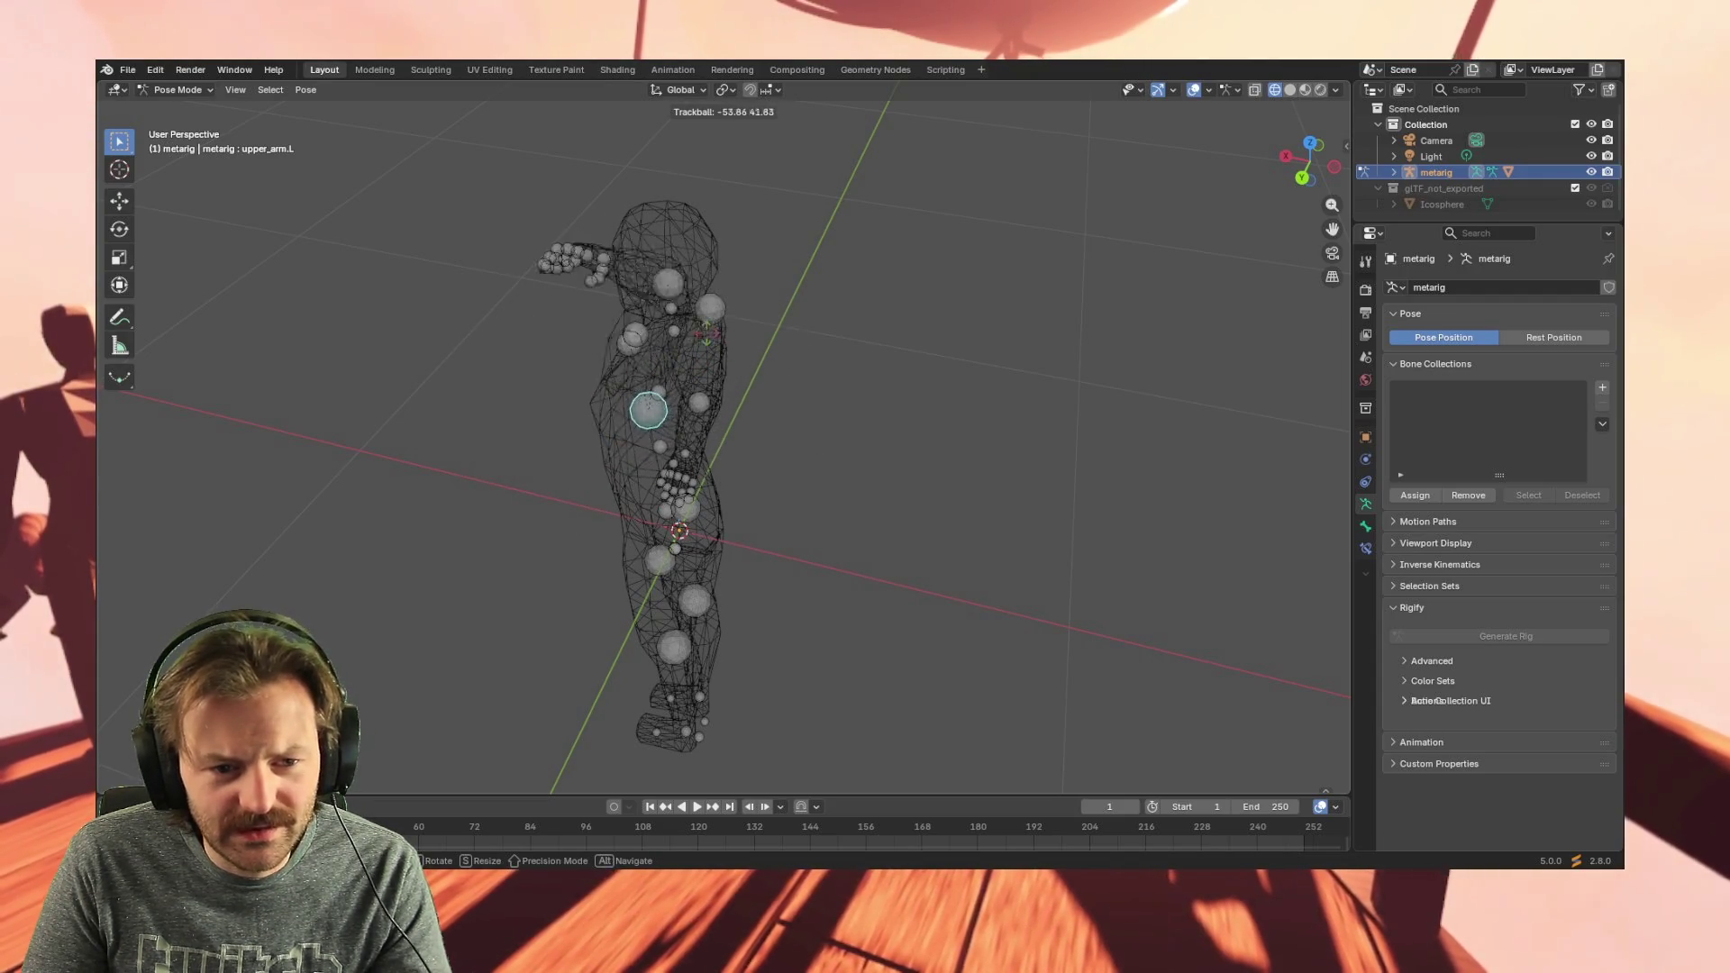
{"action": "key", "text": "r"}
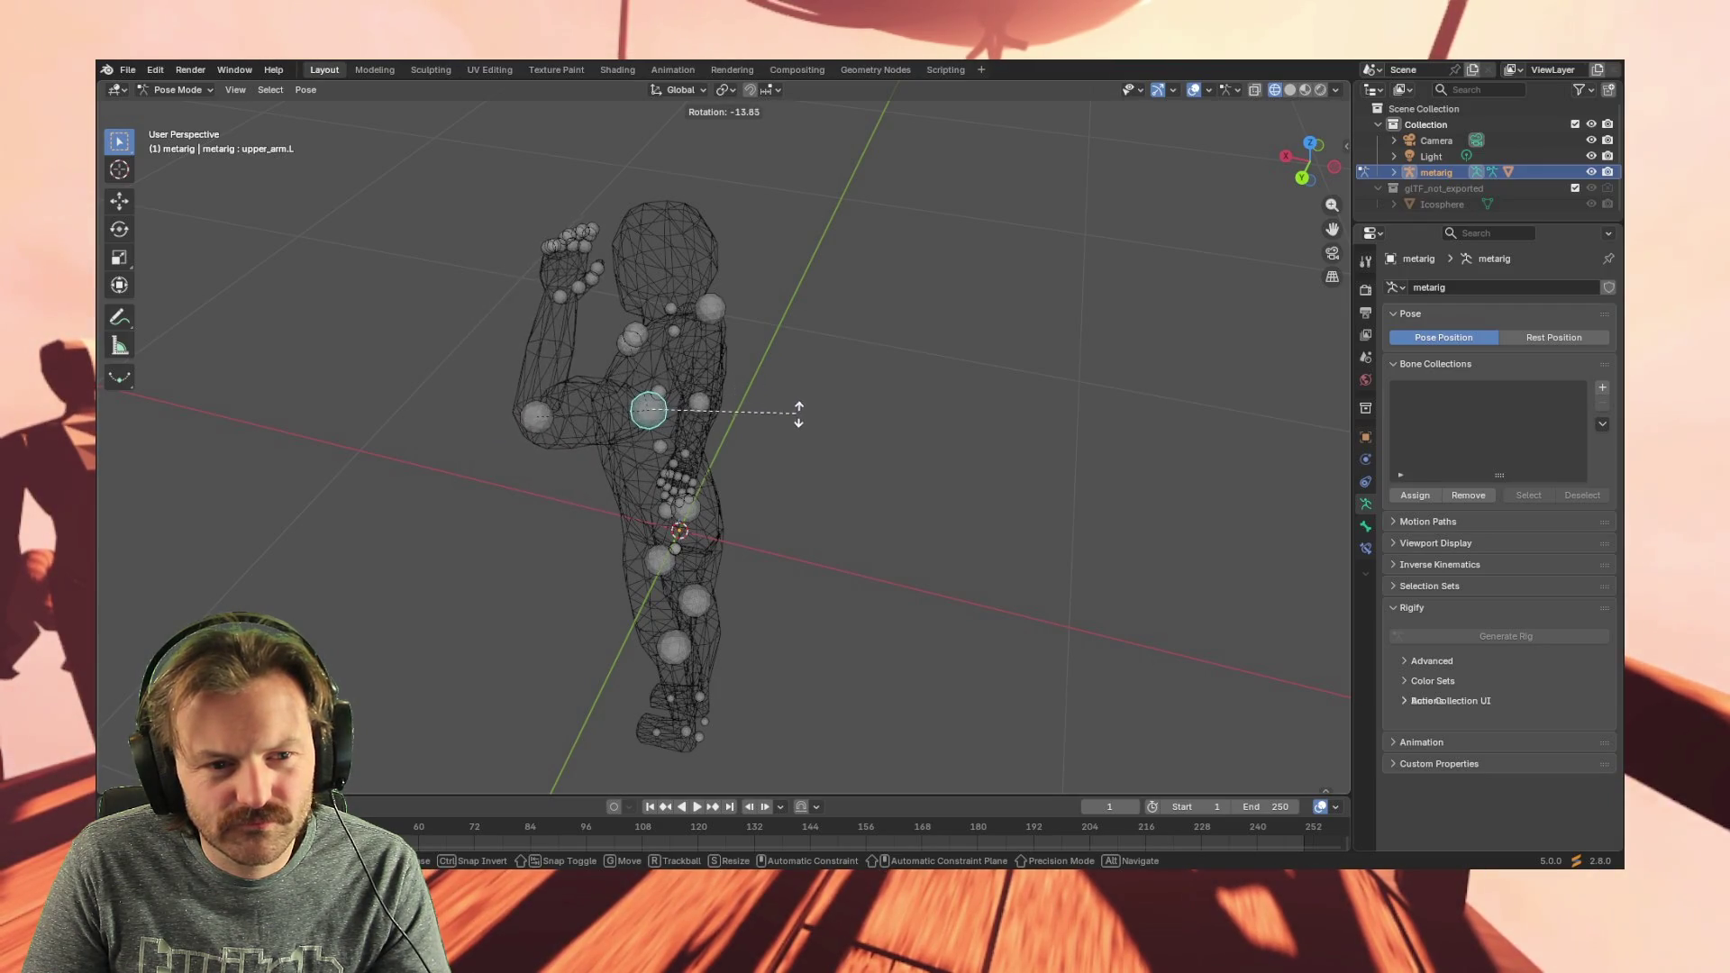
{"action": "left_click", "coordinate": [858, 433]}
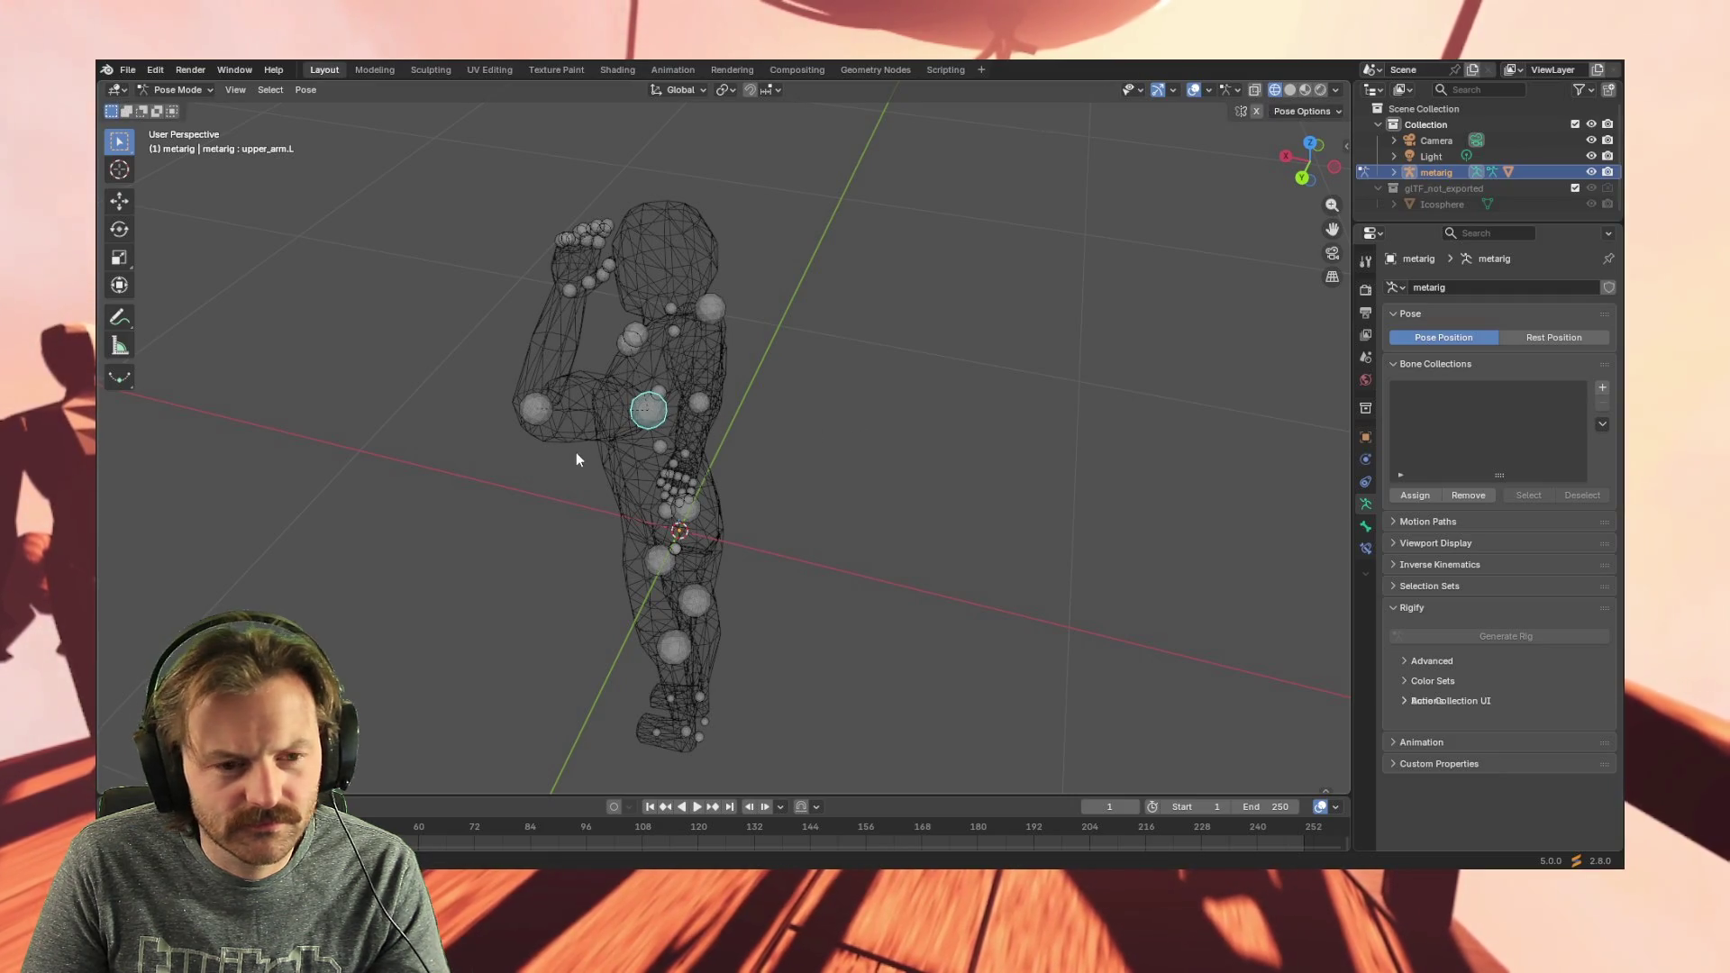
Orbit around the saluting rig from the front to both sides to check the pose
{"action": "mouse_move", "coordinate": [526, 484]}
{"action": "middle_mouse_down"}
{"action": "mouse_move", "coordinate": [815, 429]}
{"action": "mouse_move", "coordinate": [1178, 417]}
{"action": "mouse_move", "coordinate": [636, 427]}
{"action": "mouse_move", "coordinate": [950, 424]}
{"action": "mouse_move", "coordinate": [807, 435]}
{"action": "mouse_move", "coordinate": [130, 420]}
{"action": "mouse_move", "coordinate": [665, 424]}
{"action": "mouse_move", "coordinate": [630, 452]}
{"action": "mouse_move", "coordinate": [704, 394]}
{"action": "mouse_move", "coordinate": [745, 404]}
{"action": "mouse_move", "coordinate": [705, 364]}
{"action": "middle_mouse_up"}
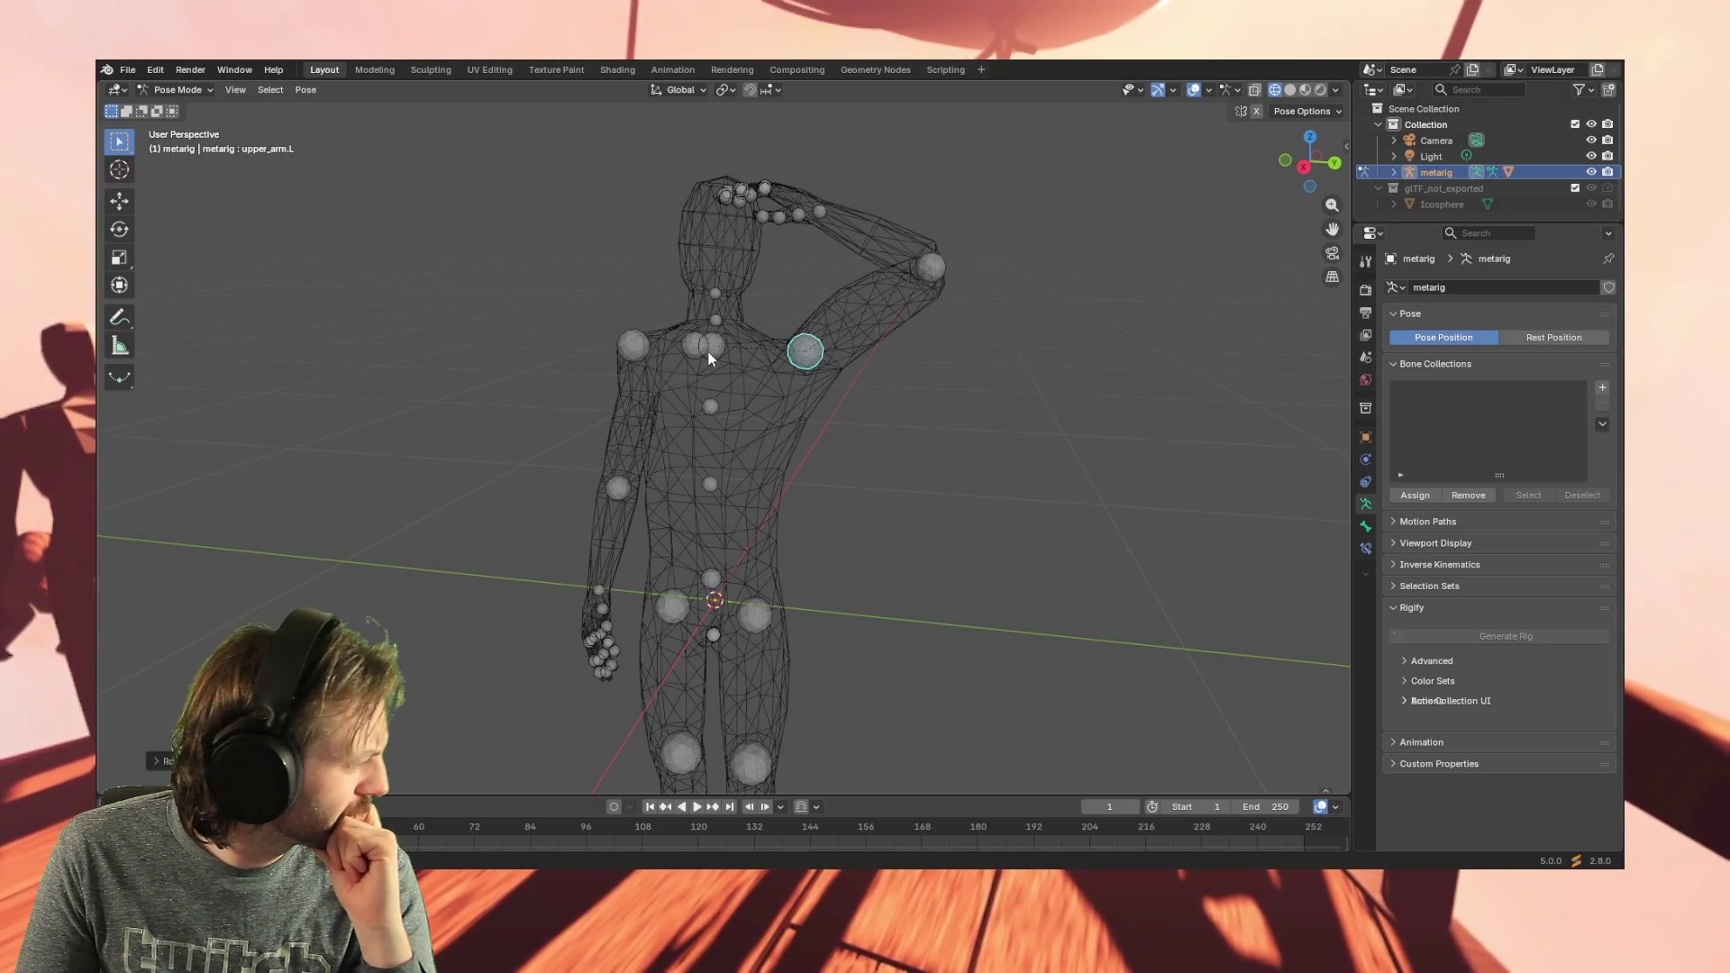
{"action": "mouse_move", "coordinate": [997, 412]}
{"action": "middle_mouse_down"}
{"action": "mouse_move", "coordinate": [645, 415]}
{"action": "mouse_move", "coordinate": [1034, 408]}
{"action": "mouse_move", "coordinate": [1004, 405]}
{"action": "middle_mouse_up"}
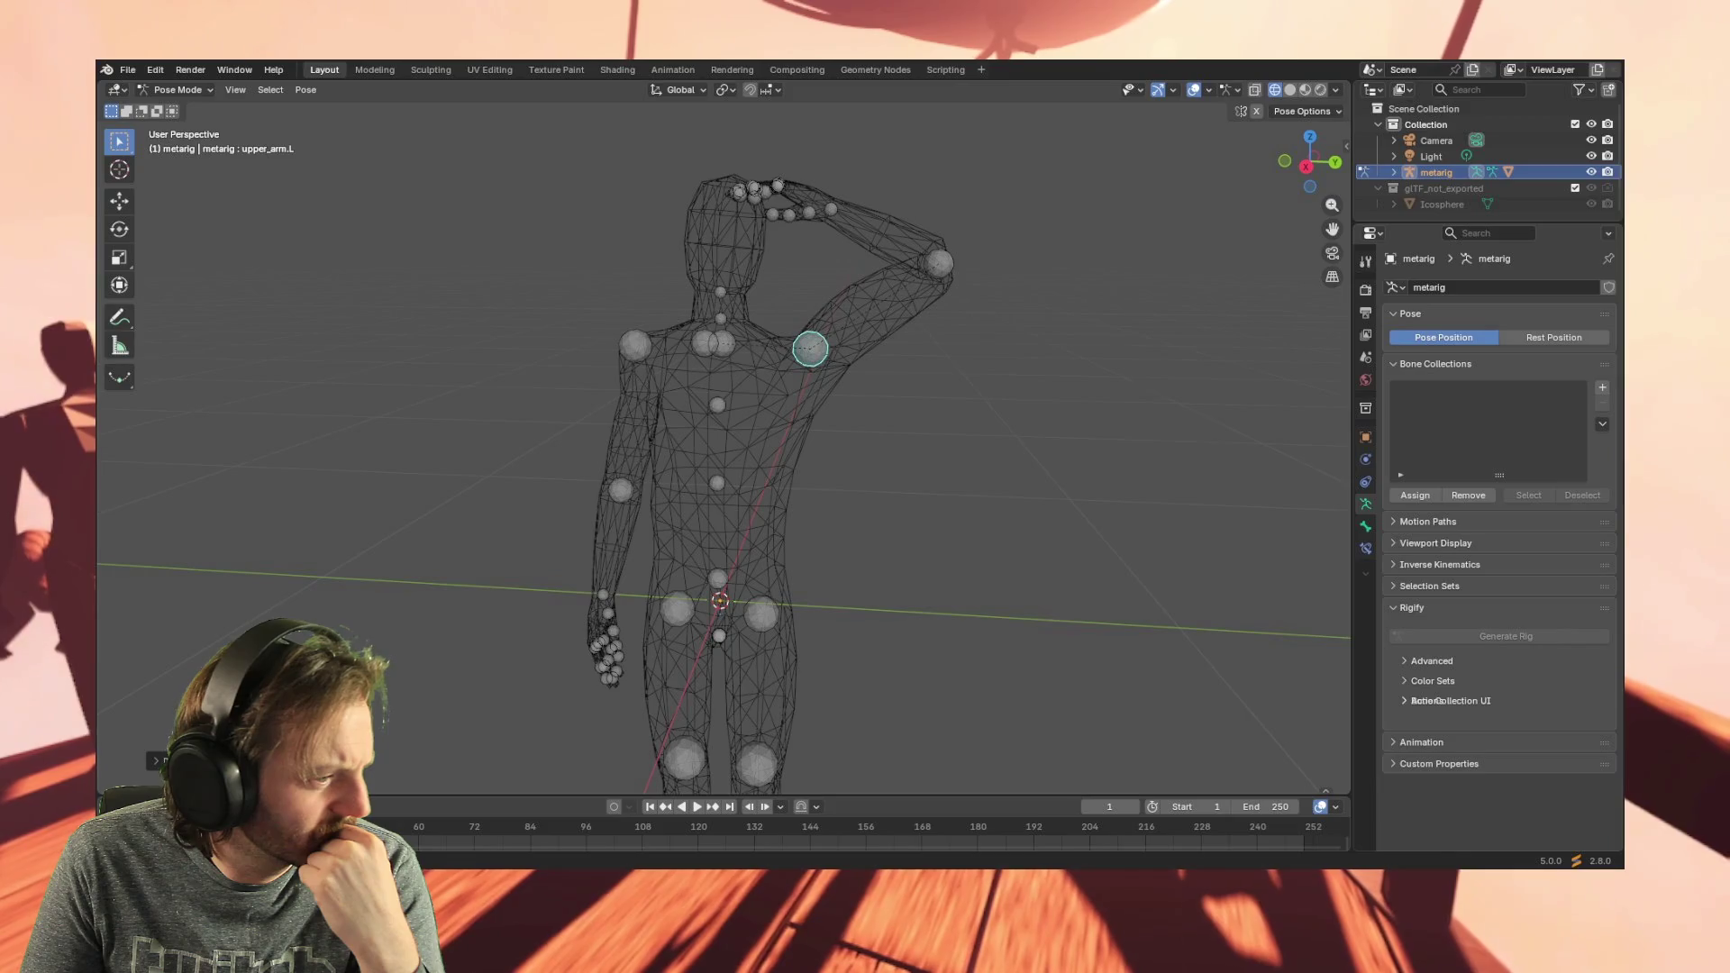
{"action": "mouse_move", "coordinate": [292, 516]}
{"action": "middle_mouse_down"}
{"action": "mouse_move", "coordinate": [552, 500]}
{"action": "mouse_move", "coordinate": [461, 502]}
{"action": "mouse_move", "coordinate": [656, 524]}
{"action": "middle_mouse_up"}
Rotate the right forearm and right upper arm bones
{"action": "left_click", "coordinate": [772, 498]}
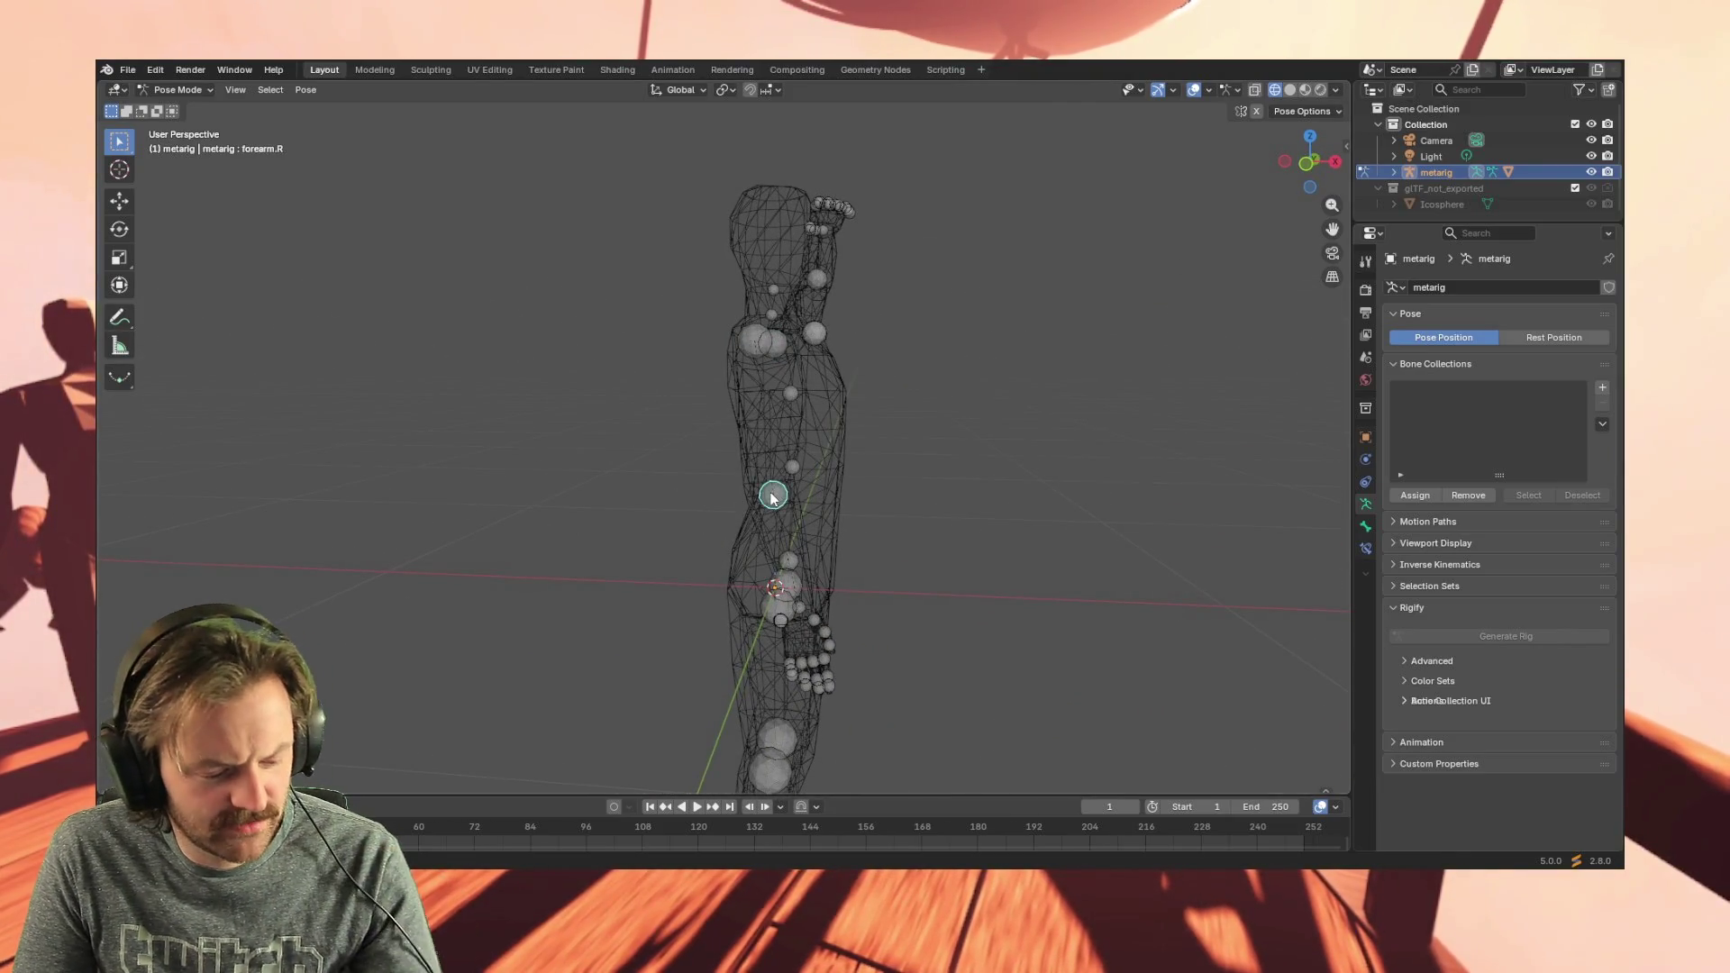
{"action": "key", "text": "r"}
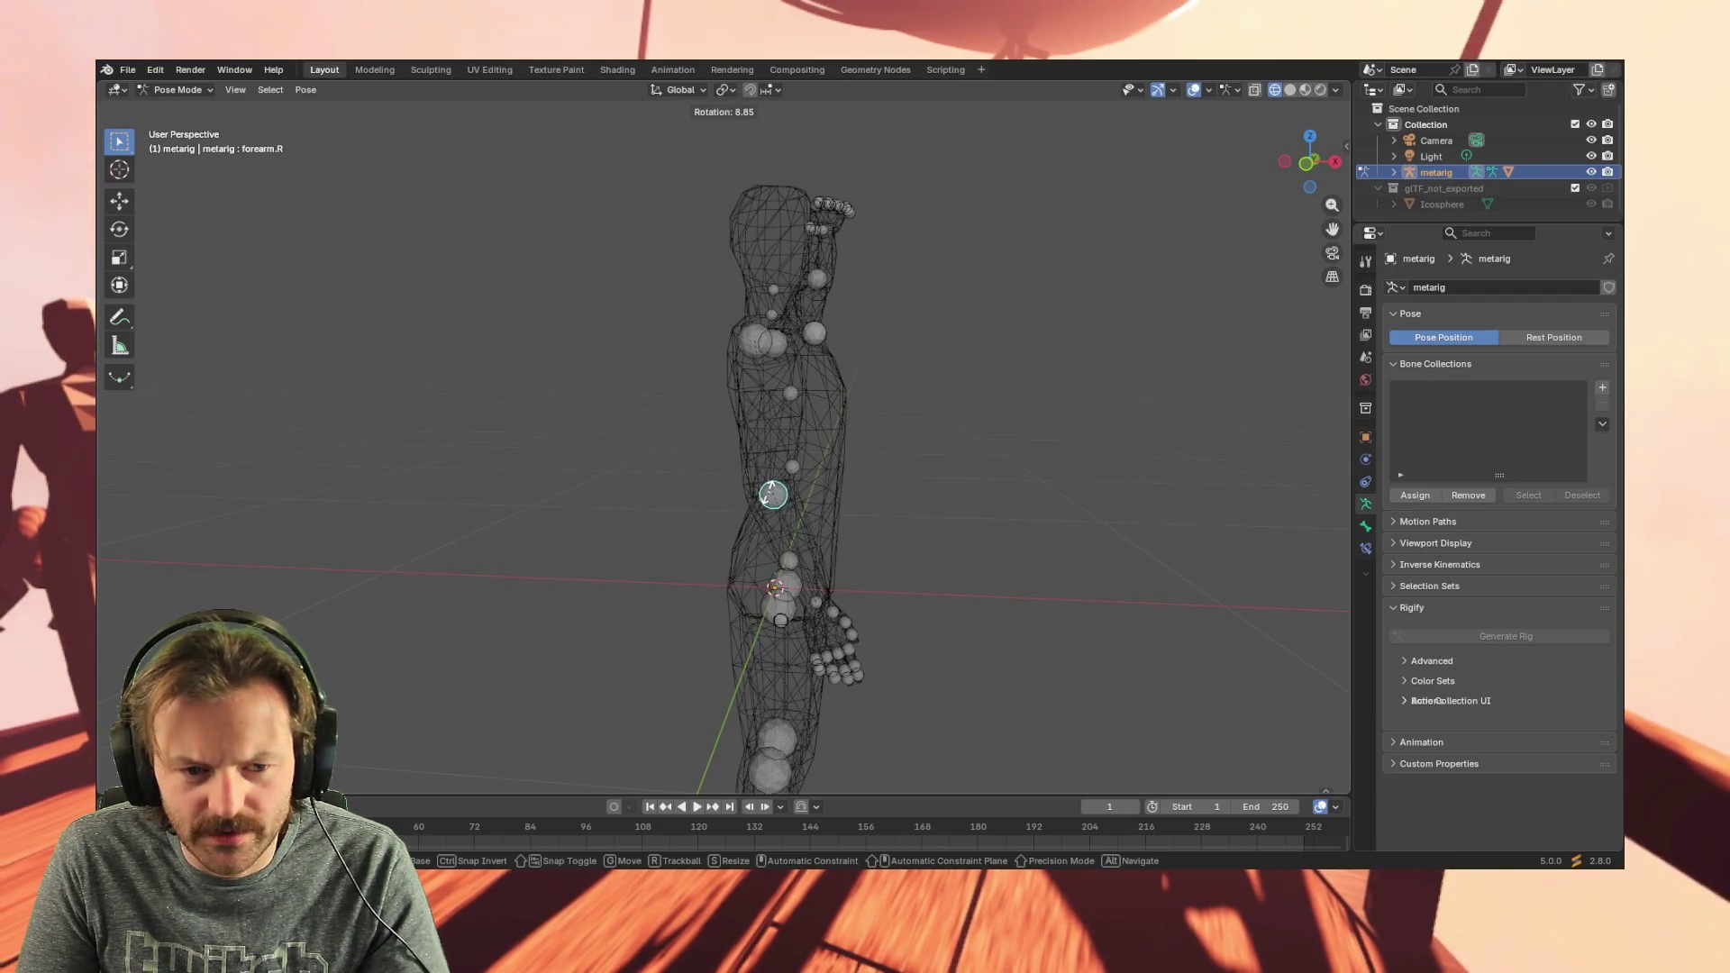
{"action": "left_click", "coordinate": [772, 494]}
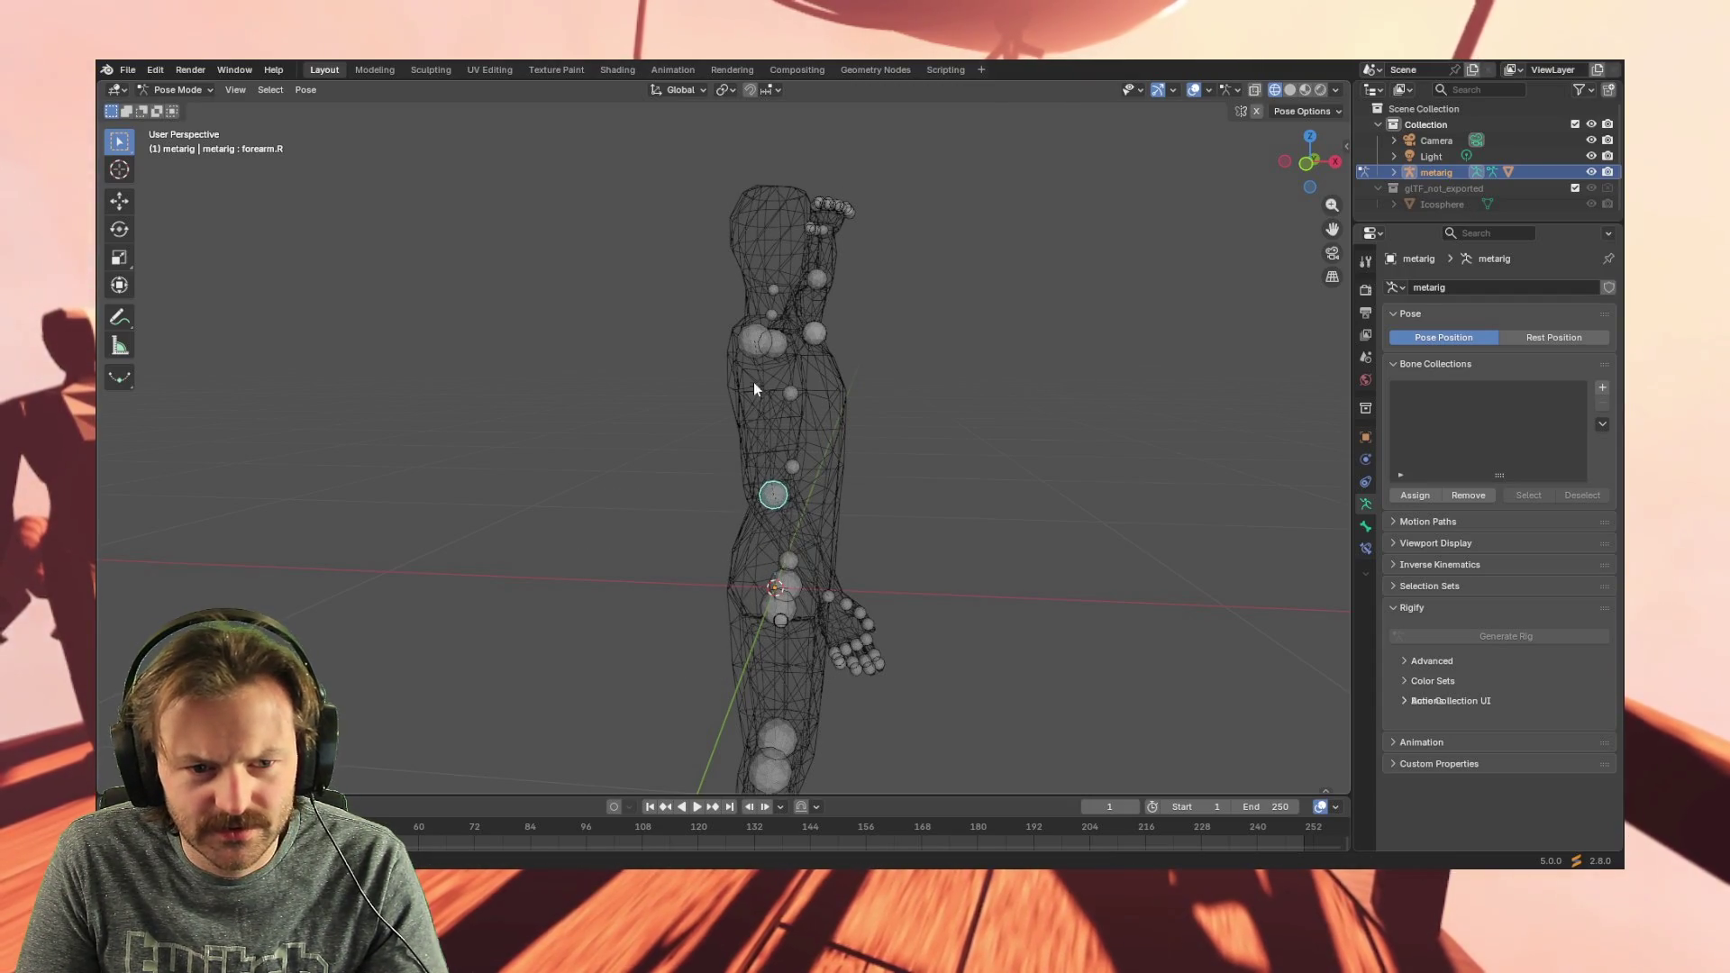
{"action": "left_click", "coordinate": [749, 341]}
{"action": "key", "text": "r"}
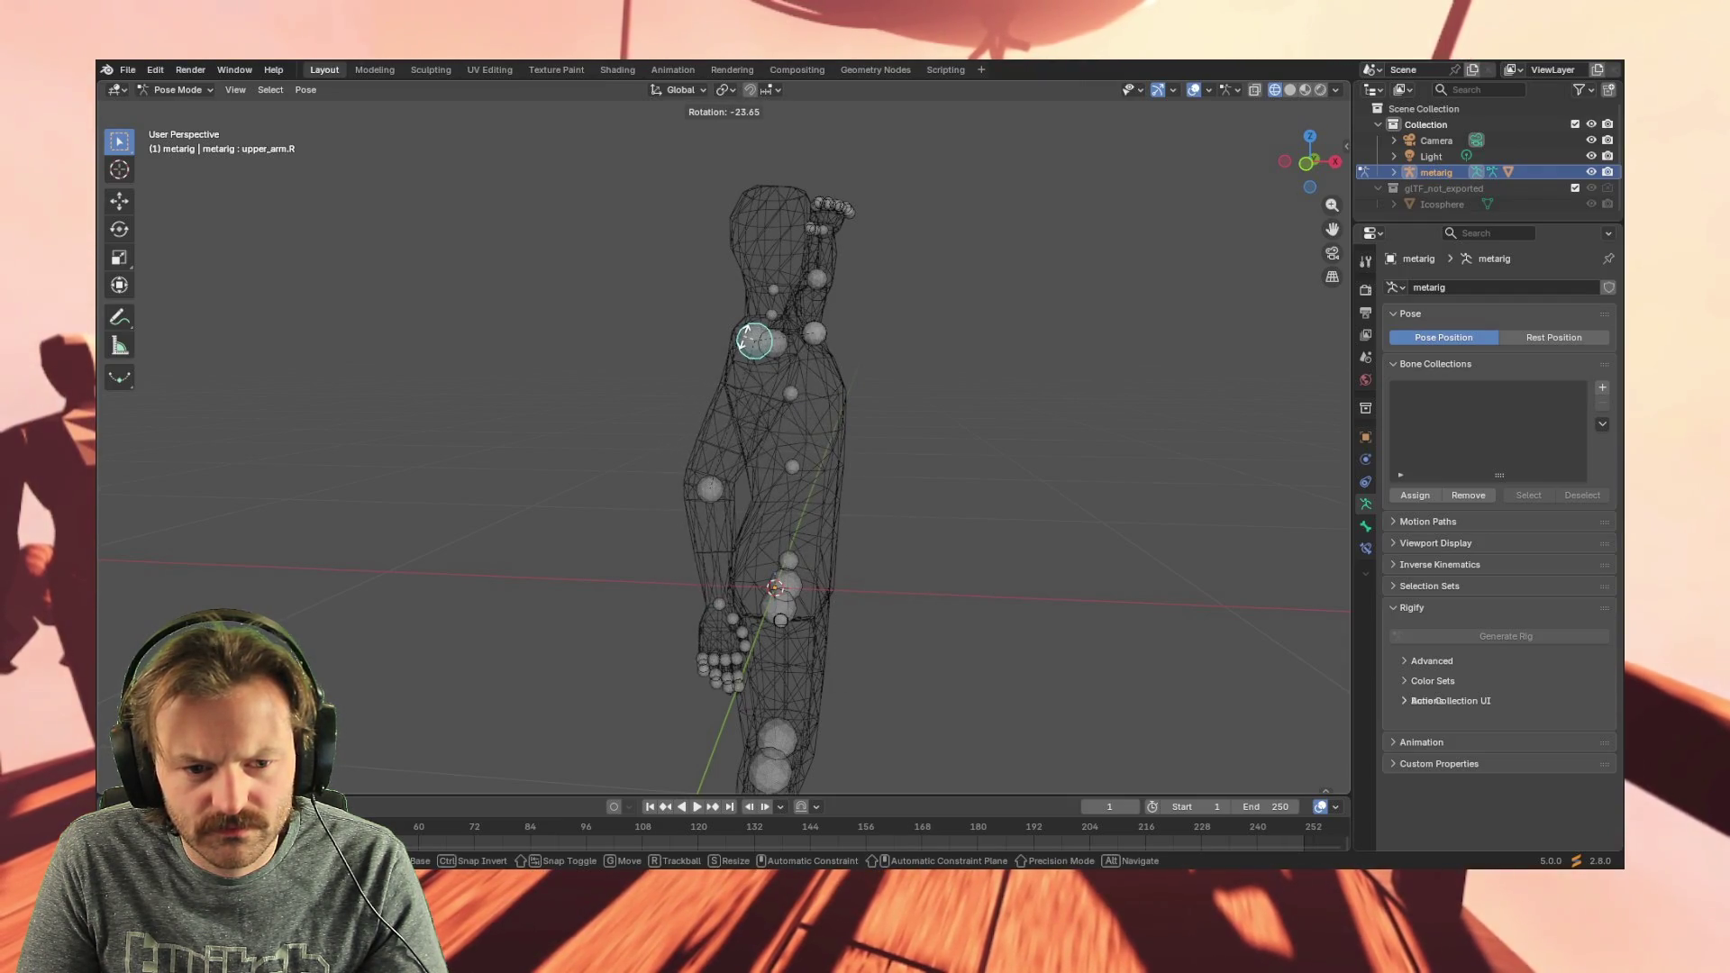
{"action": "left_click", "coordinate": [741, 339]}
Adjust the right upper arm rotation again so the arm hangs relaxed
{"action": "right_click", "coordinate": [940, 466]}
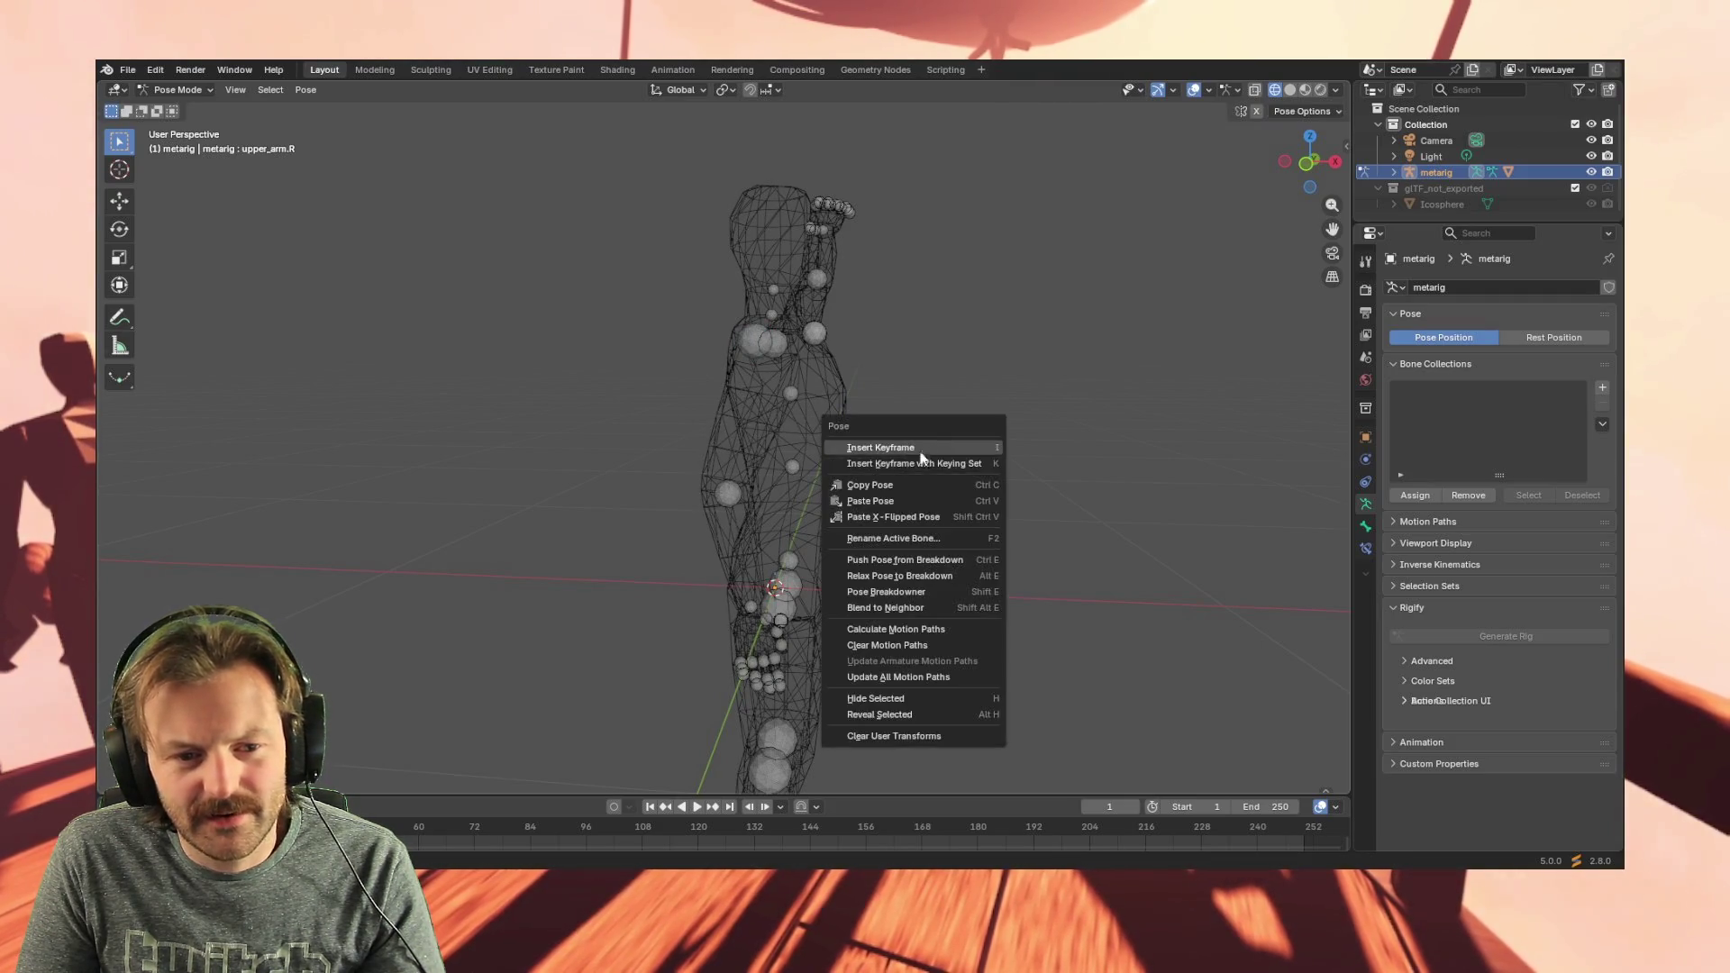
{"action": "mouse_move", "coordinate": [1069, 336]}
{"action": "middle_mouse_down"}
{"action": "mouse_move", "coordinate": [920, 373]}
{"action": "mouse_move", "coordinate": [1267, 352]}
{"action": "mouse_move", "coordinate": [757, 355]}
{"action": "mouse_move", "coordinate": [1138, 361]}
{"action": "mouse_move", "coordinate": [1097, 382]}
{"action": "mouse_move", "coordinate": [1267, 348]}
{"action": "mouse_move", "coordinate": [762, 393]}
{"action": "middle_mouse_up"}
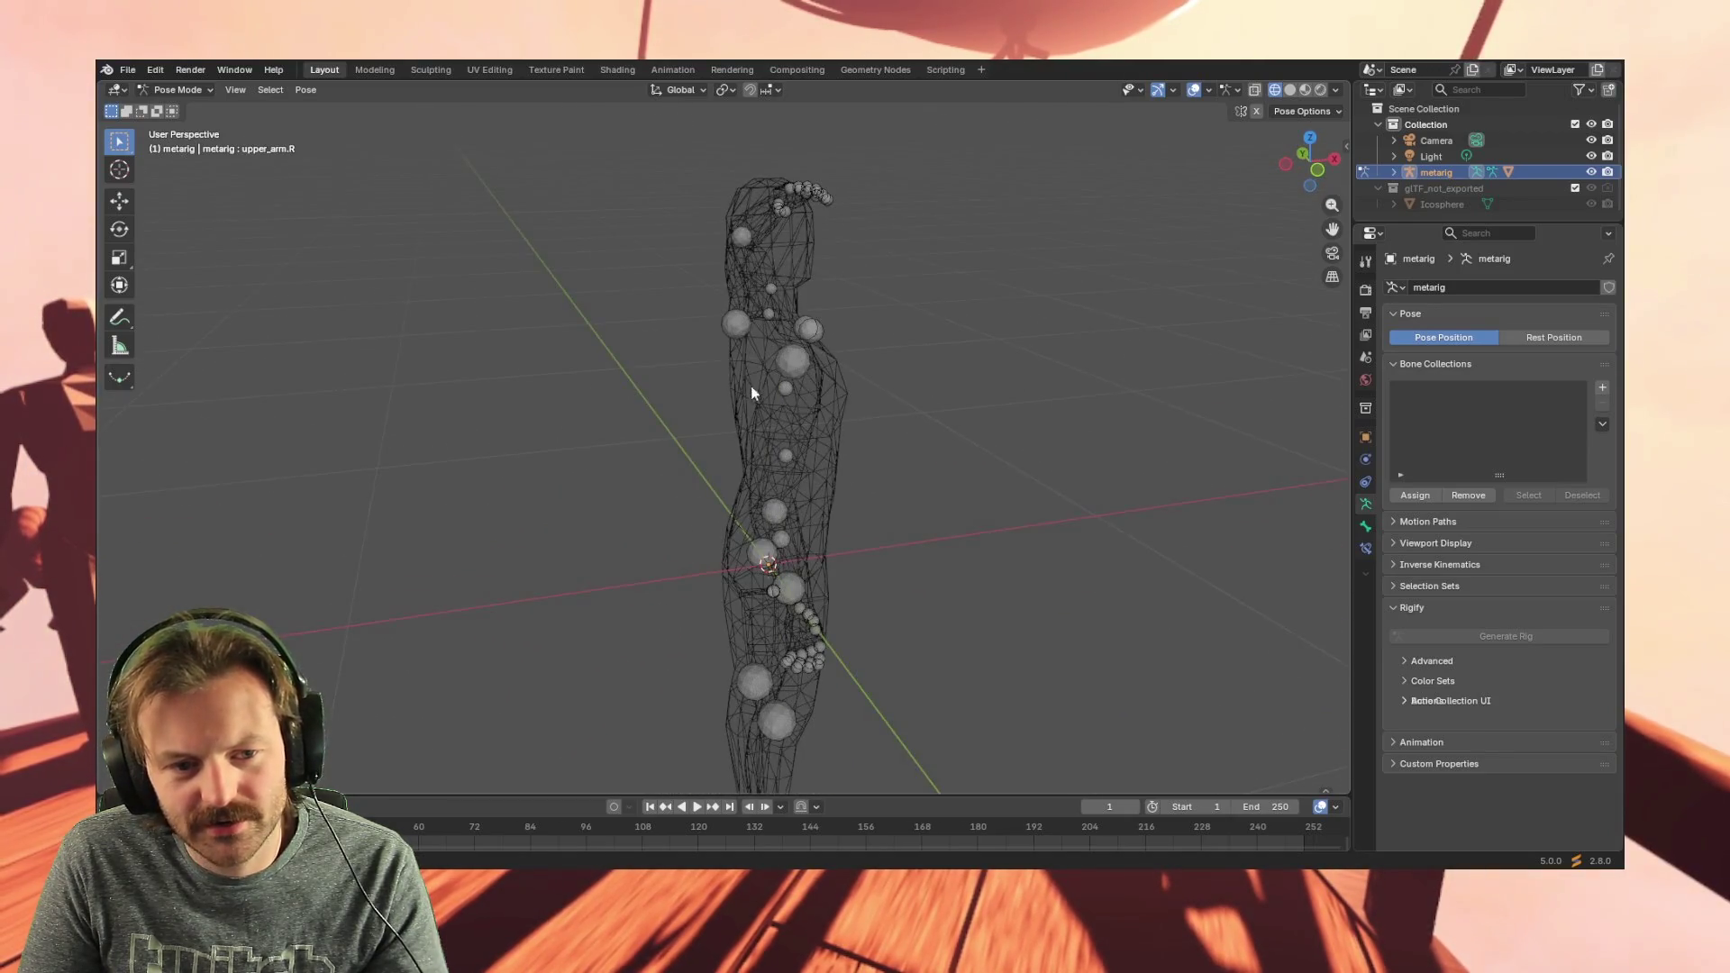
{"action": "key", "text": "r"}
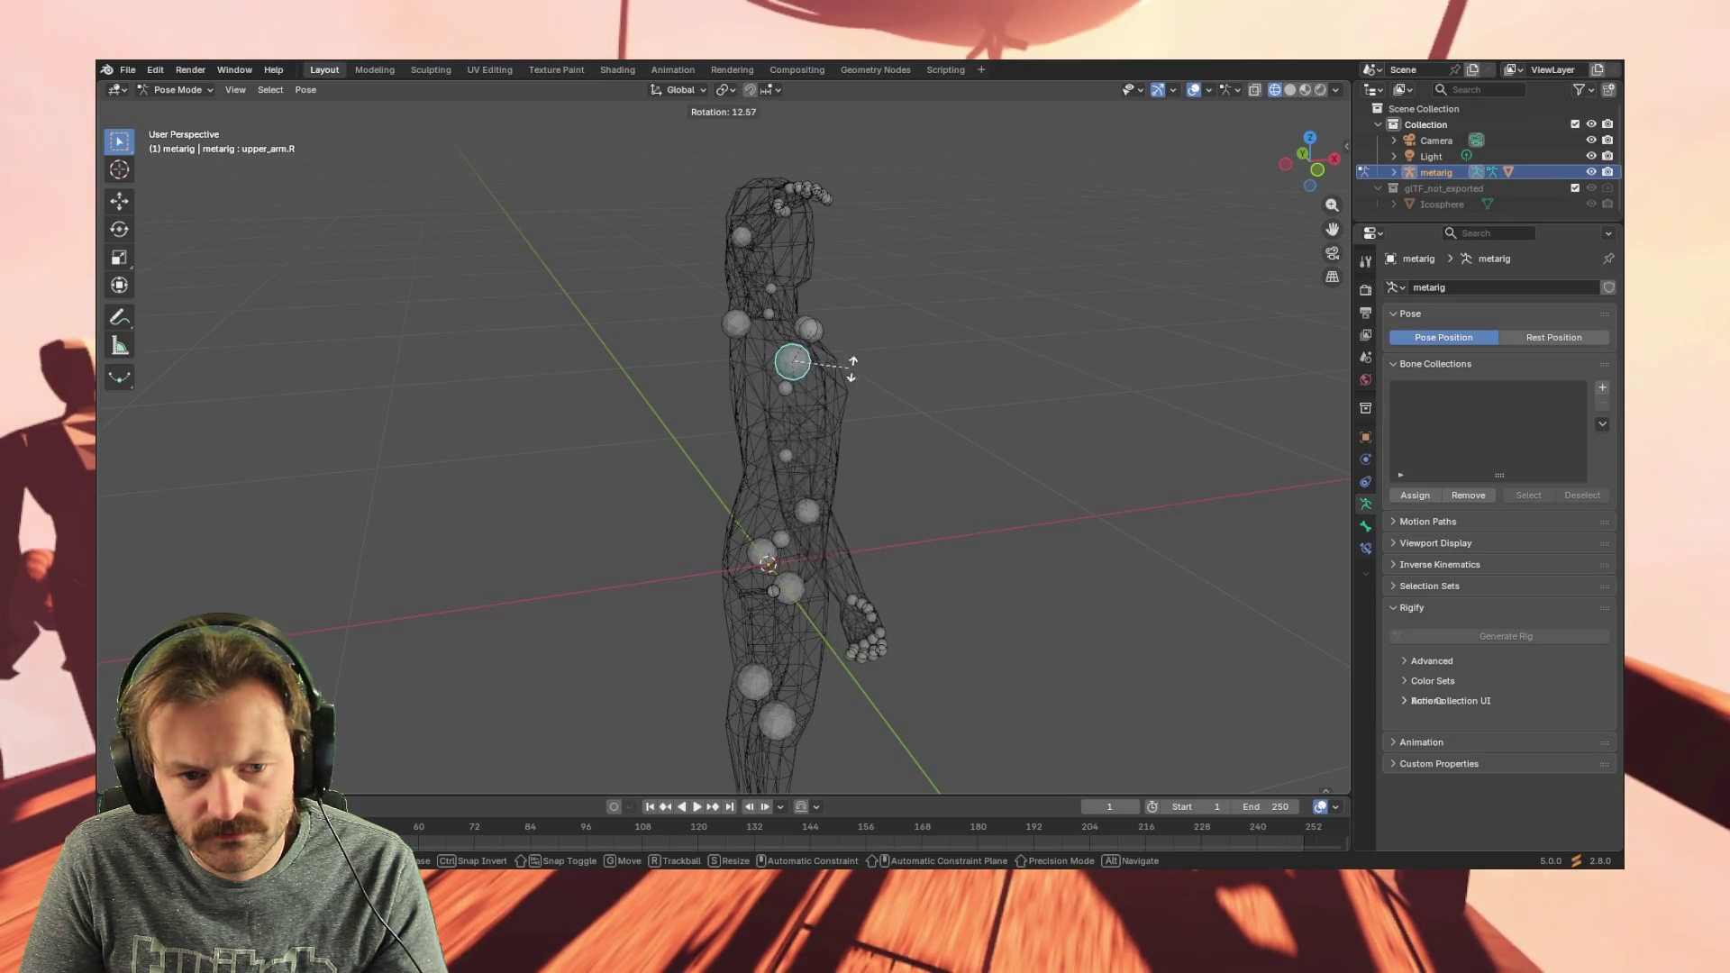
{"action": "left_click", "coordinate": [1095, 414]}
{"action": "mouse_move", "coordinate": [1096, 429]}
{"action": "middle_mouse_down"}
{"action": "mouse_move", "coordinate": [1006, 481]}
{"action": "mouse_move", "coordinate": [910, 480]}
{"action": "mouse_move", "coordinate": [1208, 445]}
{"action": "mouse_move", "coordinate": [1159, 479]}
{"action": "mouse_move", "coordinate": [822, 482]}
{"action": "middle_mouse_up"}
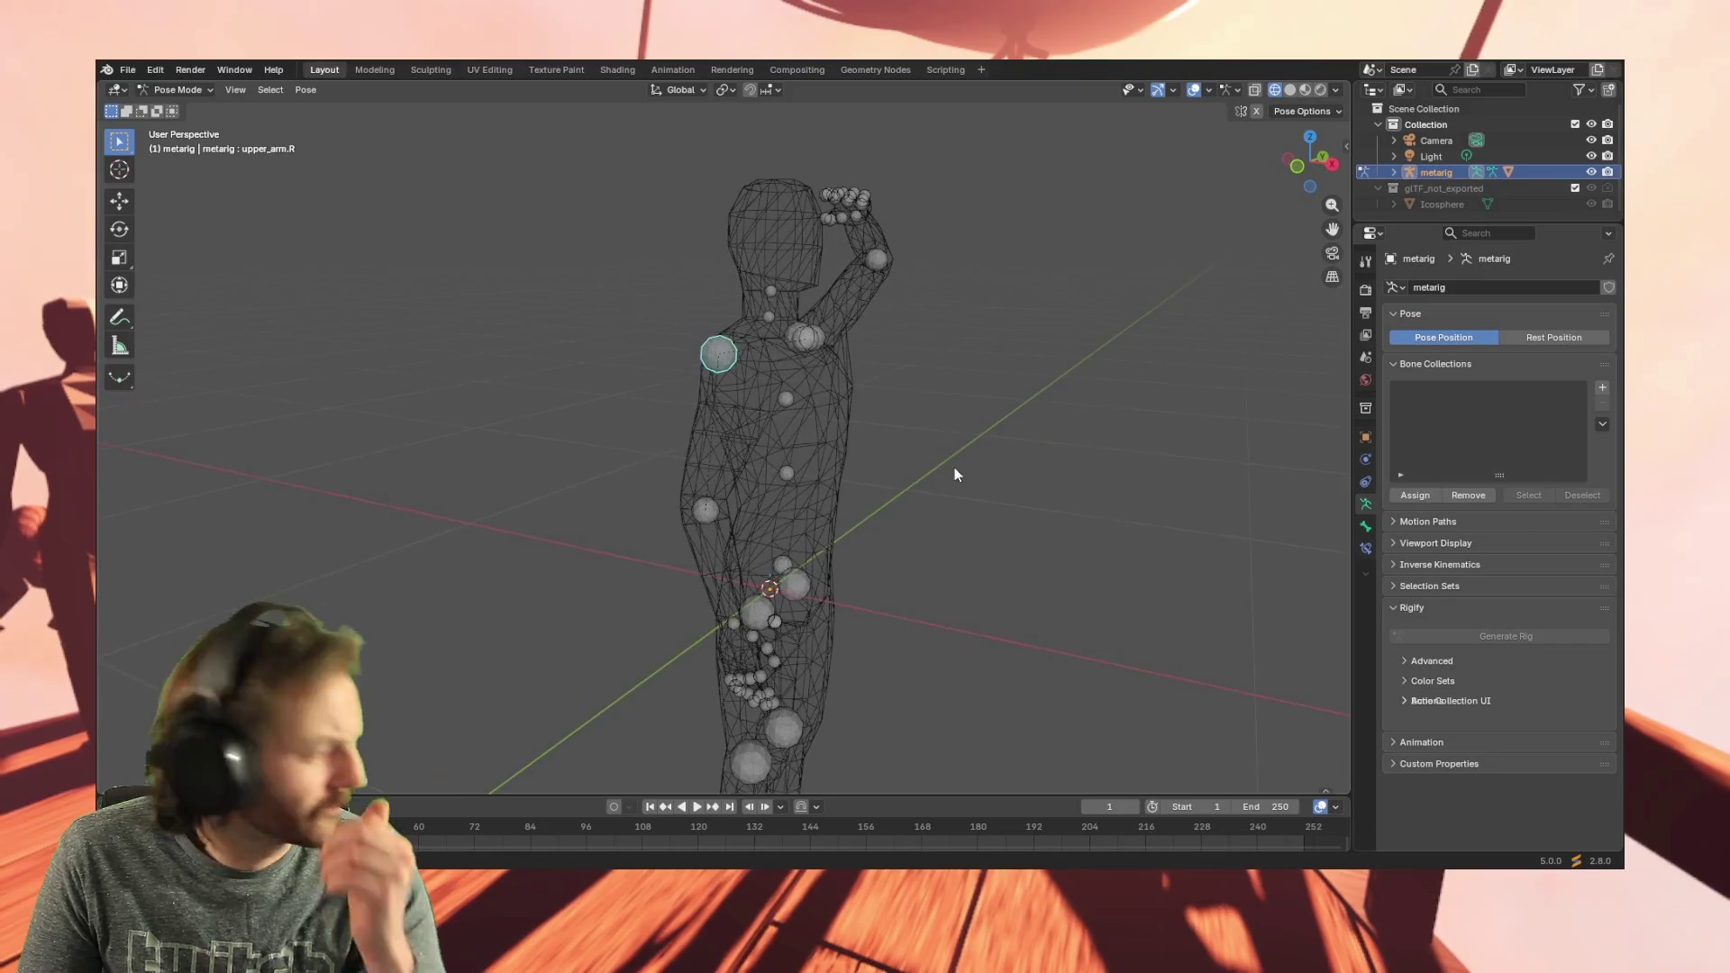
{"action": "middle_click_drag", "start_coordinate": [955, 475], "coordinate": [886, 475]}
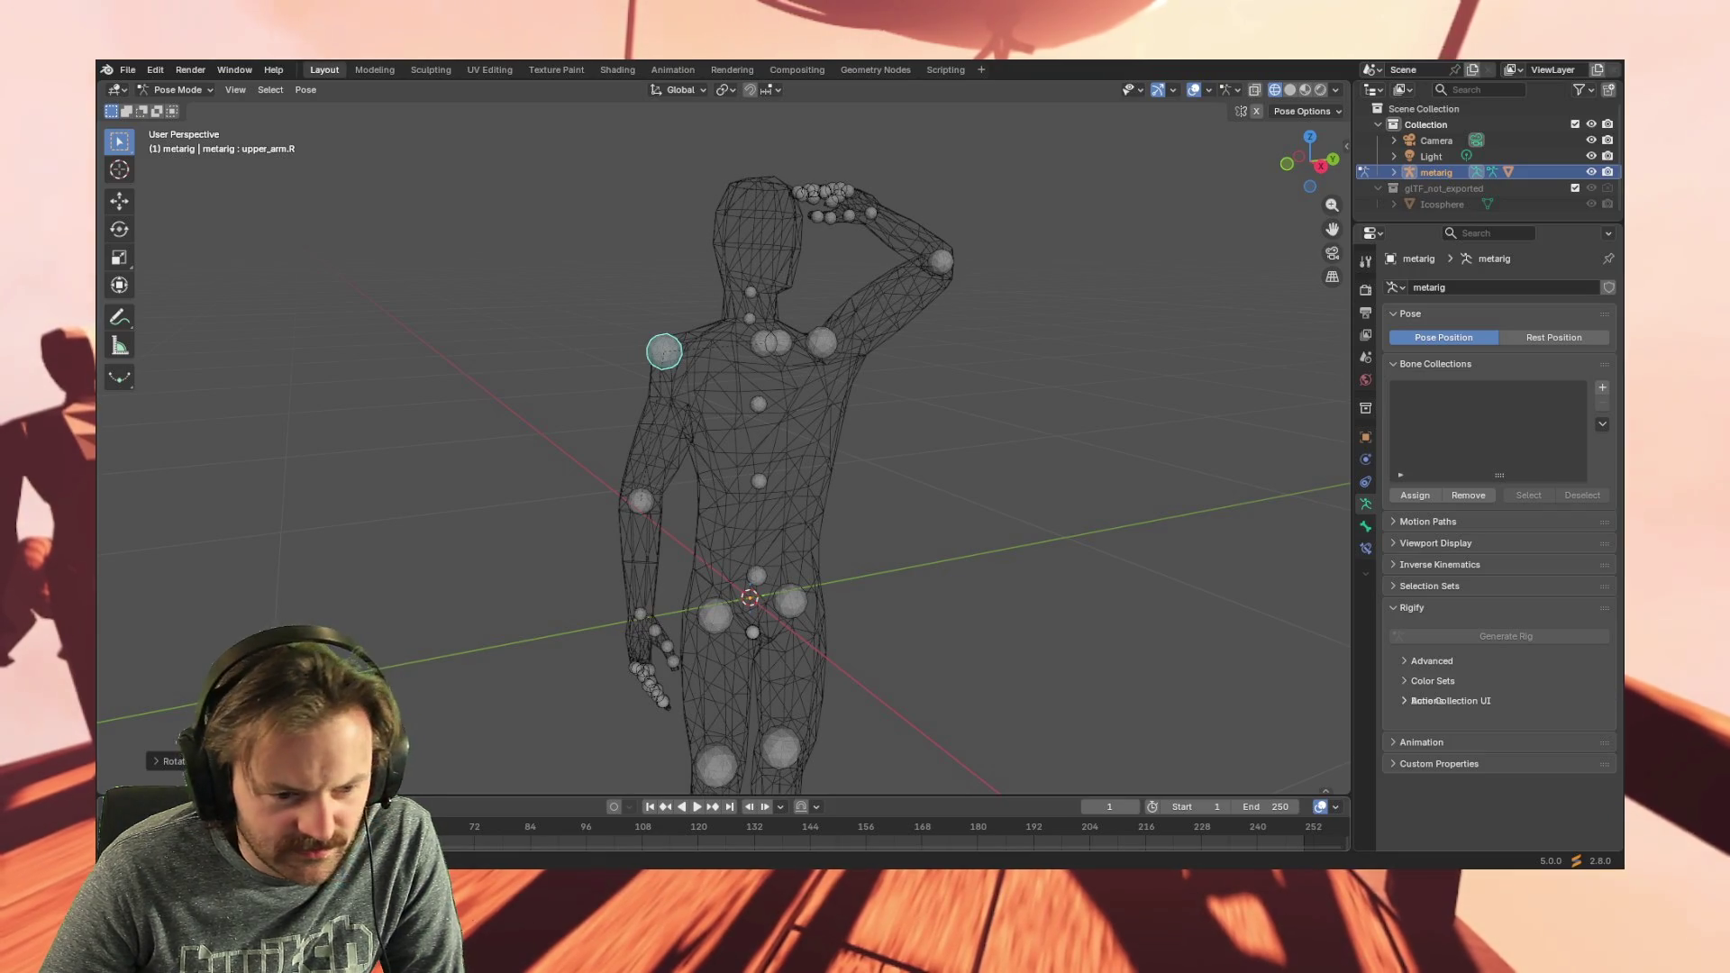
Enlarge the timeline area by dragging its border upward
{"action": "left_click_drag", "start_coordinate": [271, 797], "coordinate": [271, 689]}
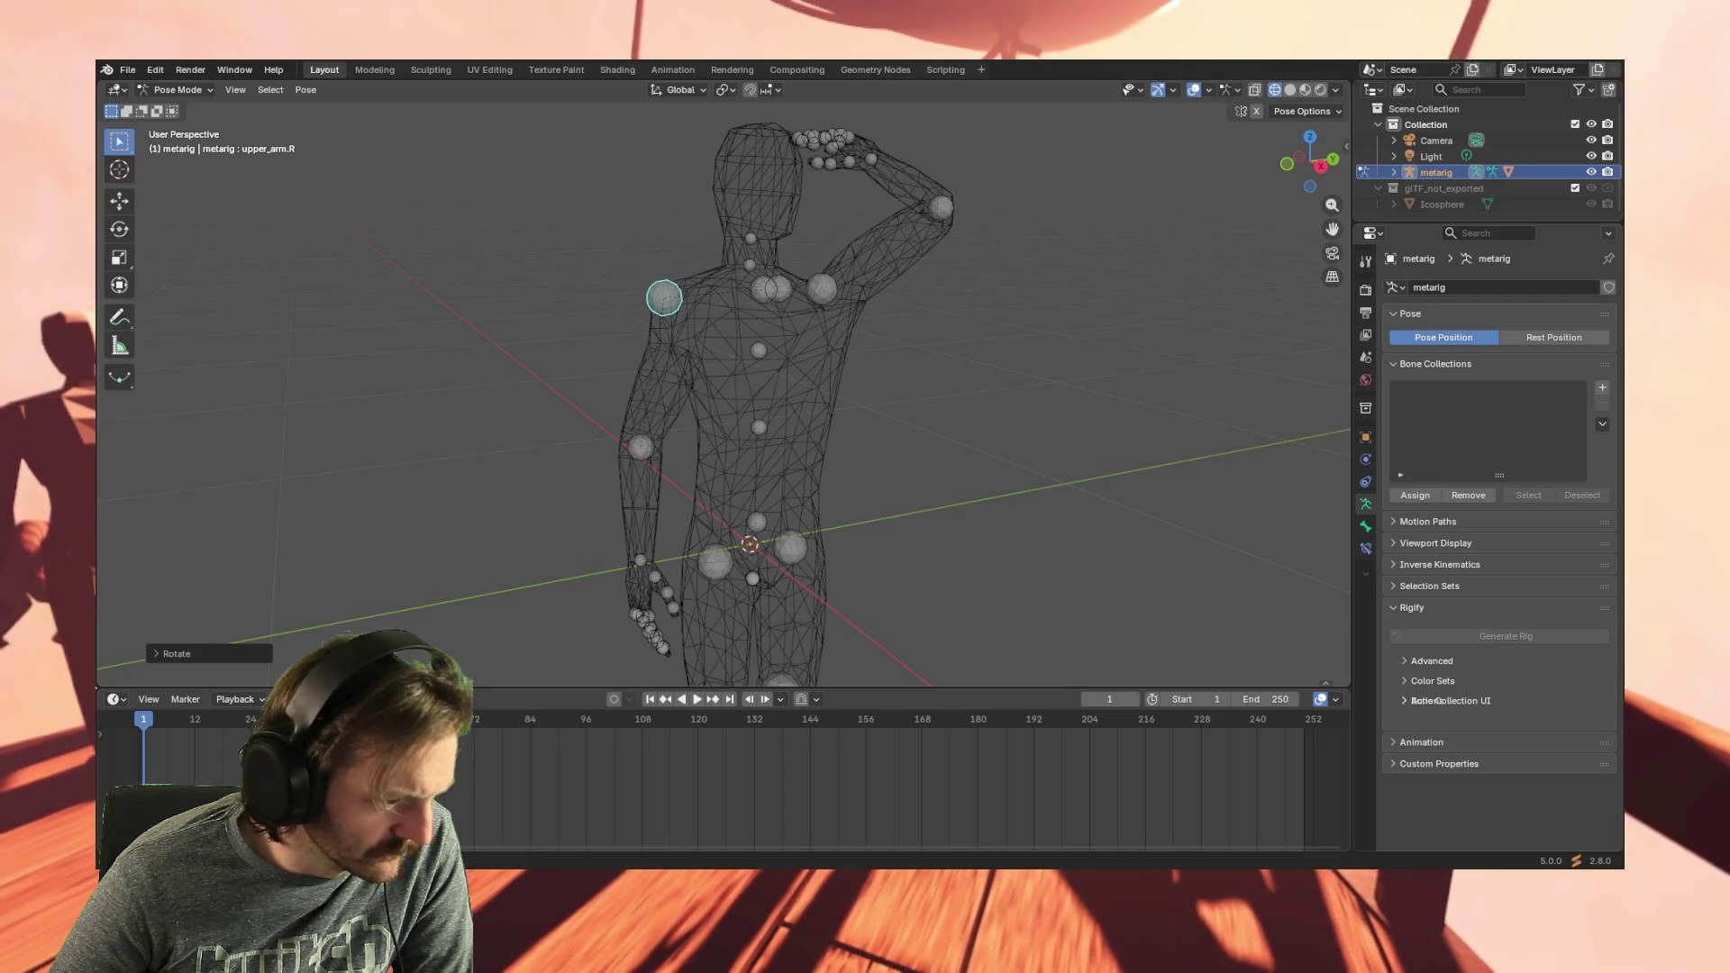
Scrub the playhead to frame 156 and test playback, returning to frame 1
{"action": "key", "text": "Left"}
{"action": "key", "text": "Left"}
{"action": "key", "text": "Left"}
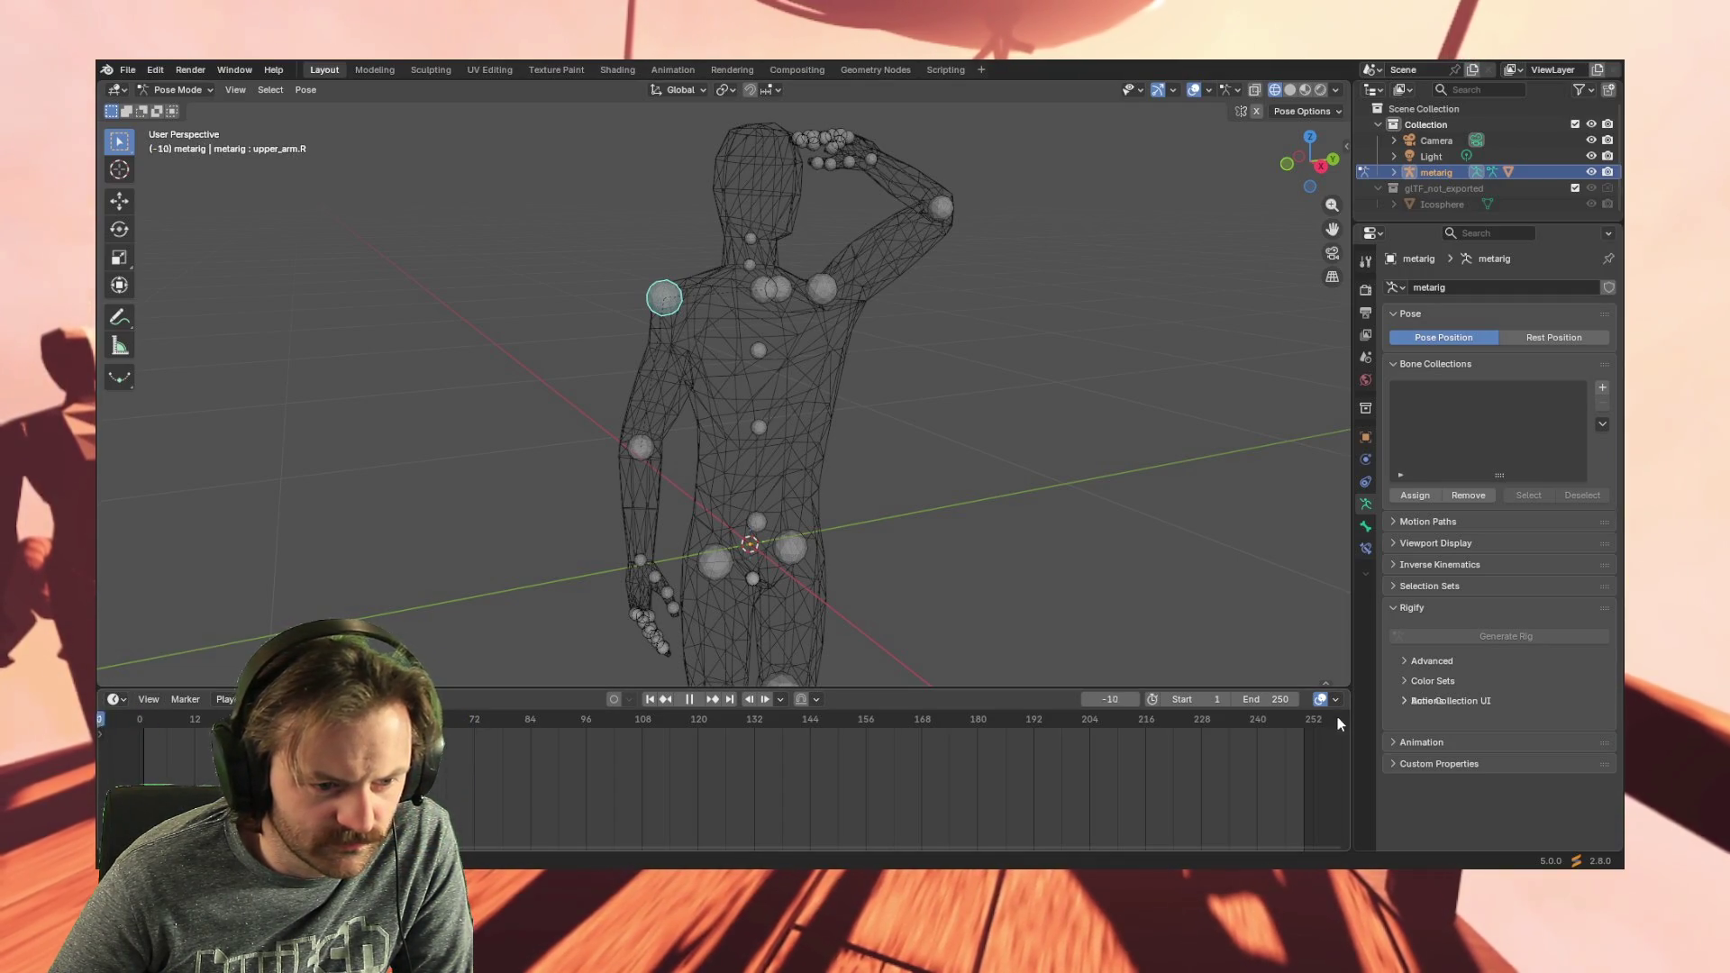
{"action": "left_click_drag", "start_coordinate": [1262, 716], "coordinate": [861, 712]}
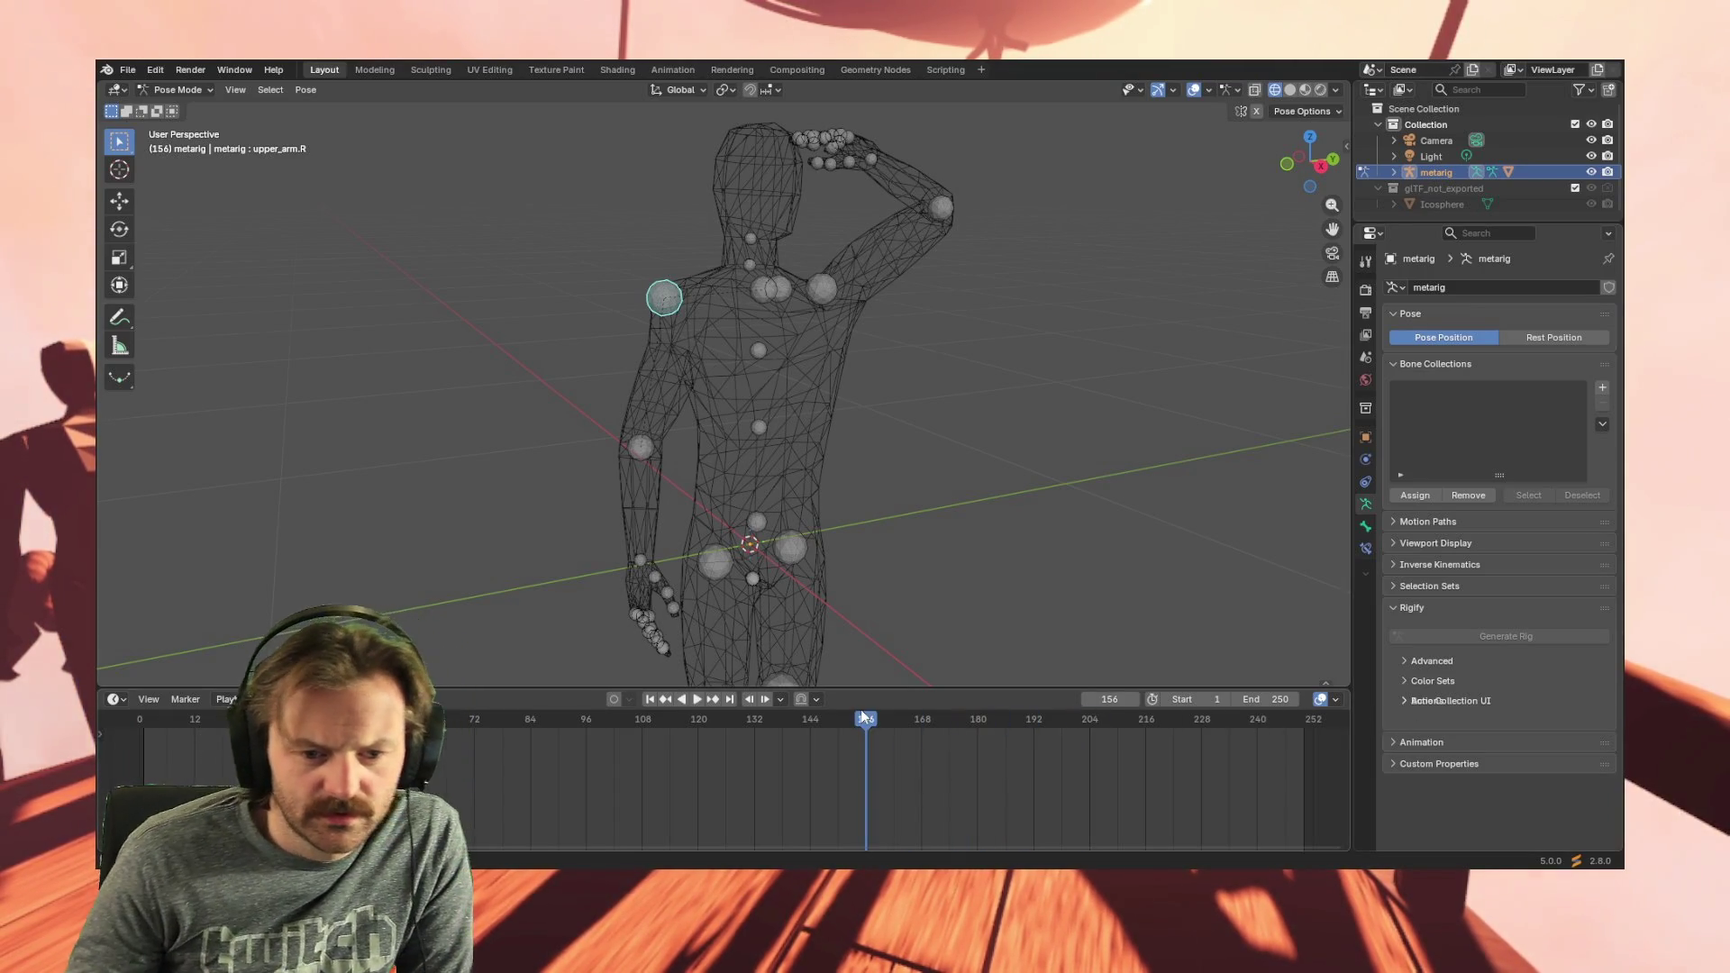
{"action": "key", "text": "space"}
{"action": "key", "text": "Escape"}
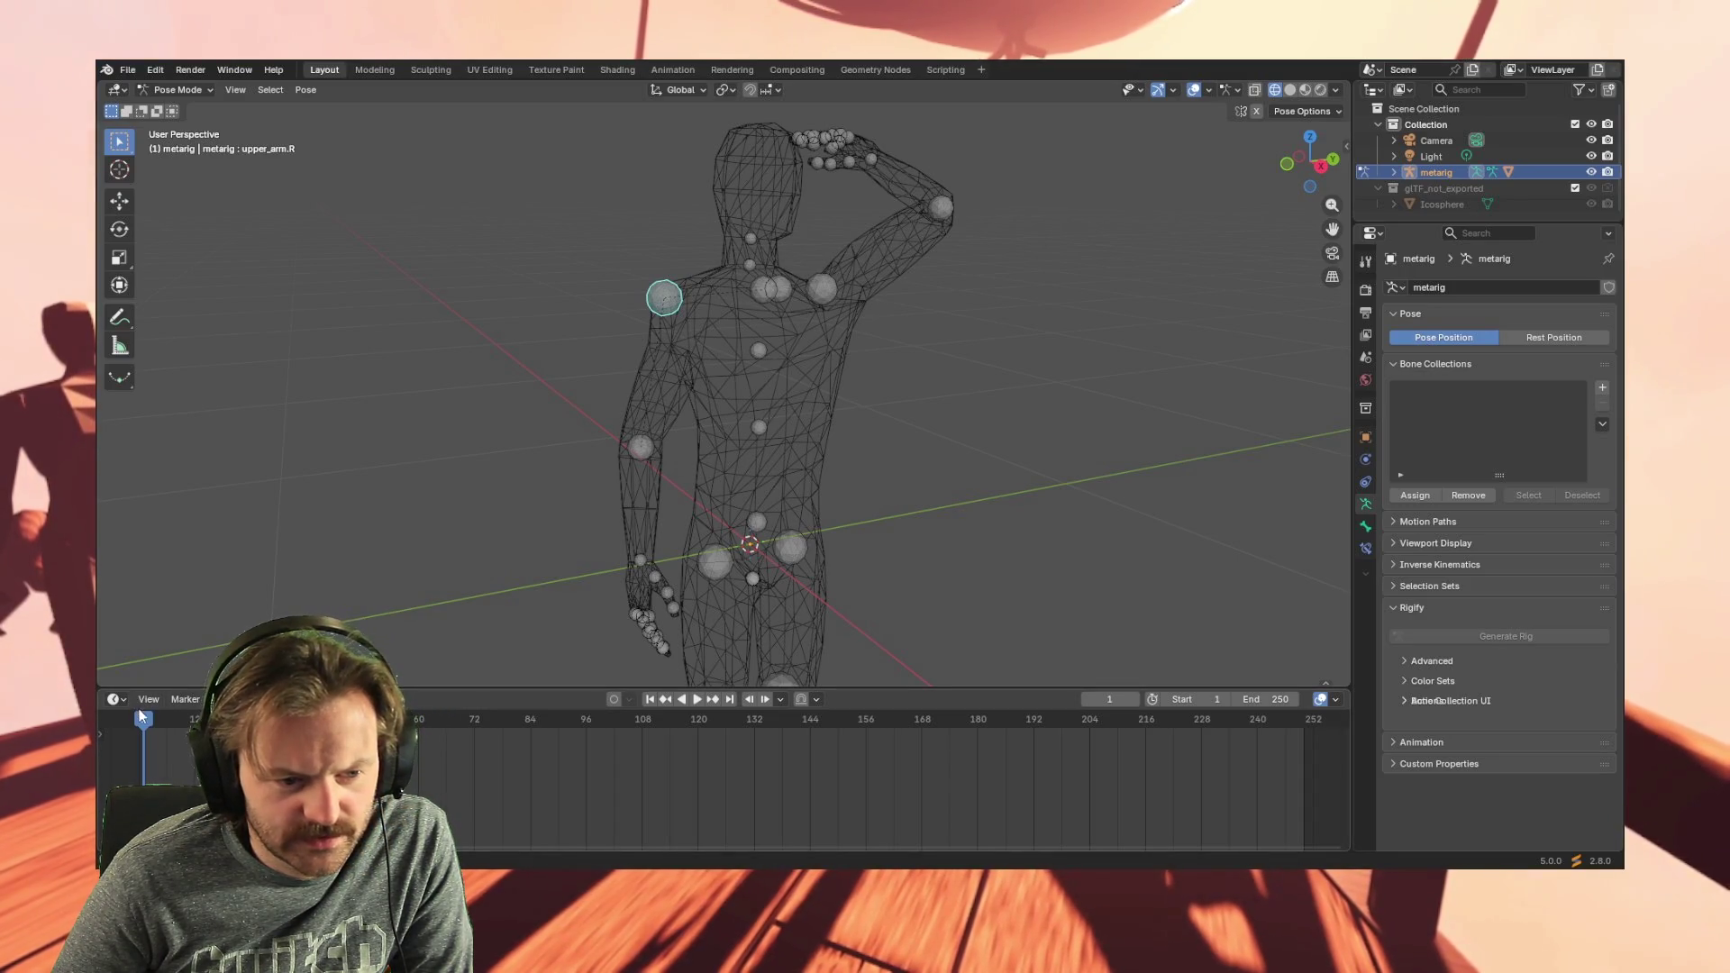
Add a timeline marker at frame 1 from the Marker menu
{"action": "left_click", "coordinate": [186, 700]}
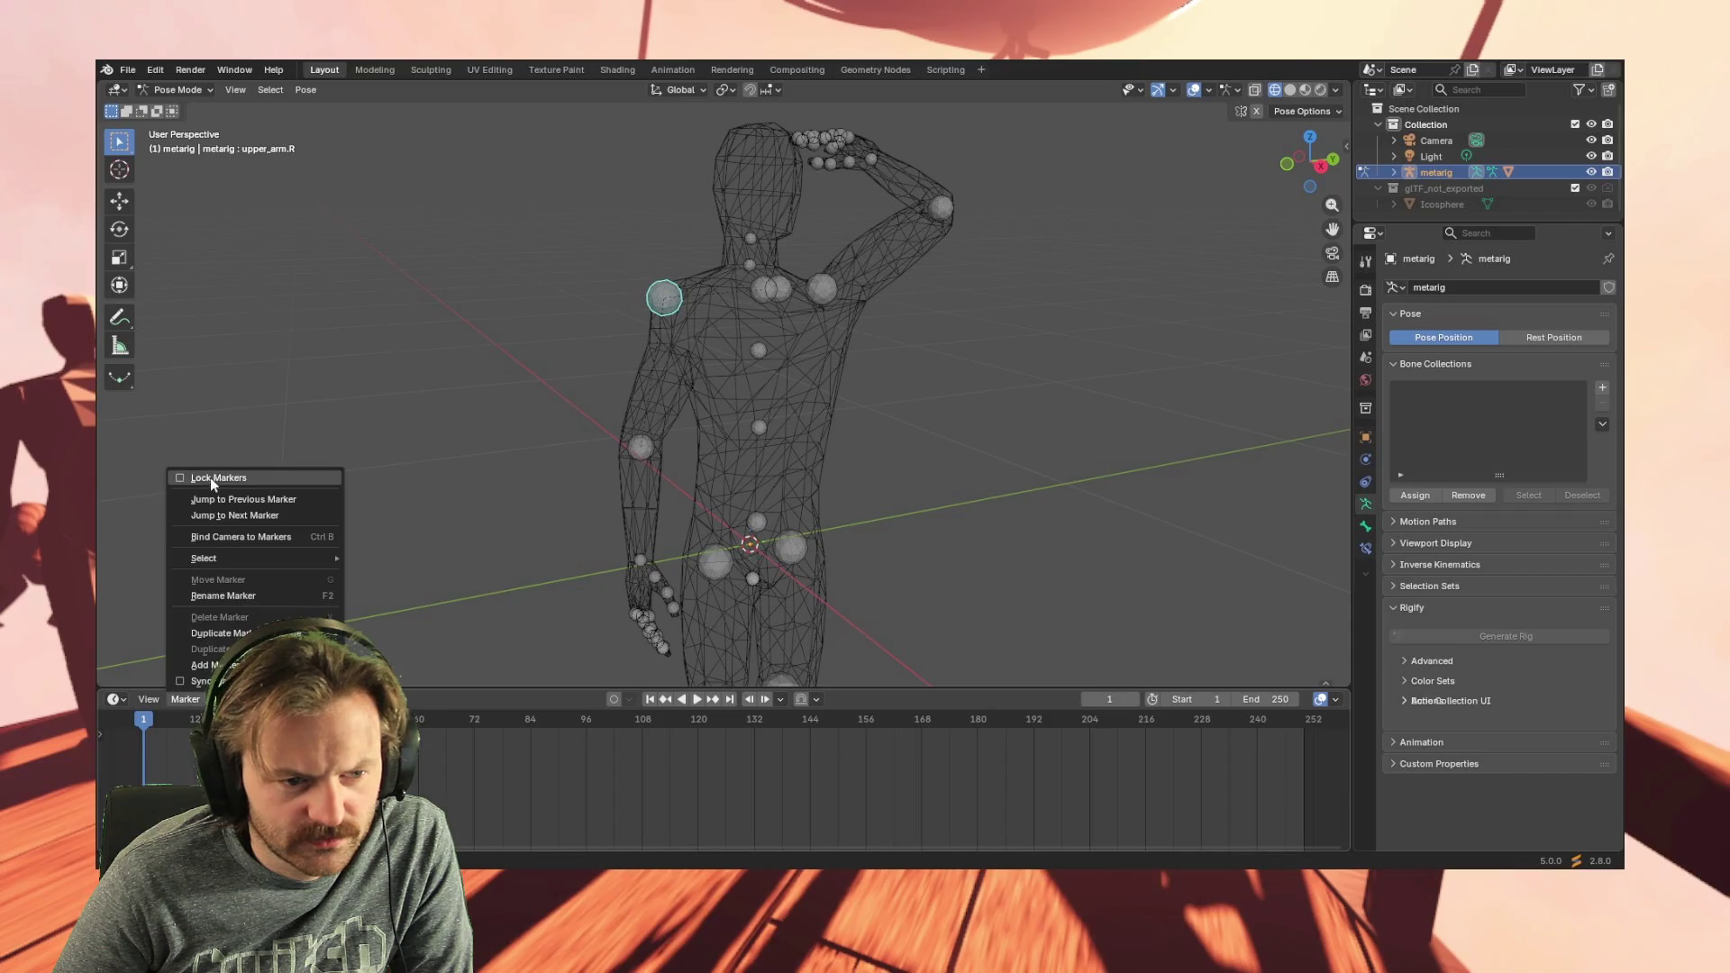
{"action": "mouse_move", "coordinate": [238, 564]}
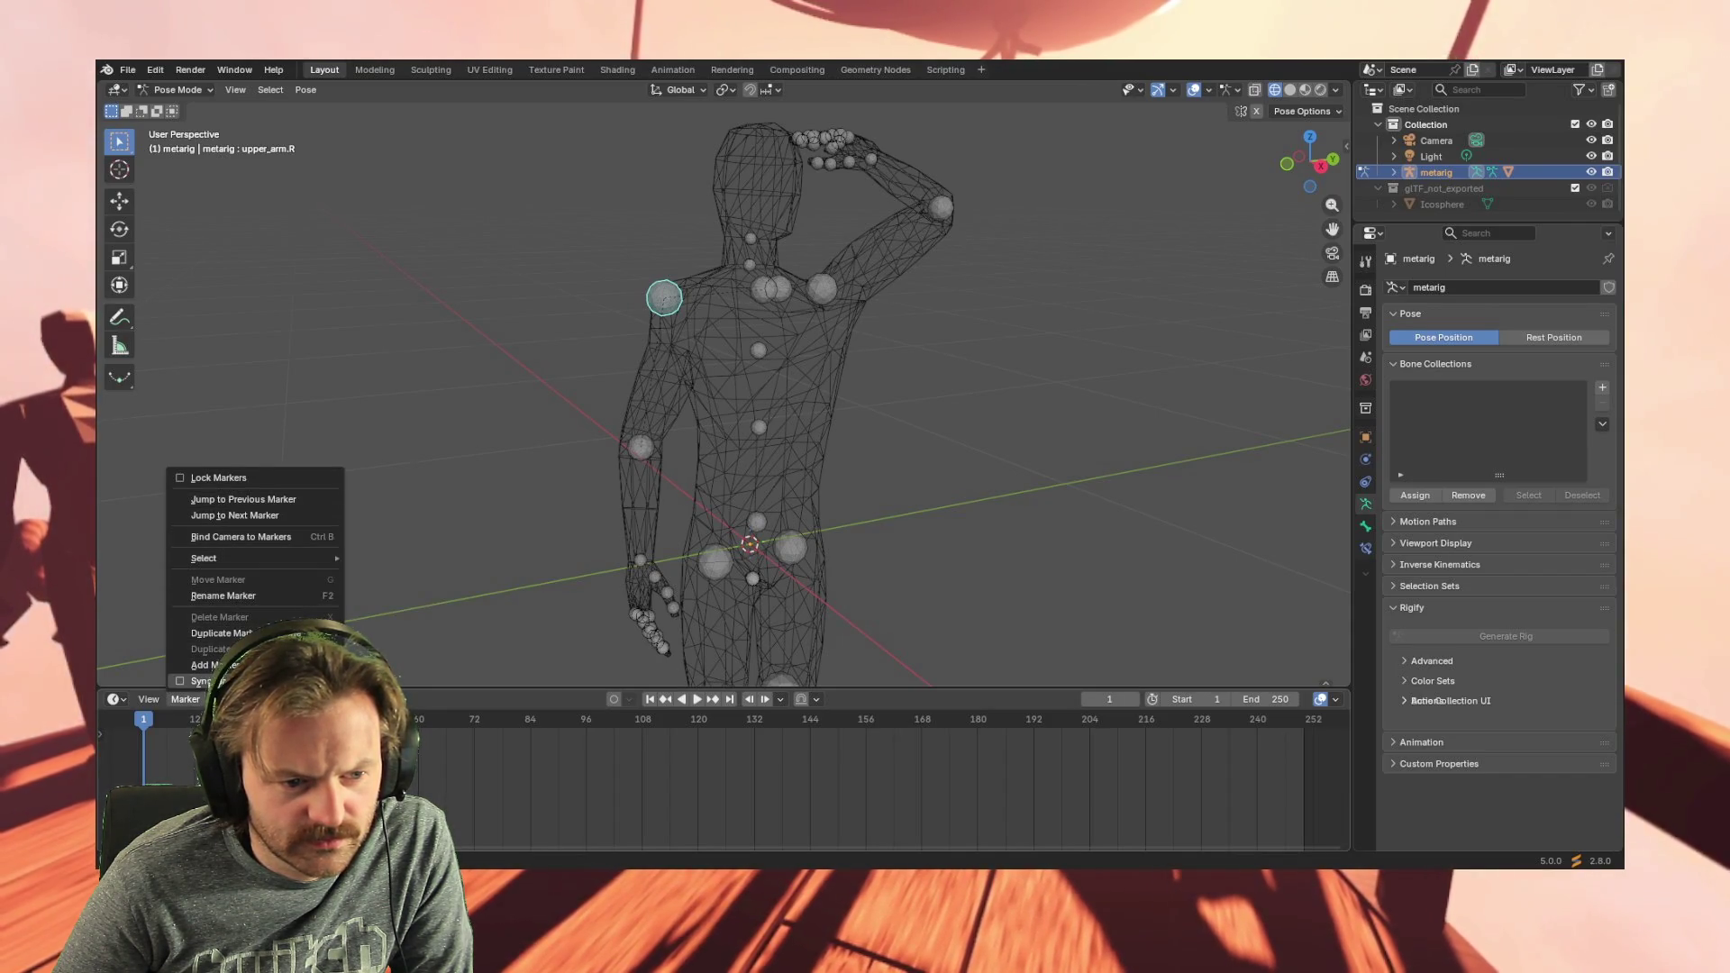
{"action": "left_click", "coordinate": [209, 665]}
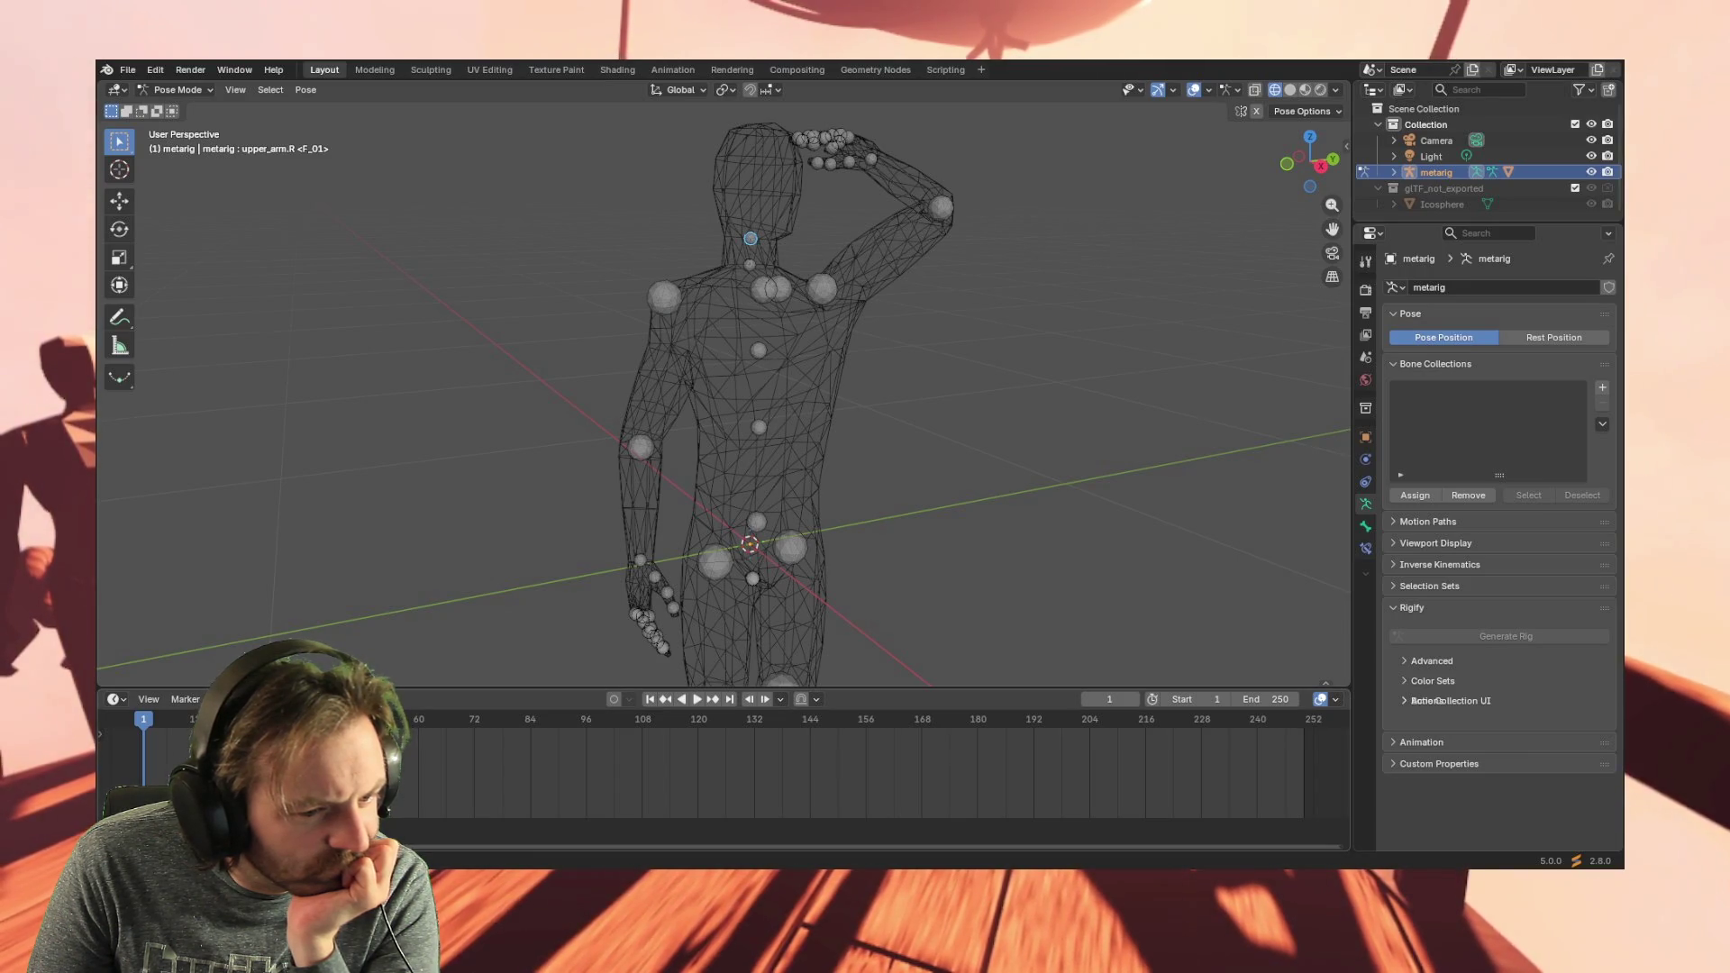
Rewind and stop playback at frame 6, then freely rotate the neck bone
{"action": "right_click", "coordinate": [149, 782]}
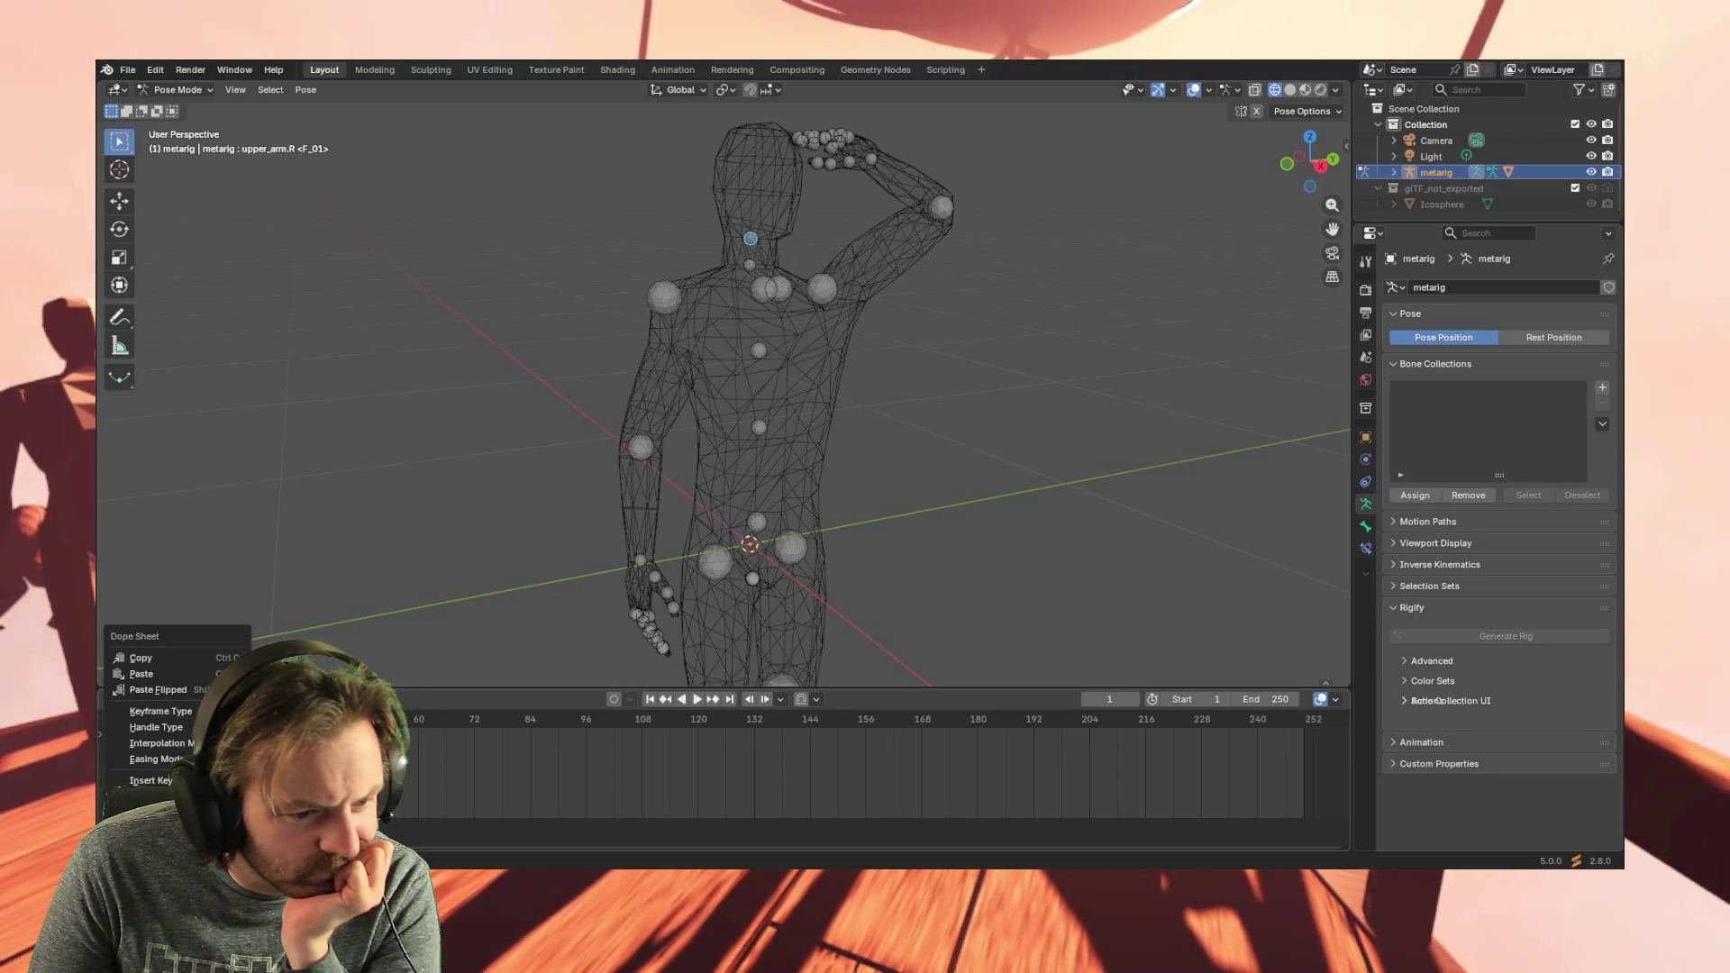
{"action": "key", "text": "Escape"}
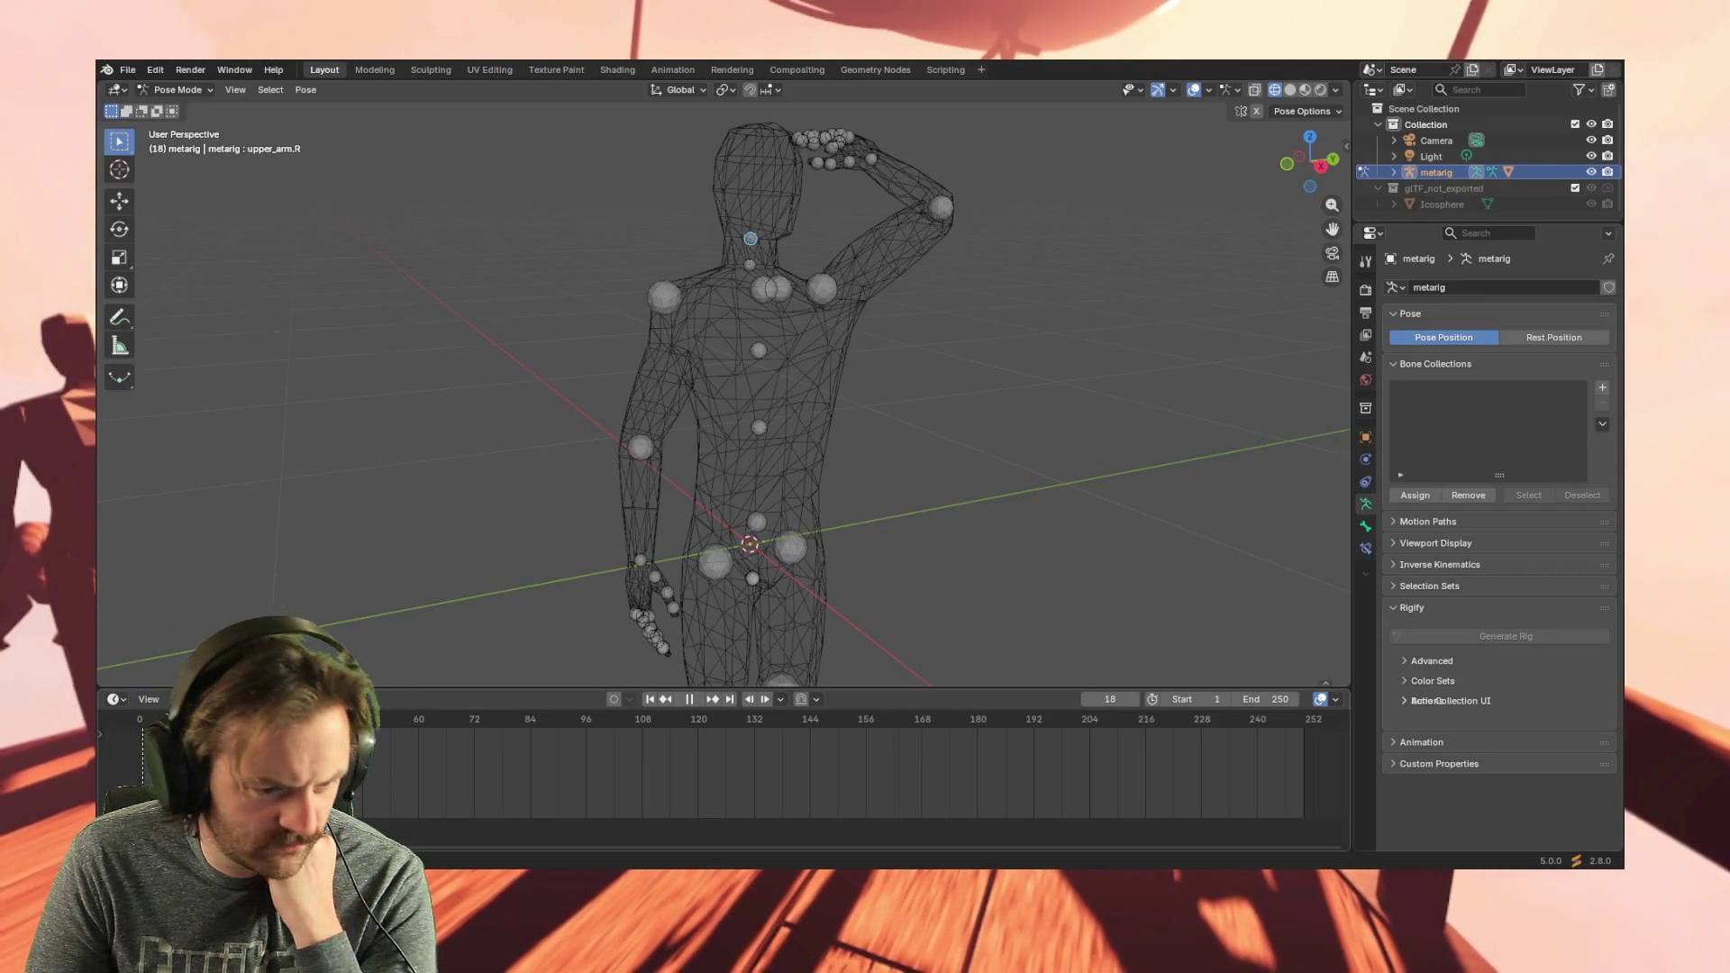
{"action": "key", "text": "shift+Left"}
{"action": "key", "text": "space"}
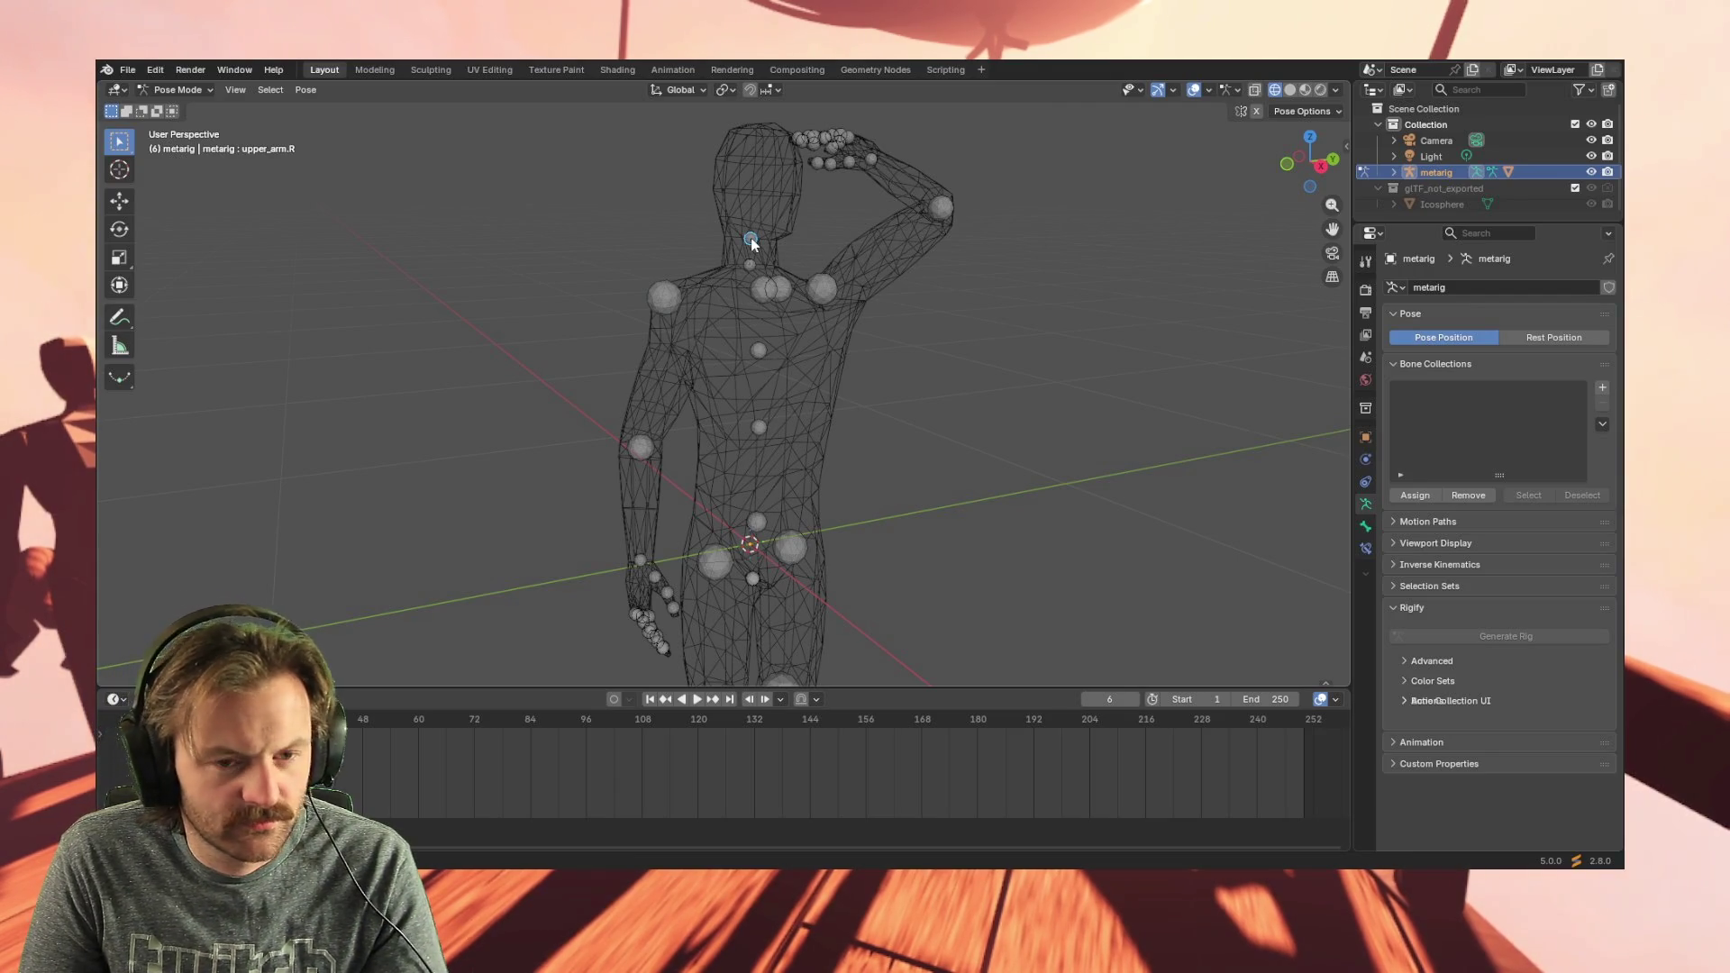
{"action": "key", "text": "r"}
{"action": "key", "text": "r"}
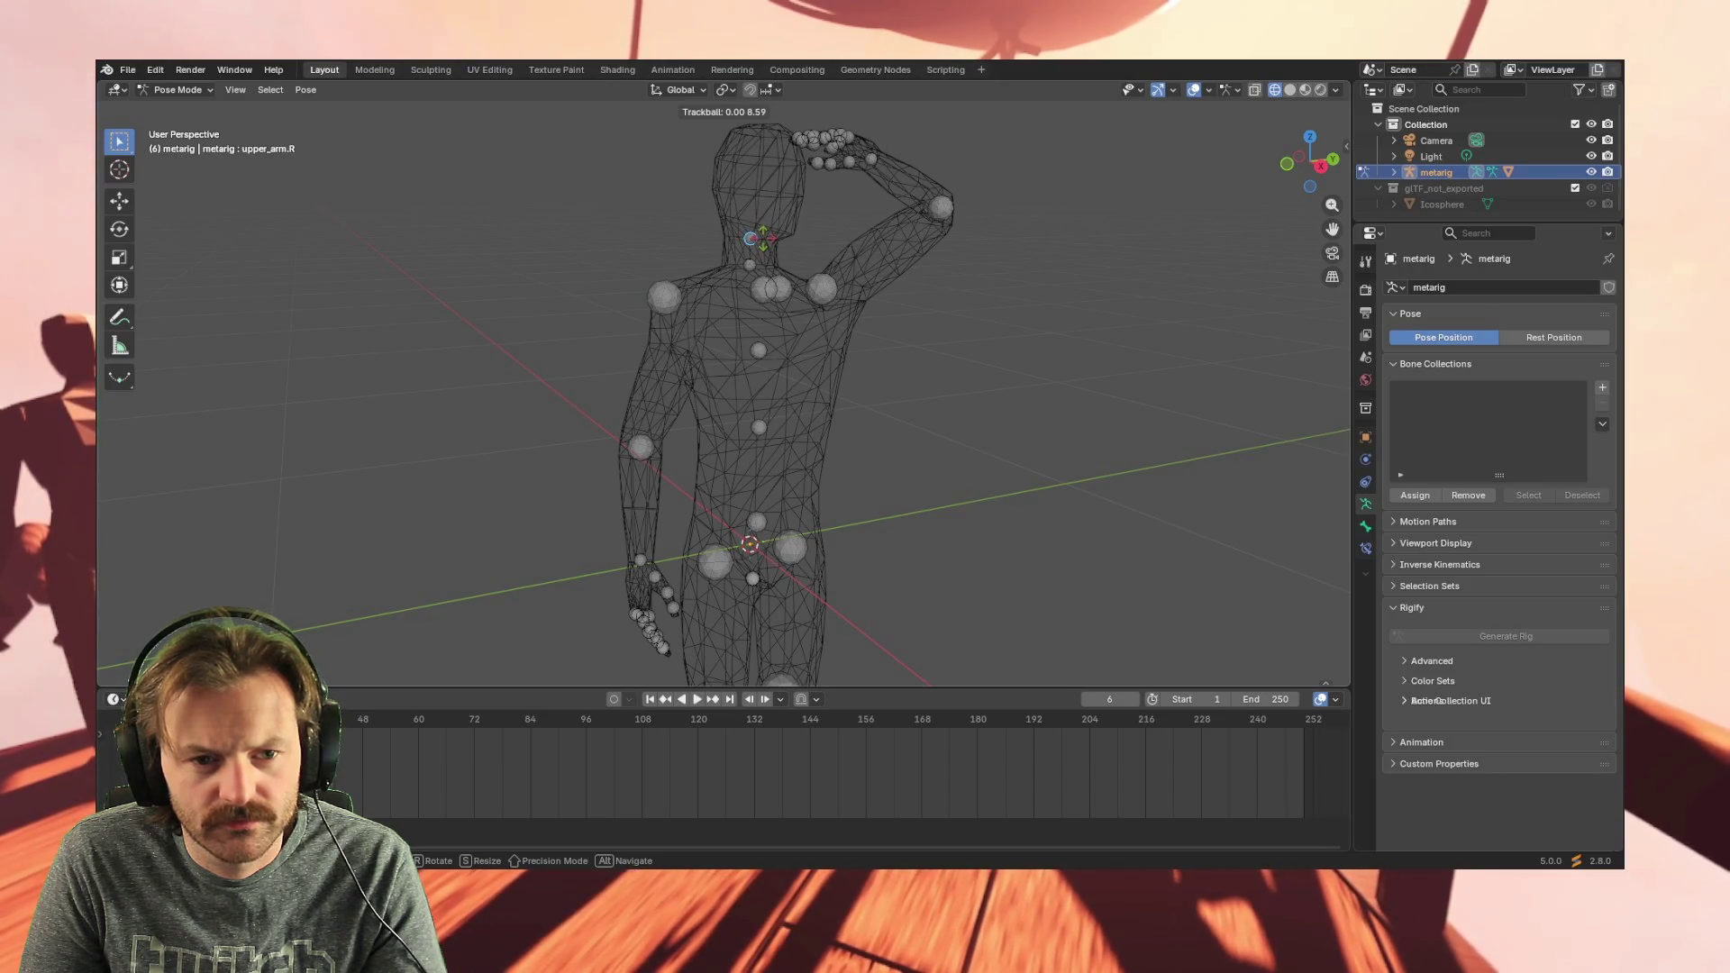
{"action": "left_click", "coordinate": [764, 243]}
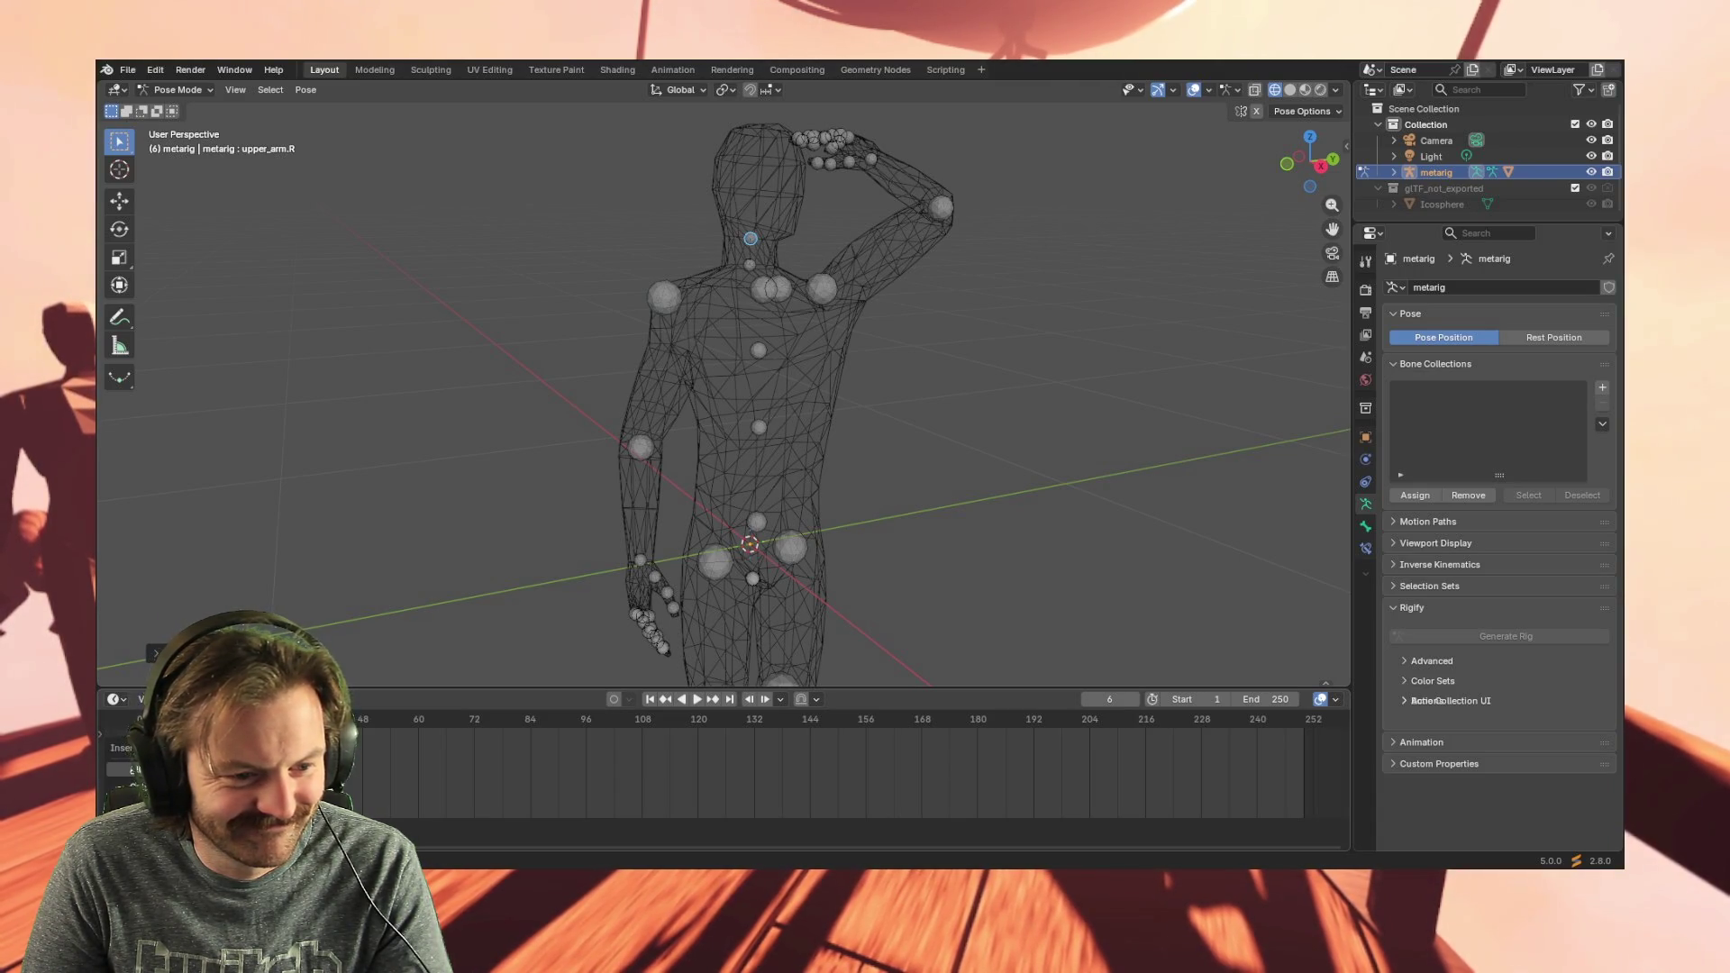
Step to frame 13 and move a timeline marker
{"action": "right_click", "coordinate": [180, 742]}
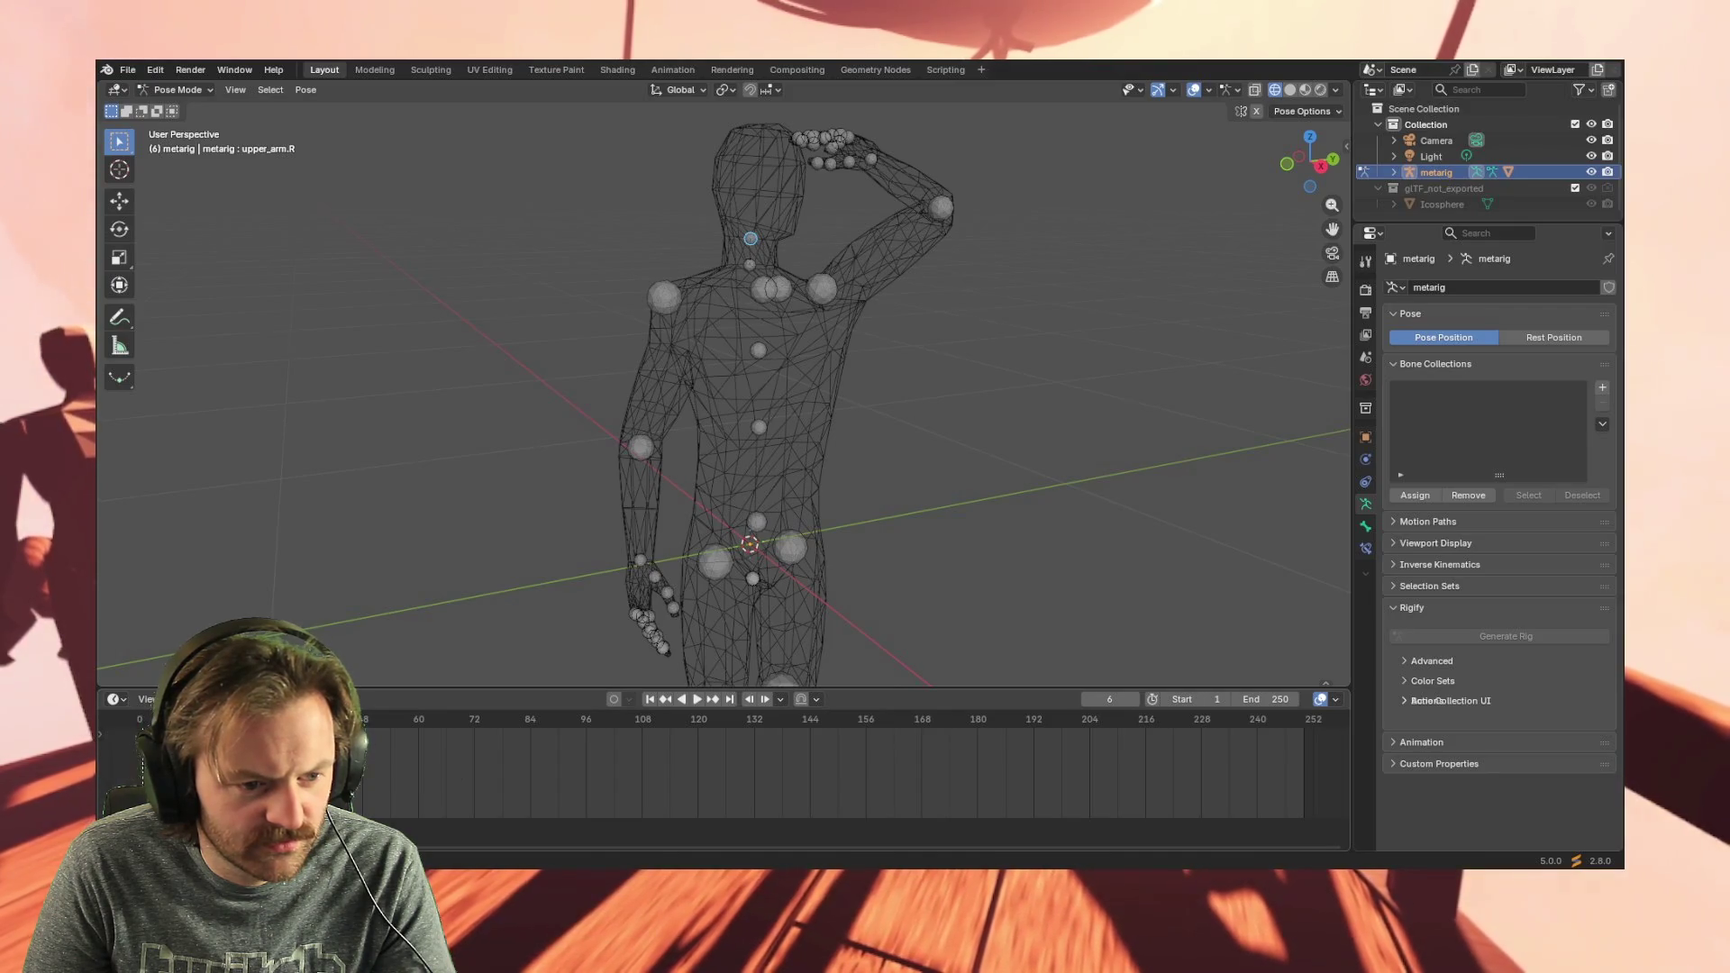
{"action": "key", "text": "Right"}
{"action": "key", "text": "Right"}
{"action": "key", "text": "Right"}
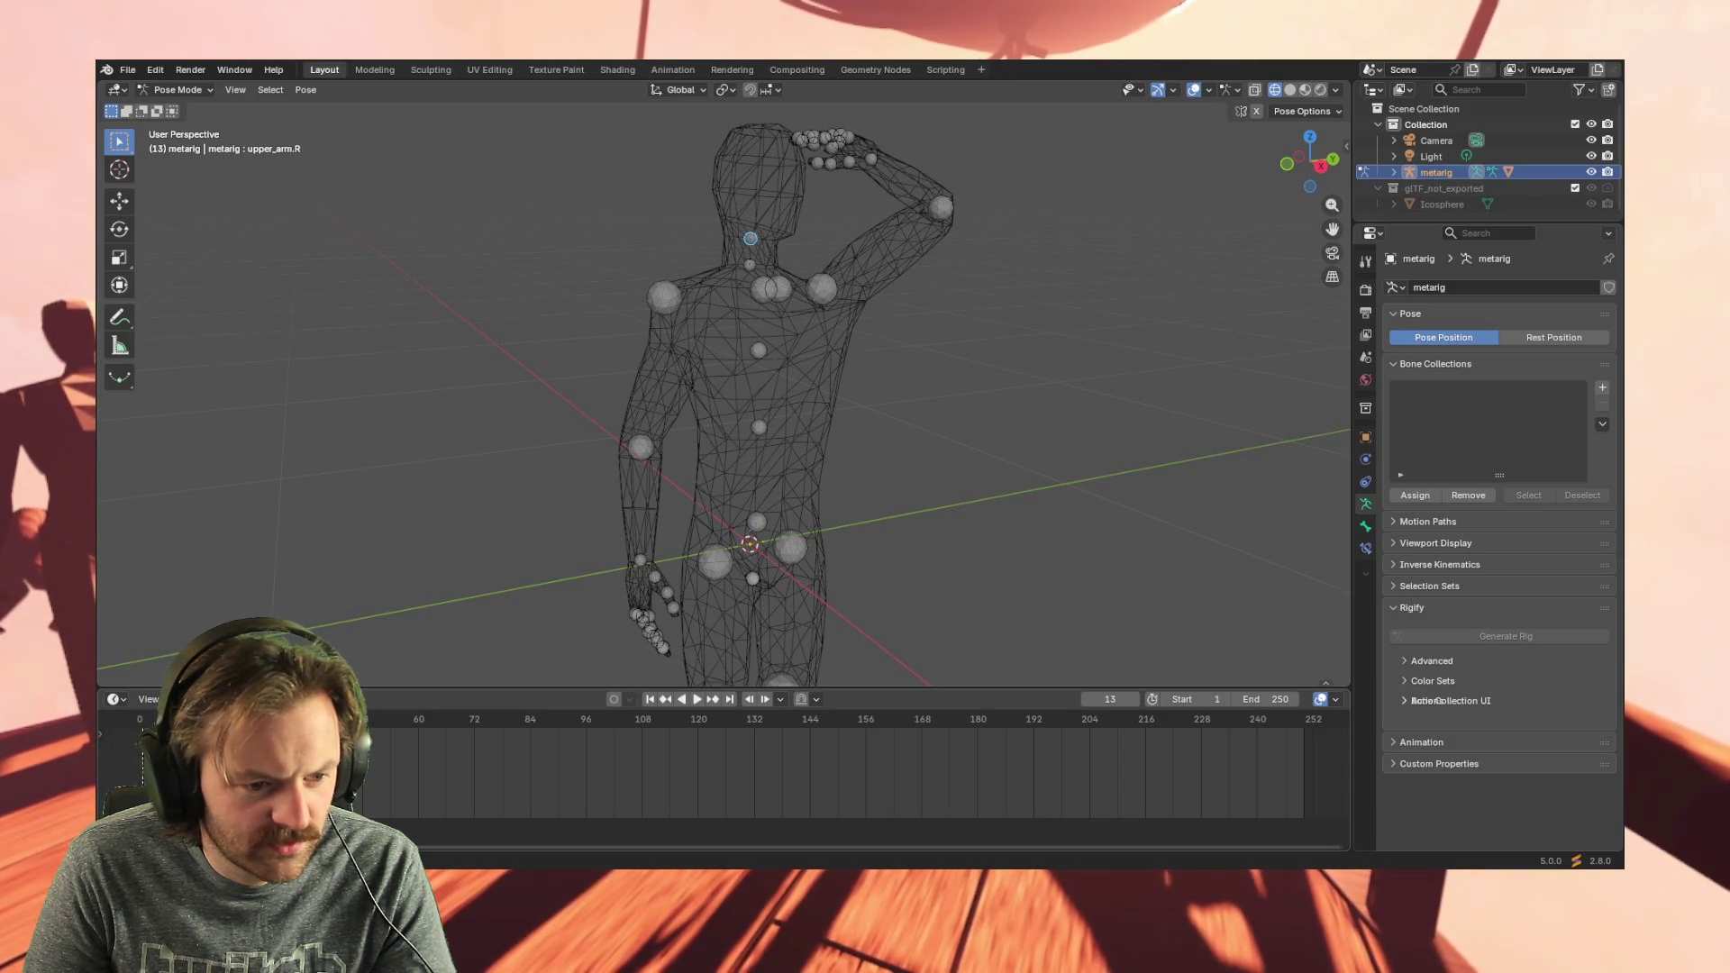
{"action": "key", "text": "g"}
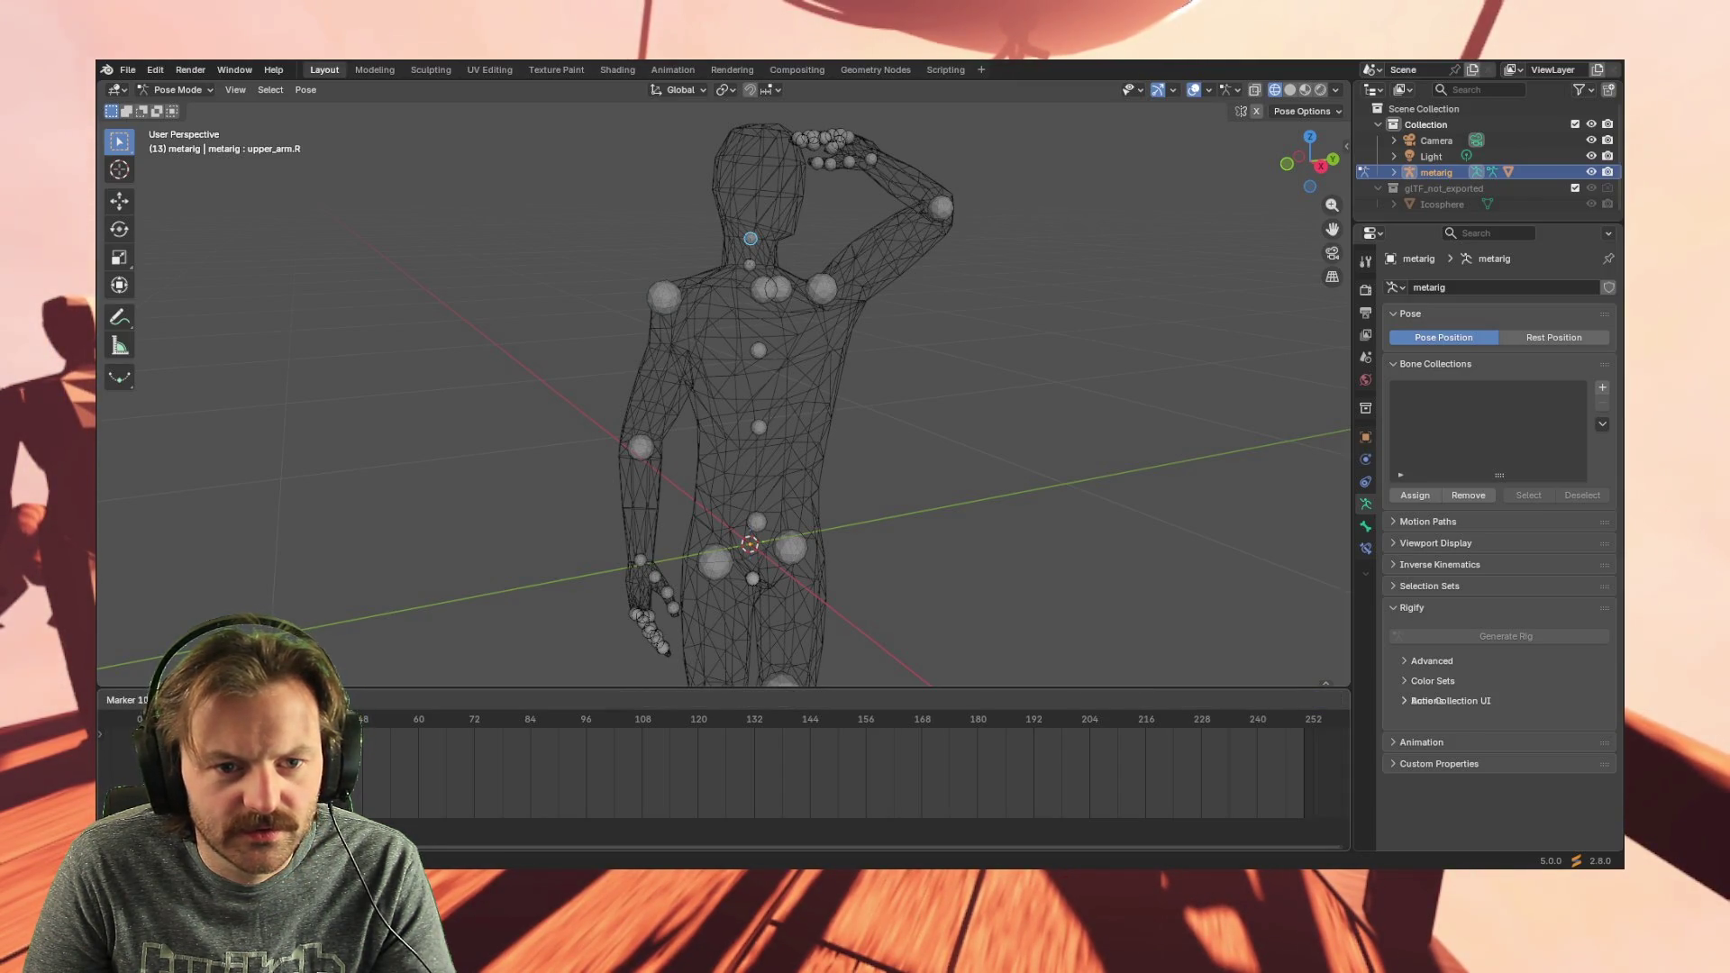
{"action": "key", "text": "Return"}
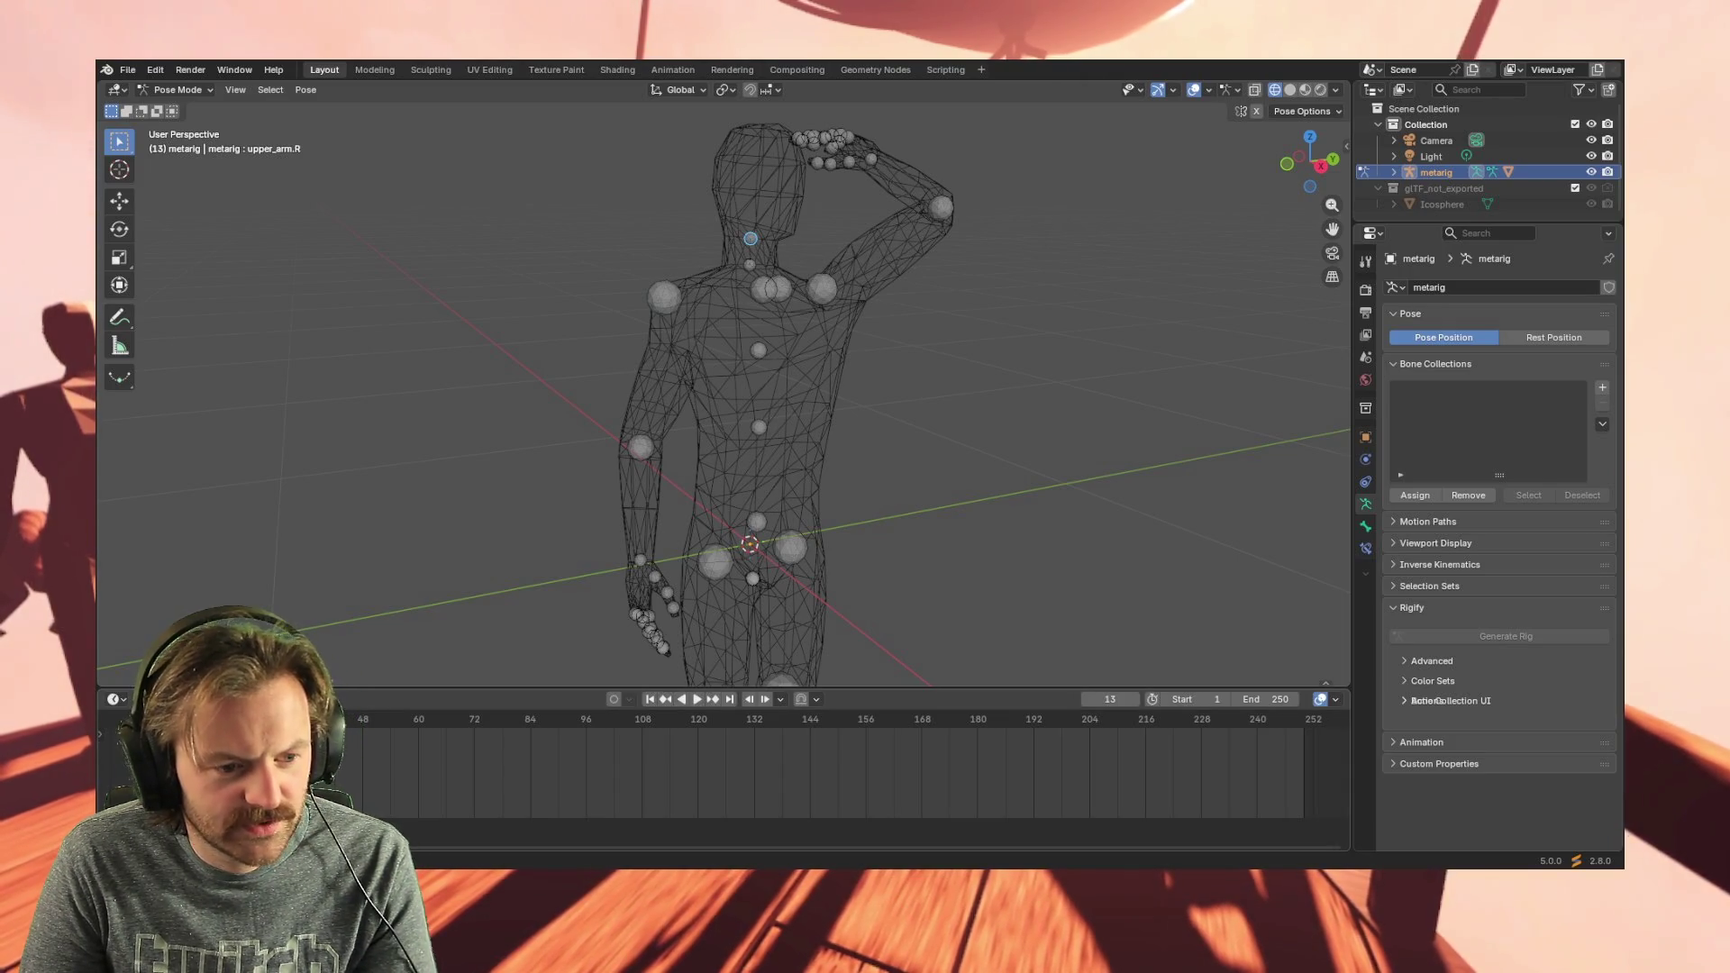
Play the animation from frame 1 and stop the playhead at frame 26
{"action": "key", "text": "Left"}
{"action": "key", "text": "Left"}
{"action": "key", "text": "Left"}
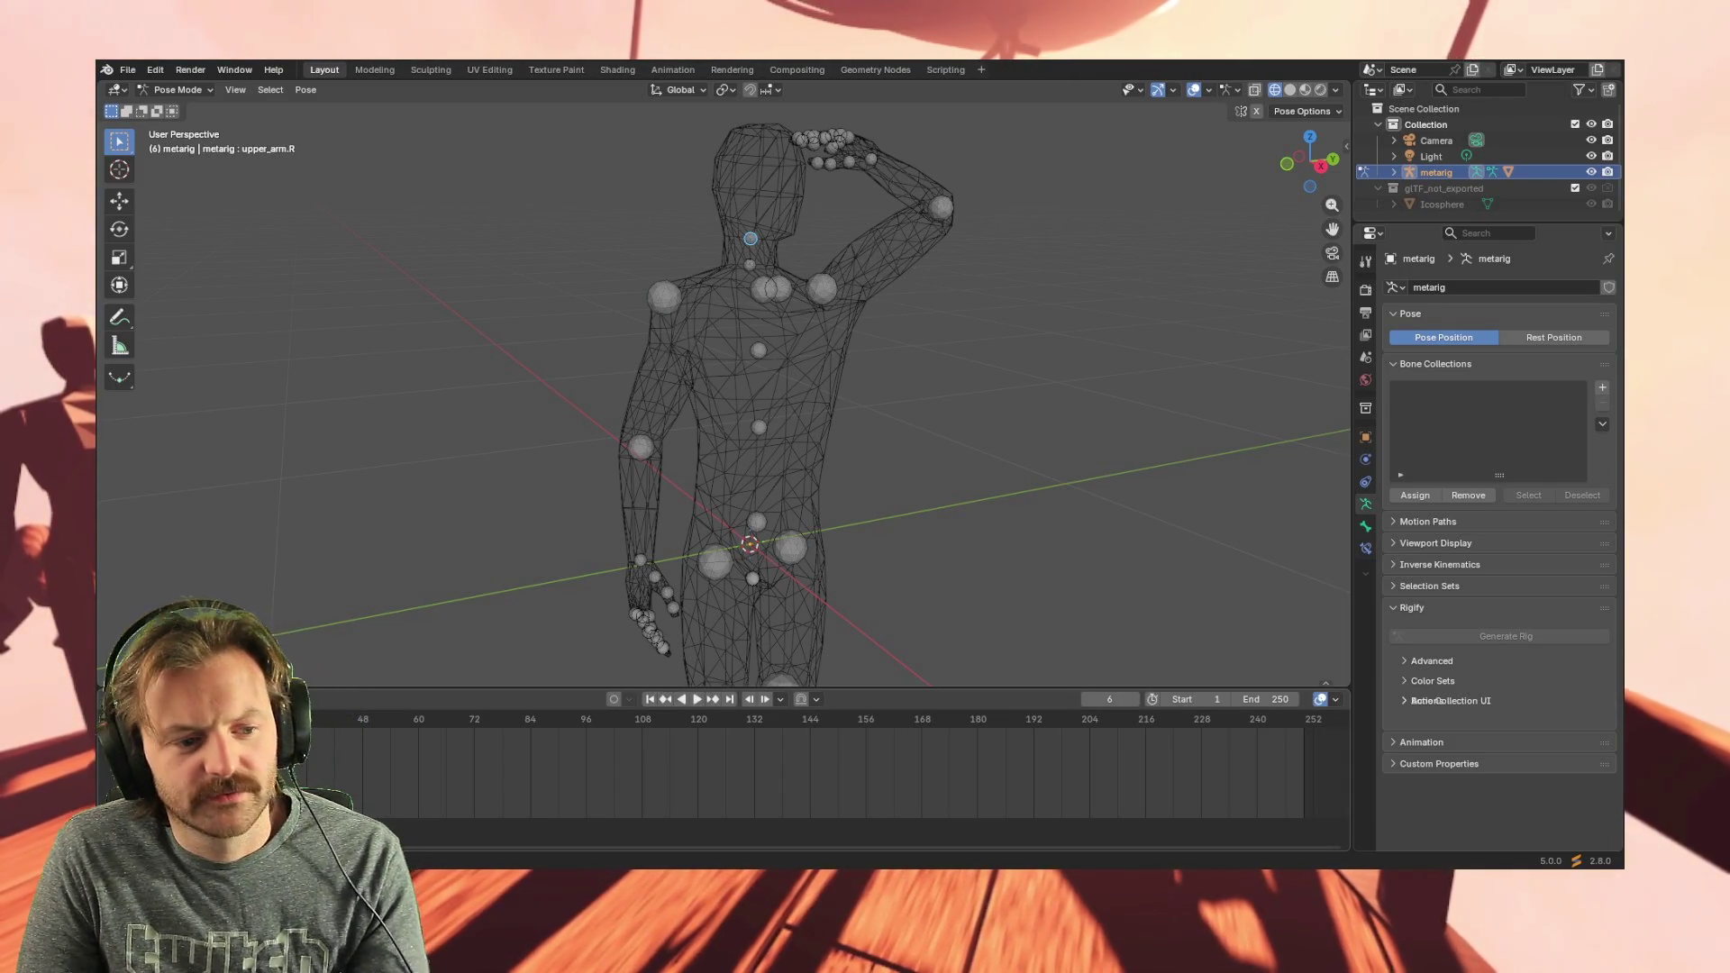
{"action": "key", "text": "shift+Left"}
{"action": "key", "text": "space"}
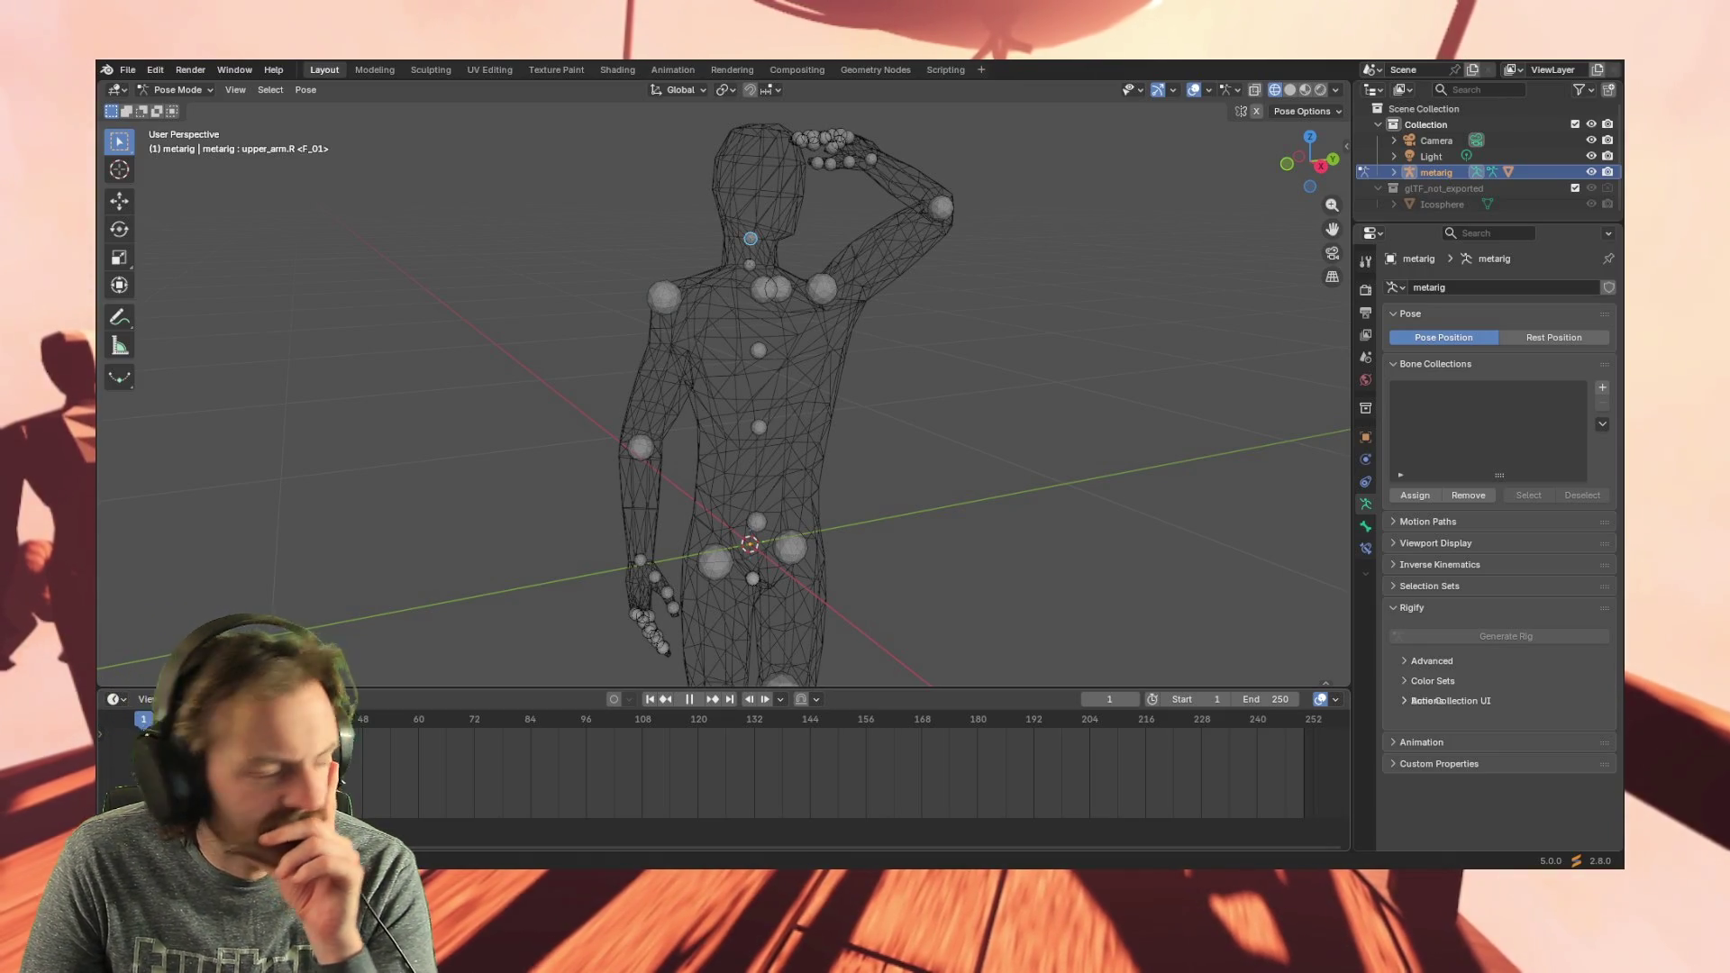
{"action": "key", "text": "Escape"}
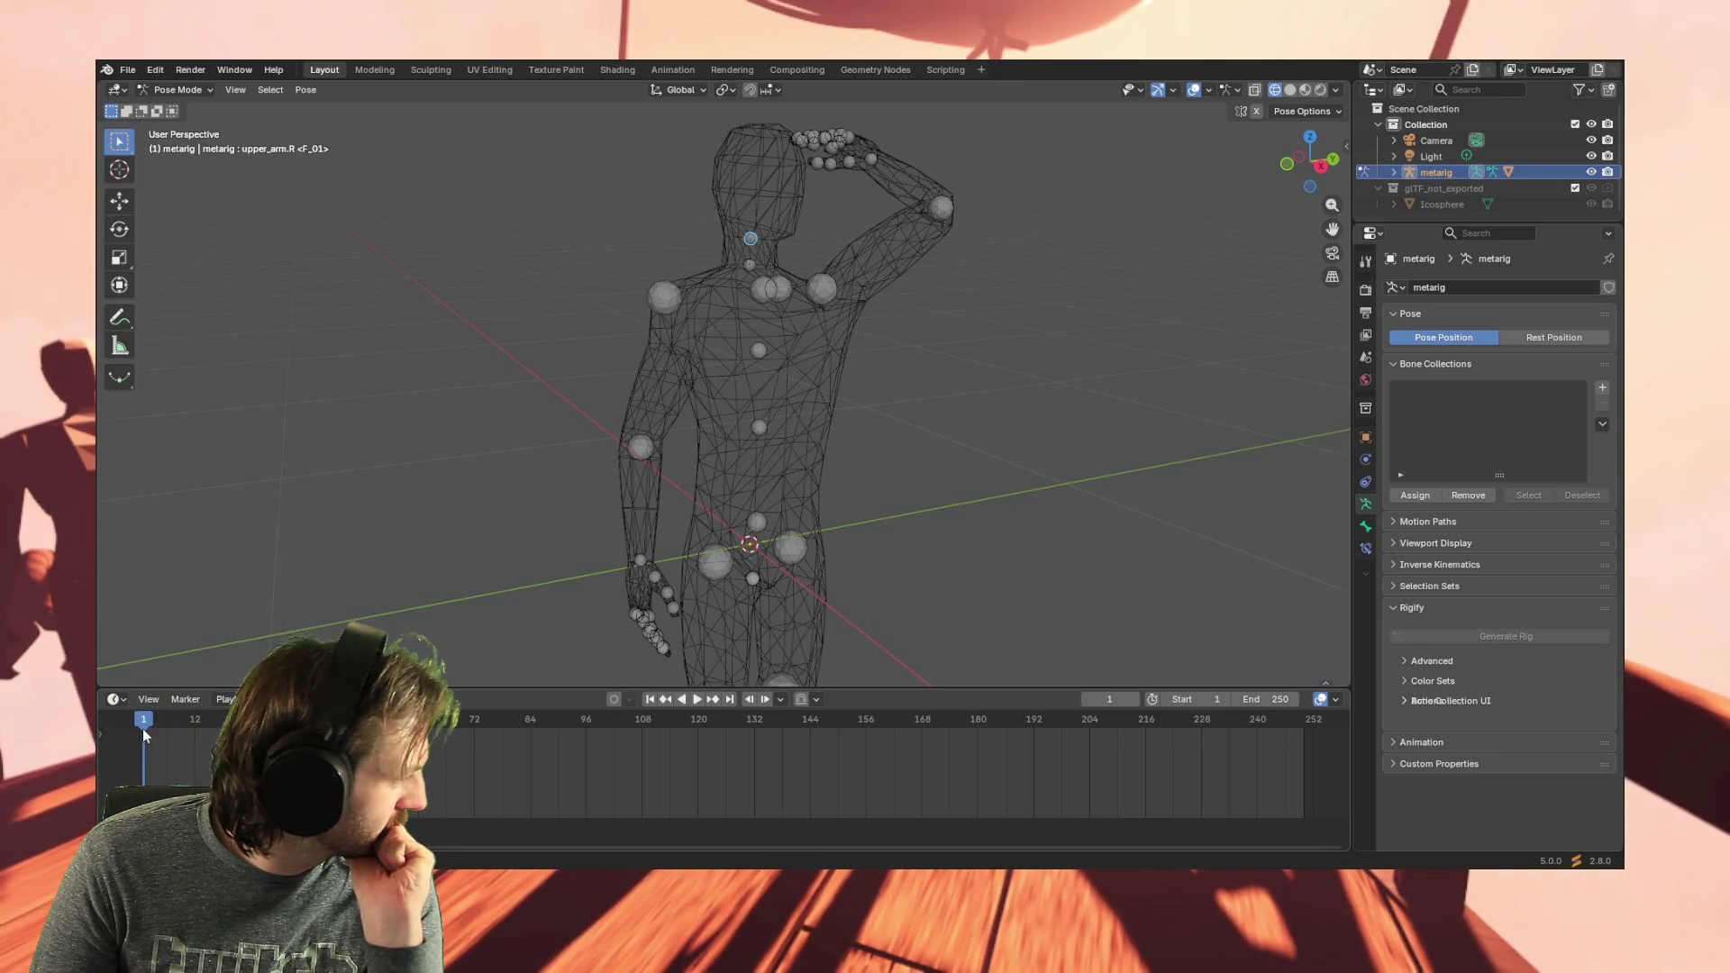
{"action": "key", "text": "space"}
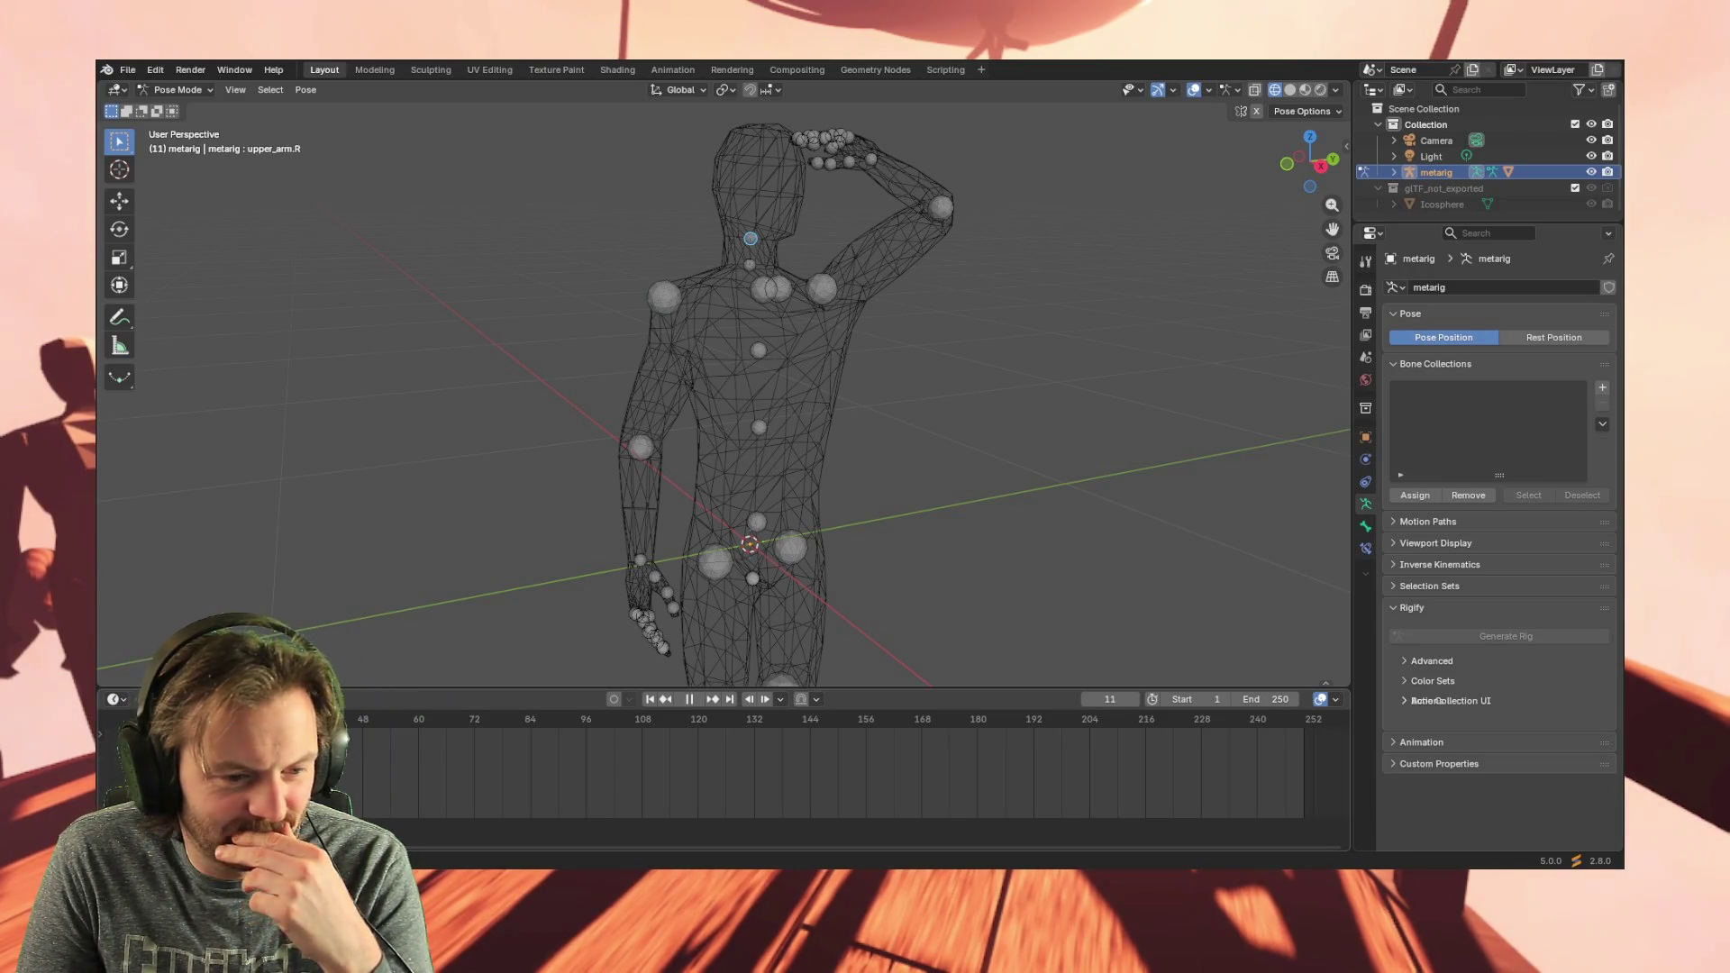
{"action": "left_click", "coordinate": [383, 728]}
{"action": "left_click_drag", "start_coordinate": [383, 728], "coordinate": [260, 728]}
{"action": "key", "text": "space"}
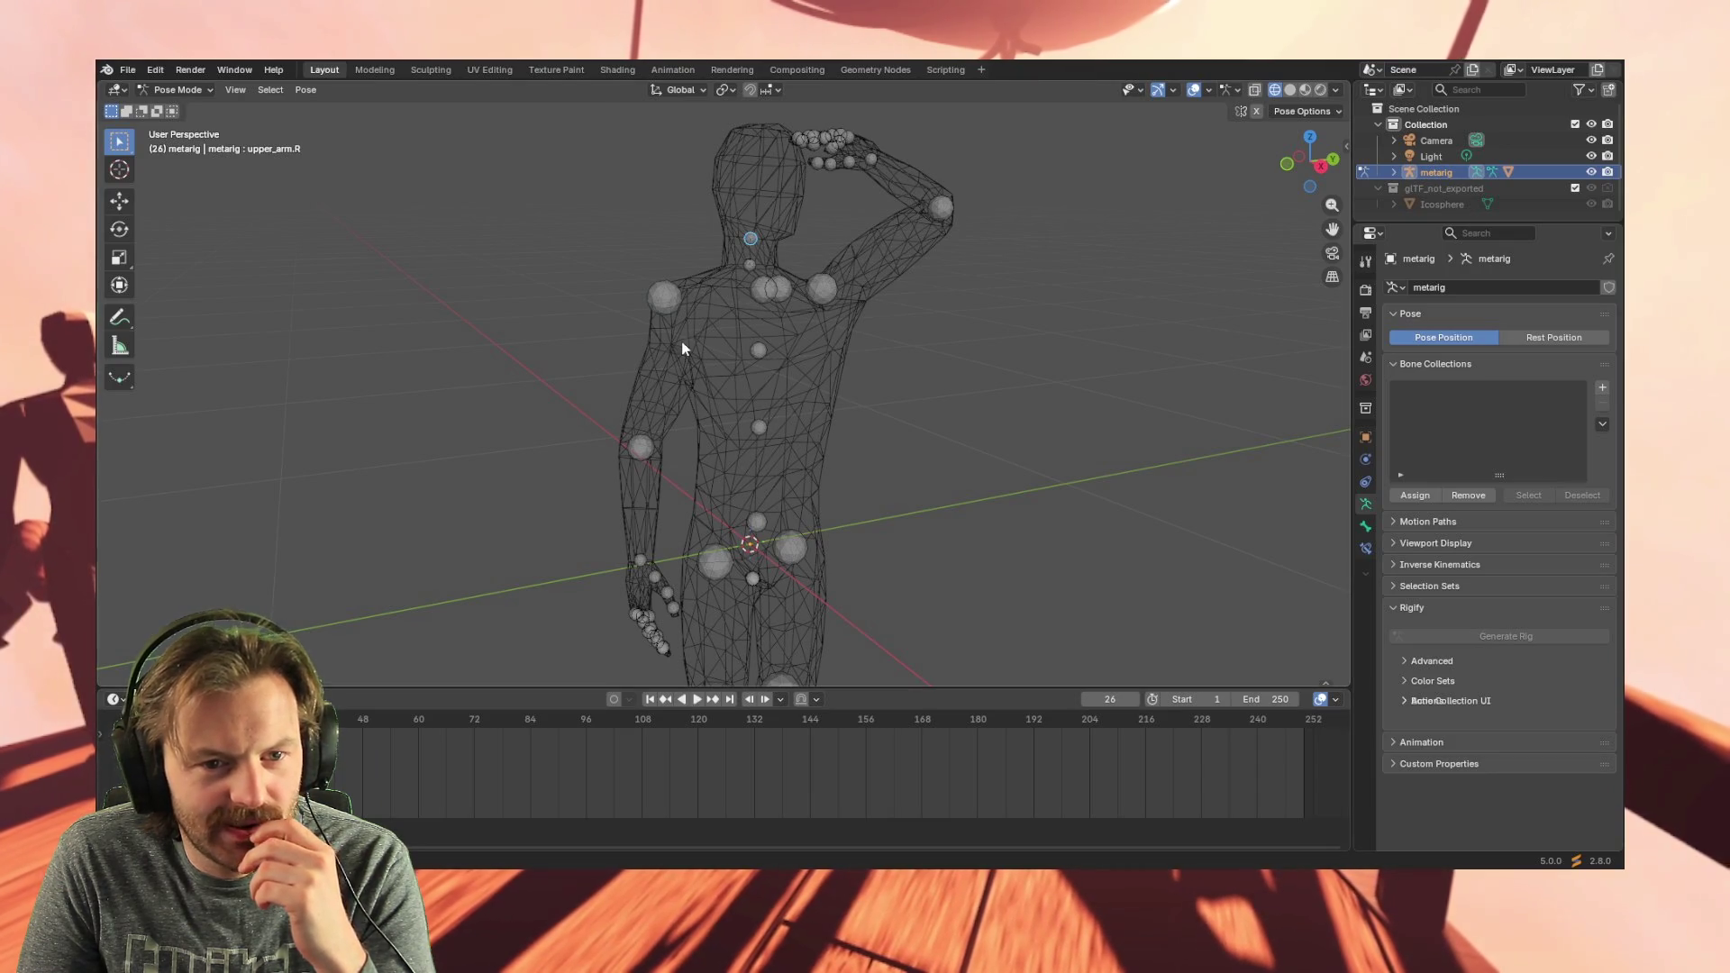
{"action": "right_click", "coordinate": [751, 238]}
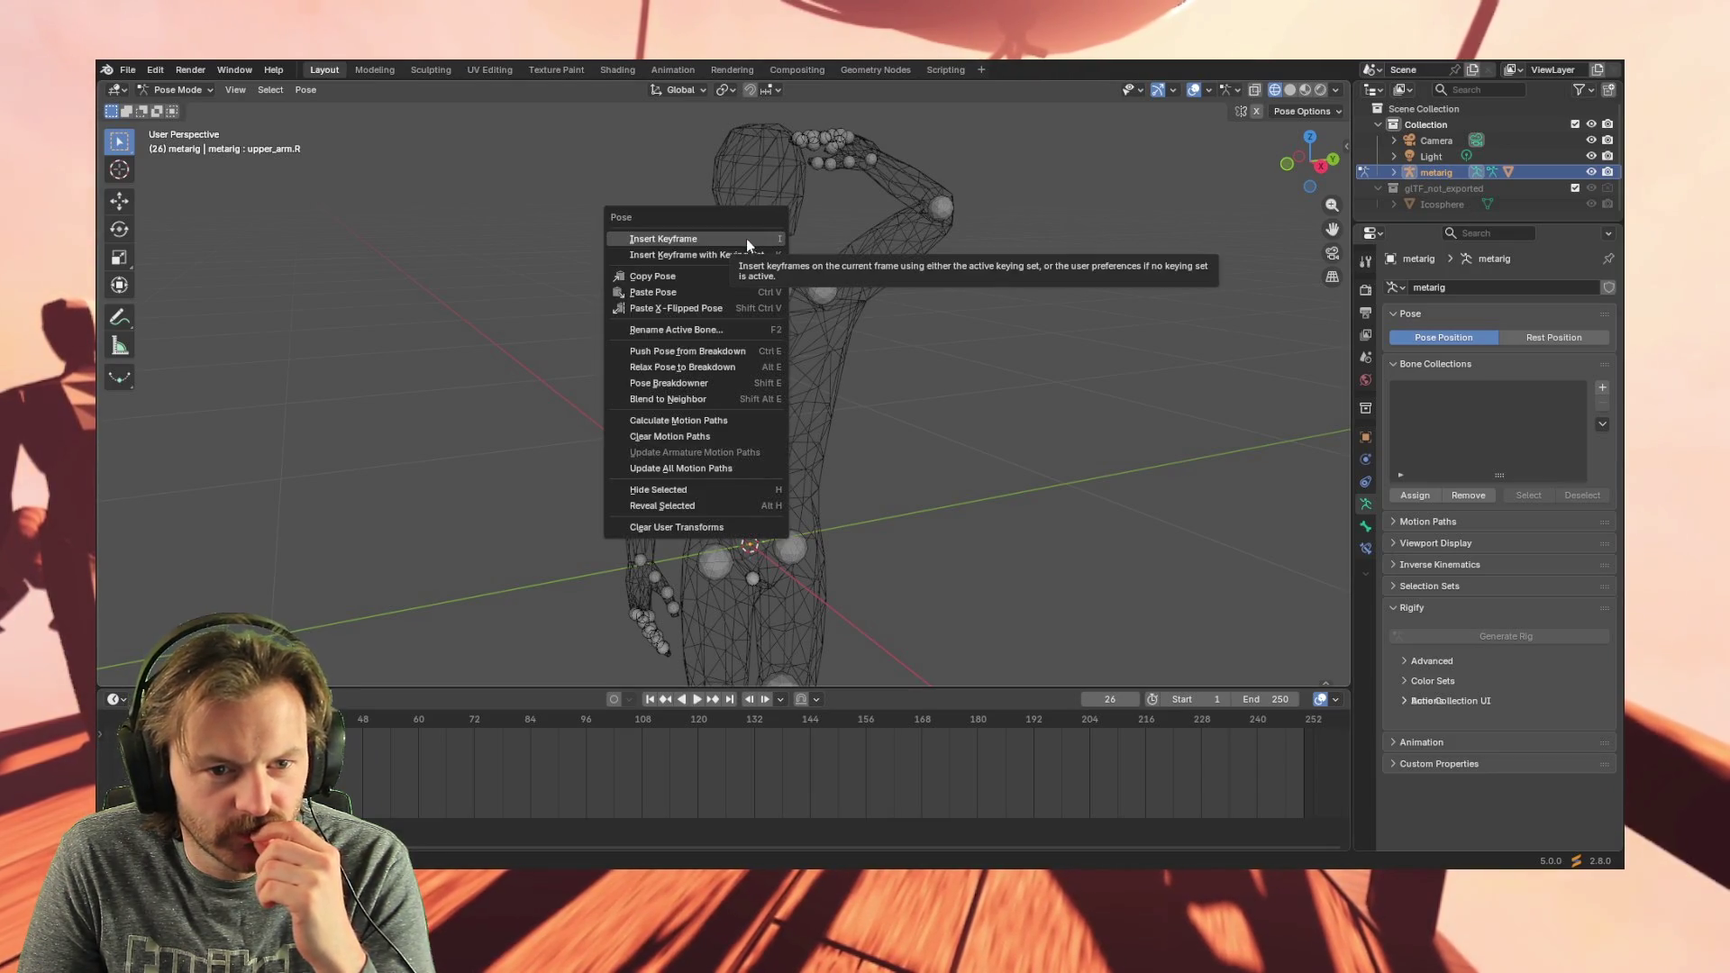
Keyframe the rig's pose at frame 26, then again at frame 6
{"action": "left_click", "coordinate": [751, 240]}
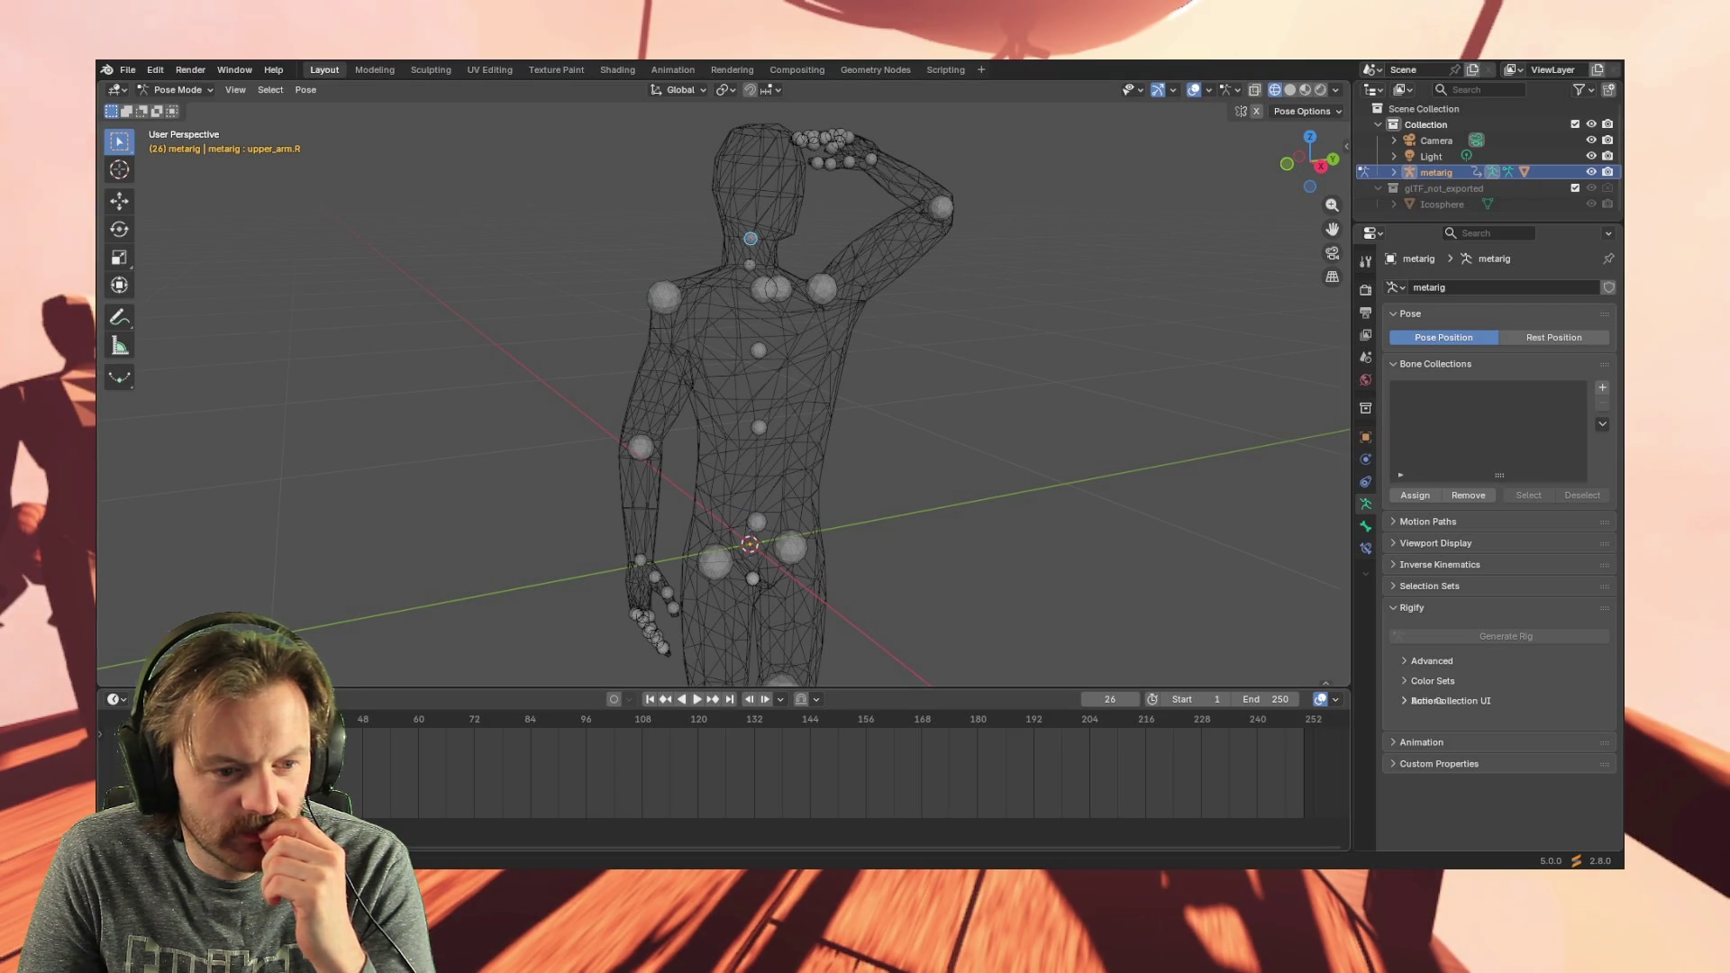
{"action": "key", "text": "shift+ctrl+space"}
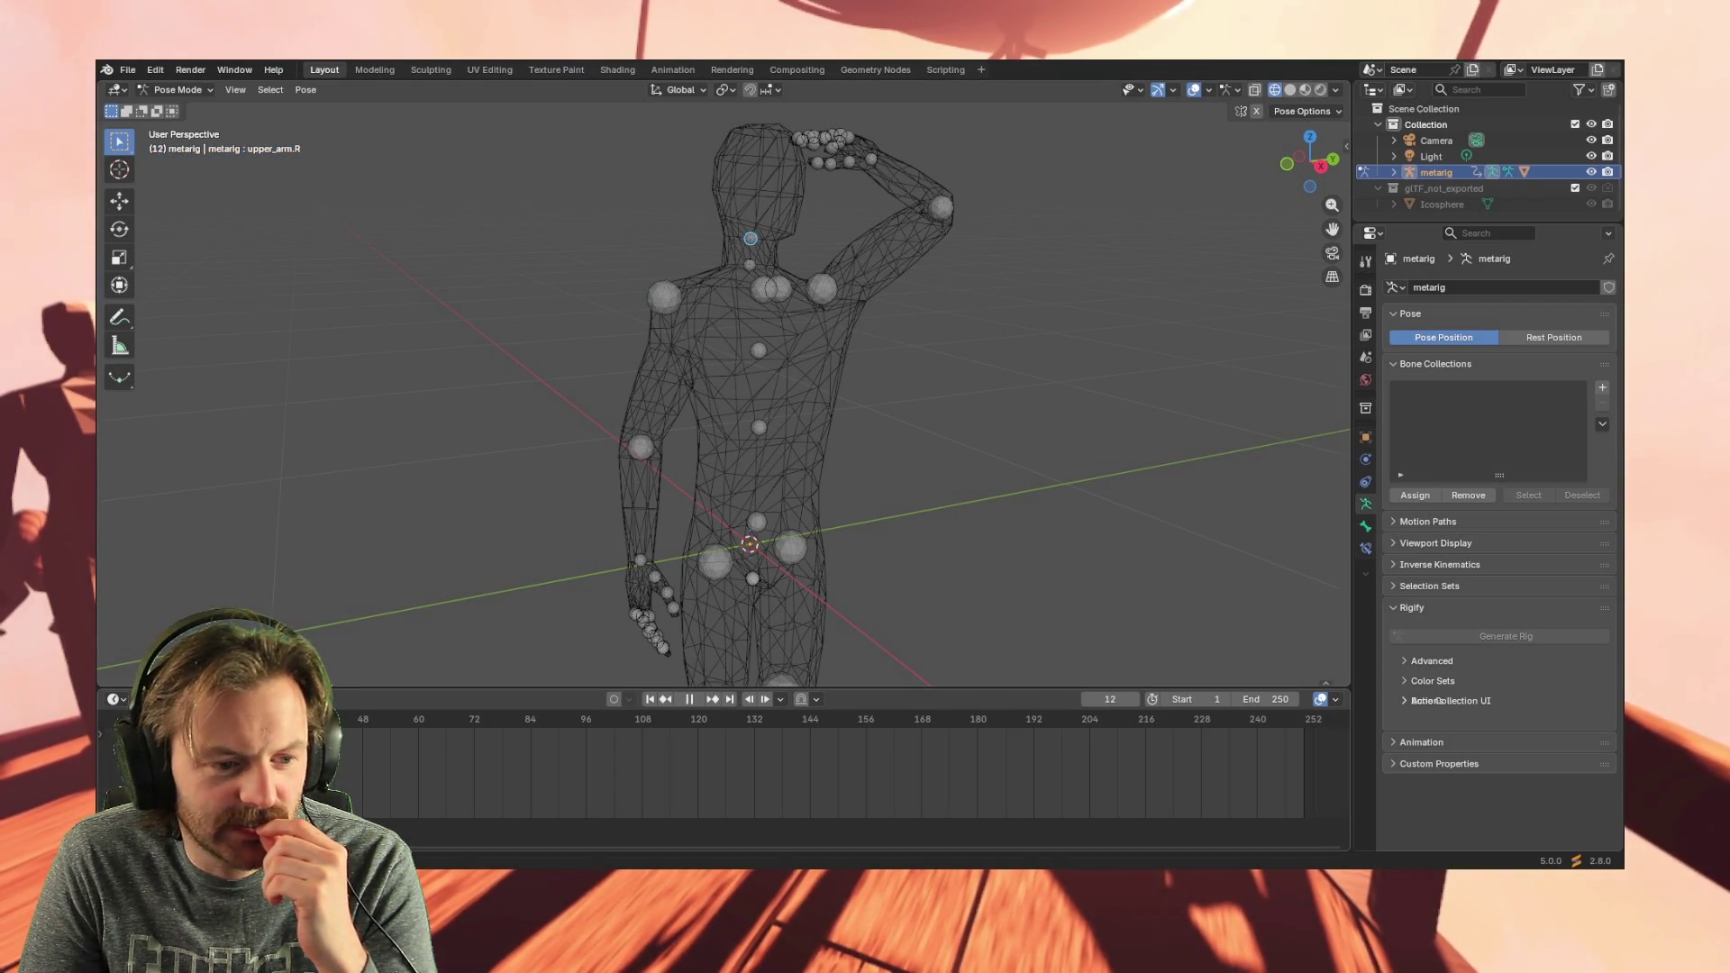
{"action": "key", "text": "space"}
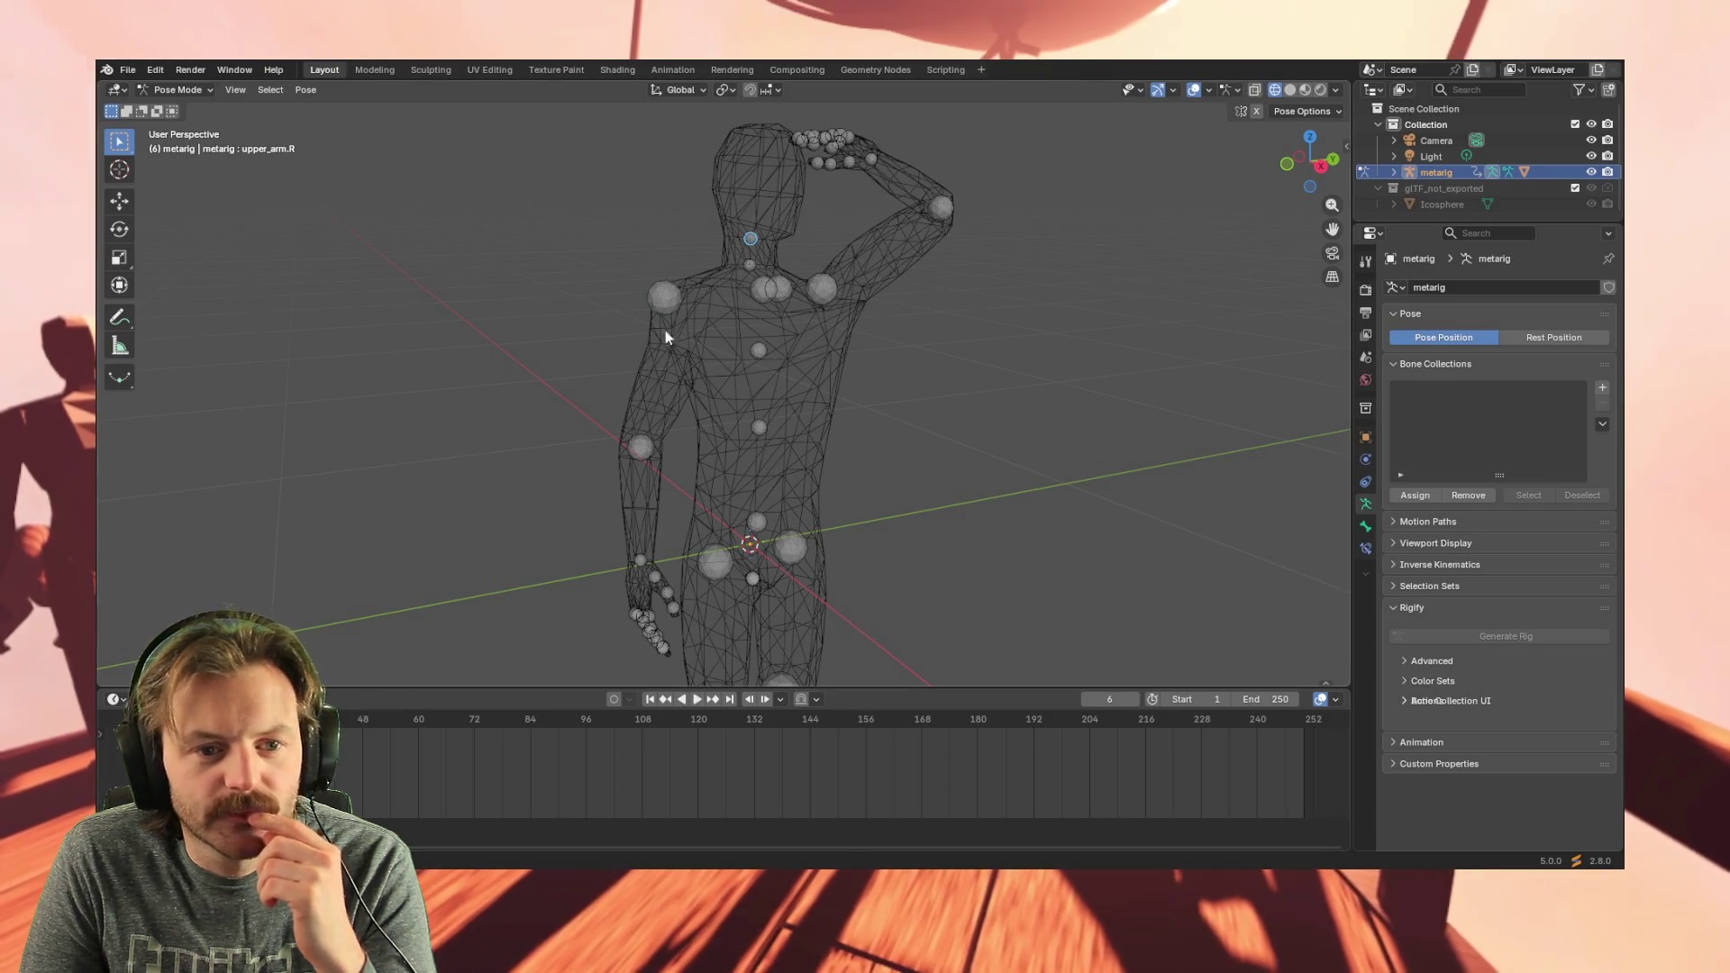
{"action": "right_click", "coordinate": [752, 240]}
{"action": "left_click", "coordinate": [752, 240]}
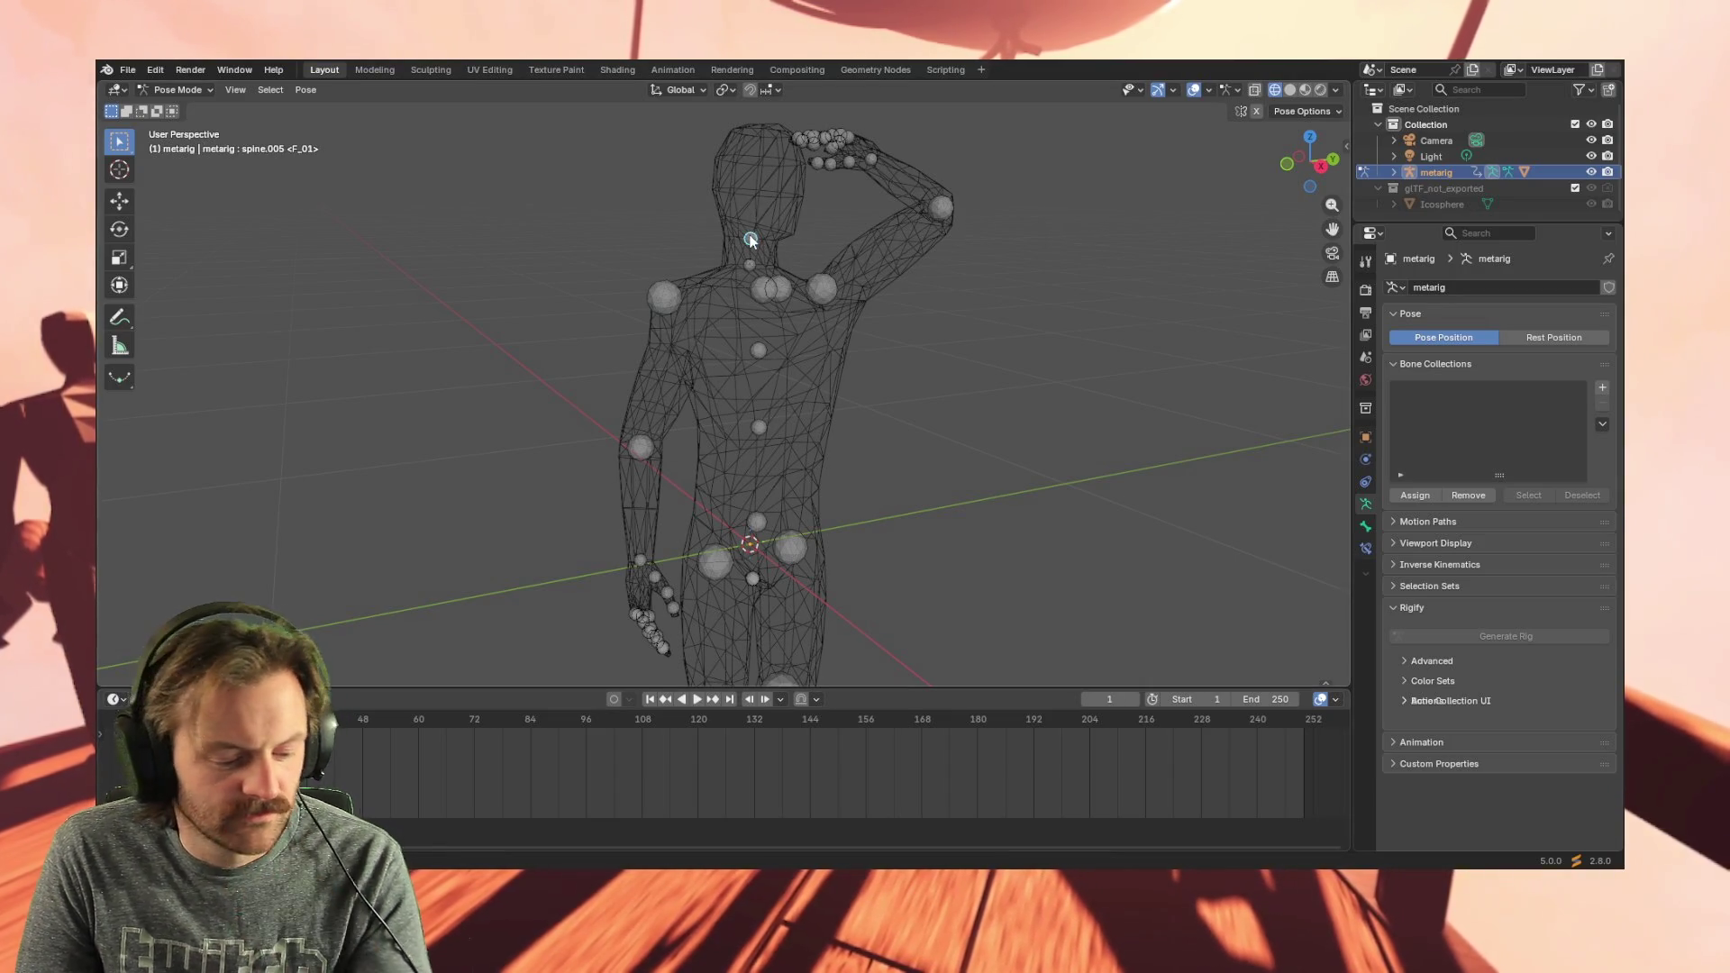
Rotate the spine.005 bone with free rotation and keyframe it at frame 1
{"action": "key", "text": "r"}
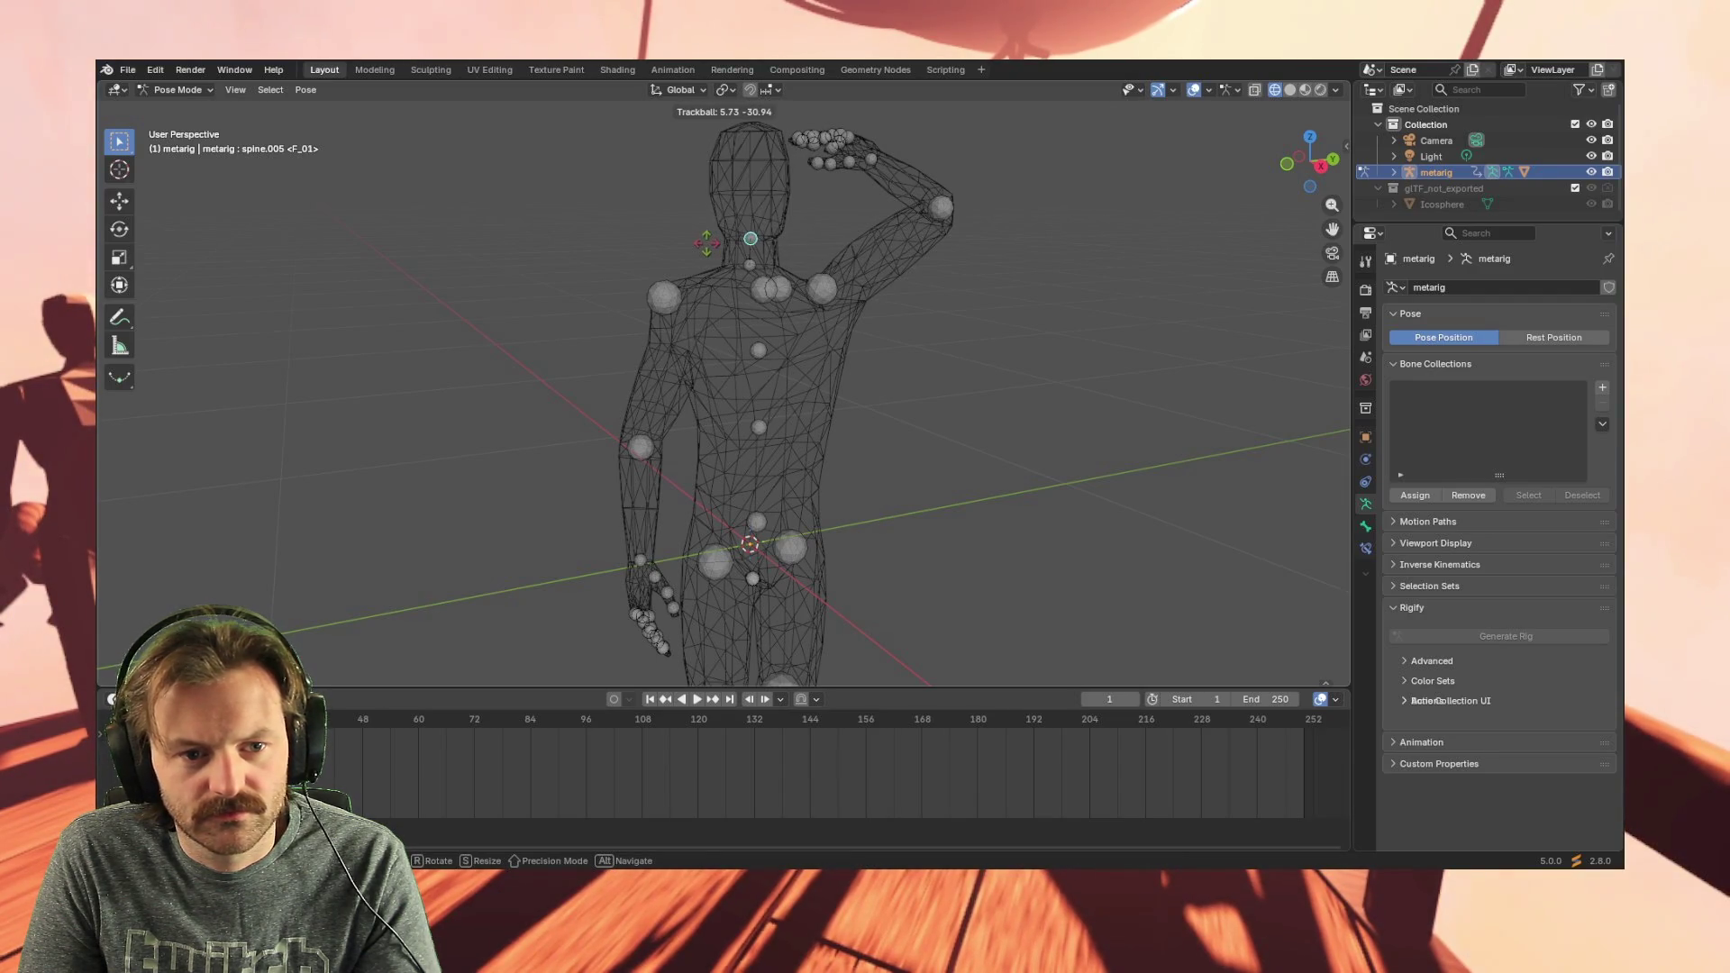
{"action": "key", "text": "r"}
{"action": "key", "text": "r"}
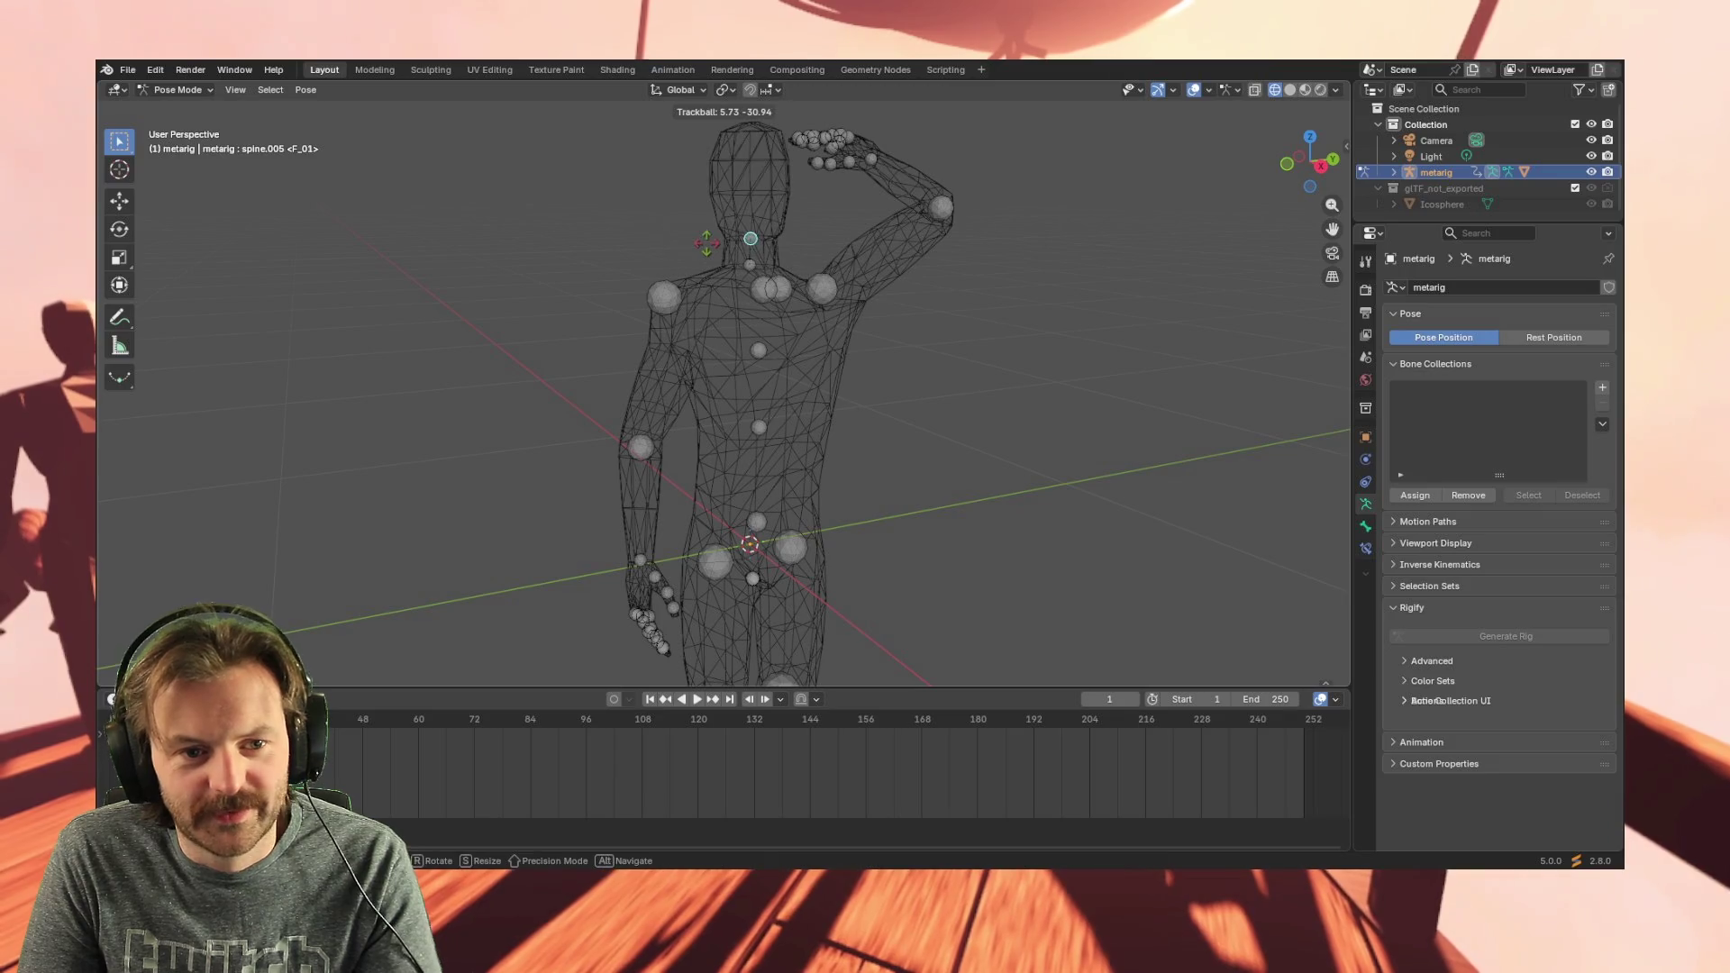
{"action": "left_click", "coordinate": [706, 243]}
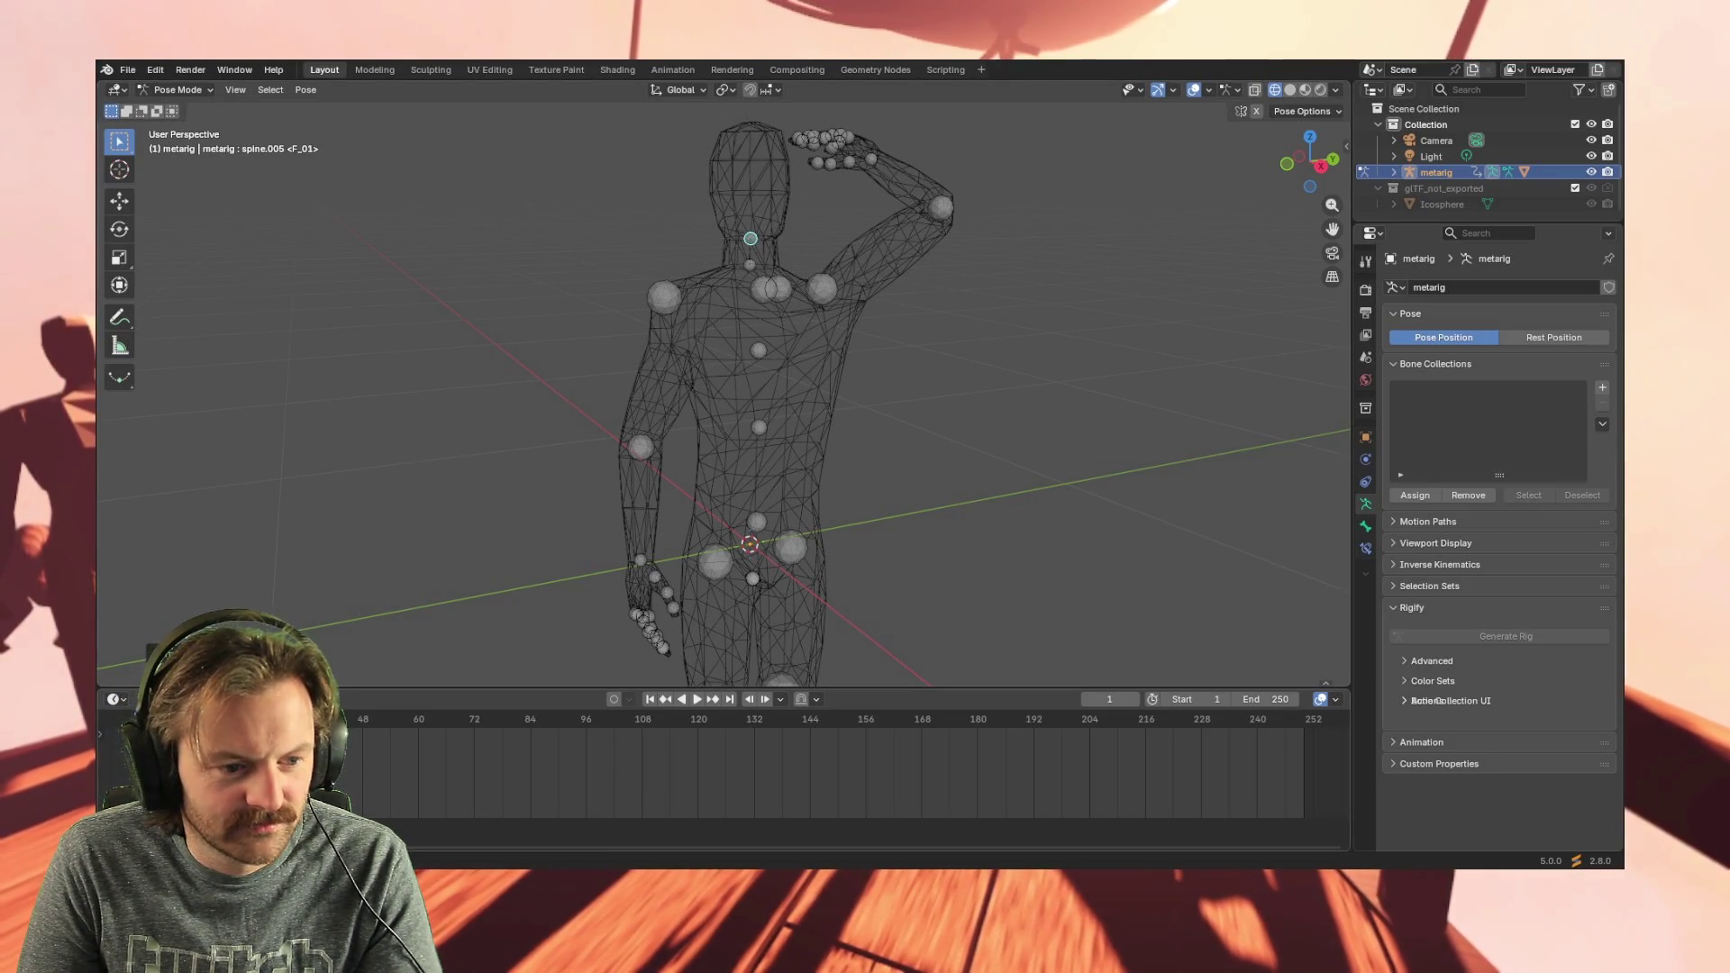
{"action": "key", "text": "i"}
Shift the keyframes along the timeline and play back to frame 17
{"action": "key", "text": "g"}
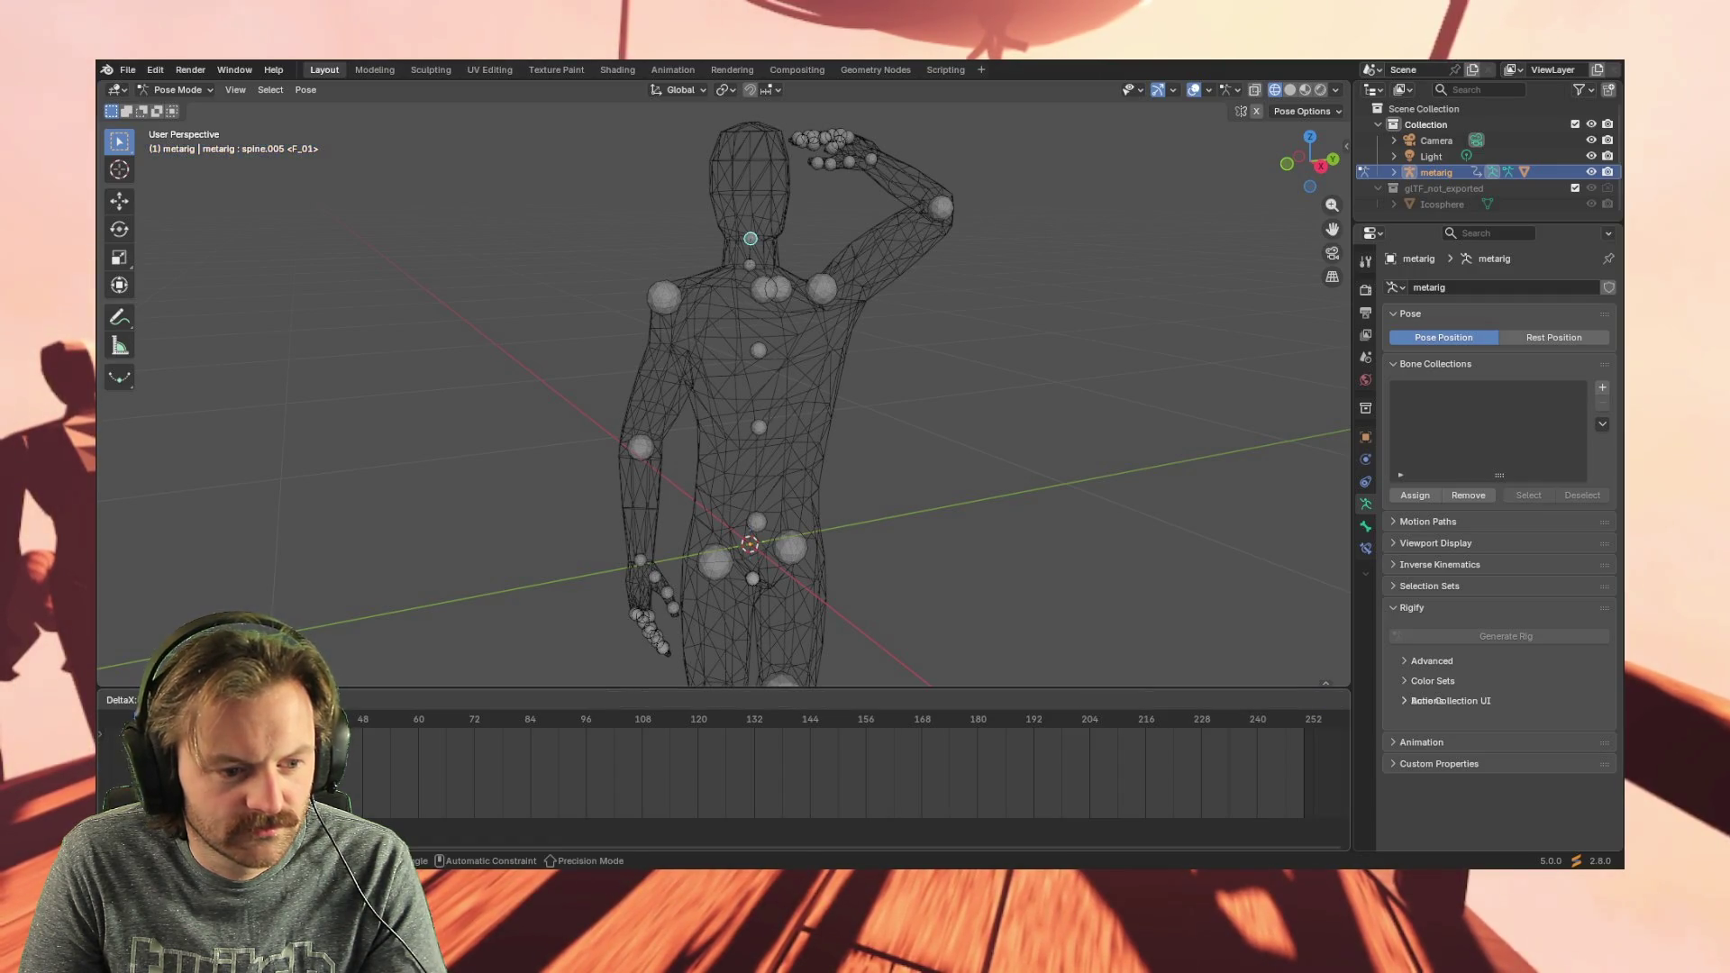
{"action": "key", "text": "Return"}
{"action": "key", "text": "space"}
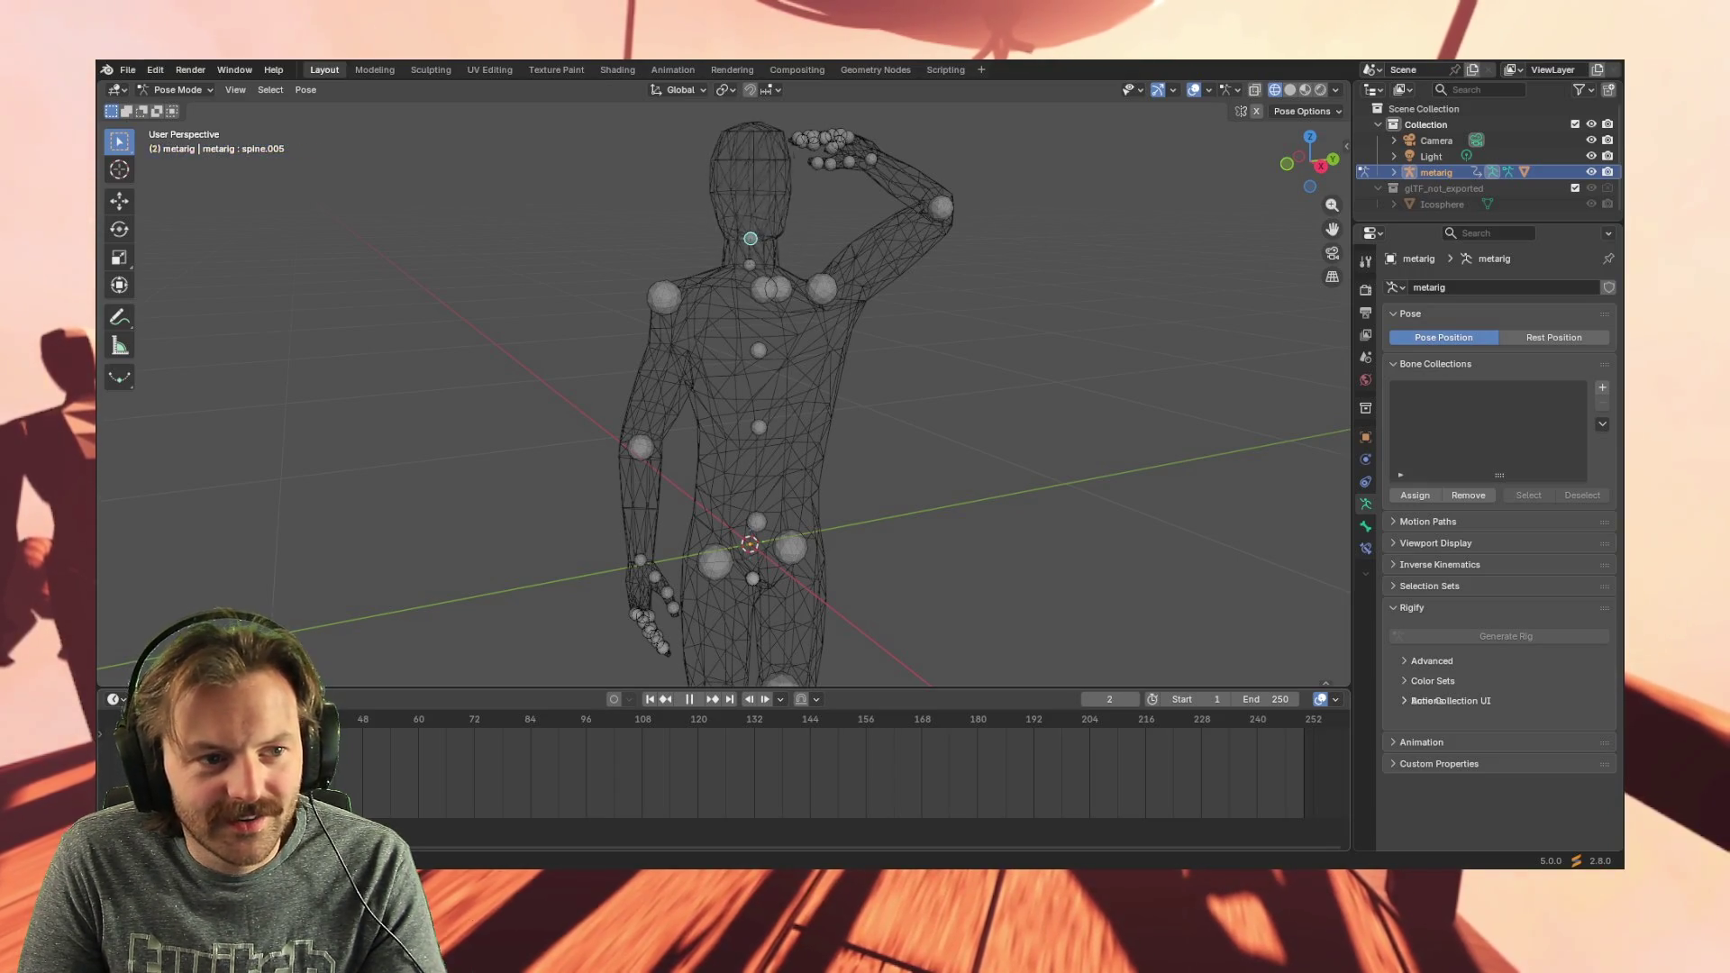
{"action": "key", "text": "space"}
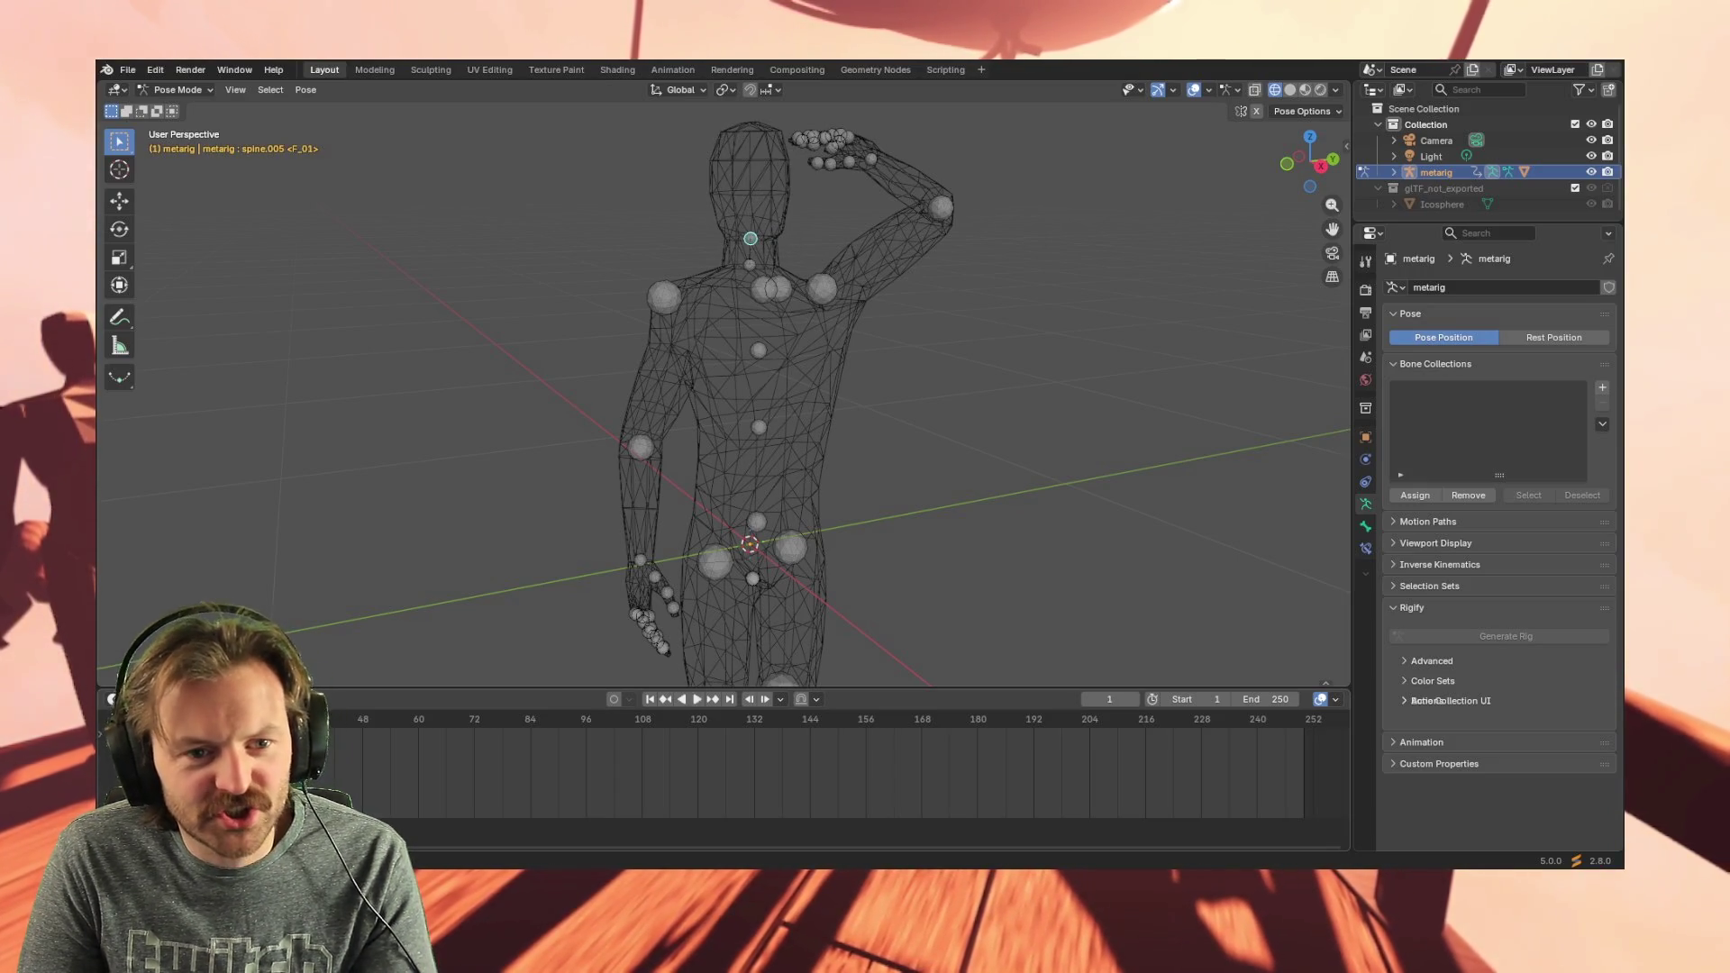
Retime the keyframes again, dropping the moved key out at about frame 108
{"action": "key", "text": "g"}
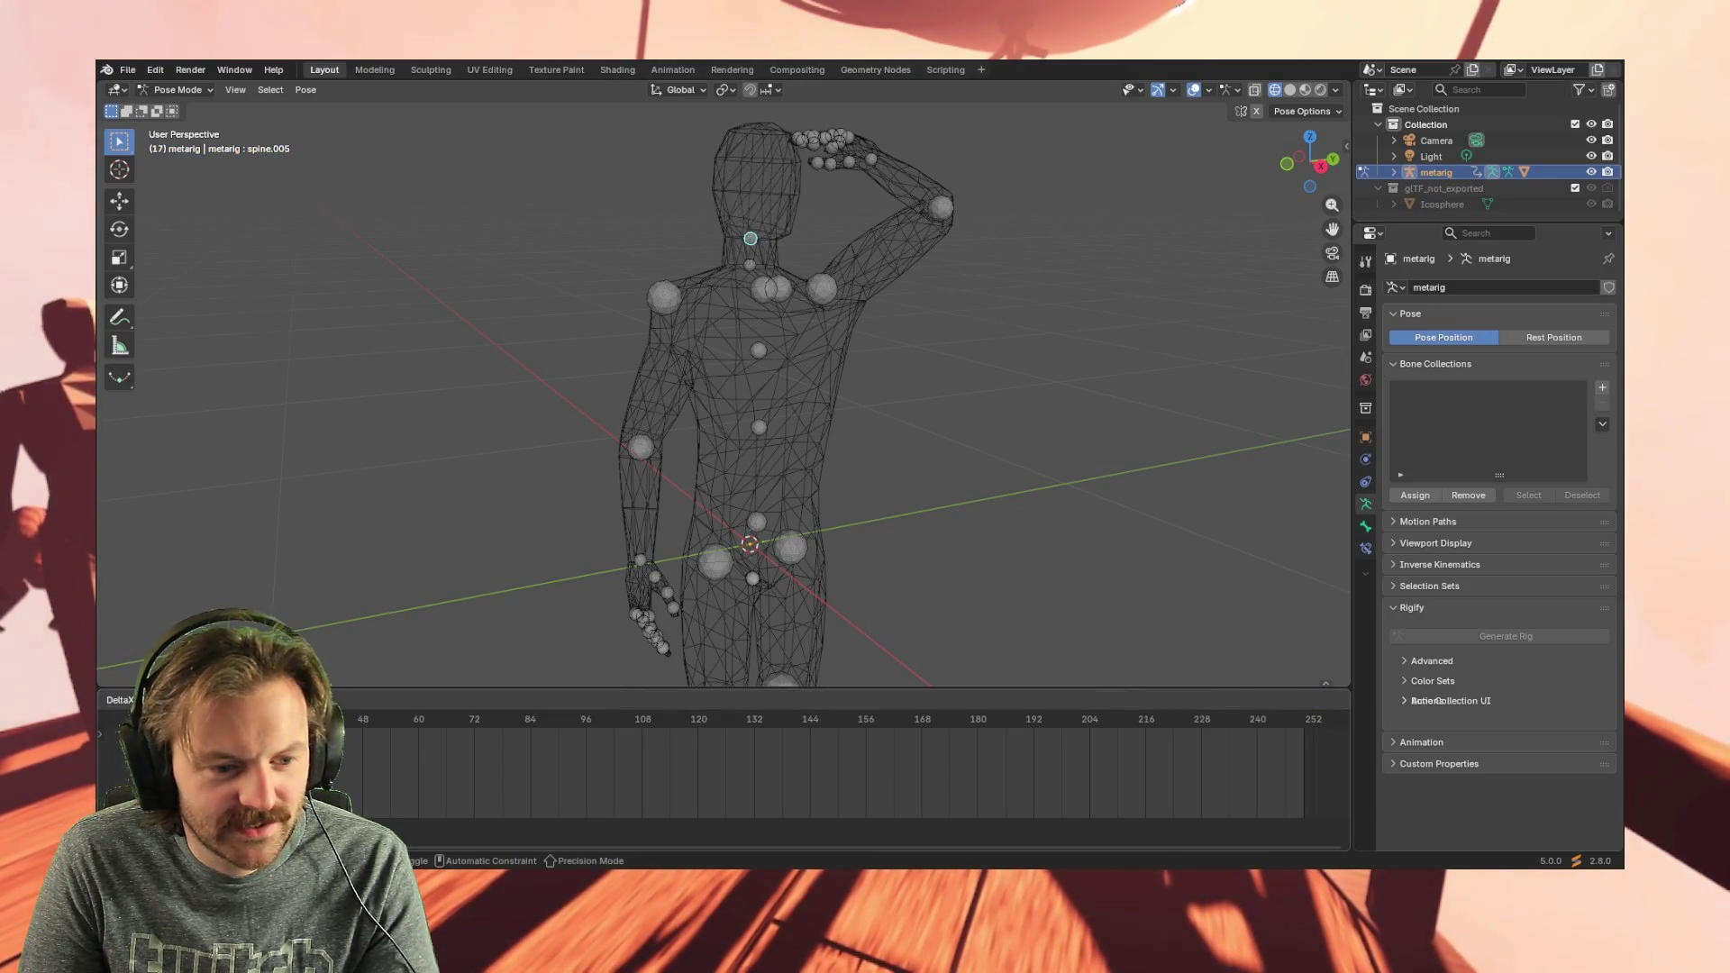
{"action": "left_click", "coordinate": [355, 732]}
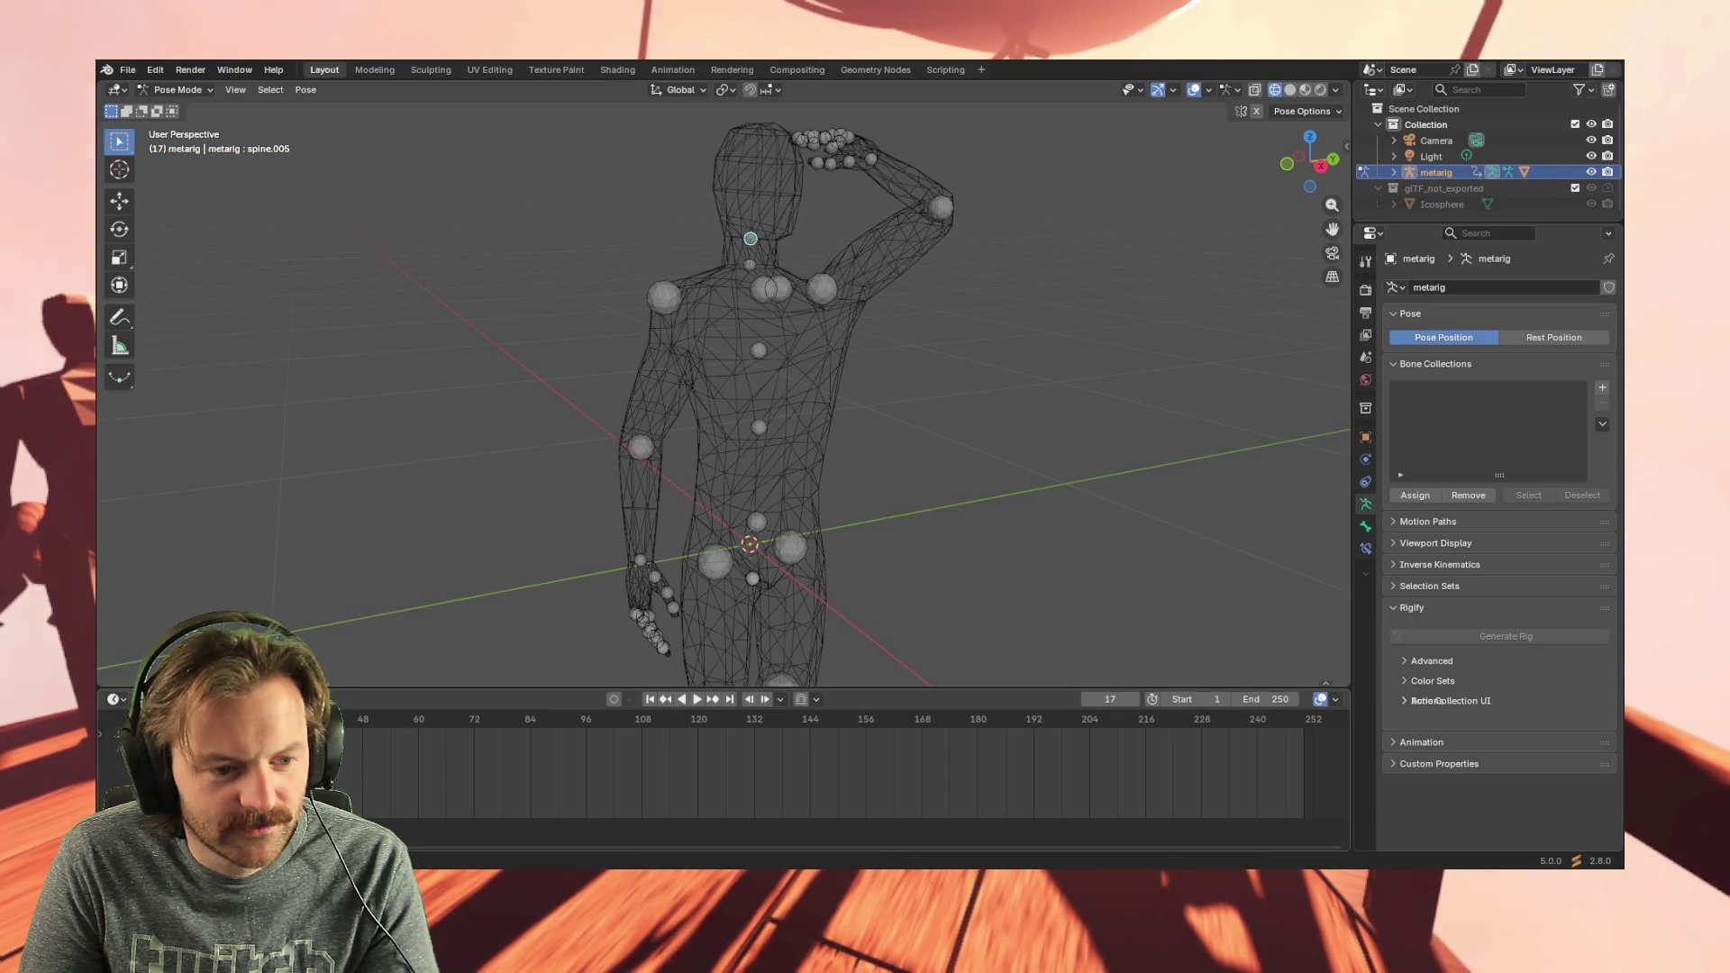
{"action": "key", "text": "space"}
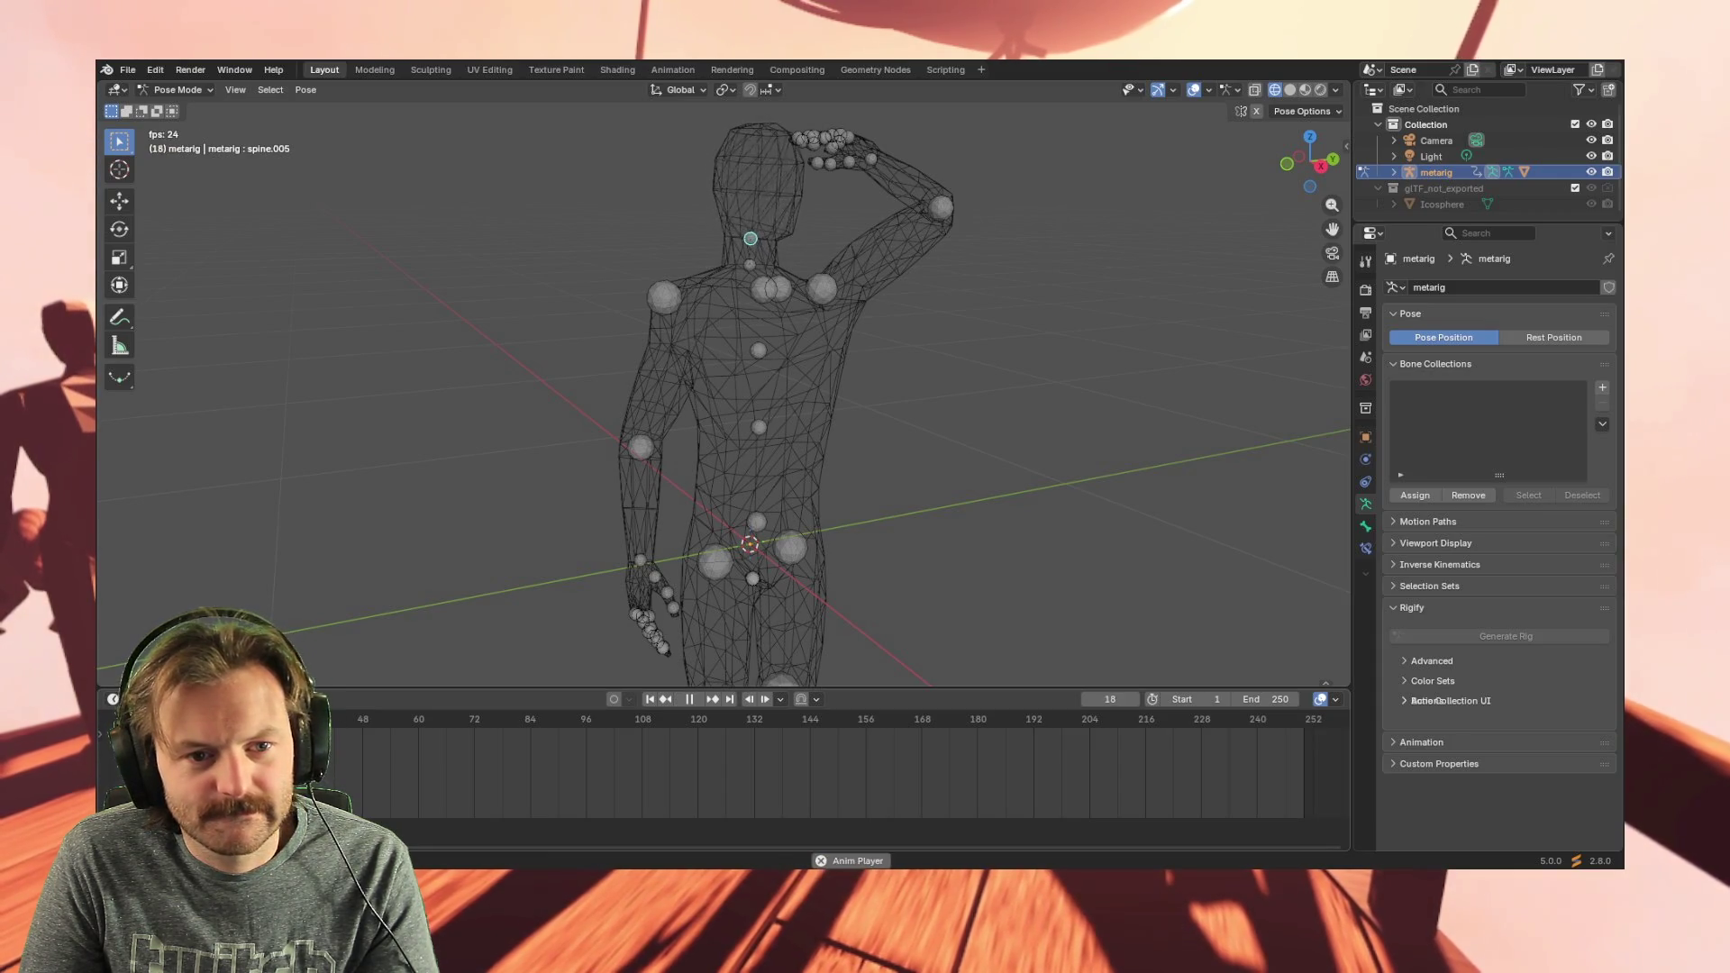
{"action": "key", "text": "space"}
{"action": "key", "text": "g"}
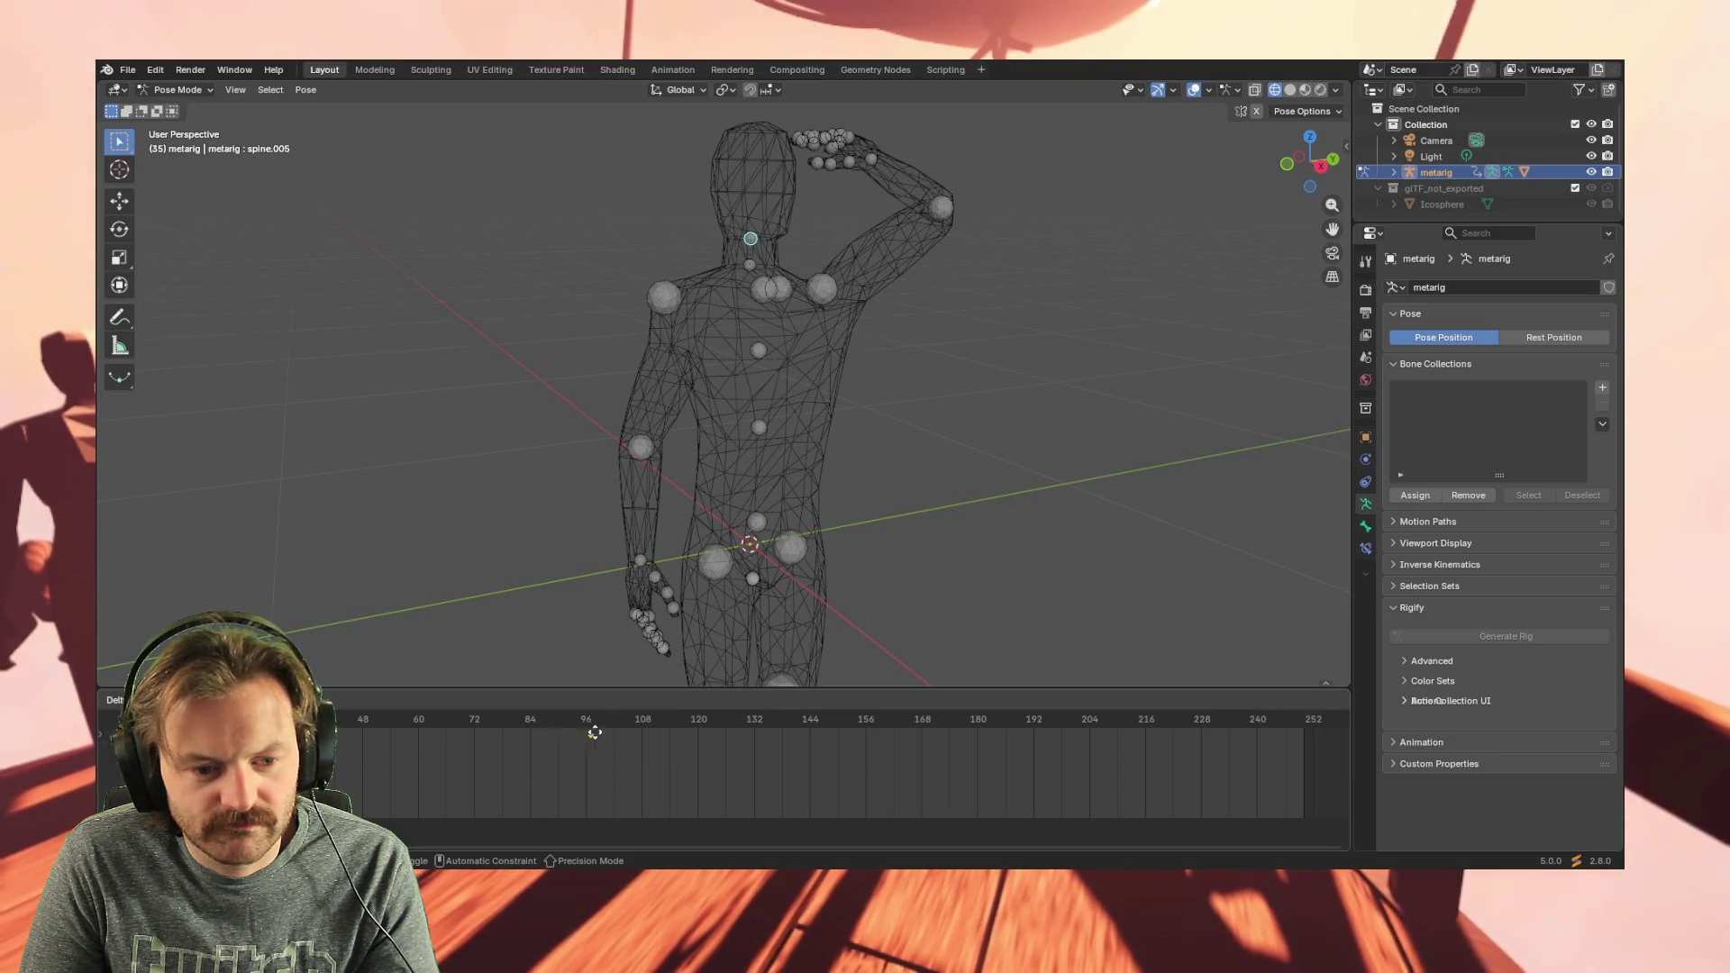
{"action": "left_click", "coordinate": [644, 732]}
Confirm the key at frame 108, play to frame 200, then scrub back to 180
{"action": "left_click", "coordinate": [140, 719]}
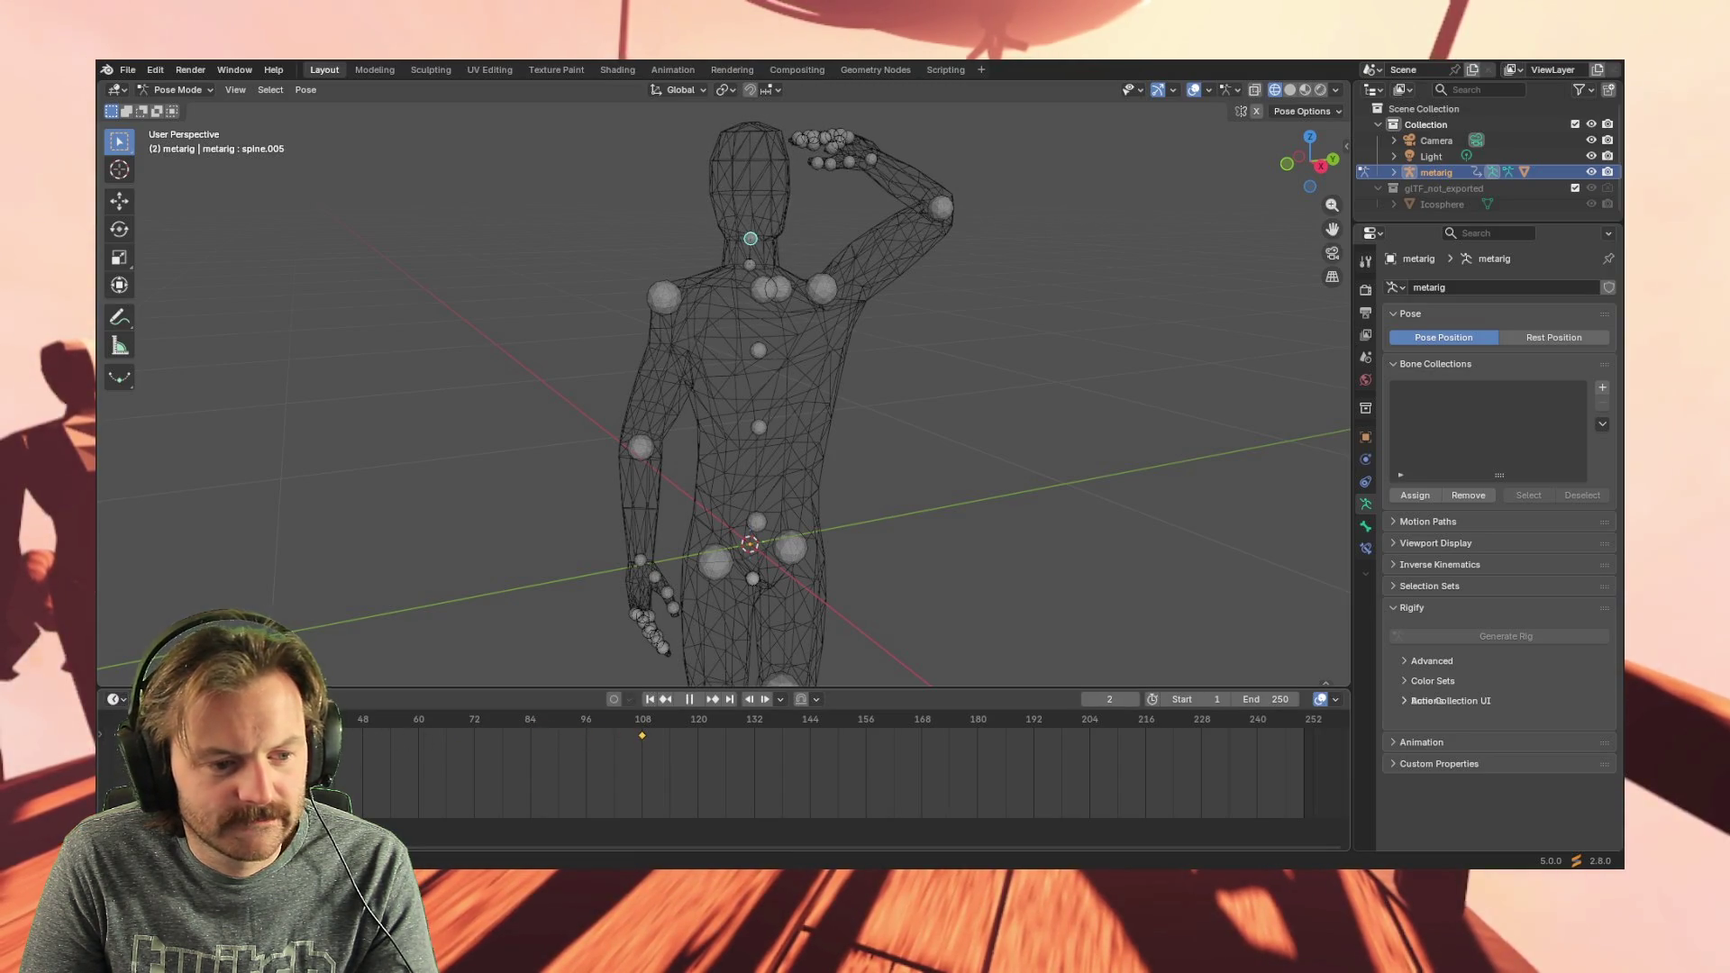
{"action": "key", "text": "space"}
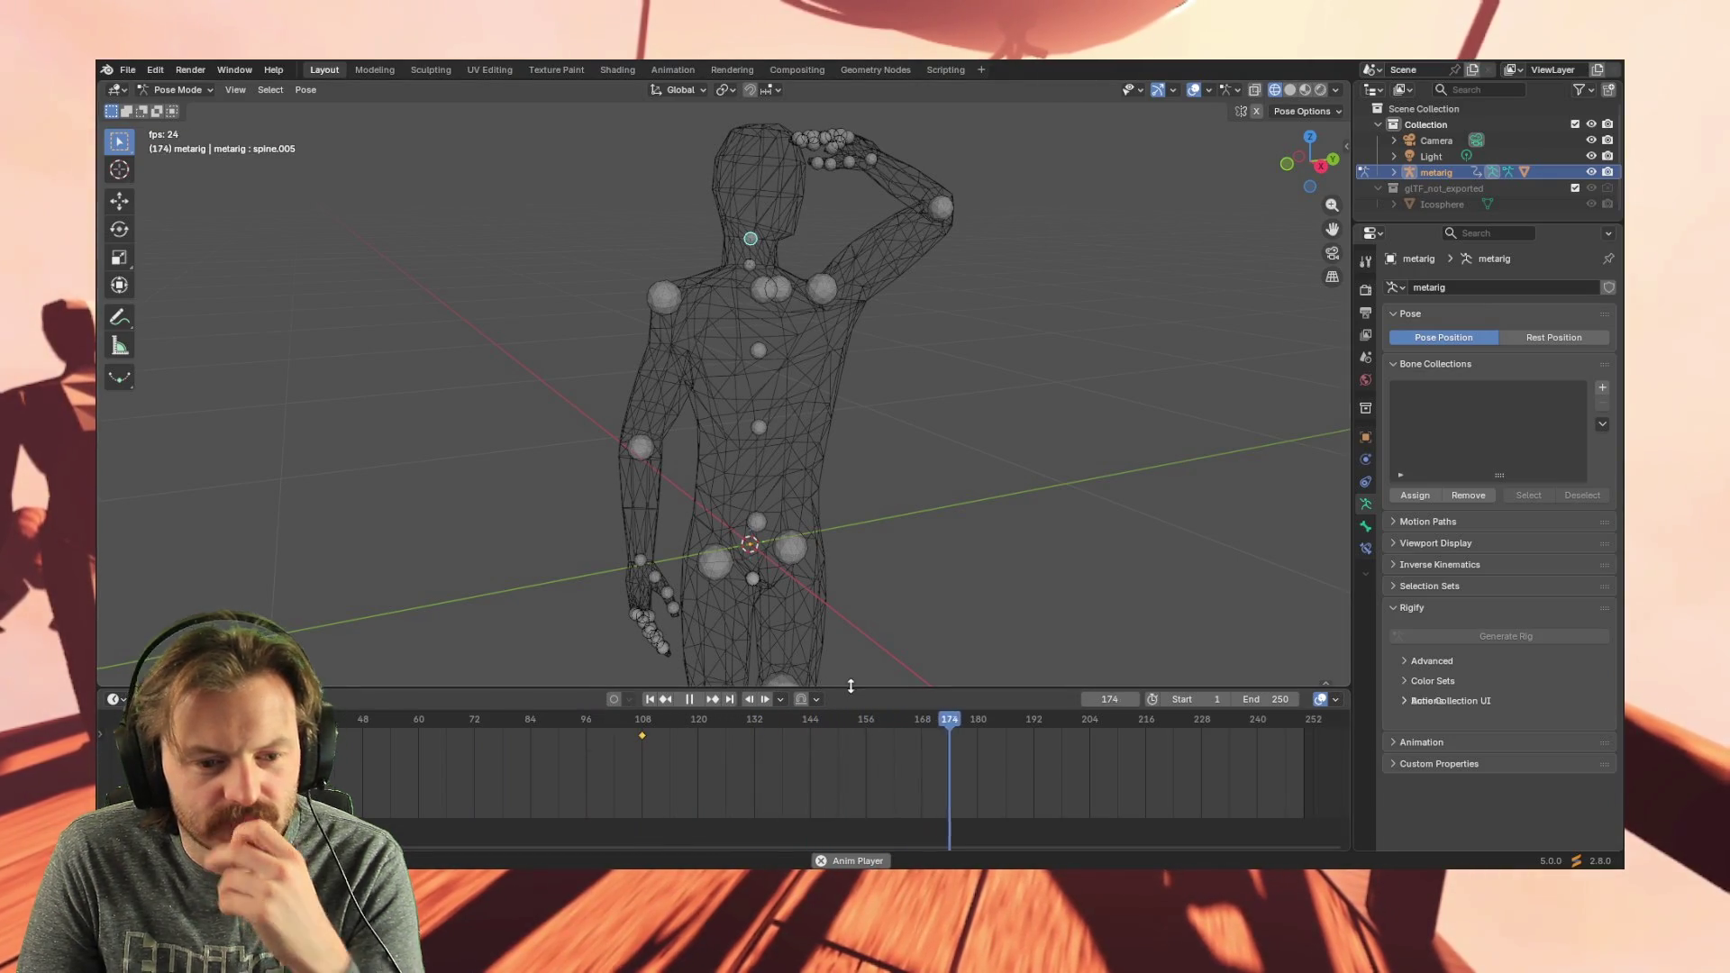
{"action": "key", "text": "space"}
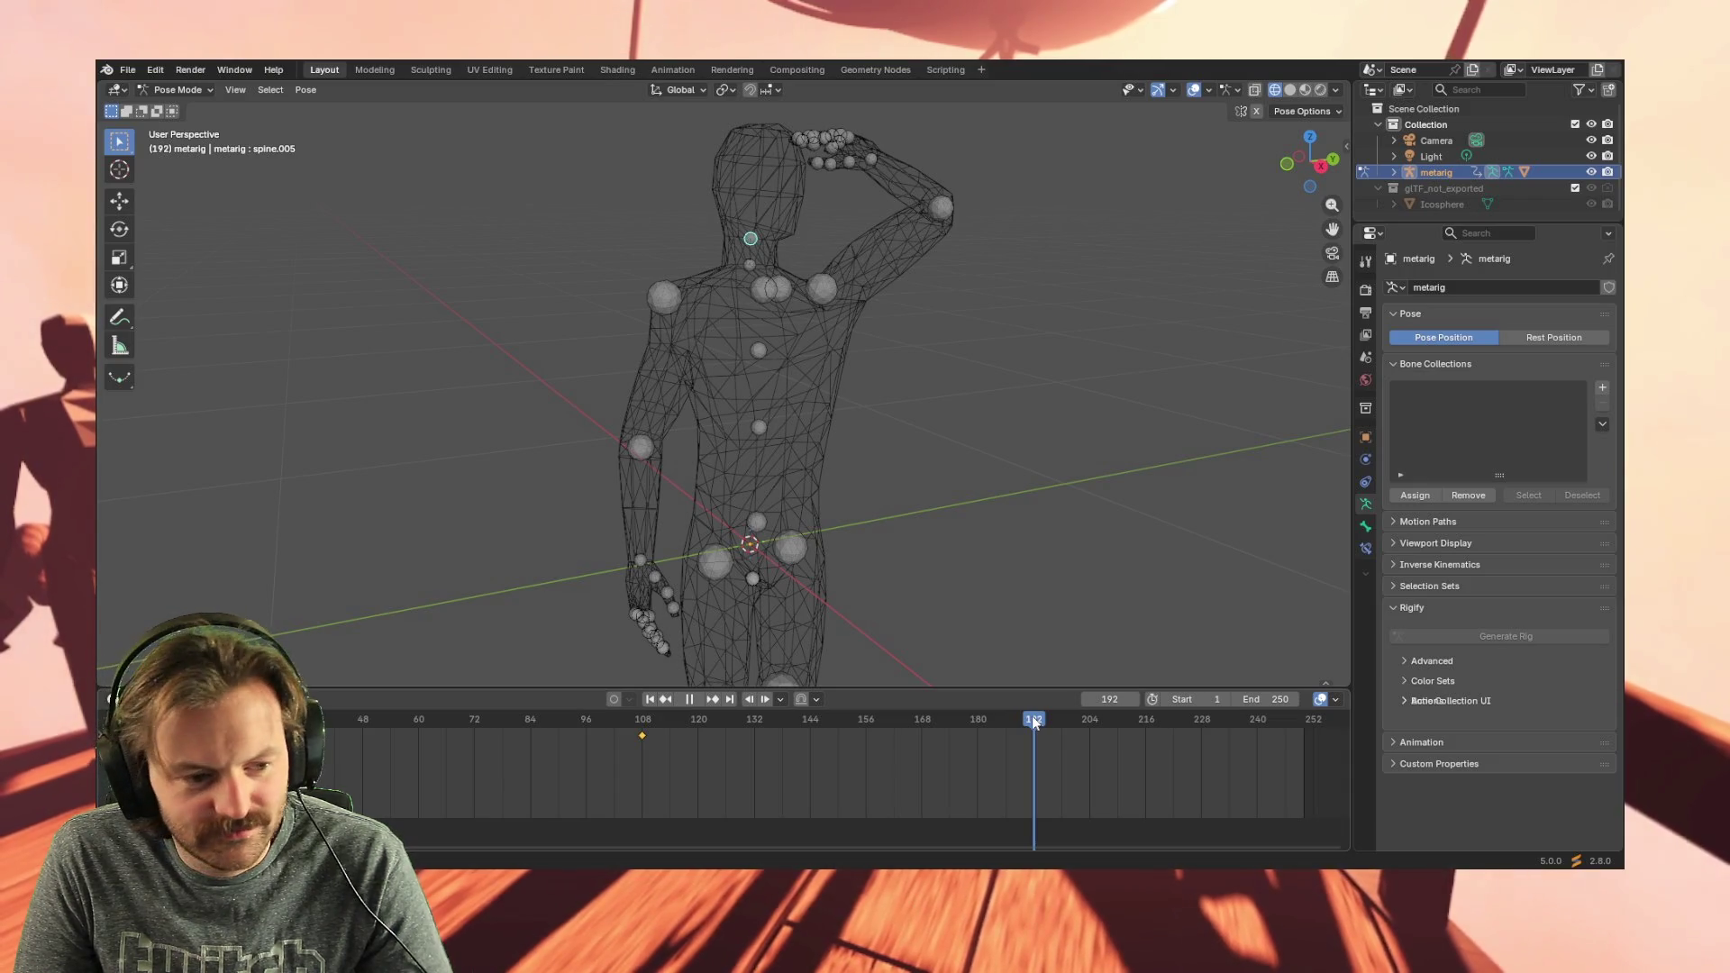
{"action": "left_click_drag", "start_coordinate": [1033, 721], "coordinate": [980, 723]}
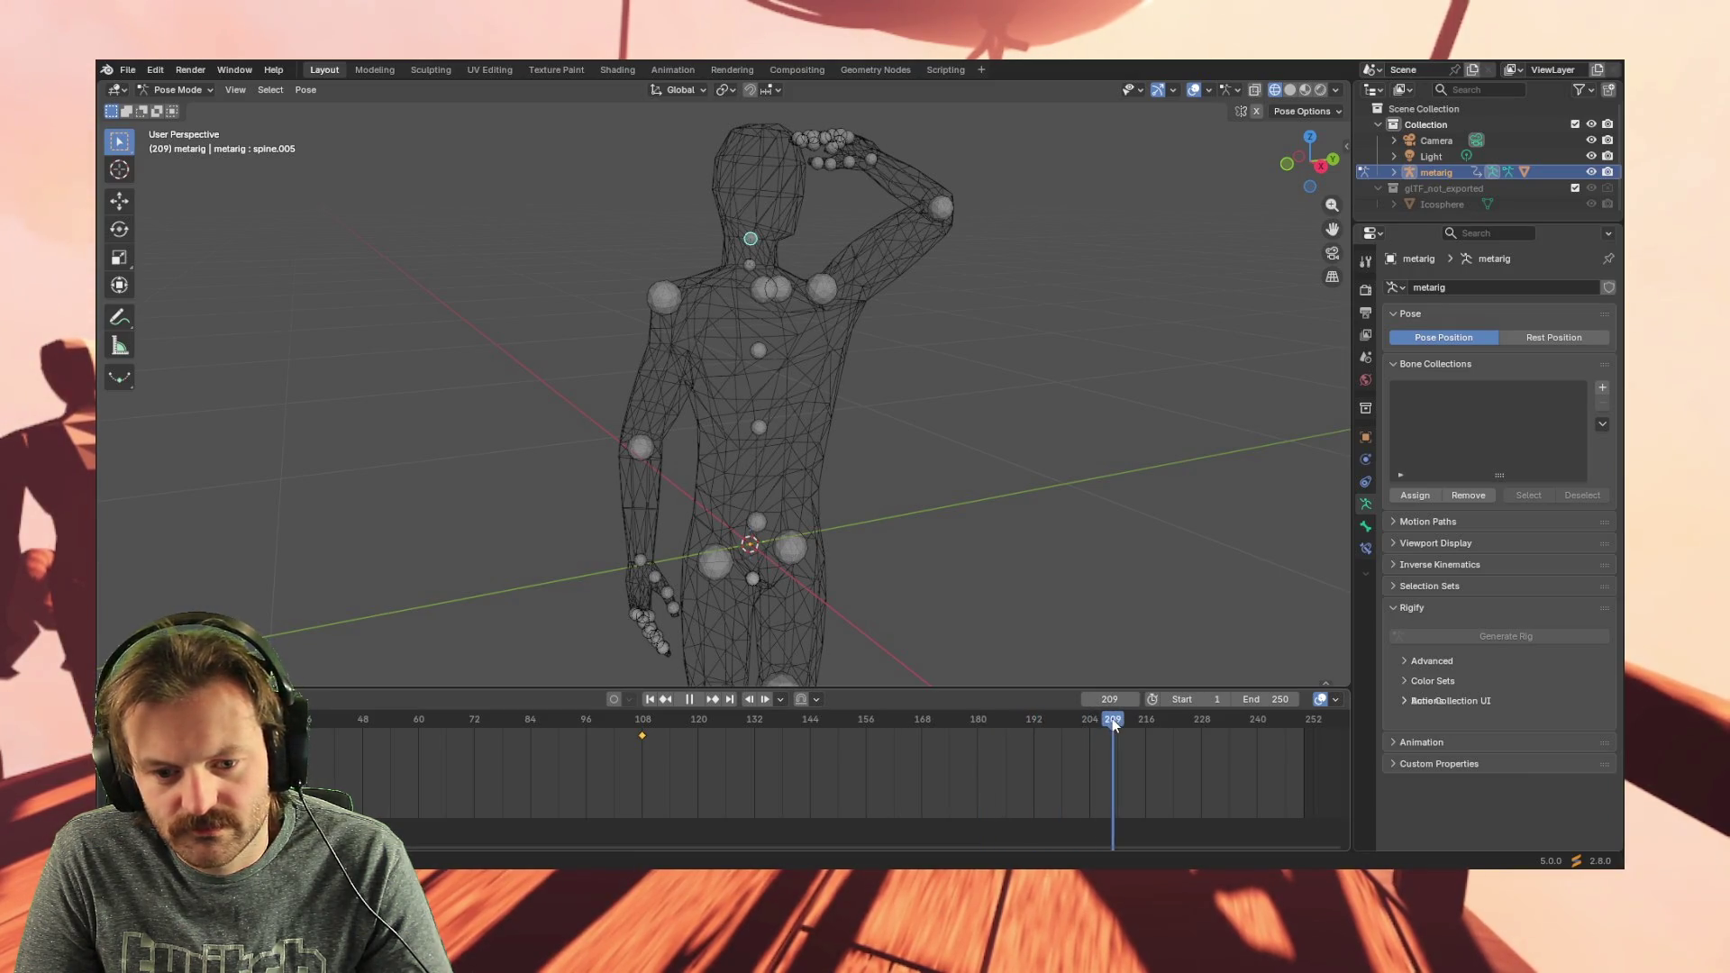
{"action": "key", "text": "space"}
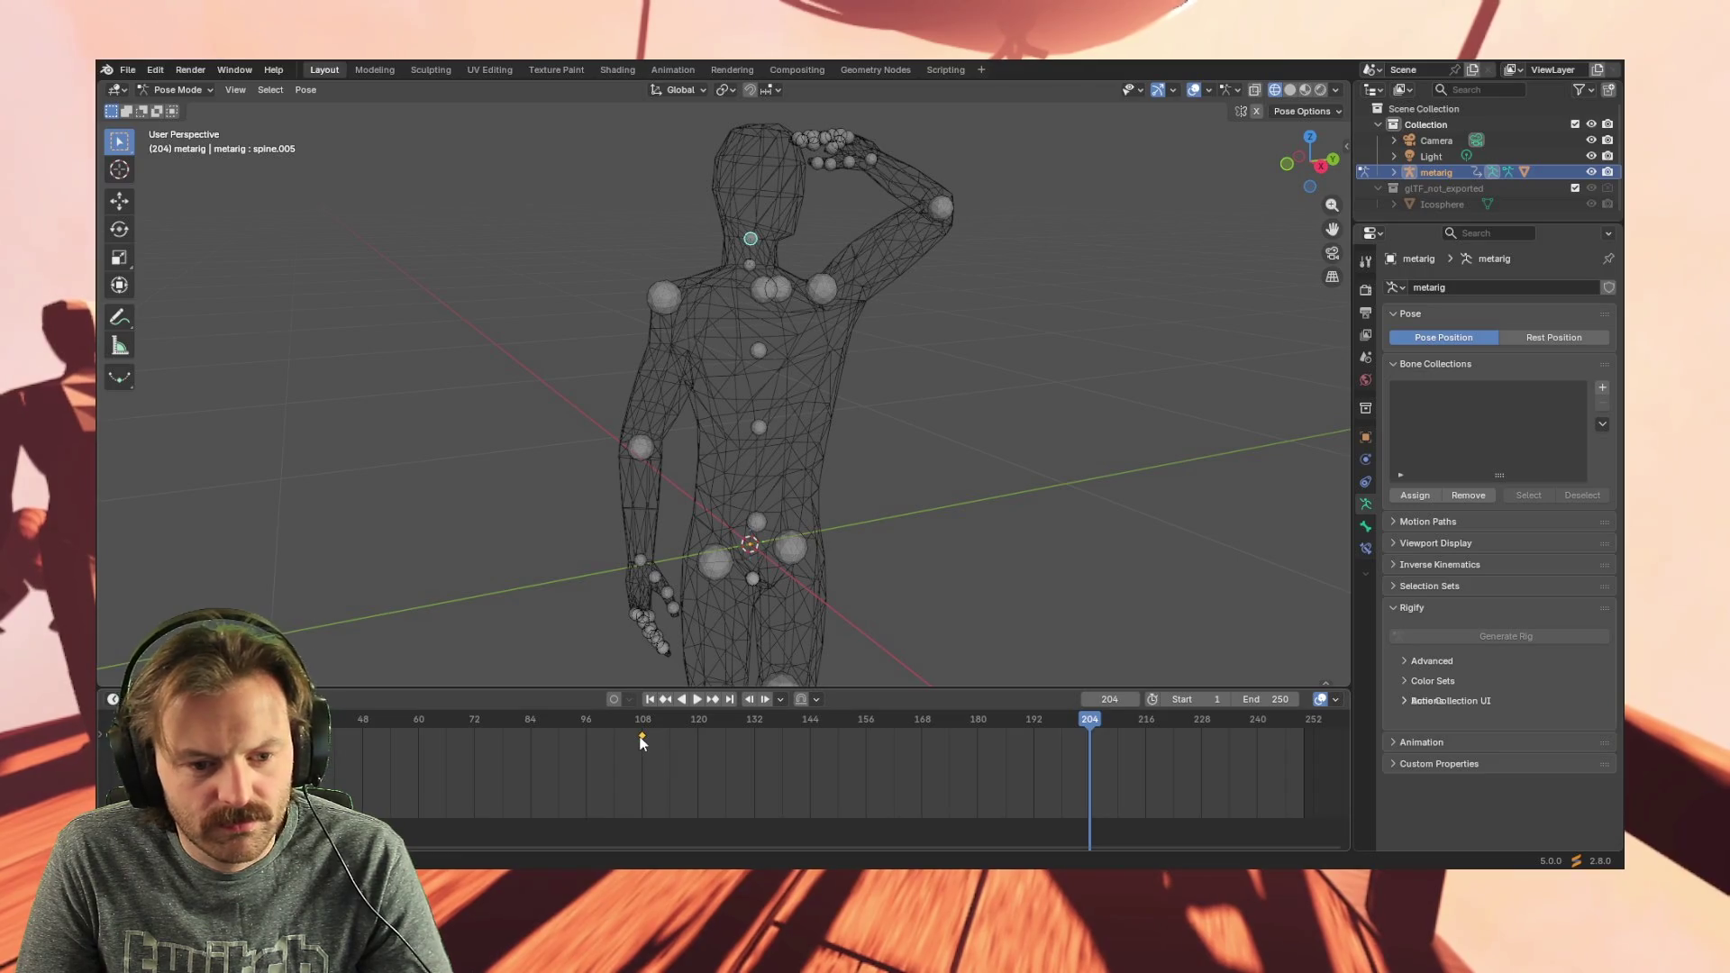
Insert a keyframe at frame 204, deselect keys, and replay from around frame 238
{"action": "key", "text": "i"}
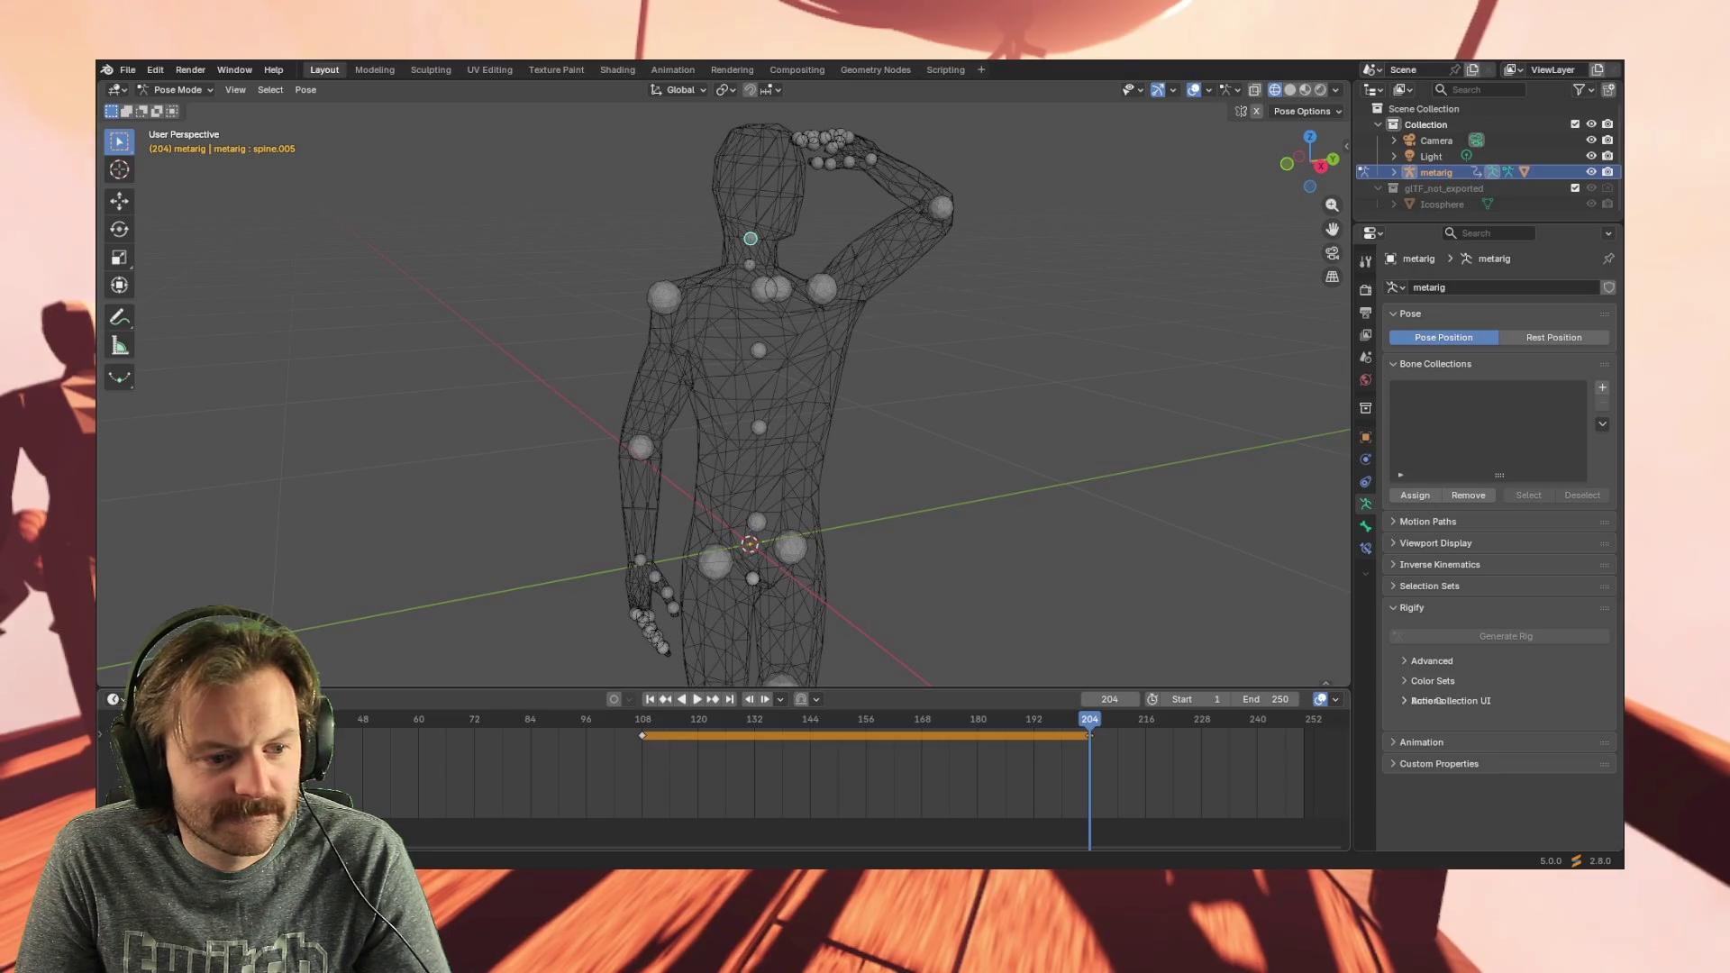
{"action": "key", "text": "alt+a"}
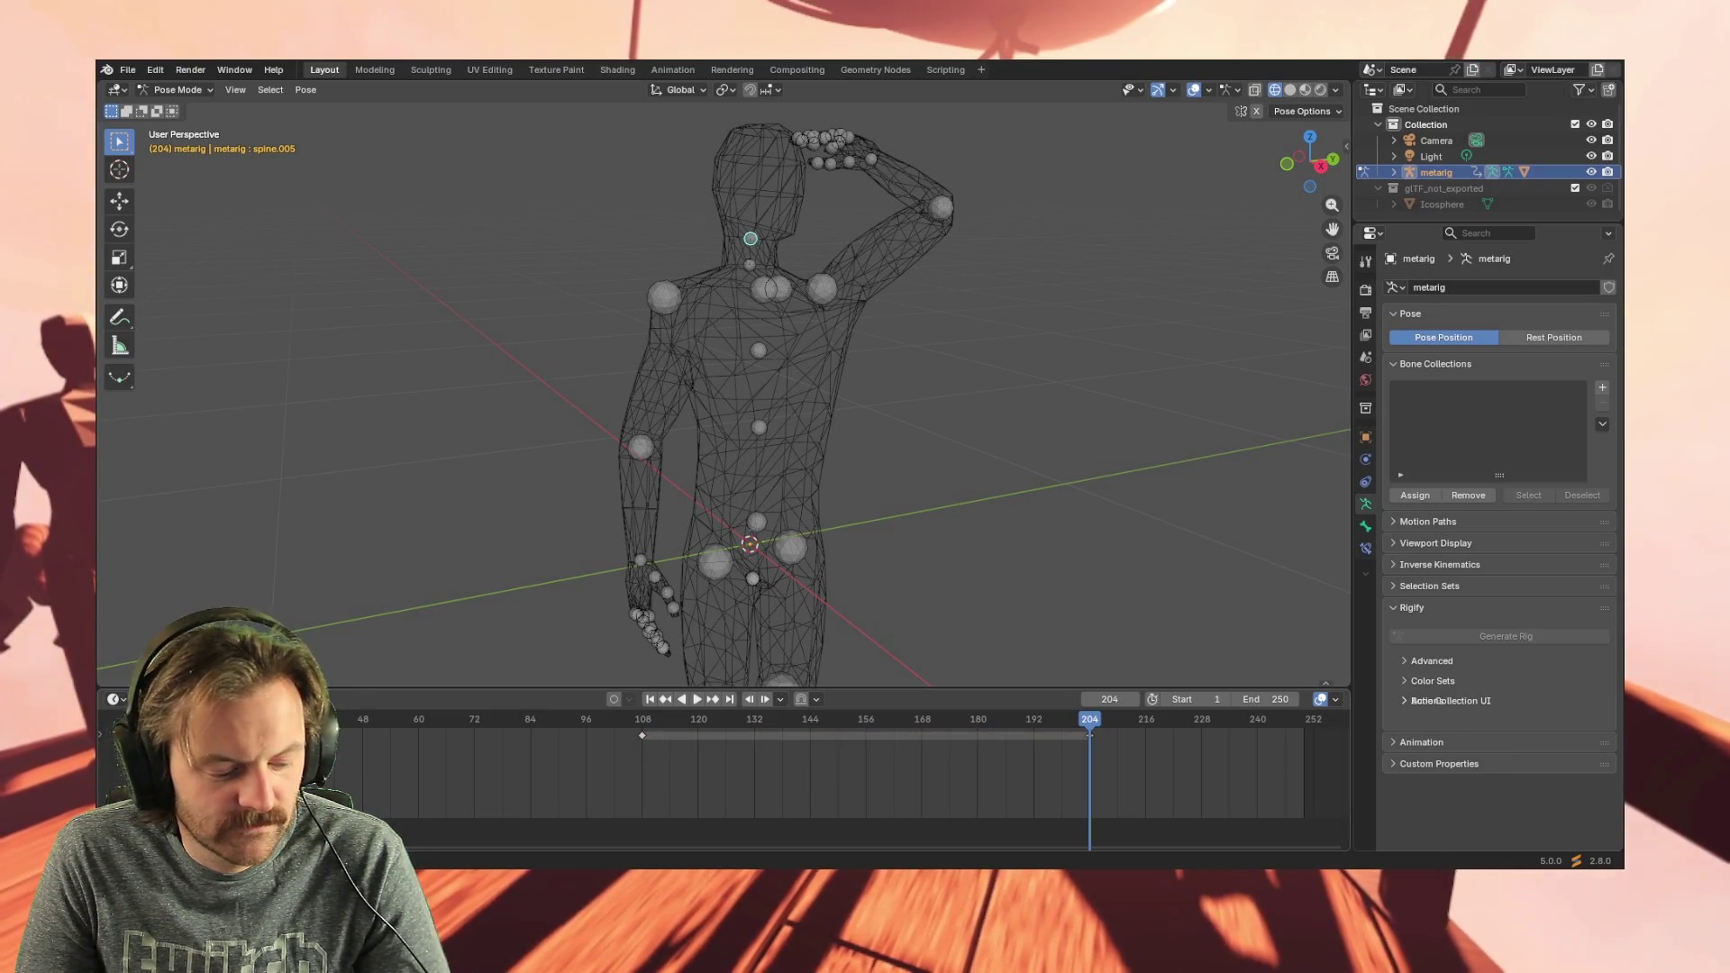
{"action": "key", "text": "space"}
{"action": "left_click_drag", "start_coordinate": [1097, 727], "coordinate": [1310, 721]}
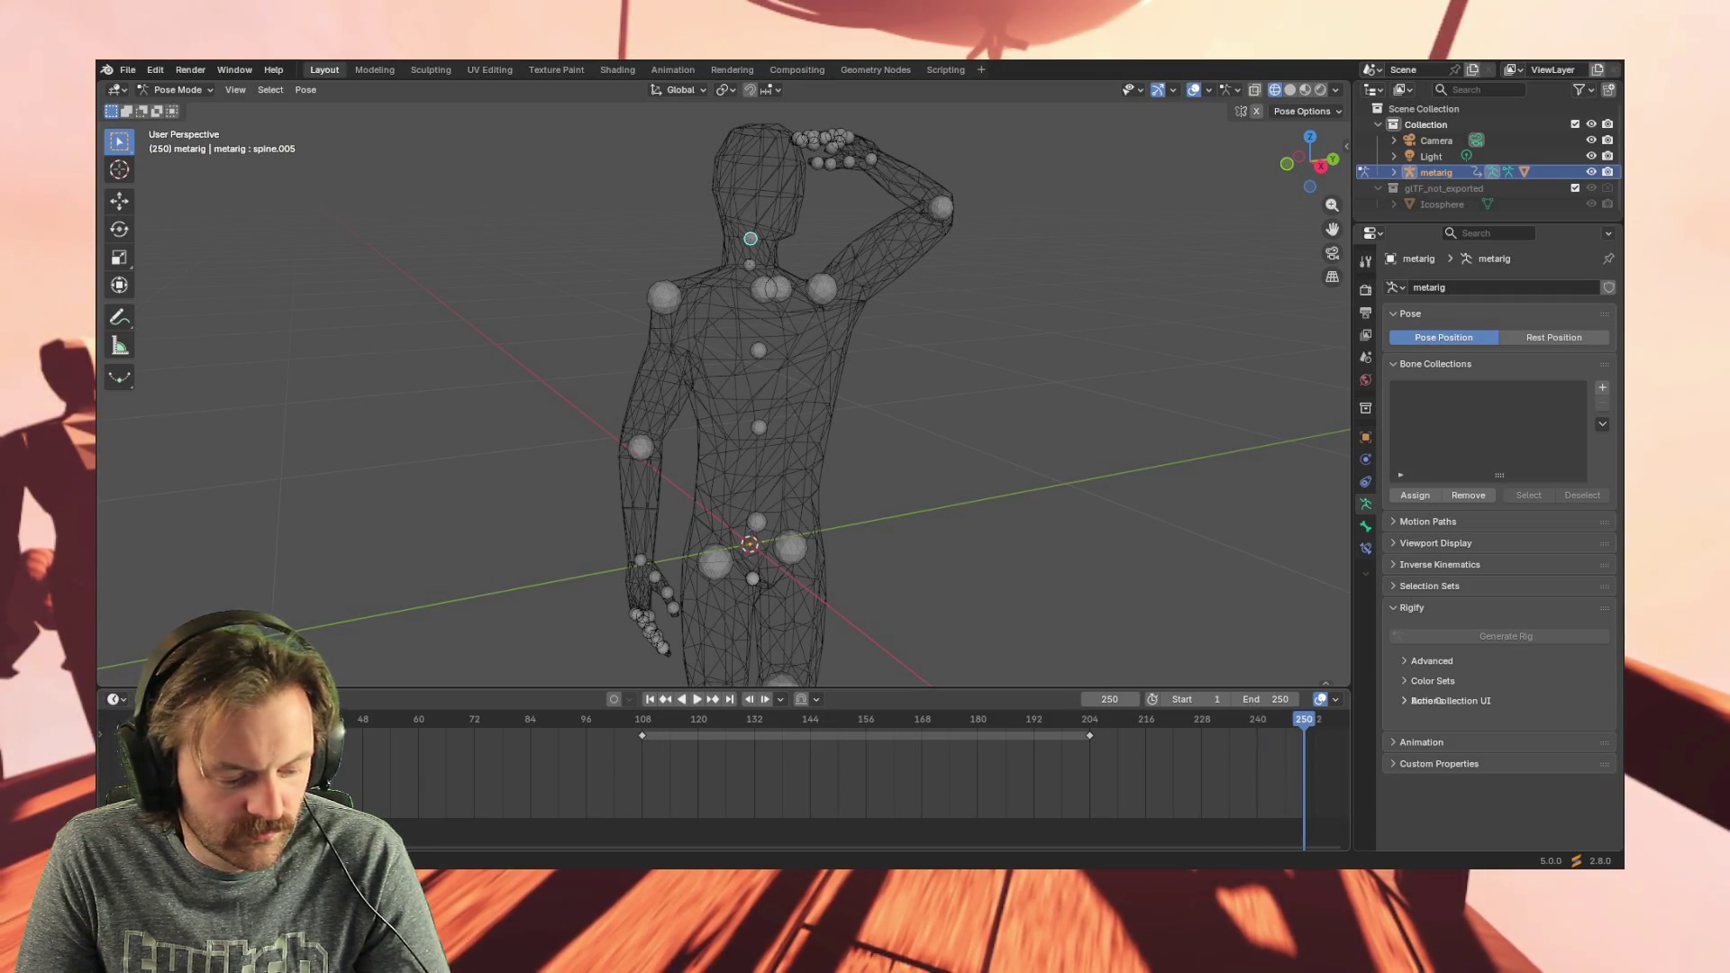
{"action": "key", "text": "space"}
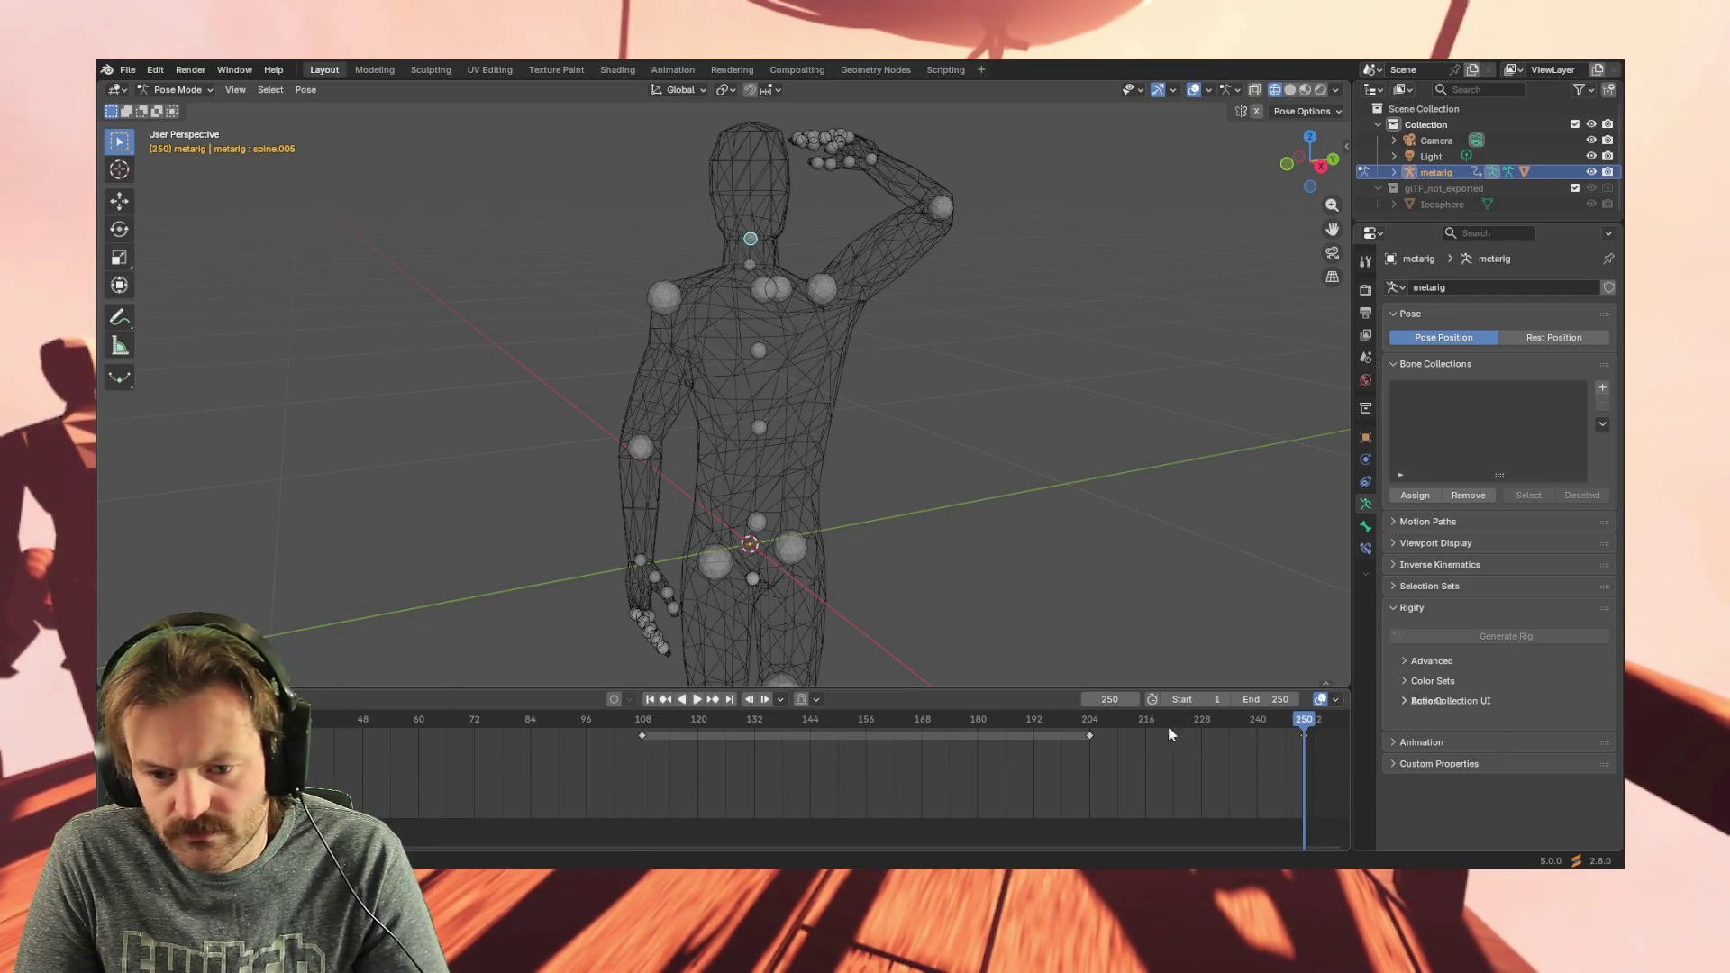
{"action": "left_click", "coordinate": [1226, 724]}
{"action": "key", "text": "space"}
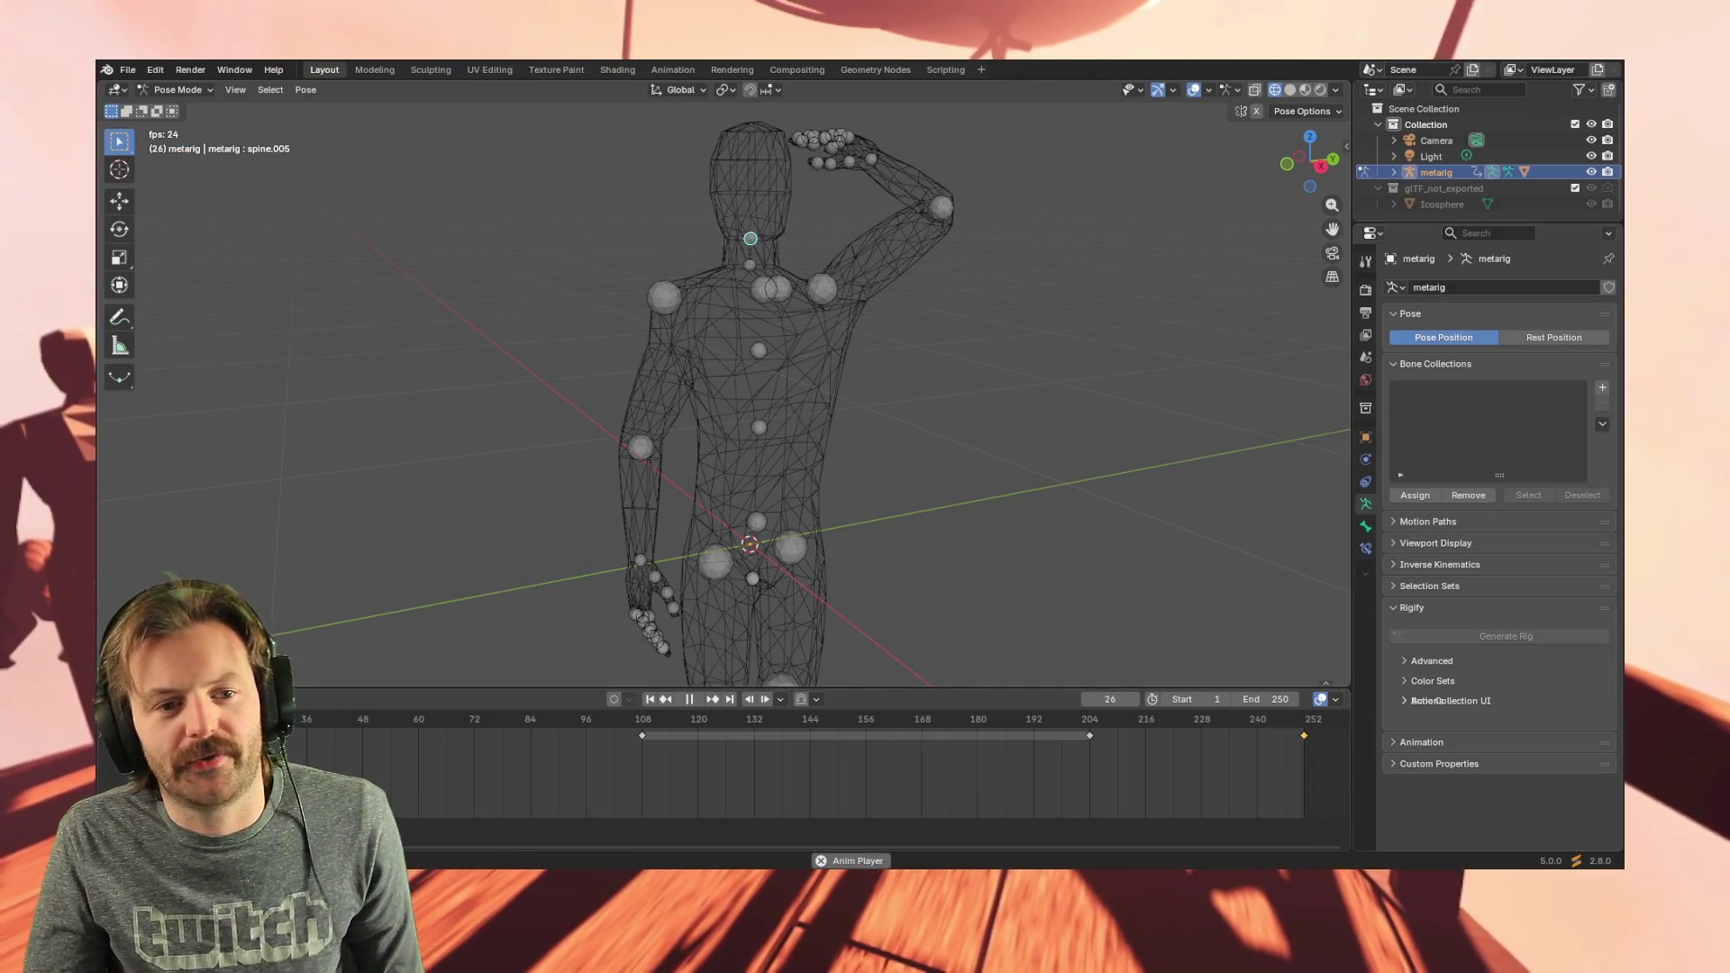
Respace the spine keyframes to about frames 84 and 168
{"action": "key", "text": "space"}
{"action": "left_click_drag", "start_coordinate": [642, 736], "coordinate": [530, 732]}
{"action": "left_click_drag", "start_coordinate": [1089, 735], "coordinate": [921, 737]}
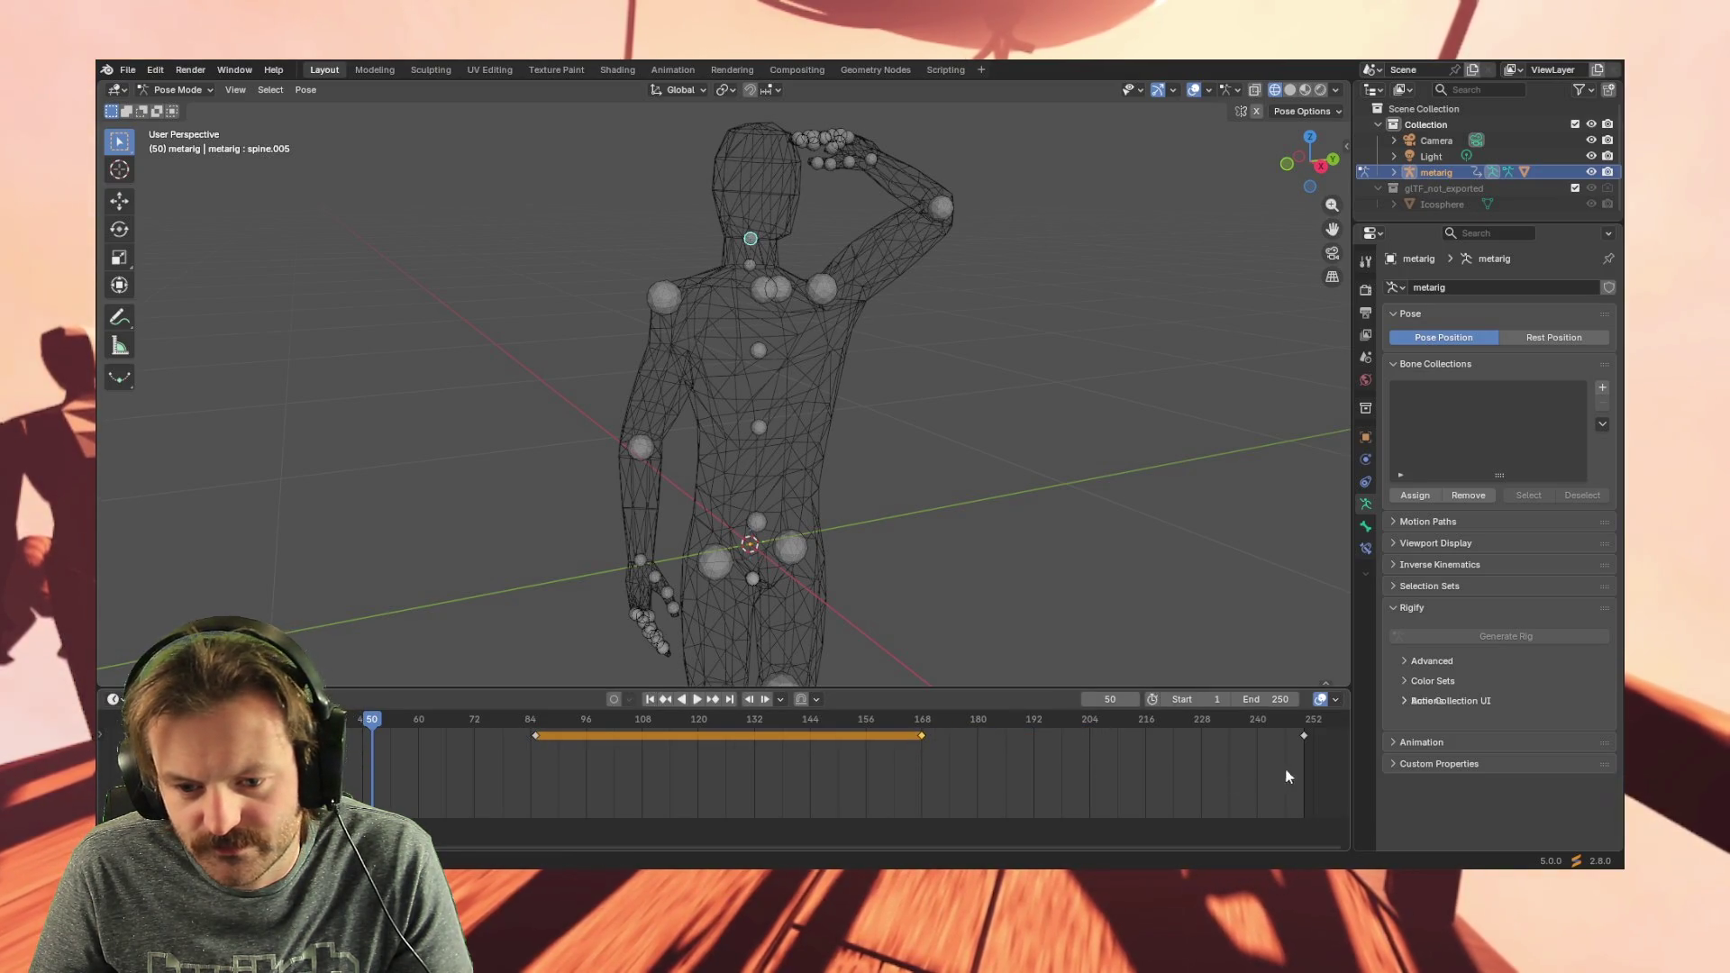
{"action": "mouse_move", "coordinate": [1300, 764]}
{"action": "left_mouse_down"}
{"action": "mouse_move", "coordinate": [1286, 771]}
{"action": "mouse_move", "coordinate": [1325, 770]}
{"action": "left_mouse_up"}
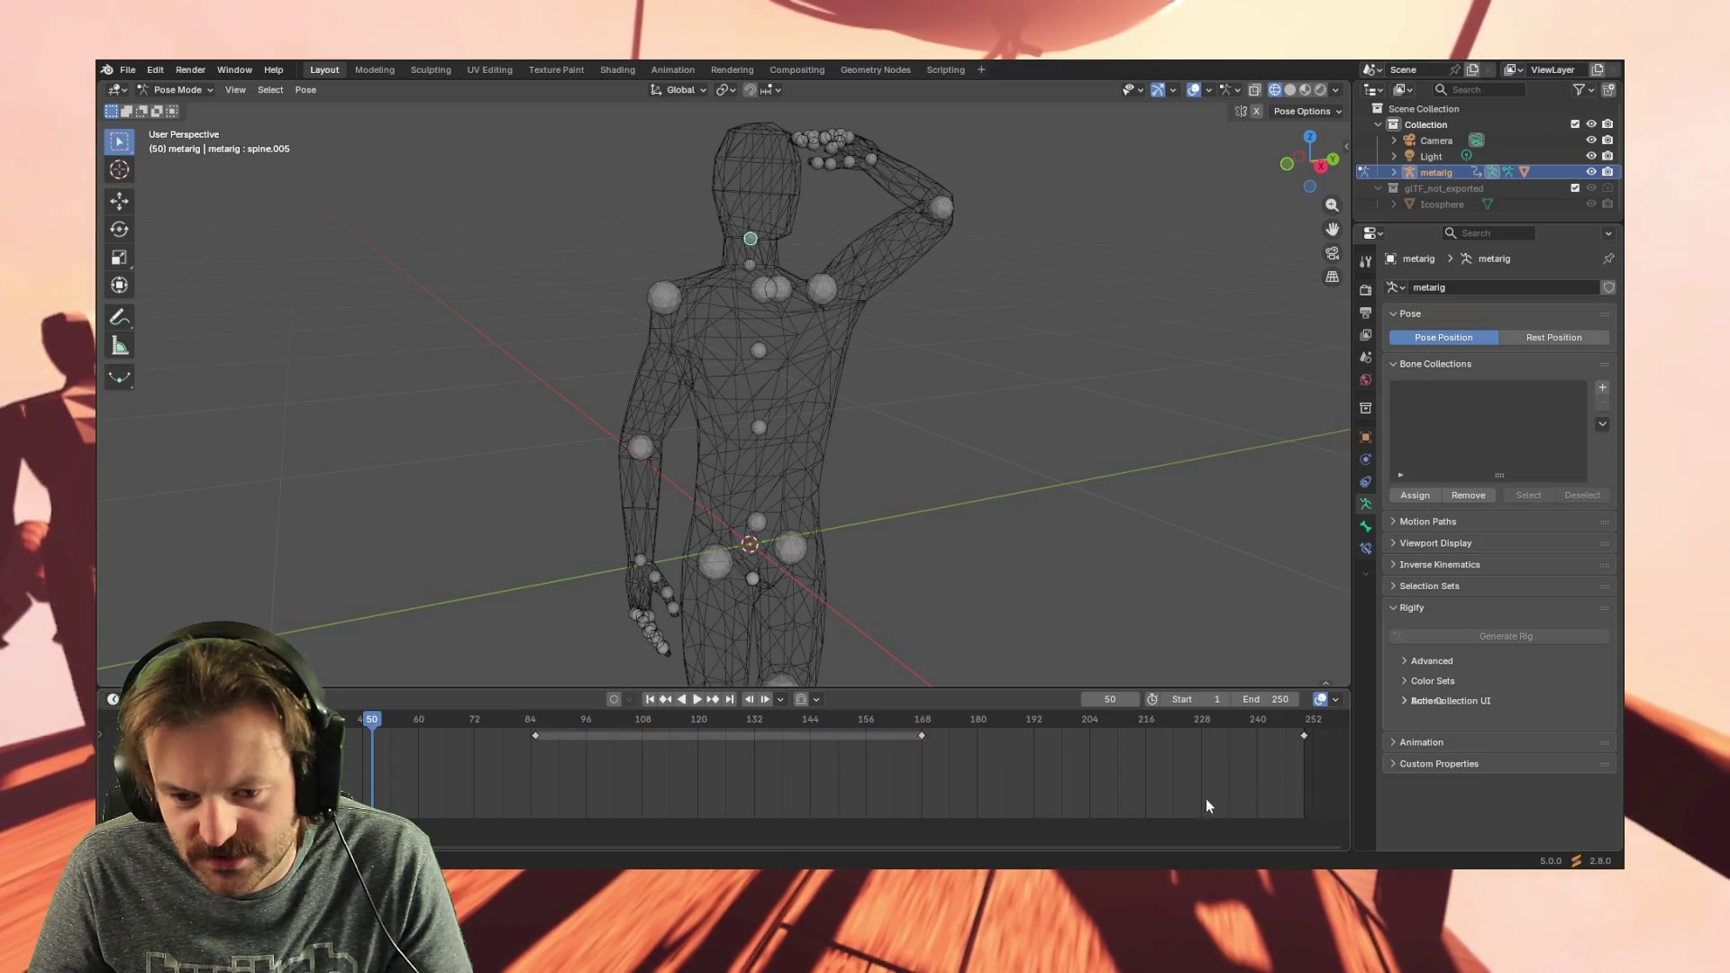
Set the animation's end frame to 500
{"action": "left_click", "coordinate": [1280, 700]}
{"action": "type", "text": "500"}
{"action": "key", "text": "Return"}
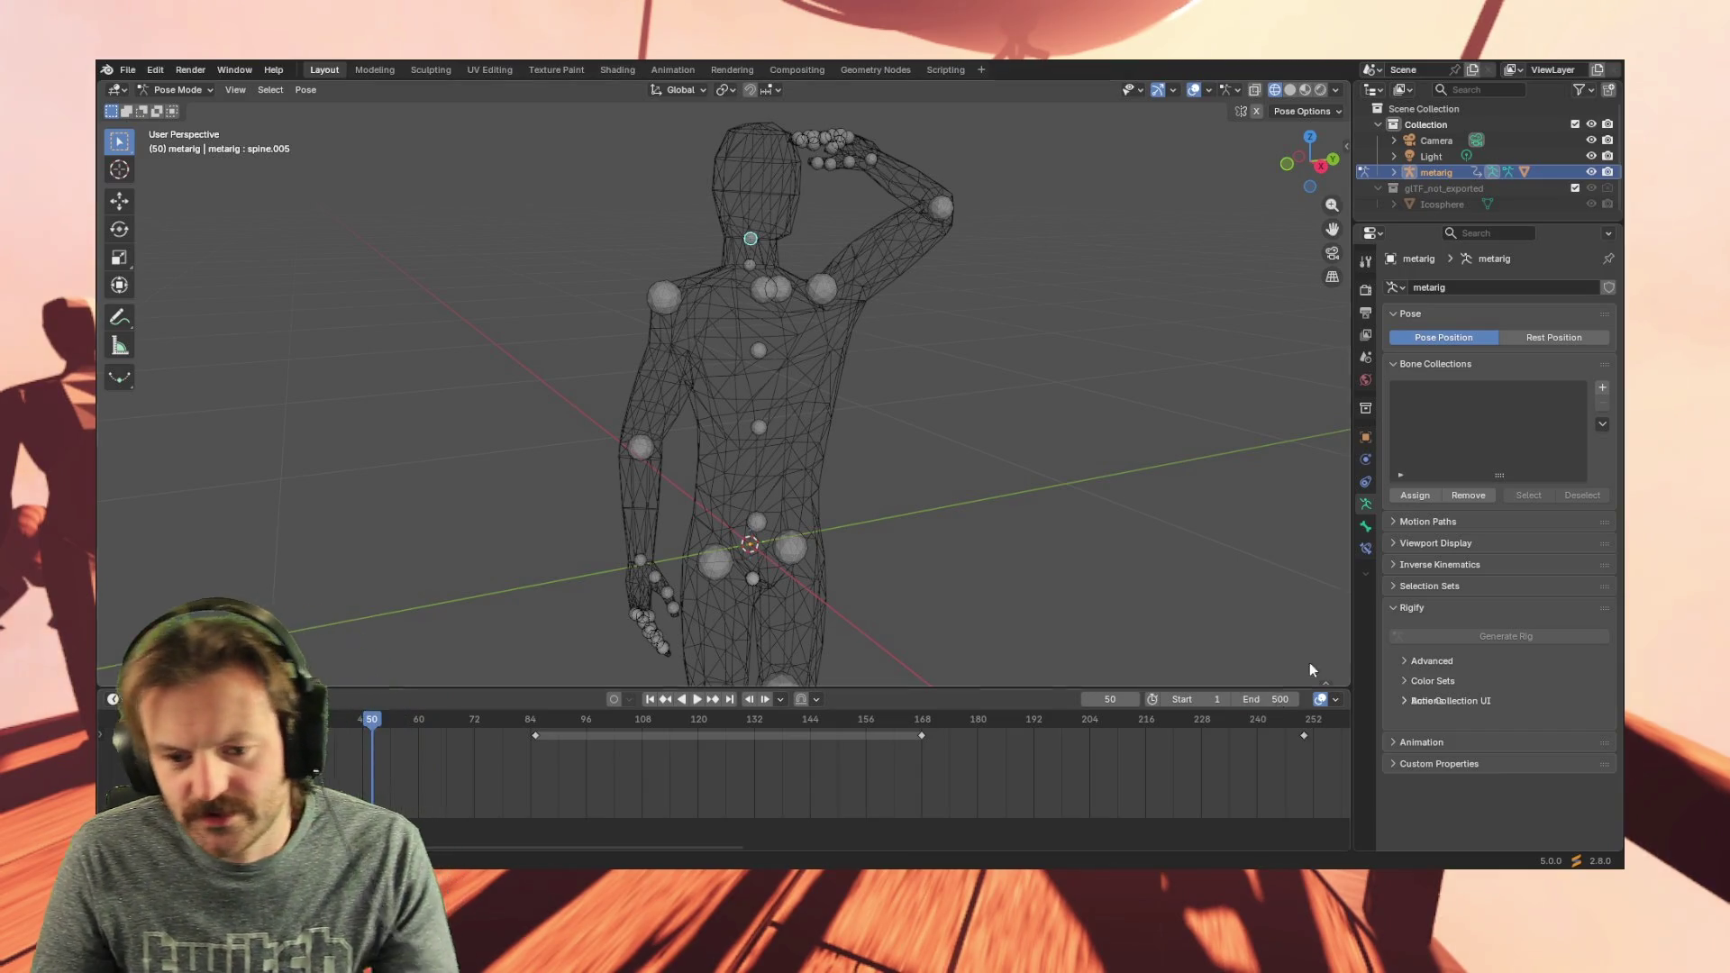
Slide the keyframe at about frame 84 later, to about frame 120
{"action": "left_click", "coordinate": [537, 737]}
{"action": "left_click_drag", "start_coordinate": [538, 737], "coordinate": [1262, 736]}
{"action": "left_click_drag", "start_coordinate": [618, 846], "coordinate": [1226, 836]}
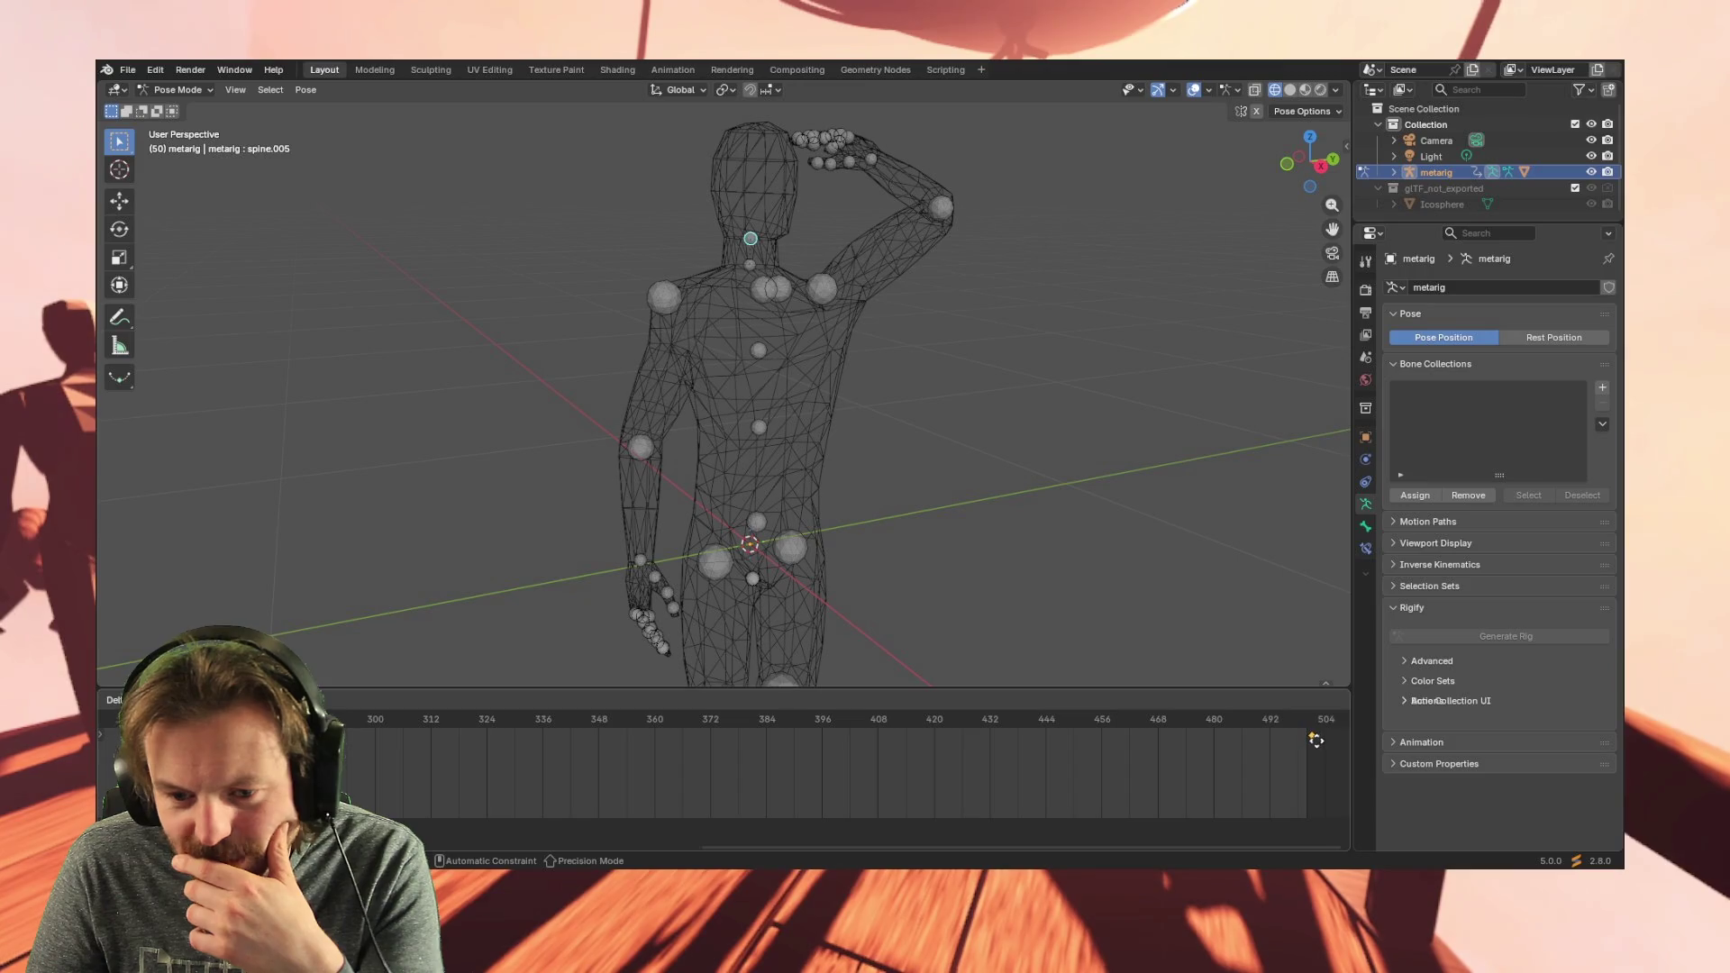
Move the last keyframe from frame 500 to frame 300 and play from frame 50
{"action": "left_click", "coordinate": [1308, 737]}
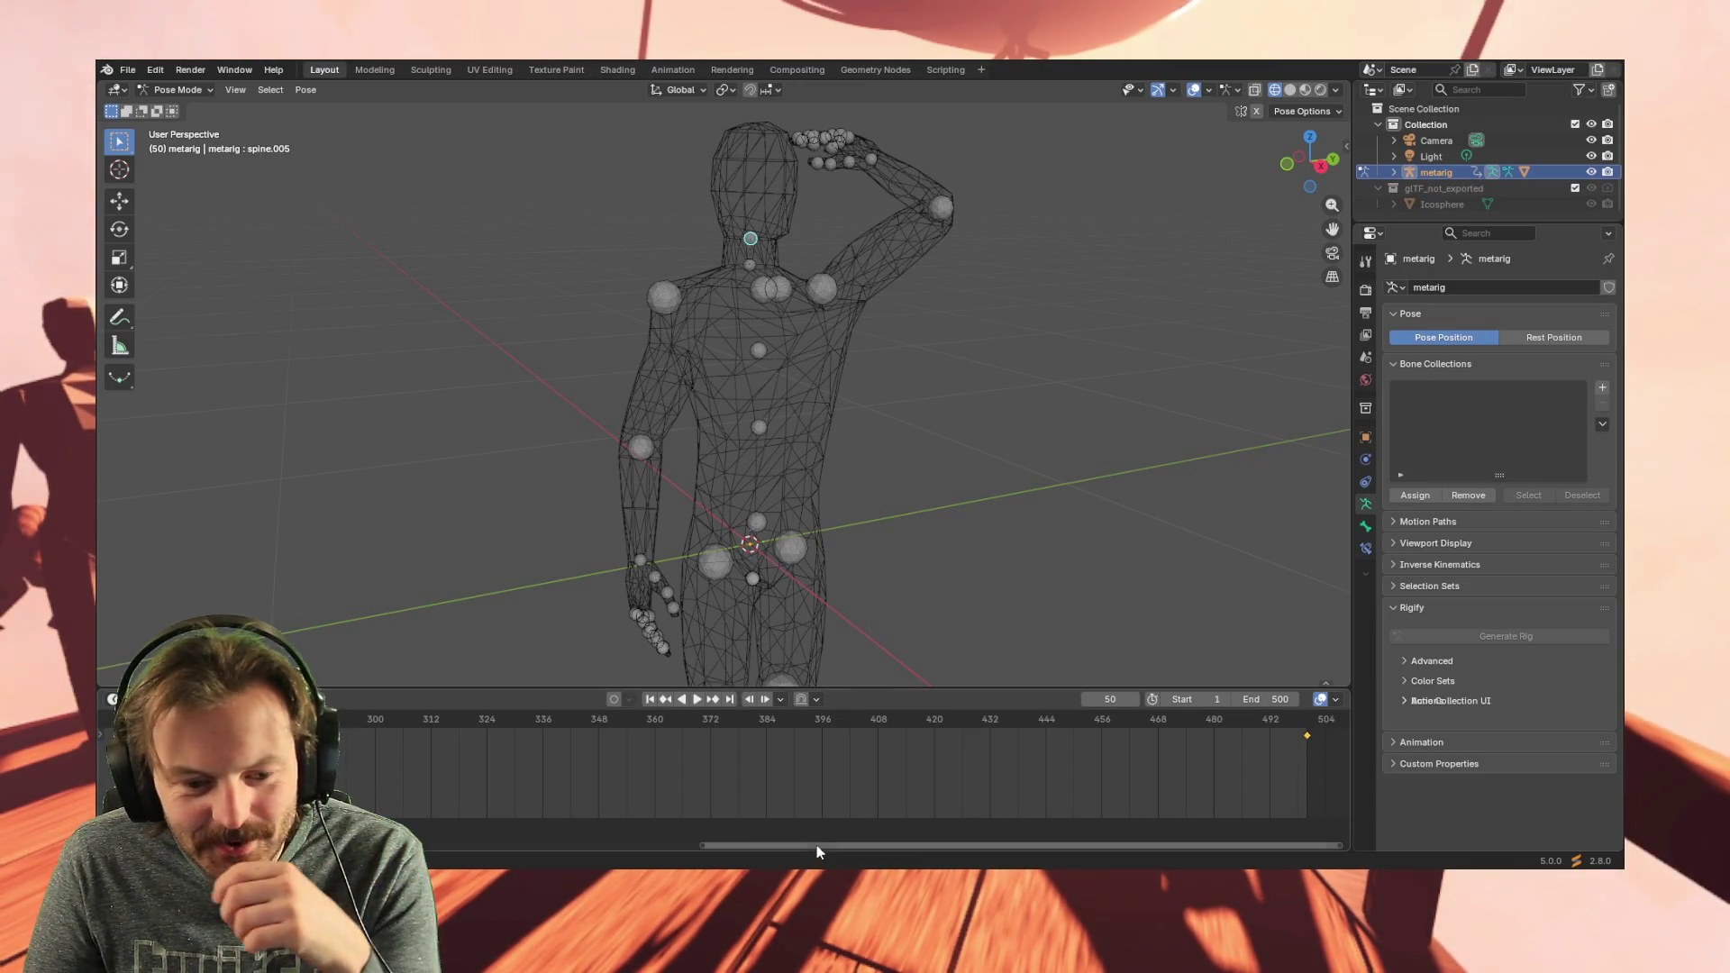
{"action": "left_click_drag", "start_coordinate": [816, 845], "coordinate": [695, 845]}
{"action": "key", "text": "g"}
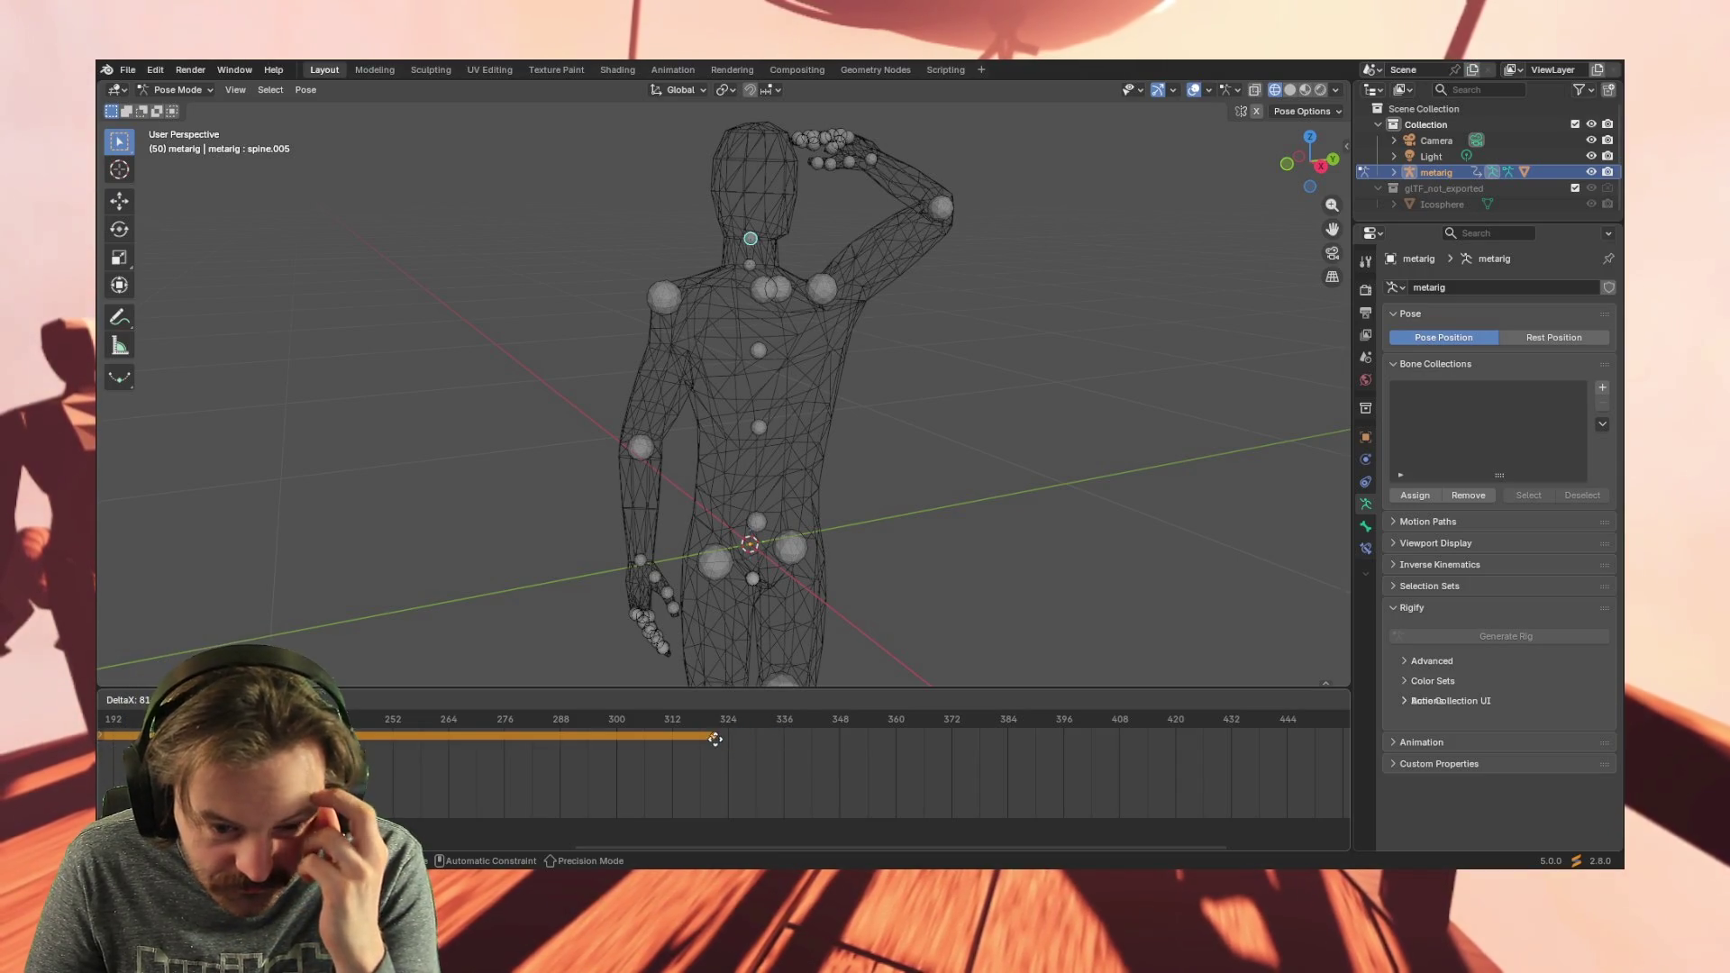
{"action": "left_click", "coordinate": [620, 739]}
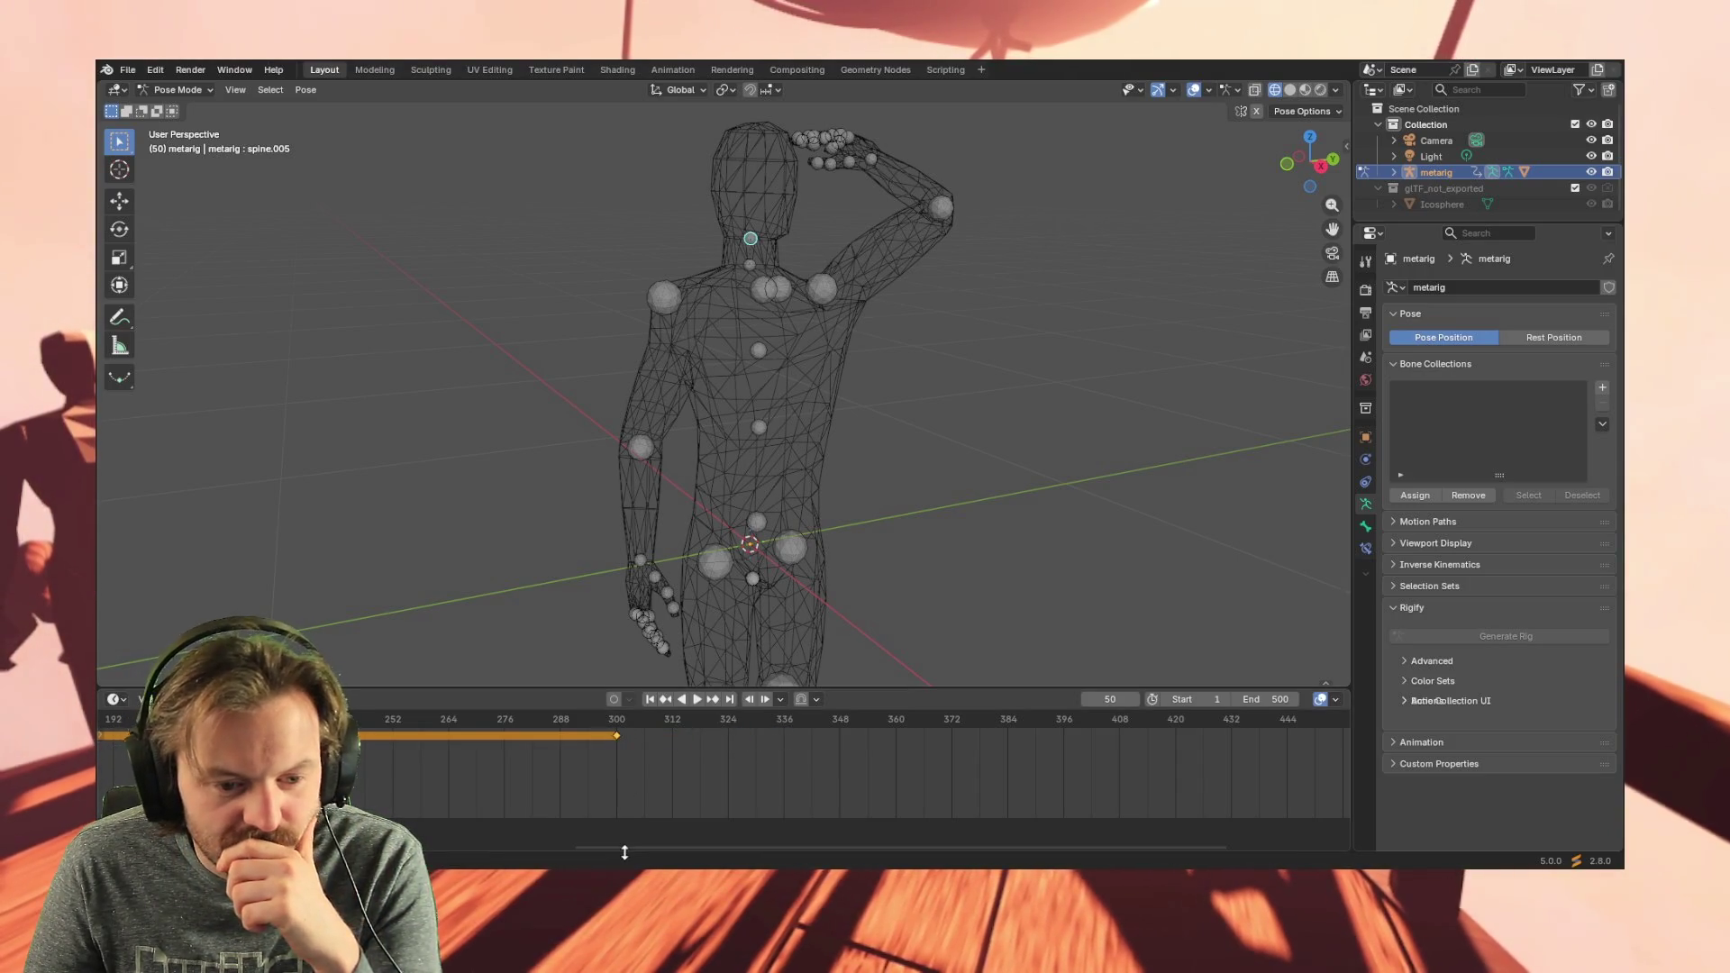
{"action": "left_click", "coordinate": [698, 699]}
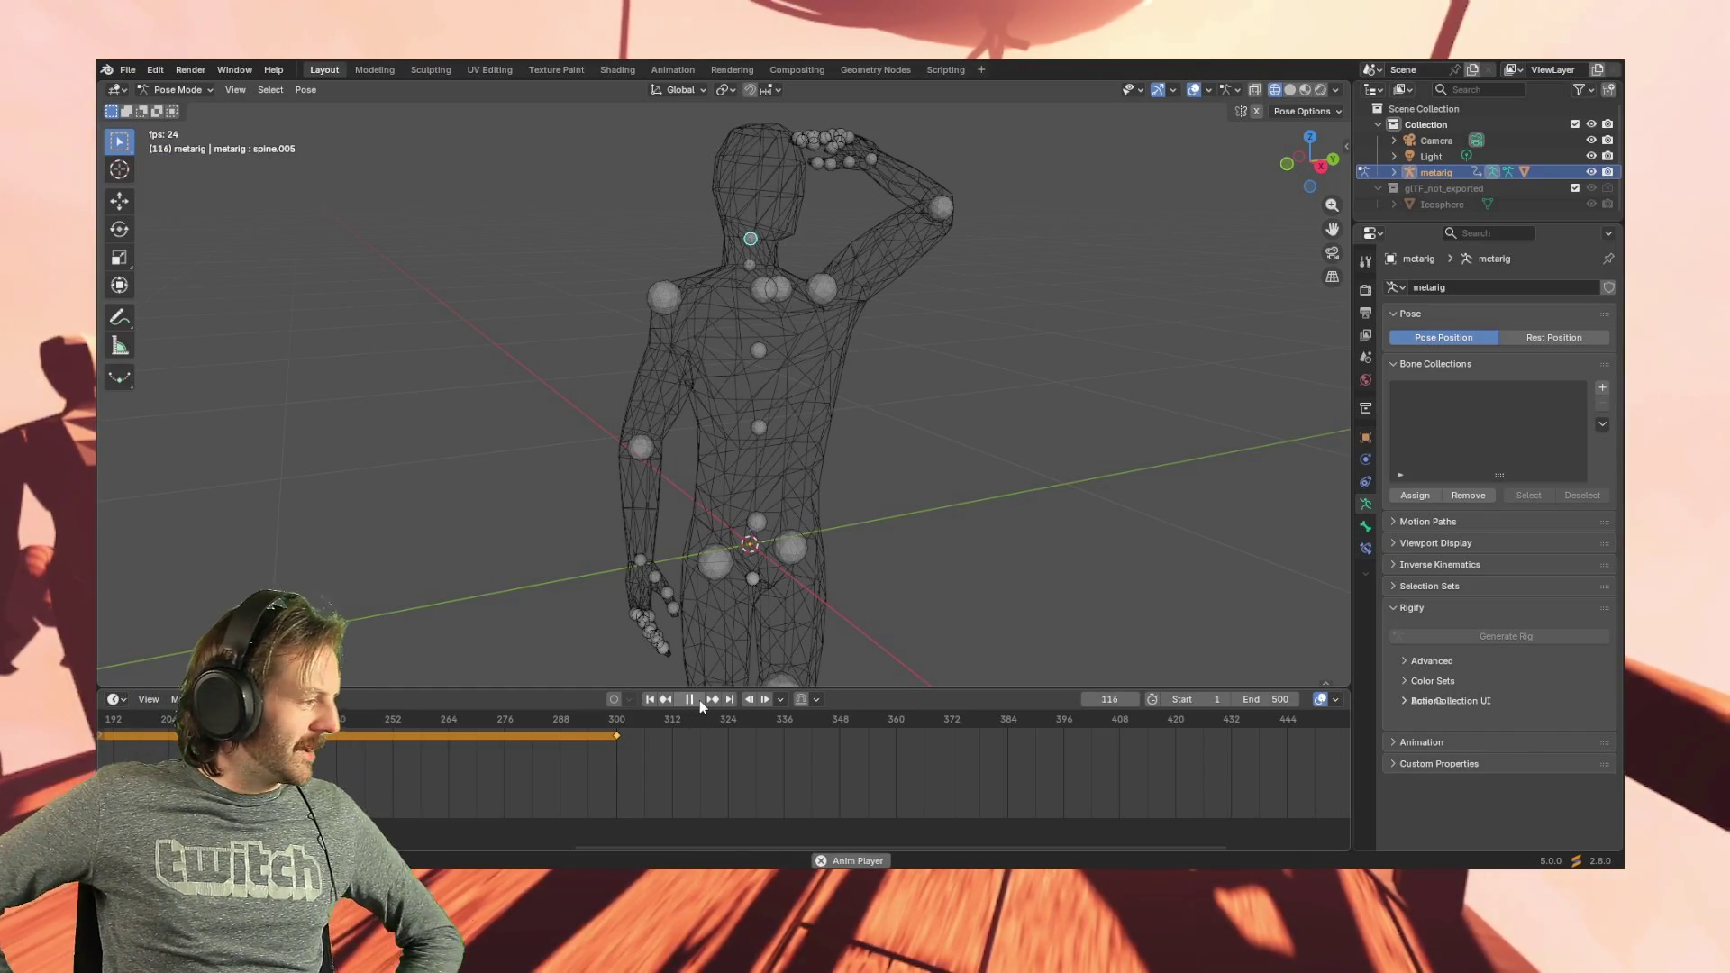
{"action": "mouse_move", "coordinate": [730, 295]}
{"action": "middle_mouse_down"}
{"action": "mouse_move", "coordinate": [685, 344]}
{"action": "mouse_move", "coordinate": [741, 213]}
{"action": "mouse_move", "coordinate": [692, 297]}
{"action": "mouse_move", "coordinate": [715, 250]}
{"action": "middle_mouse_up"}
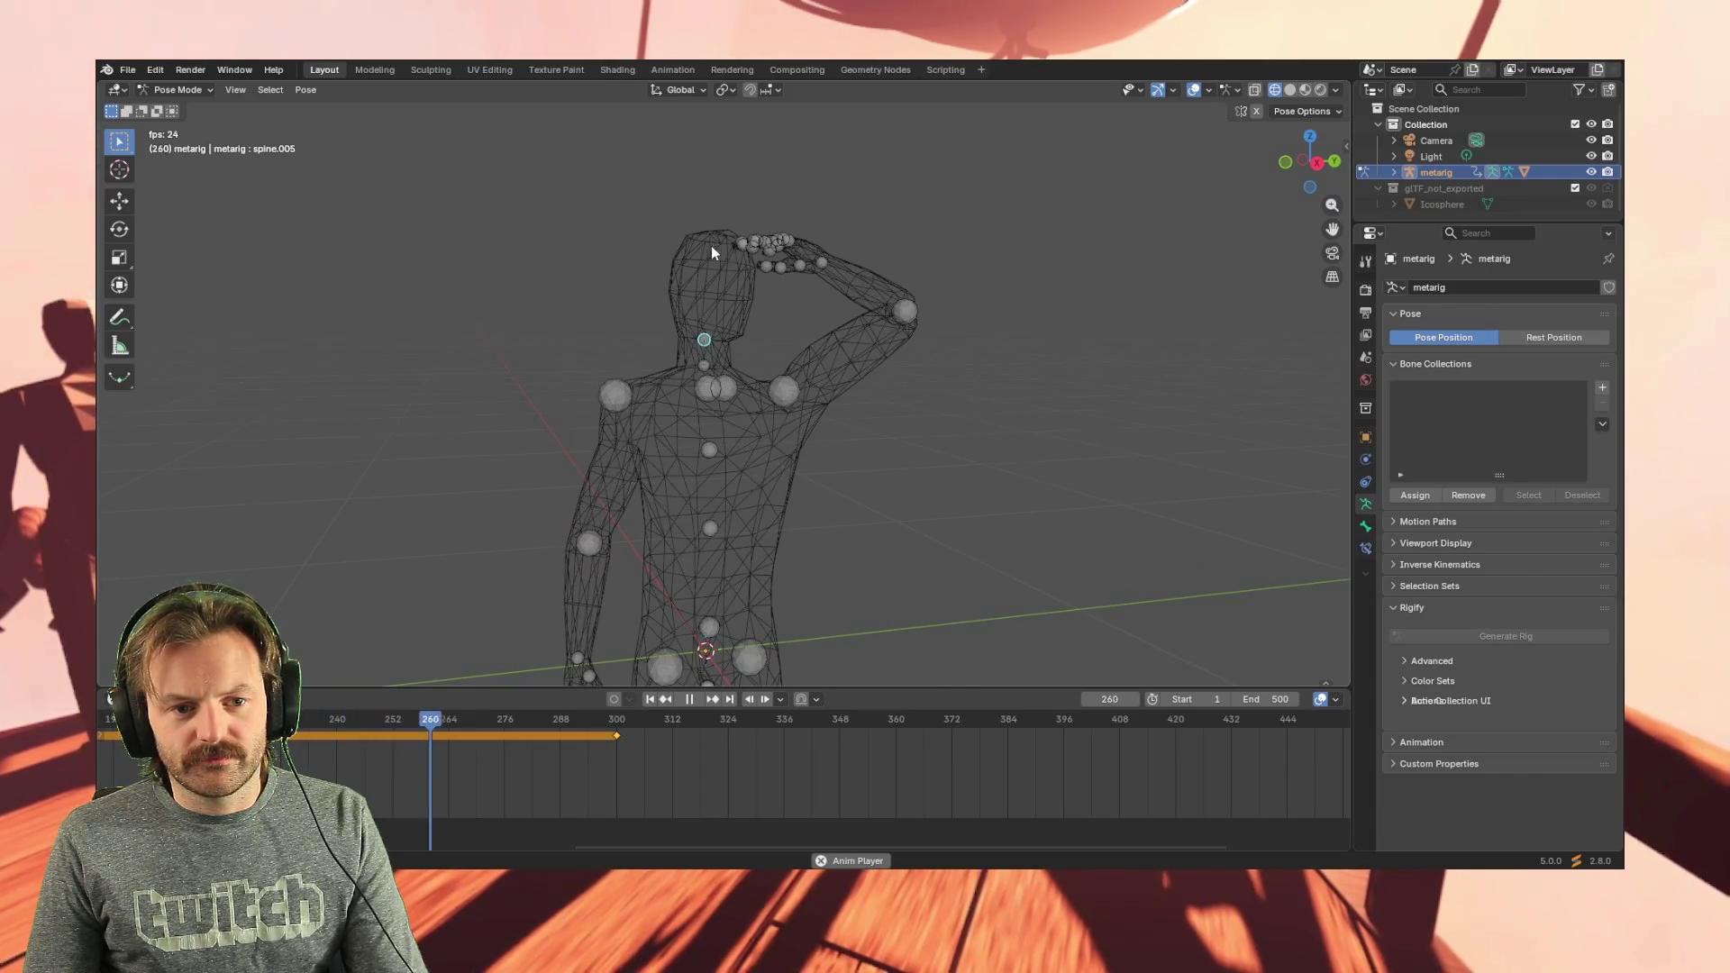
{"action": "scroll", "coordinate": [712, 241], "scroll_direction": "up", "scroll_amount": 5}
{"action": "scroll", "coordinate": [711, 249], "scroll_direction": "down", "scroll_amount": 3}
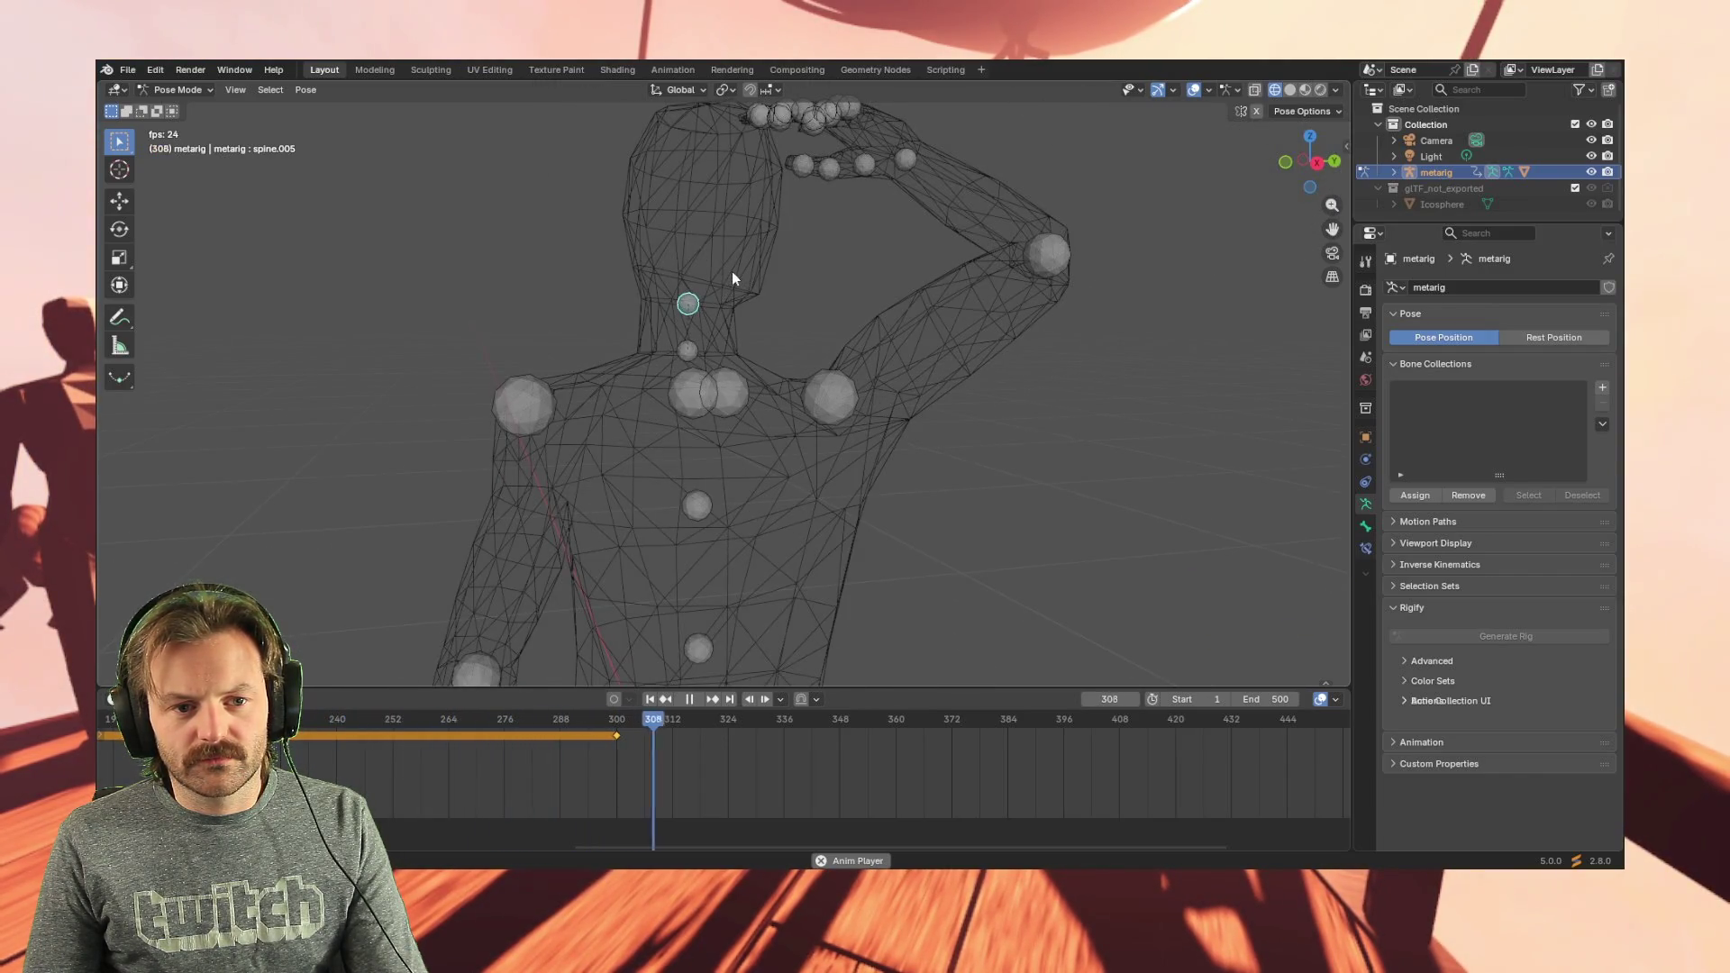
{"action": "scroll", "coordinate": [732, 272], "scroll_direction": "down", "scroll_amount": 6}
{"action": "scroll", "coordinate": [762, 382], "scroll_direction": "up", "scroll_amount": 5}
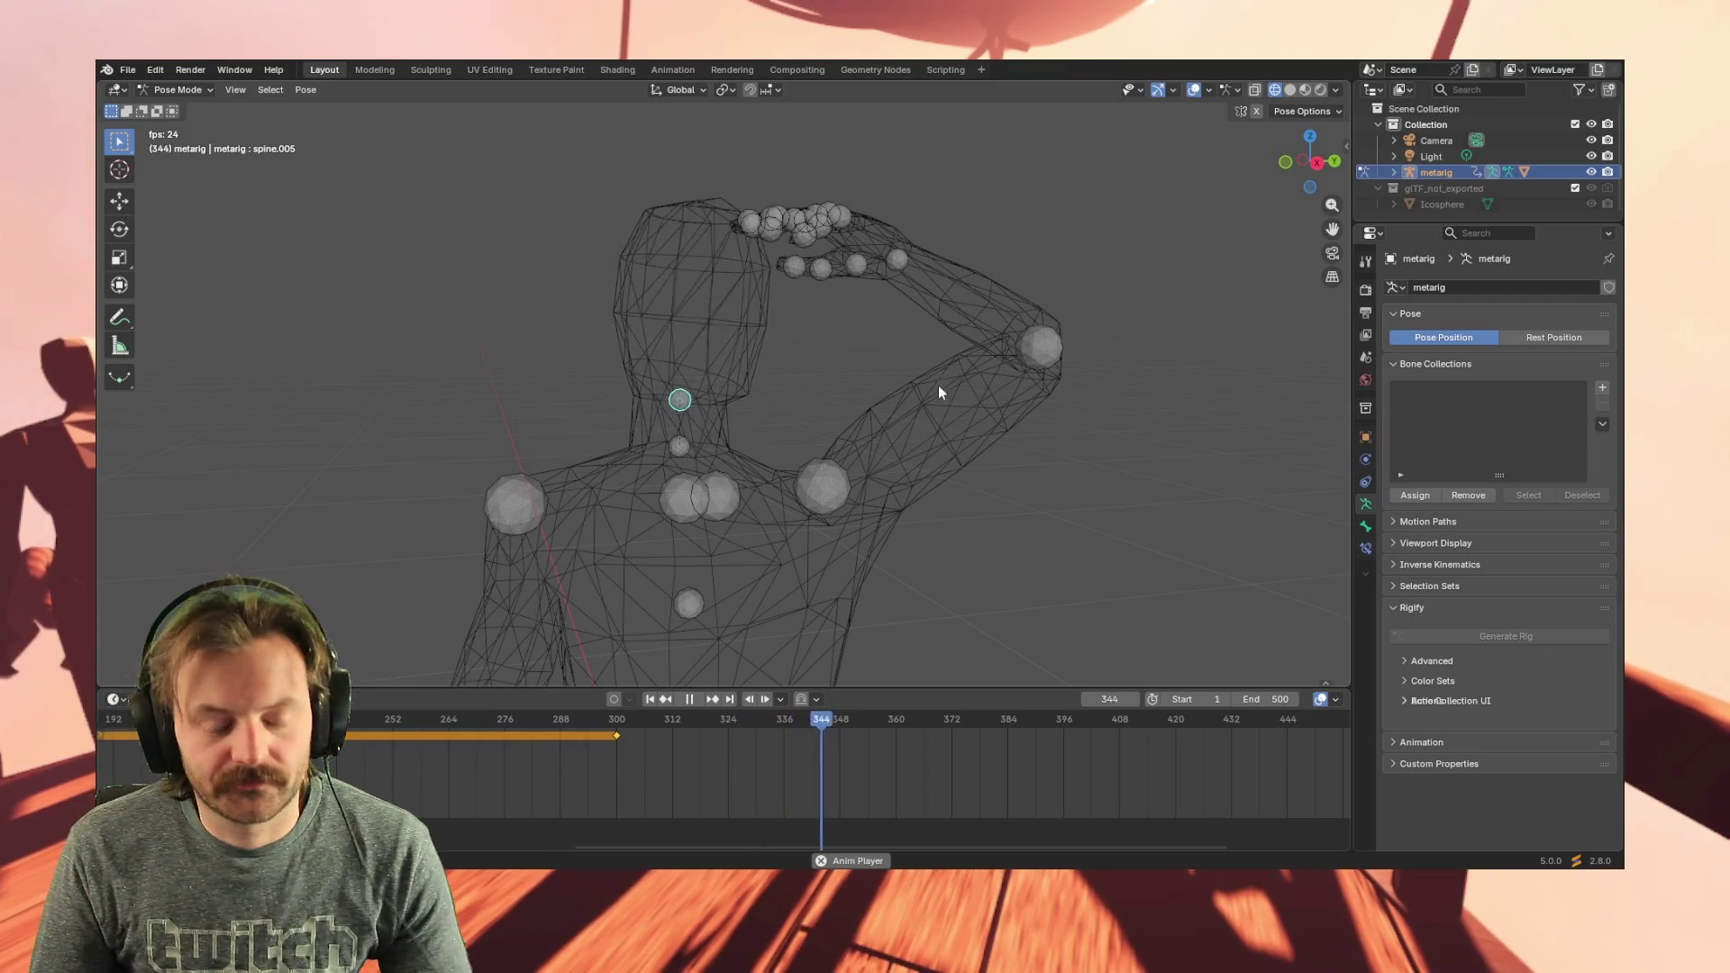
Orbit to a side view of the rig, pan the timeline, and select spine.003
{"action": "scroll", "coordinate": [798, 409], "scroll_direction": "down", "scroll_amount": 5}
{"action": "mouse_move", "coordinate": [754, 500]}
{"action": "middle_mouse_down"}
{"action": "mouse_move", "coordinate": [469, 473]}
{"action": "mouse_move", "coordinate": [786, 475]}
{"action": "mouse_move", "coordinate": [849, 430]}
{"action": "mouse_move", "coordinate": [787, 419]}
{"action": "mouse_move", "coordinate": [813, 436]}
{"action": "mouse_move", "coordinate": [841, 404]}
{"action": "mouse_move", "coordinate": [844, 444]}
{"action": "mouse_move", "coordinate": [891, 418]}
{"action": "mouse_move", "coordinate": [878, 397]}
{"action": "mouse_move", "coordinate": [865, 422]}
{"action": "mouse_move", "coordinate": [882, 477]}
{"action": "mouse_move", "coordinate": [904, 475]}
{"action": "middle_mouse_up"}
{"action": "scroll", "coordinate": [786, 474], "scroll_direction": "up", "scroll_amount": 3}
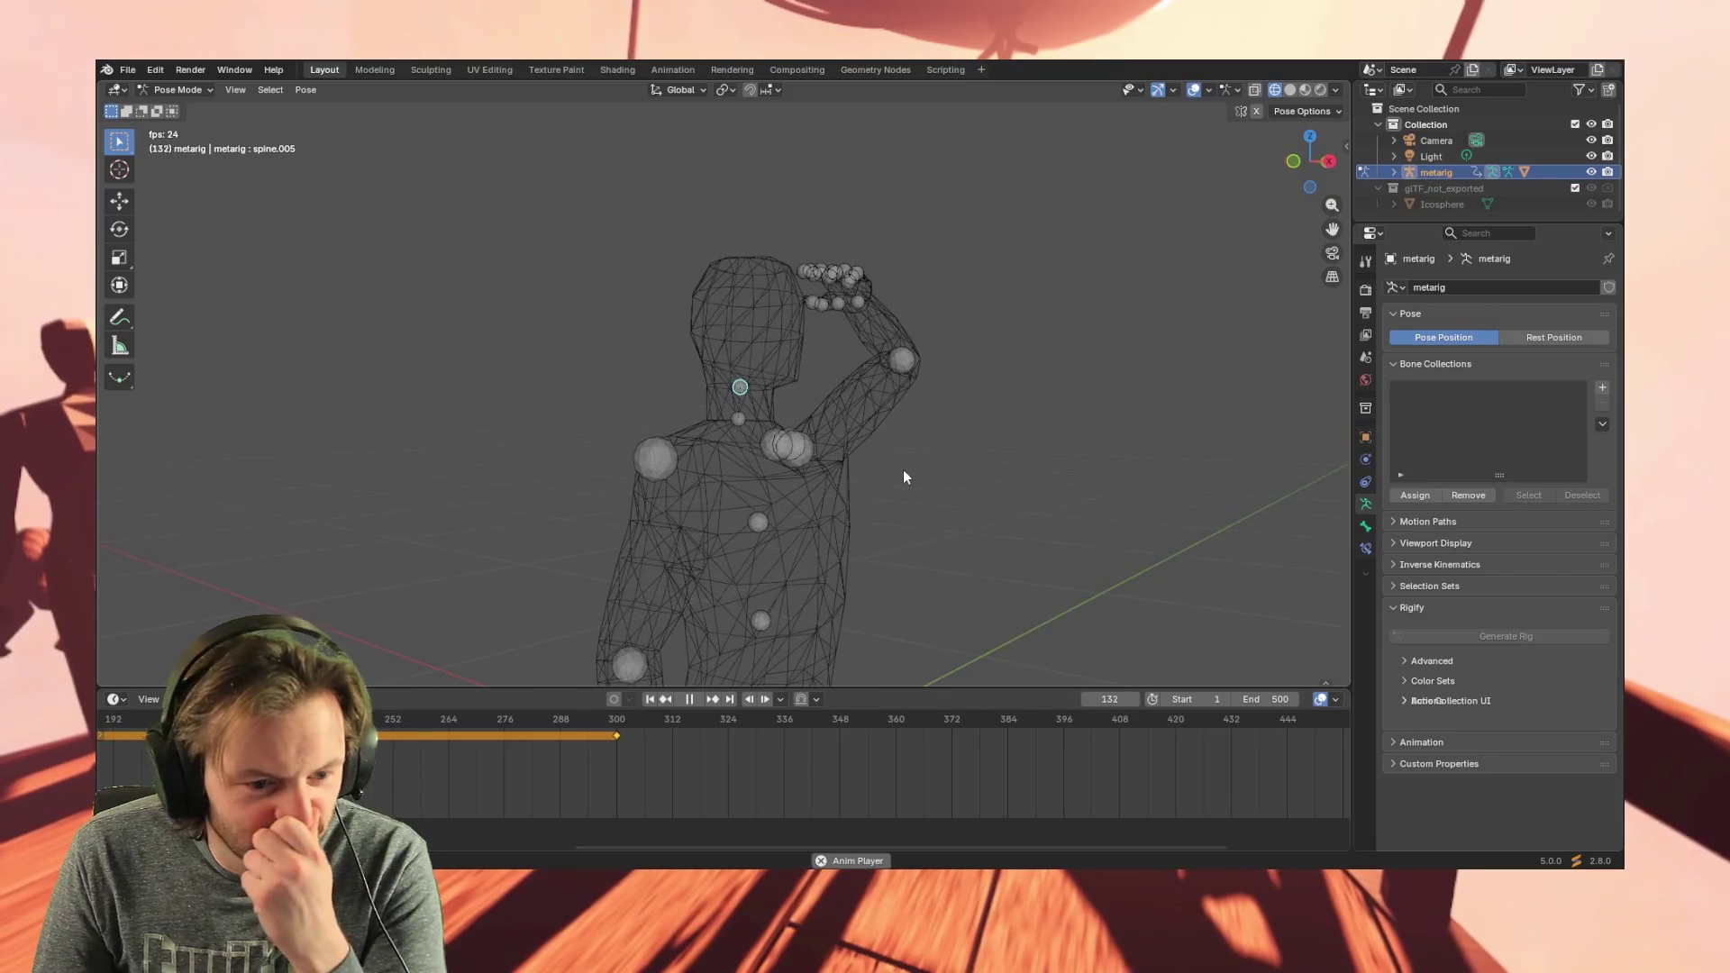
{"action": "left_click_drag", "start_coordinate": [804, 846], "coordinate": [405, 843]}
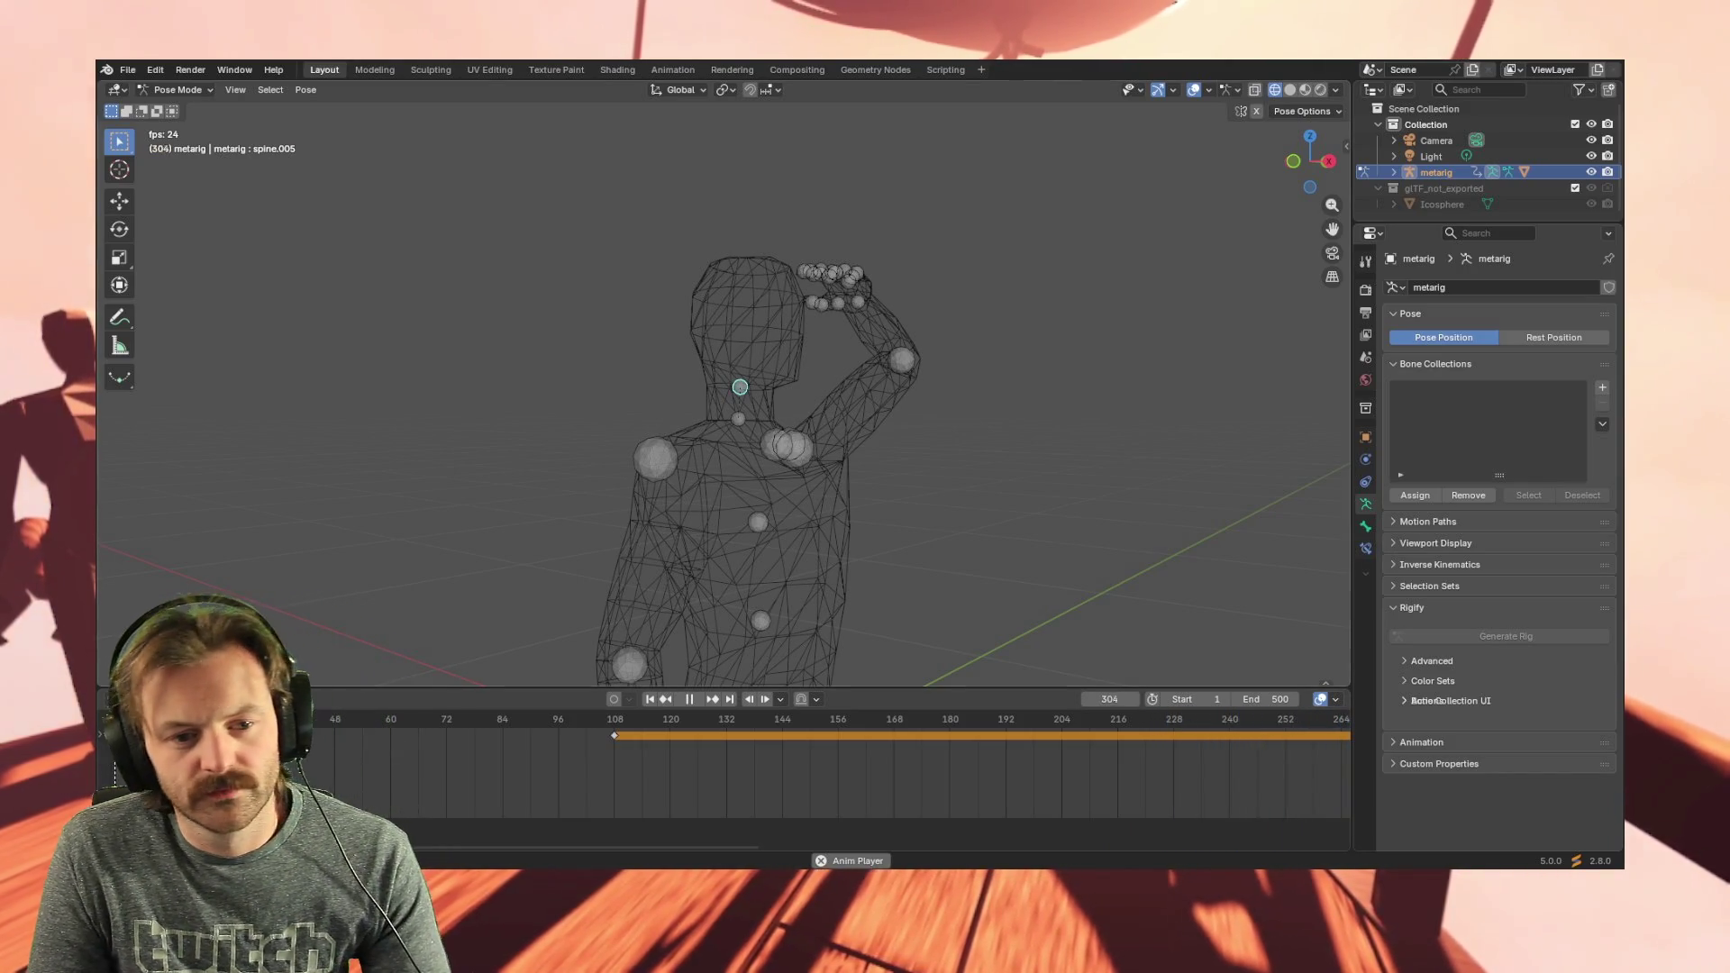
{"action": "left_click", "coordinate": [768, 523]}
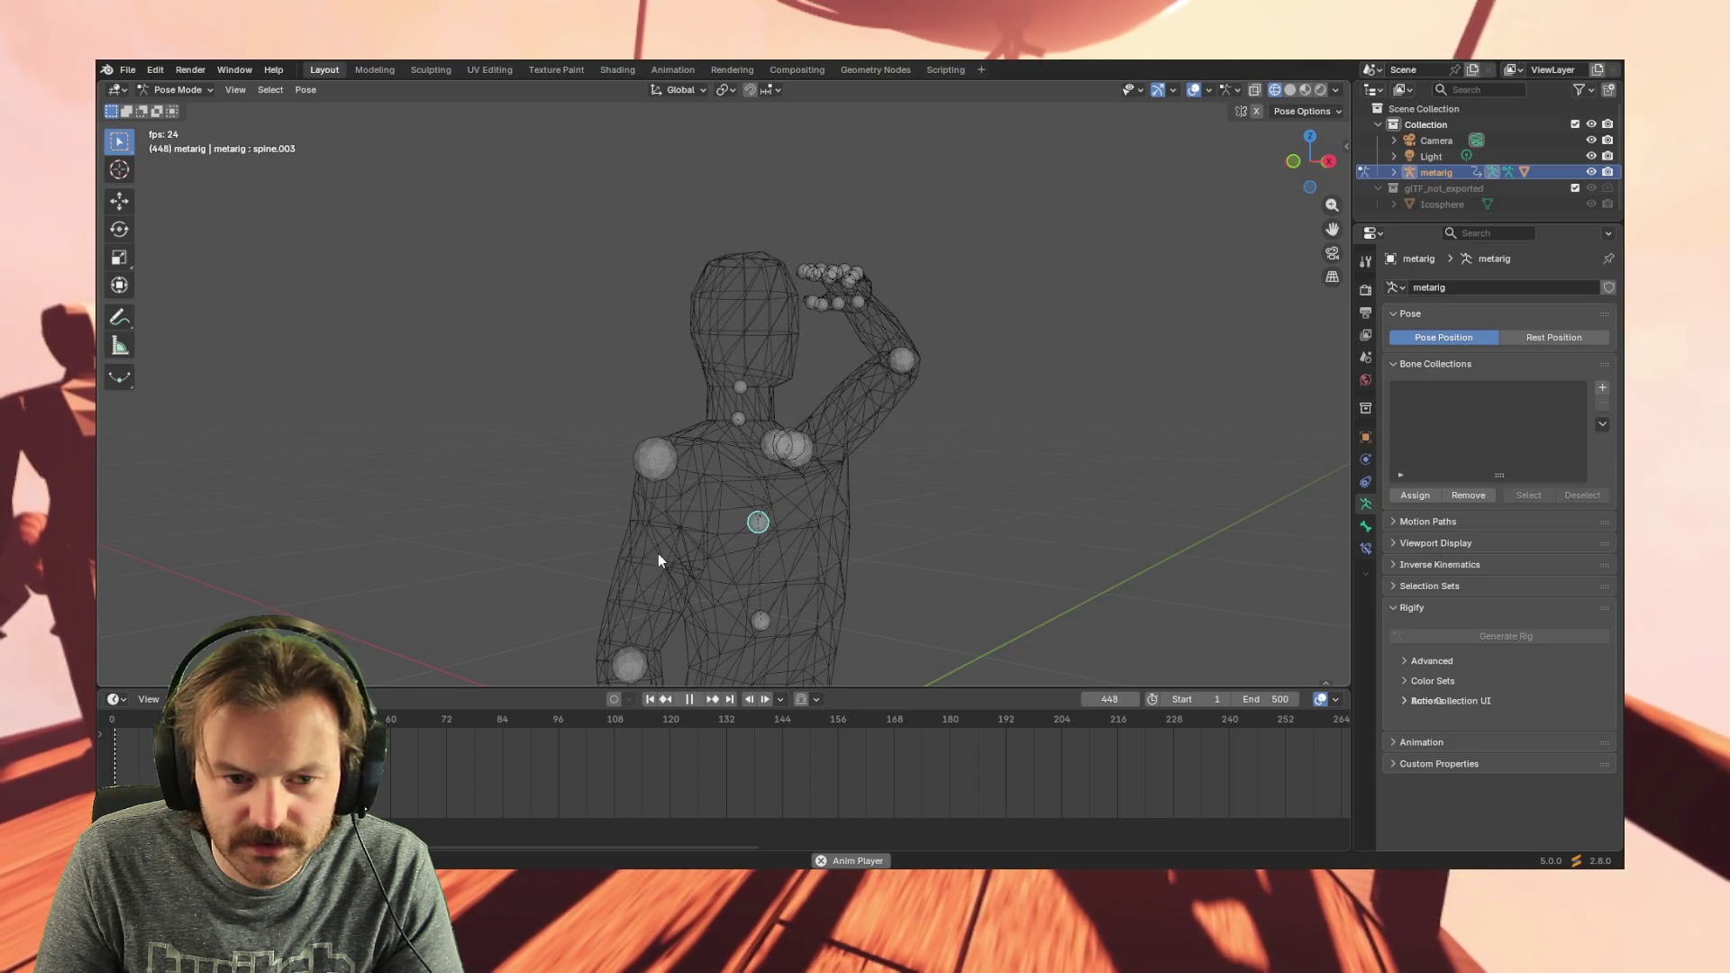
Rotate the left shoulder bone (shoulder.L) to adjust the arm
{"action": "mouse_move", "coordinate": [721, 523]}
{"action": "middle_mouse_down"}
{"action": "mouse_move", "coordinate": [809, 524]}
{"action": "mouse_move", "coordinate": [723, 515]}
{"action": "mouse_move", "coordinate": [732, 539]}
{"action": "mouse_move", "coordinate": [705, 533]}
{"action": "middle_mouse_up"}
{"action": "left_click", "coordinate": [790, 453]}
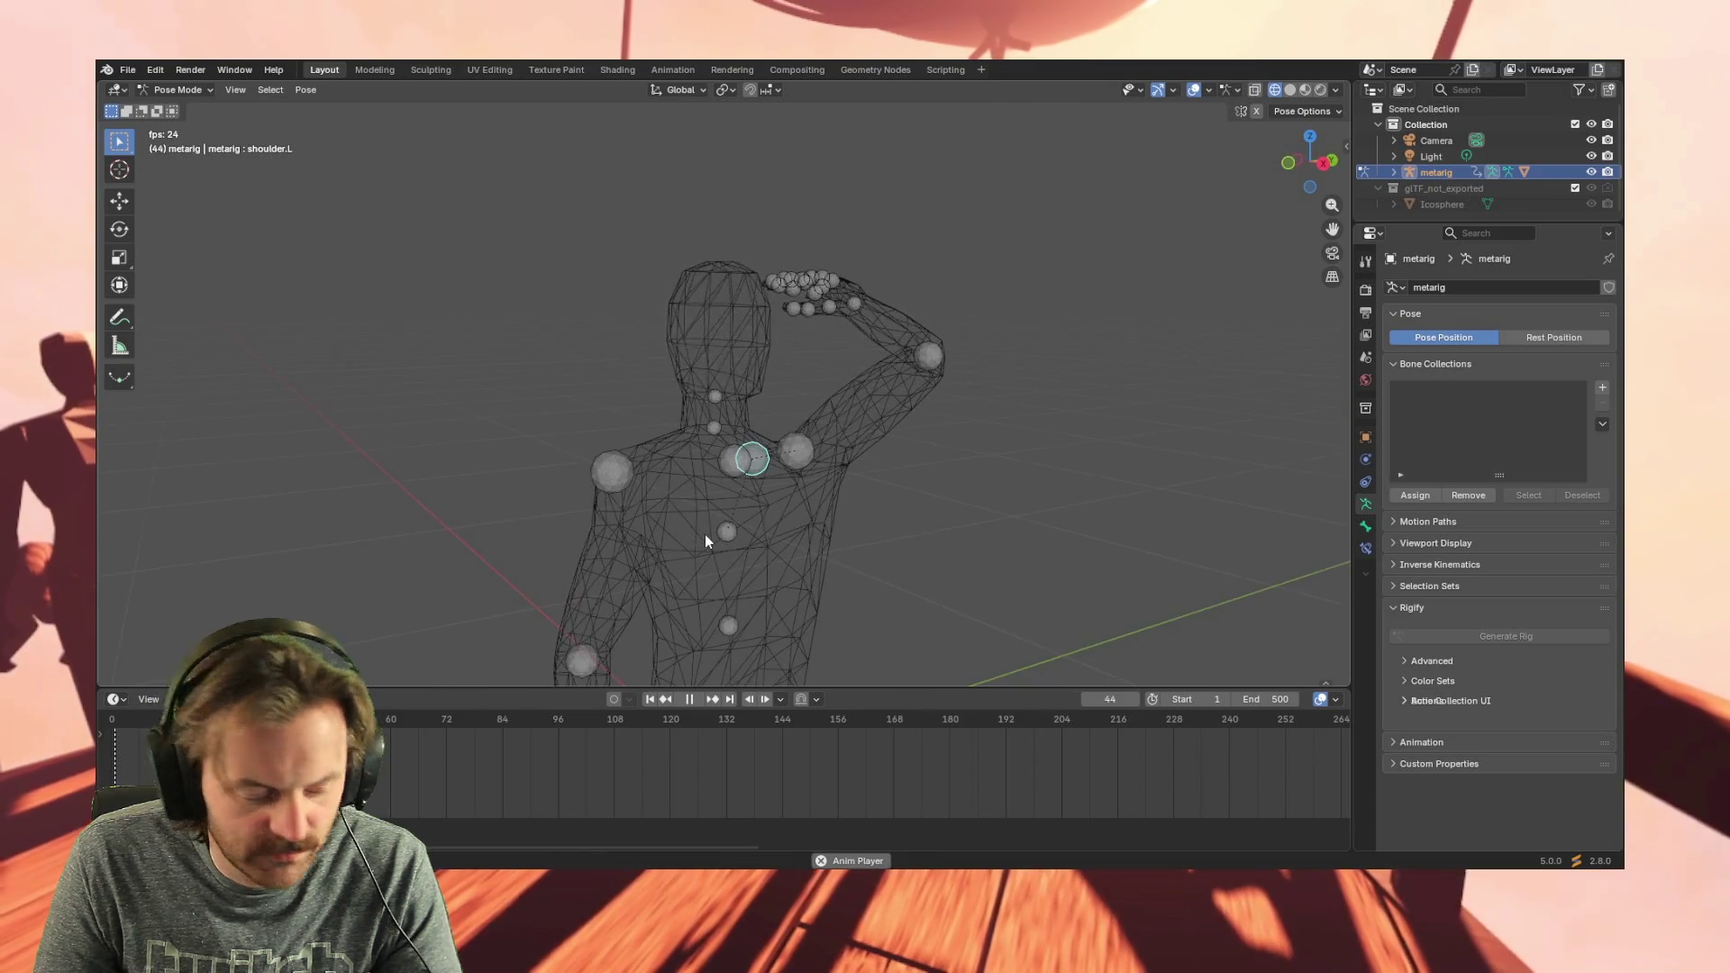
{"action": "key", "text": "r"}
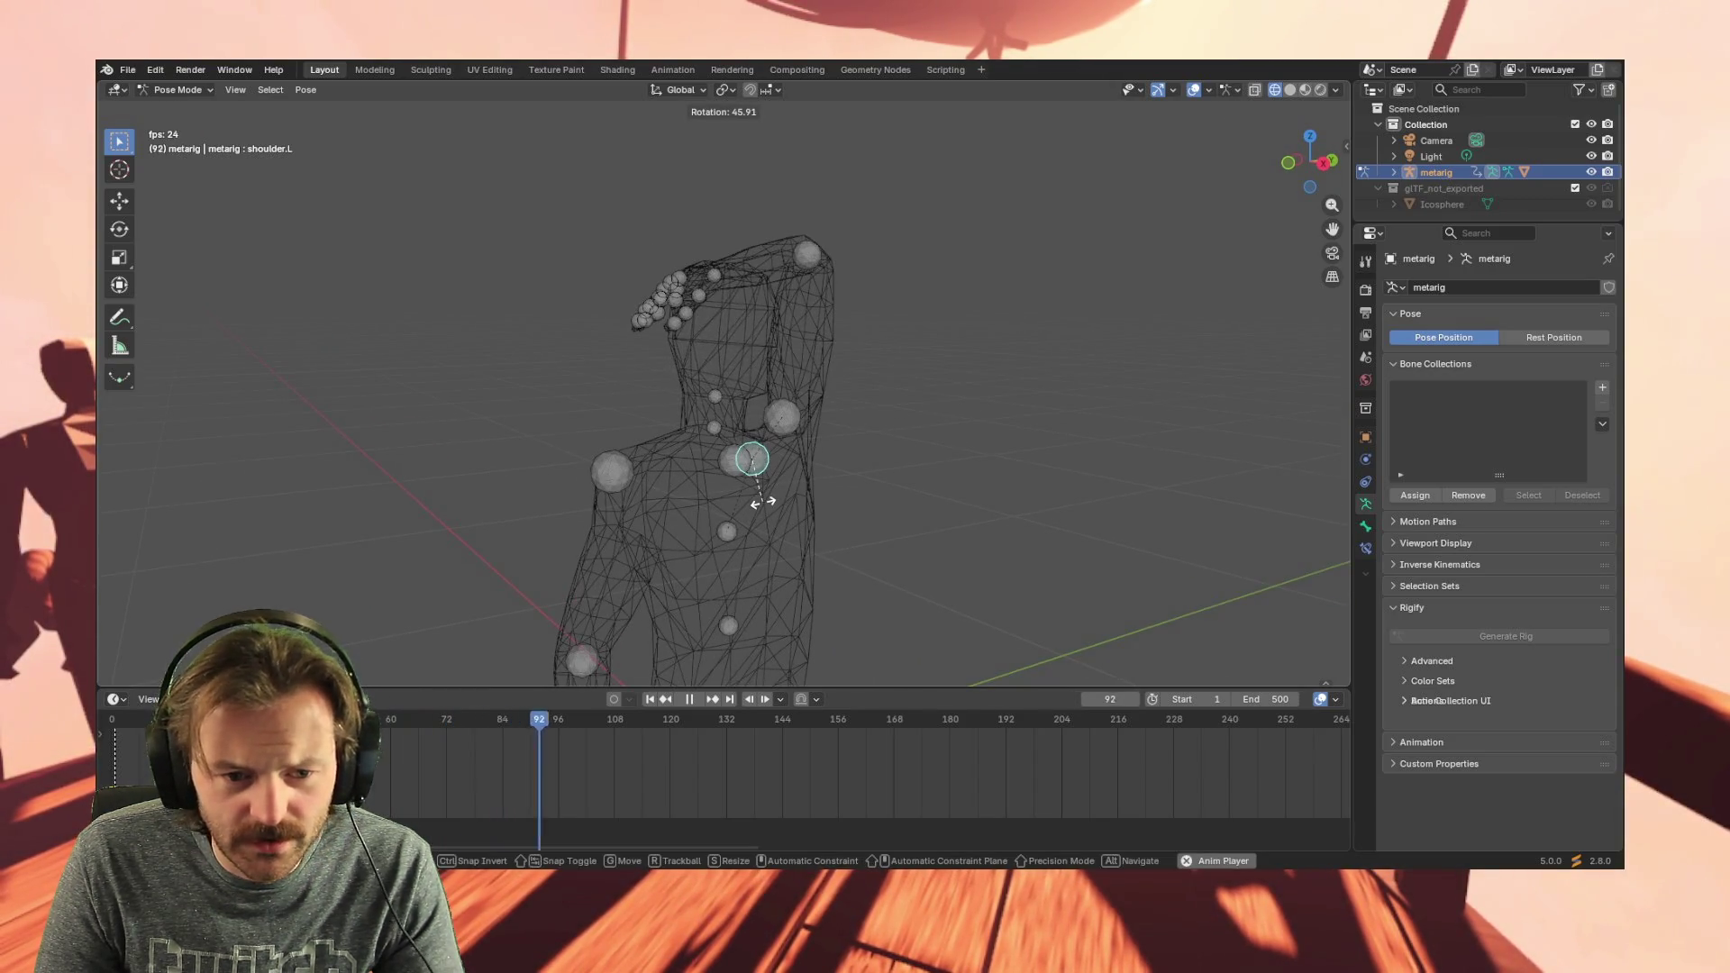
{"action": "left_click", "coordinate": [764, 510]}
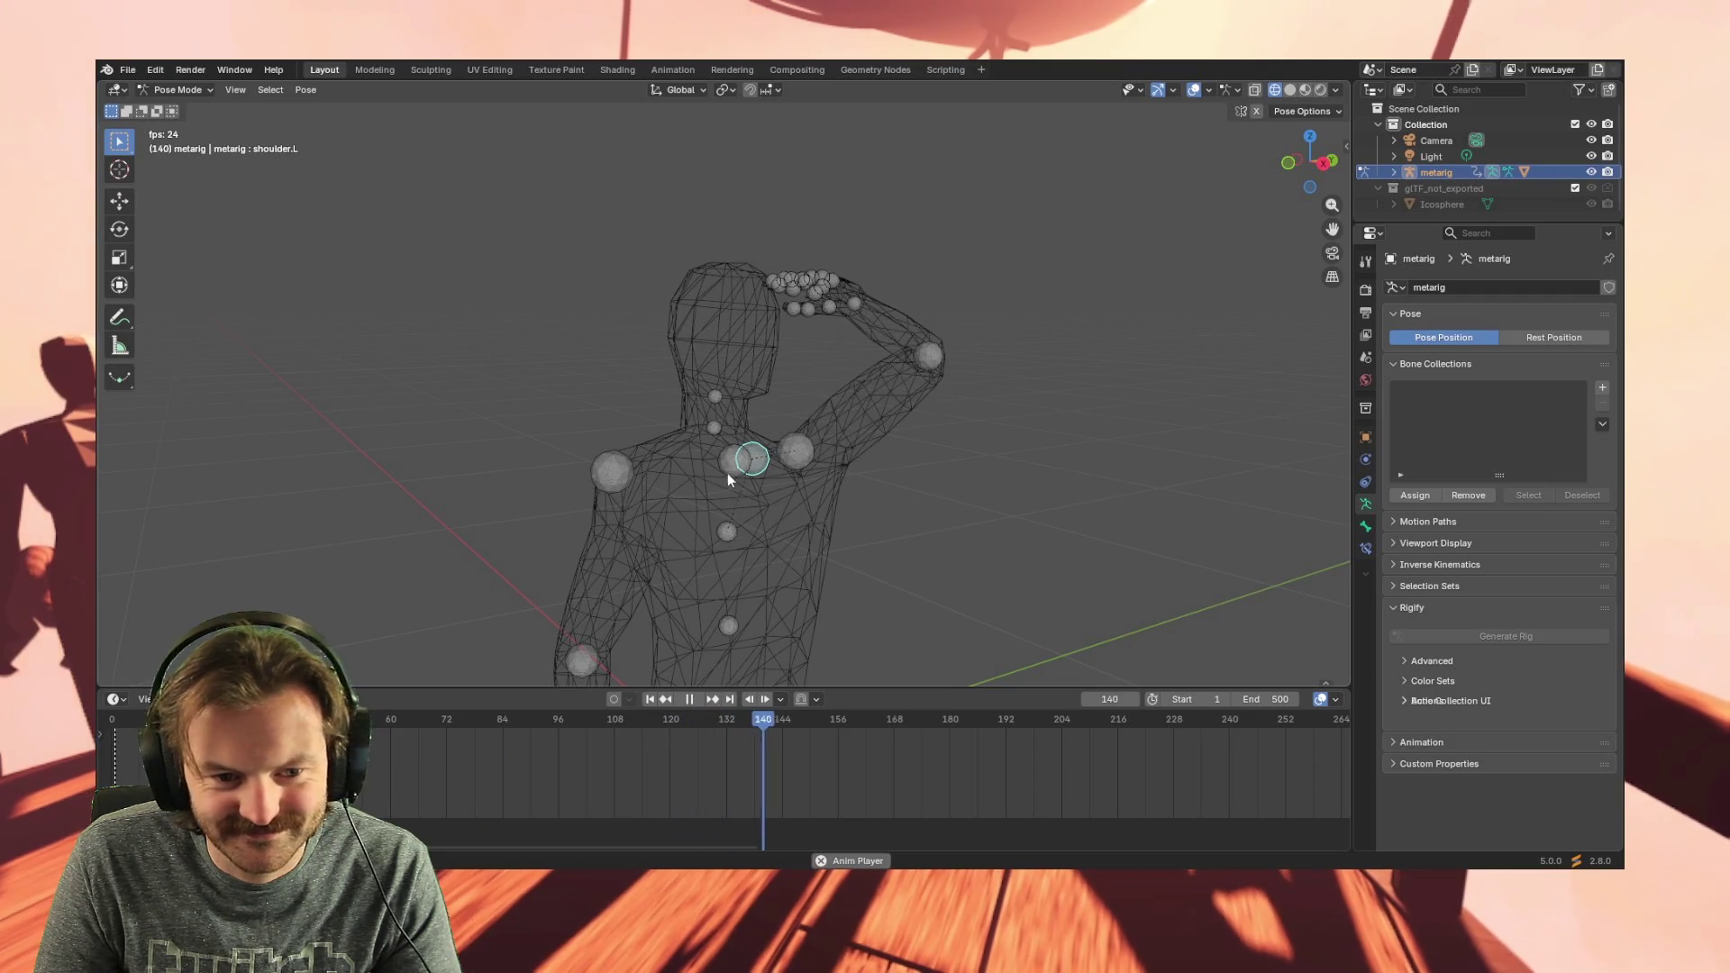
Reselect the spine.003 bone and tilt it with a rotation
{"action": "mouse_move", "coordinate": [705, 516]}
{"action": "middle_mouse_down"}
{"action": "mouse_move", "coordinate": [797, 548]}
{"action": "mouse_move", "coordinate": [607, 550]}
{"action": "mouse_move", "coordinate": [726, 526]}
{"action": "mouse_move", "coordinate": [829, 545]}
{"action": "middle_mouse_up"}
{"action": "key", "text": "ctrl+shift+m"}
{"action": "left_click", "coordinate": [735, 530]}
{"action": "key", "text": "r"}
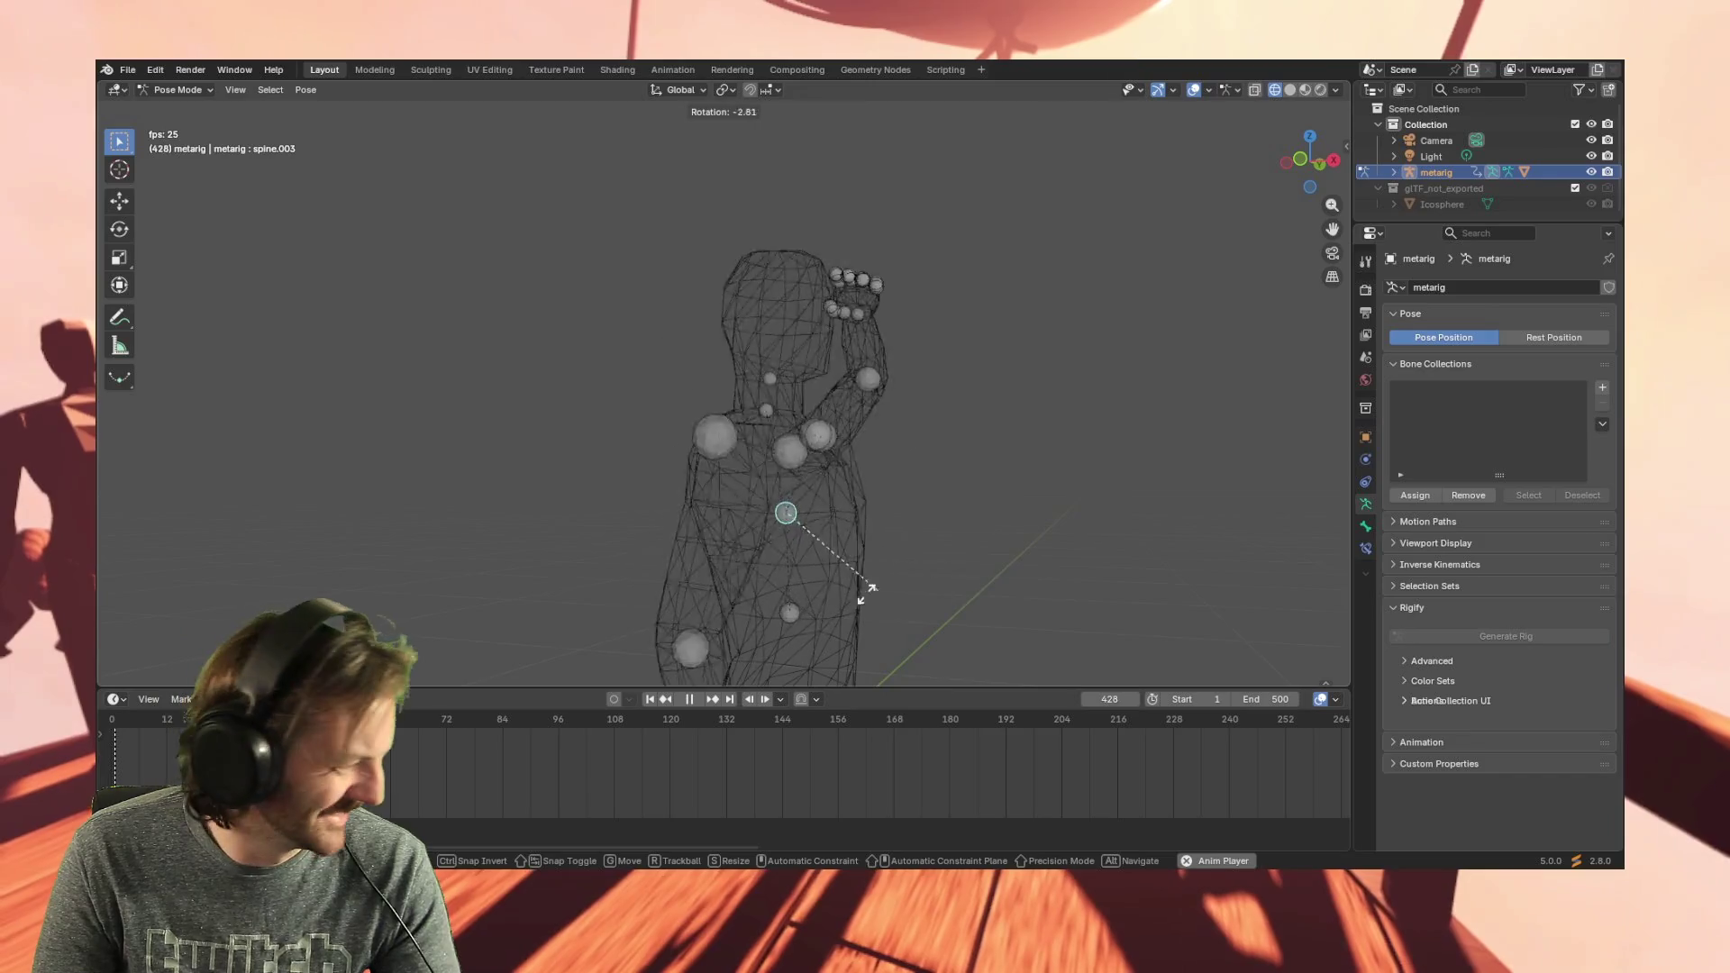
{"action": "left_click", "coordinate": [864, 596]}
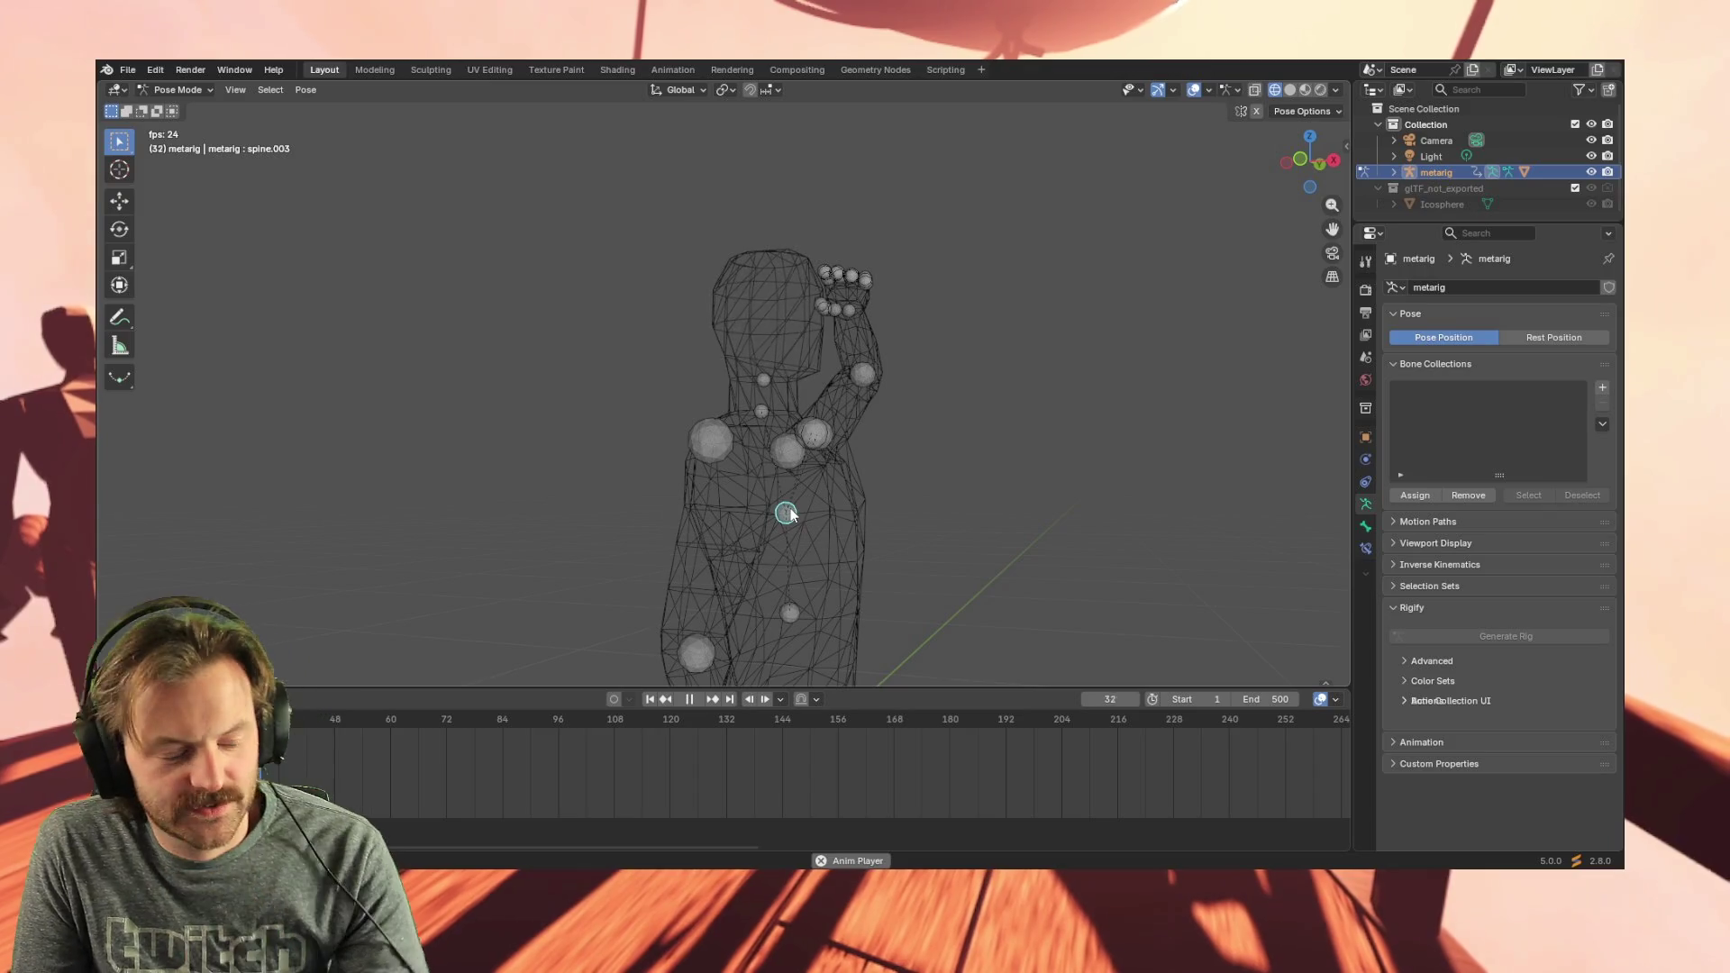
{"action": "key", "text": "r"}
{"action": "key", "text": "r"}
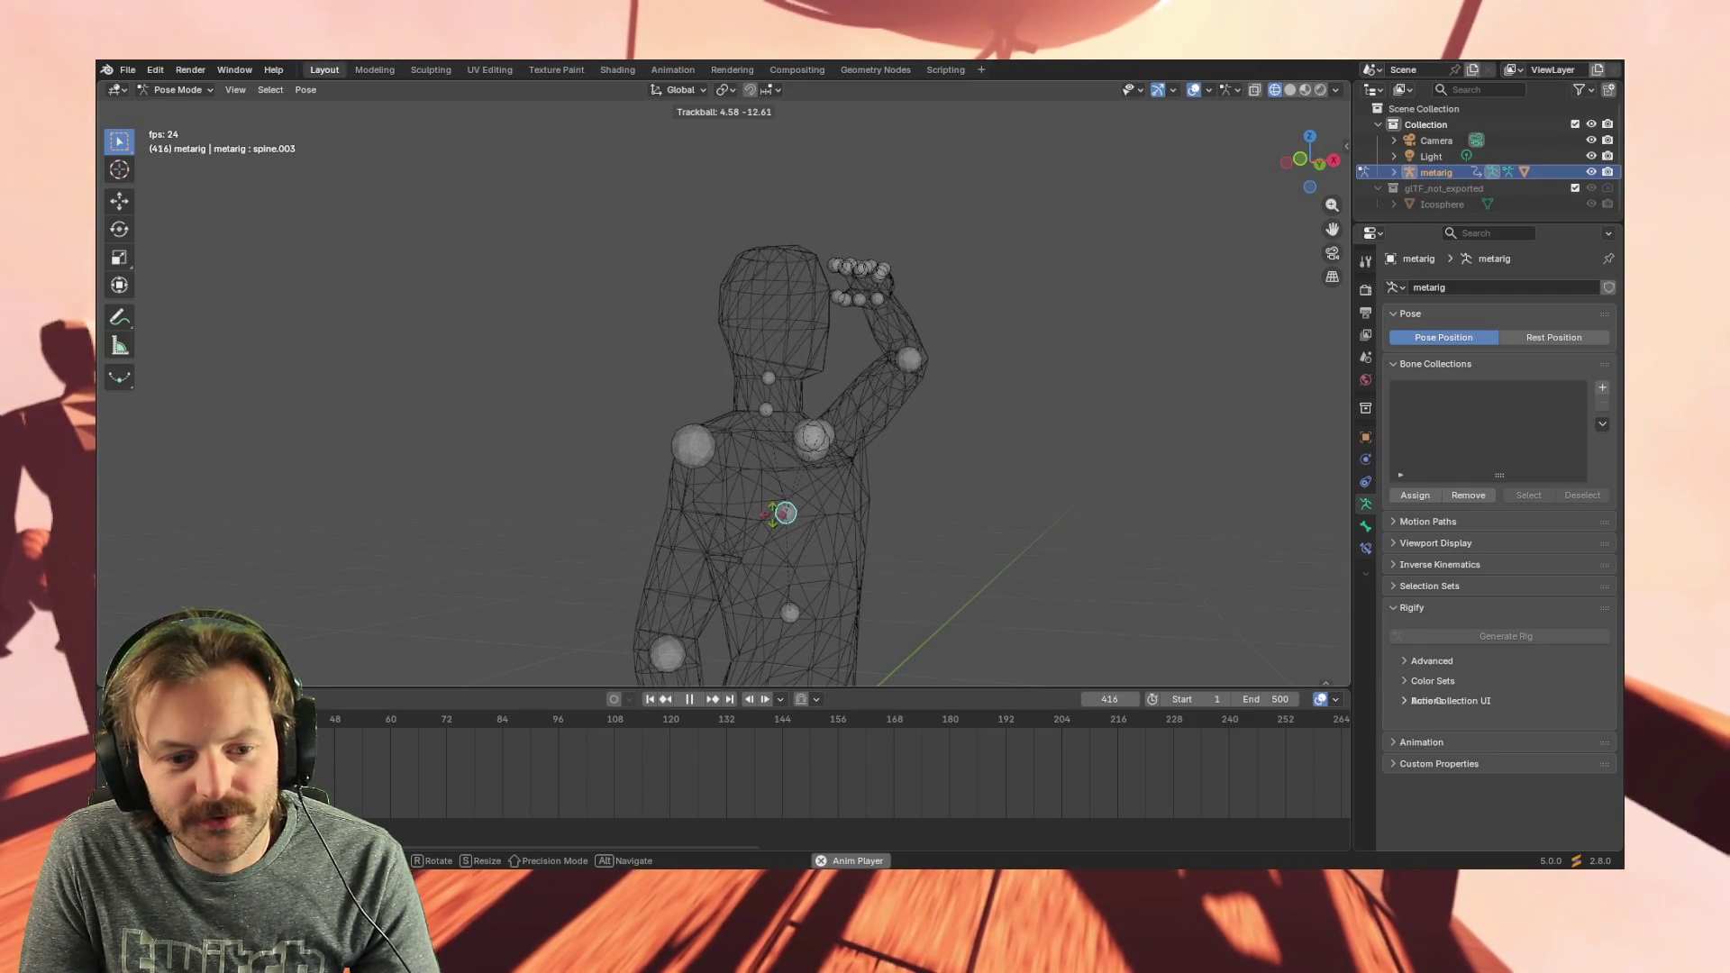
{"action": "right_click", "coordinate": [771, 513]}
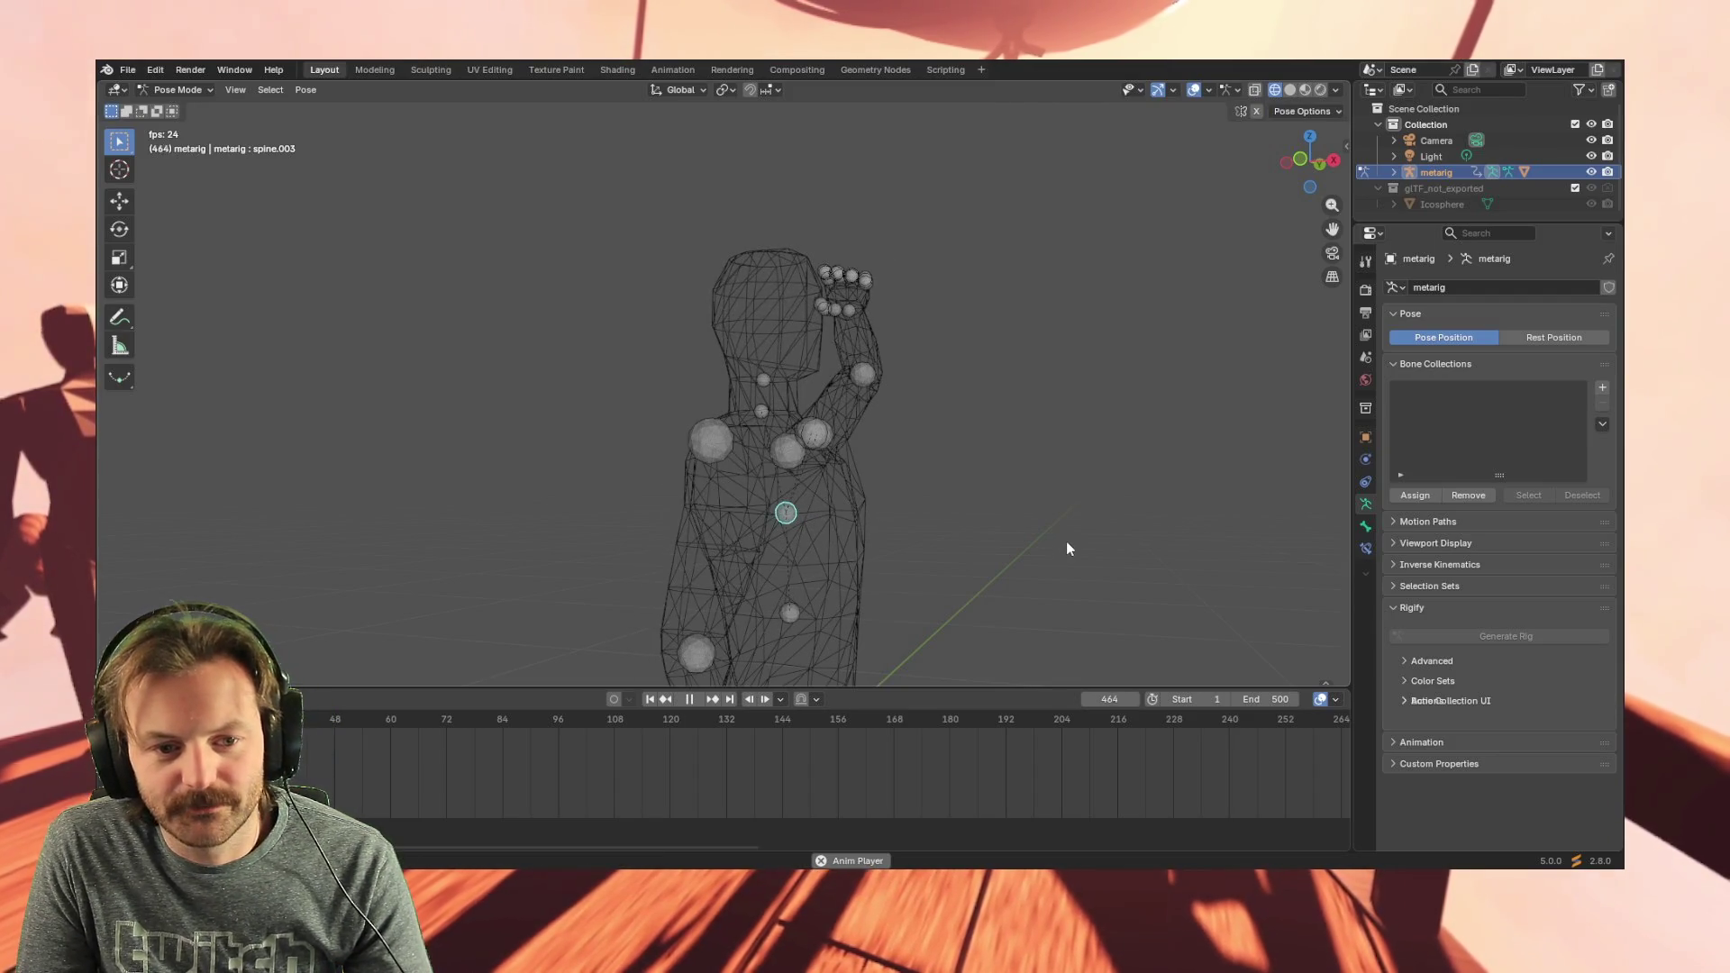
{"action": "middle_click_drag", "start_coordinate": [1046, 535], "coordinate": [955, 544]}
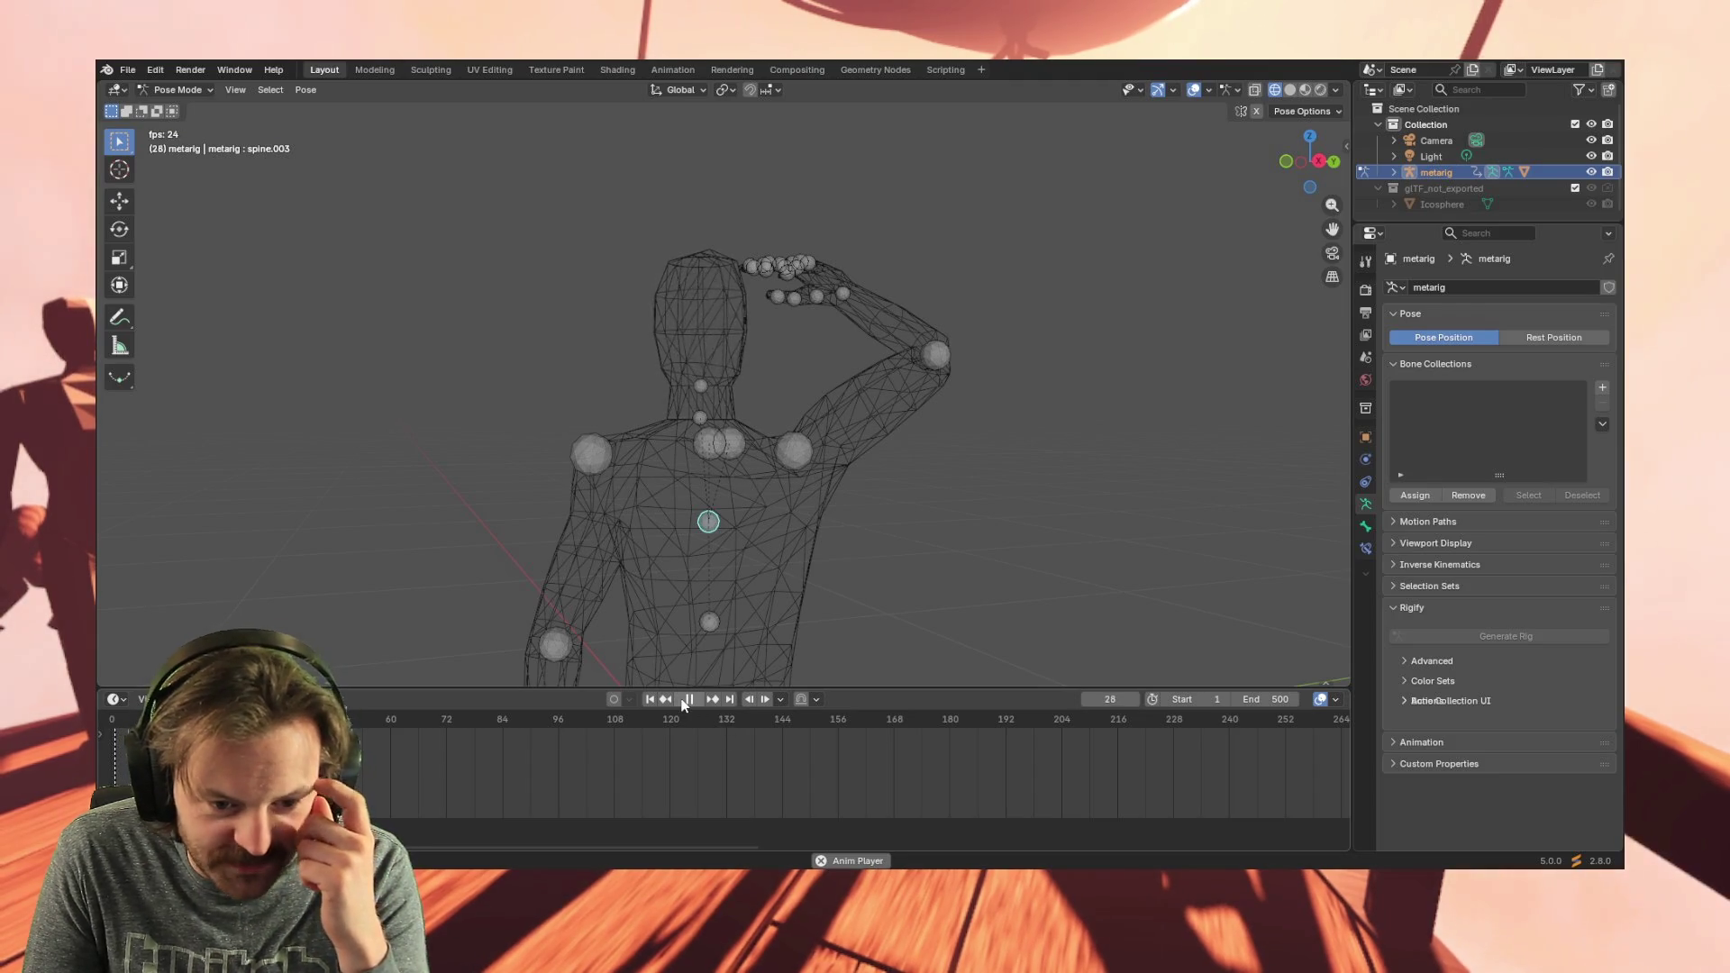
Stop at frame 1 and, after trying spine.004 and spine.005, select the chest bone spine.003
{"action": "left_click", "coordinate": [123, 726]}
{"action": "key", "text": "Escape"}
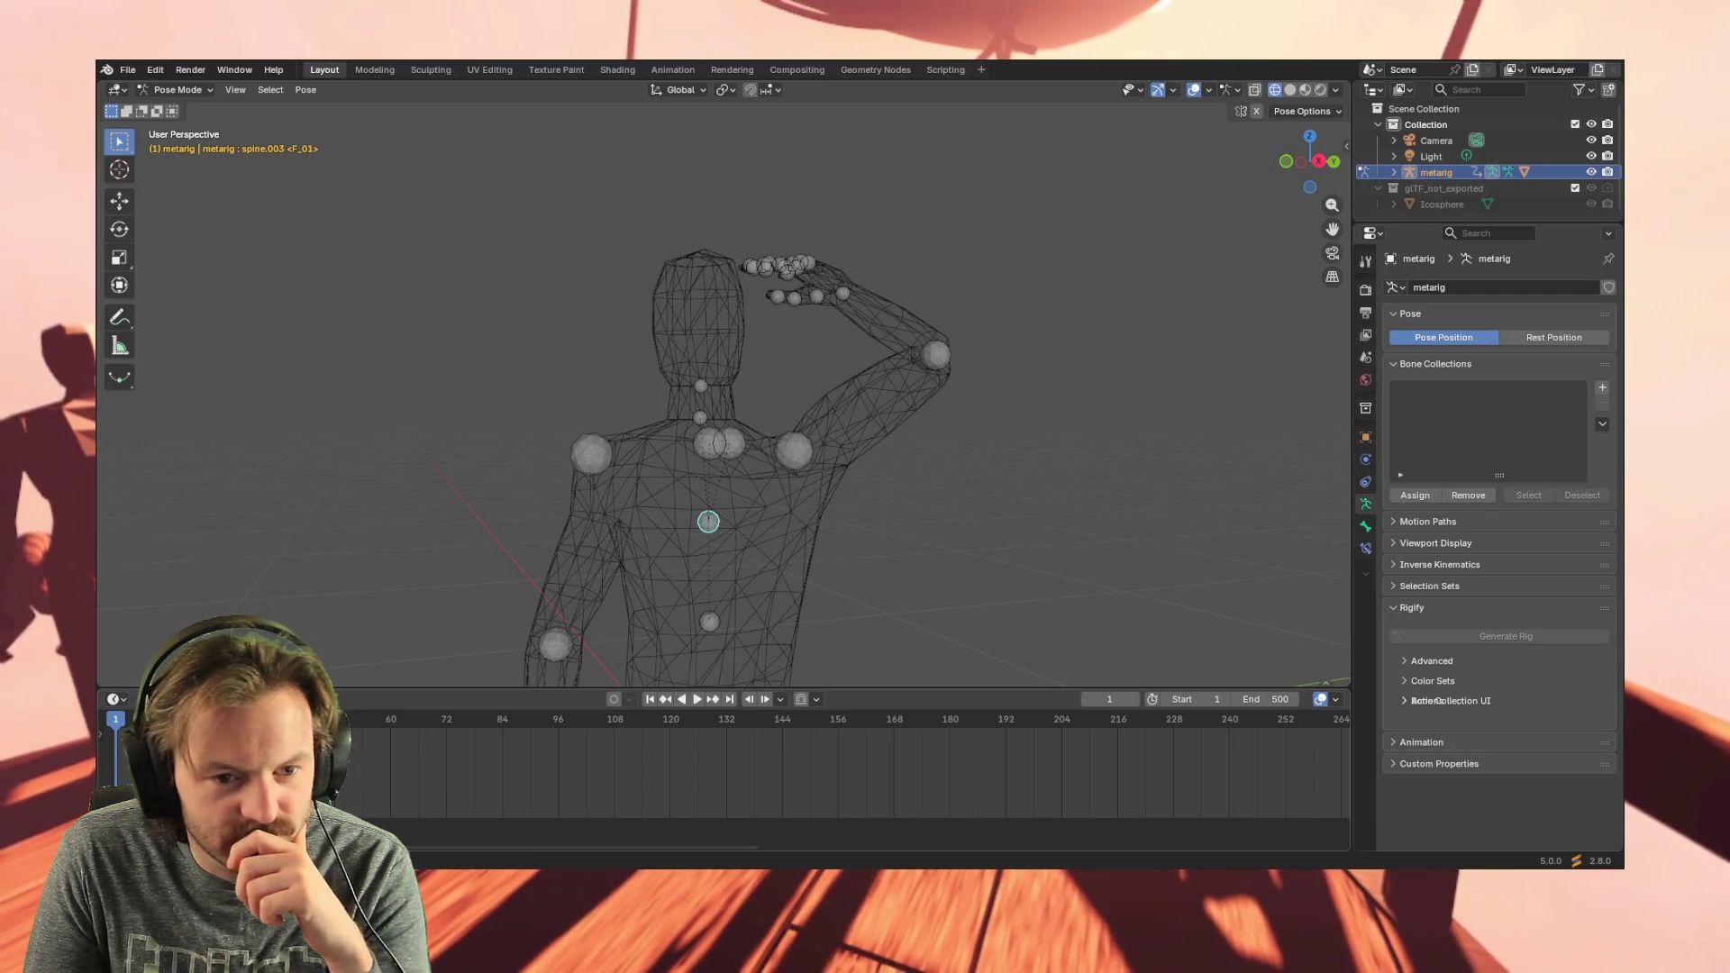
{"action": "left_click", "coordinate": [701, 415]}
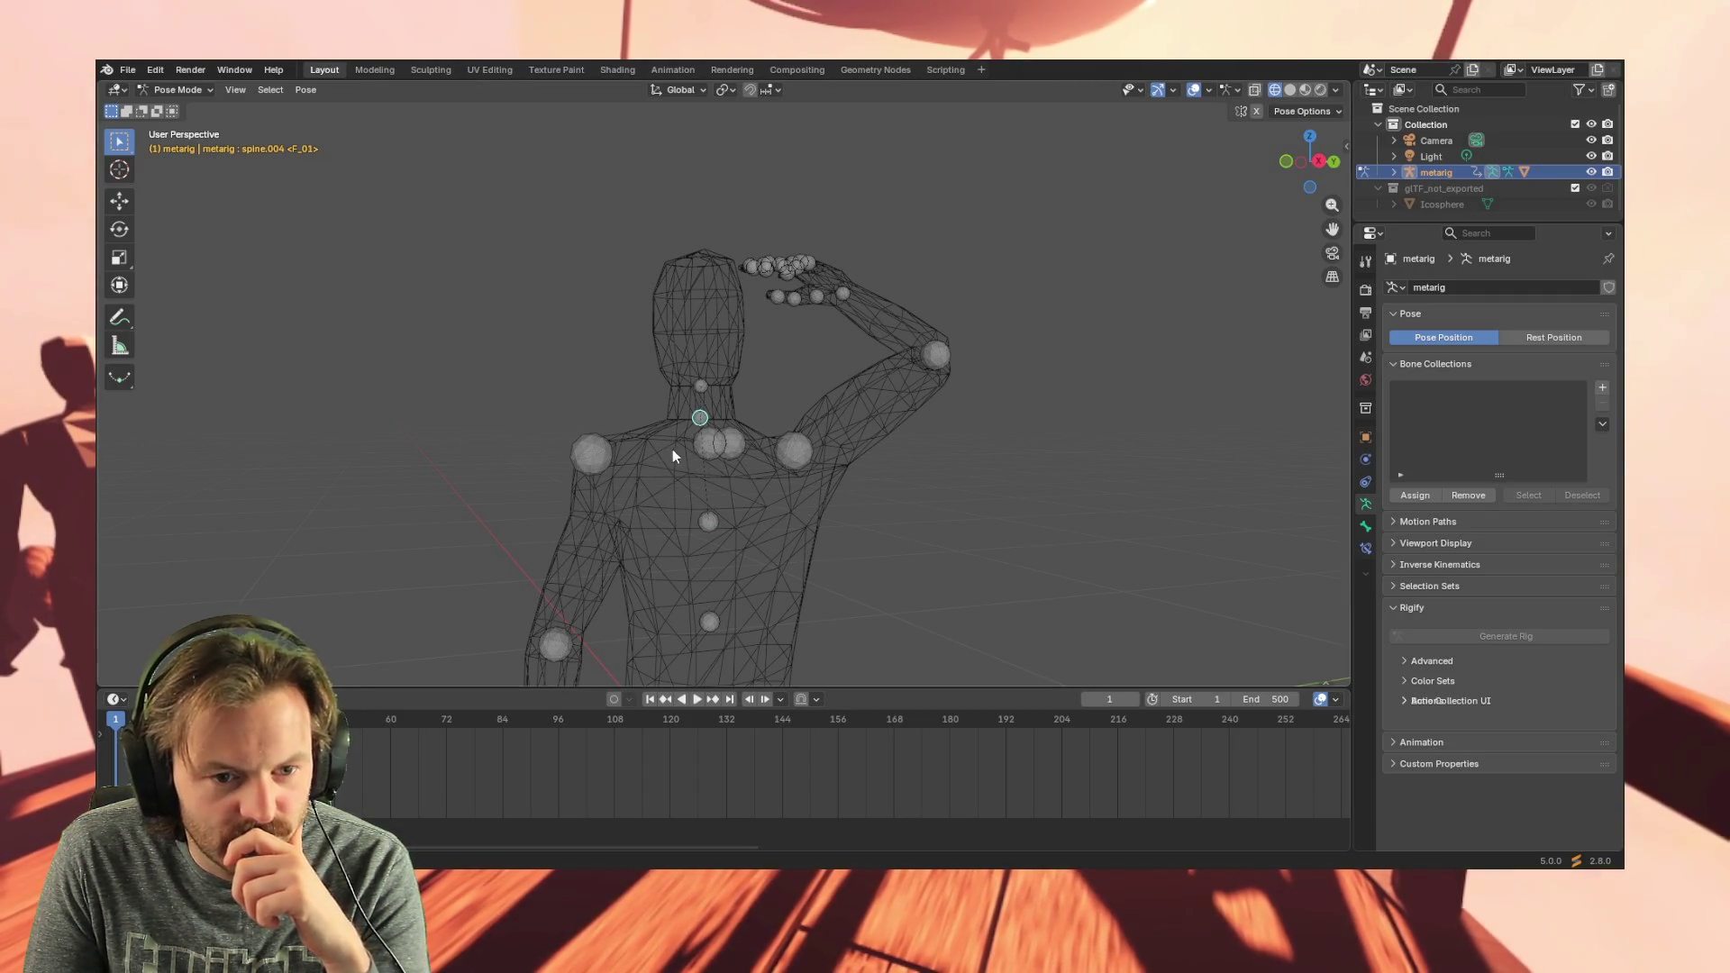
{"action": "left_click", "coordinate": [702, 386]}
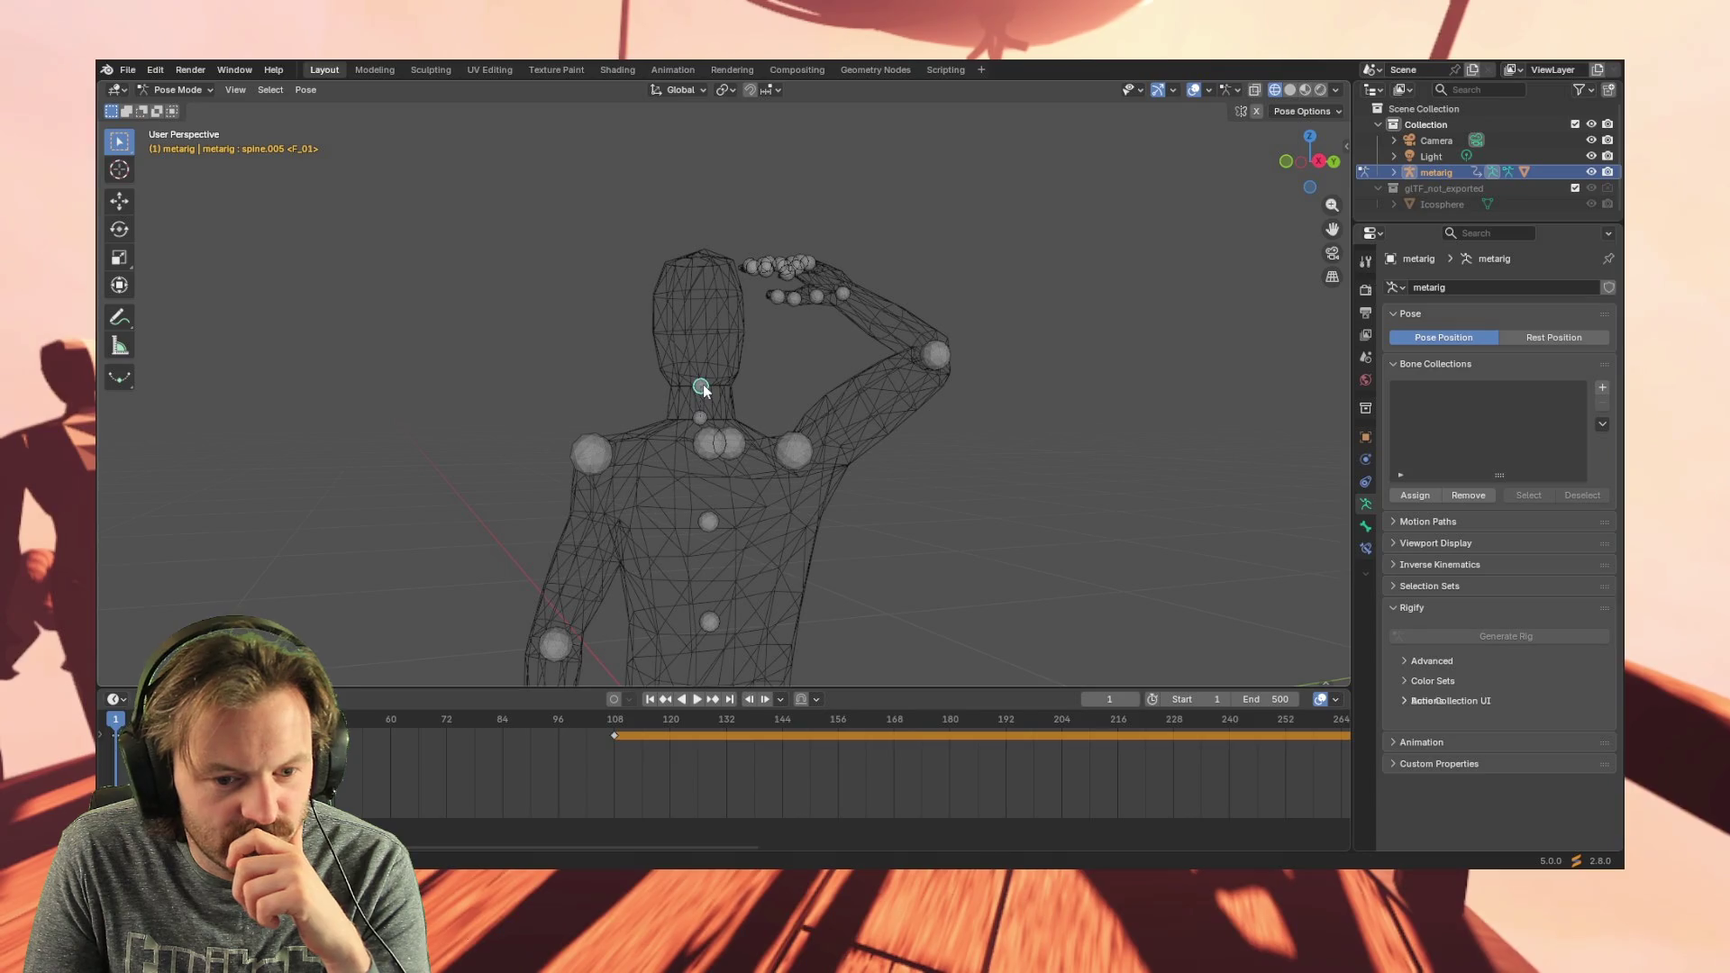
{"action": "left_click", "coordinate": [708, 523]}
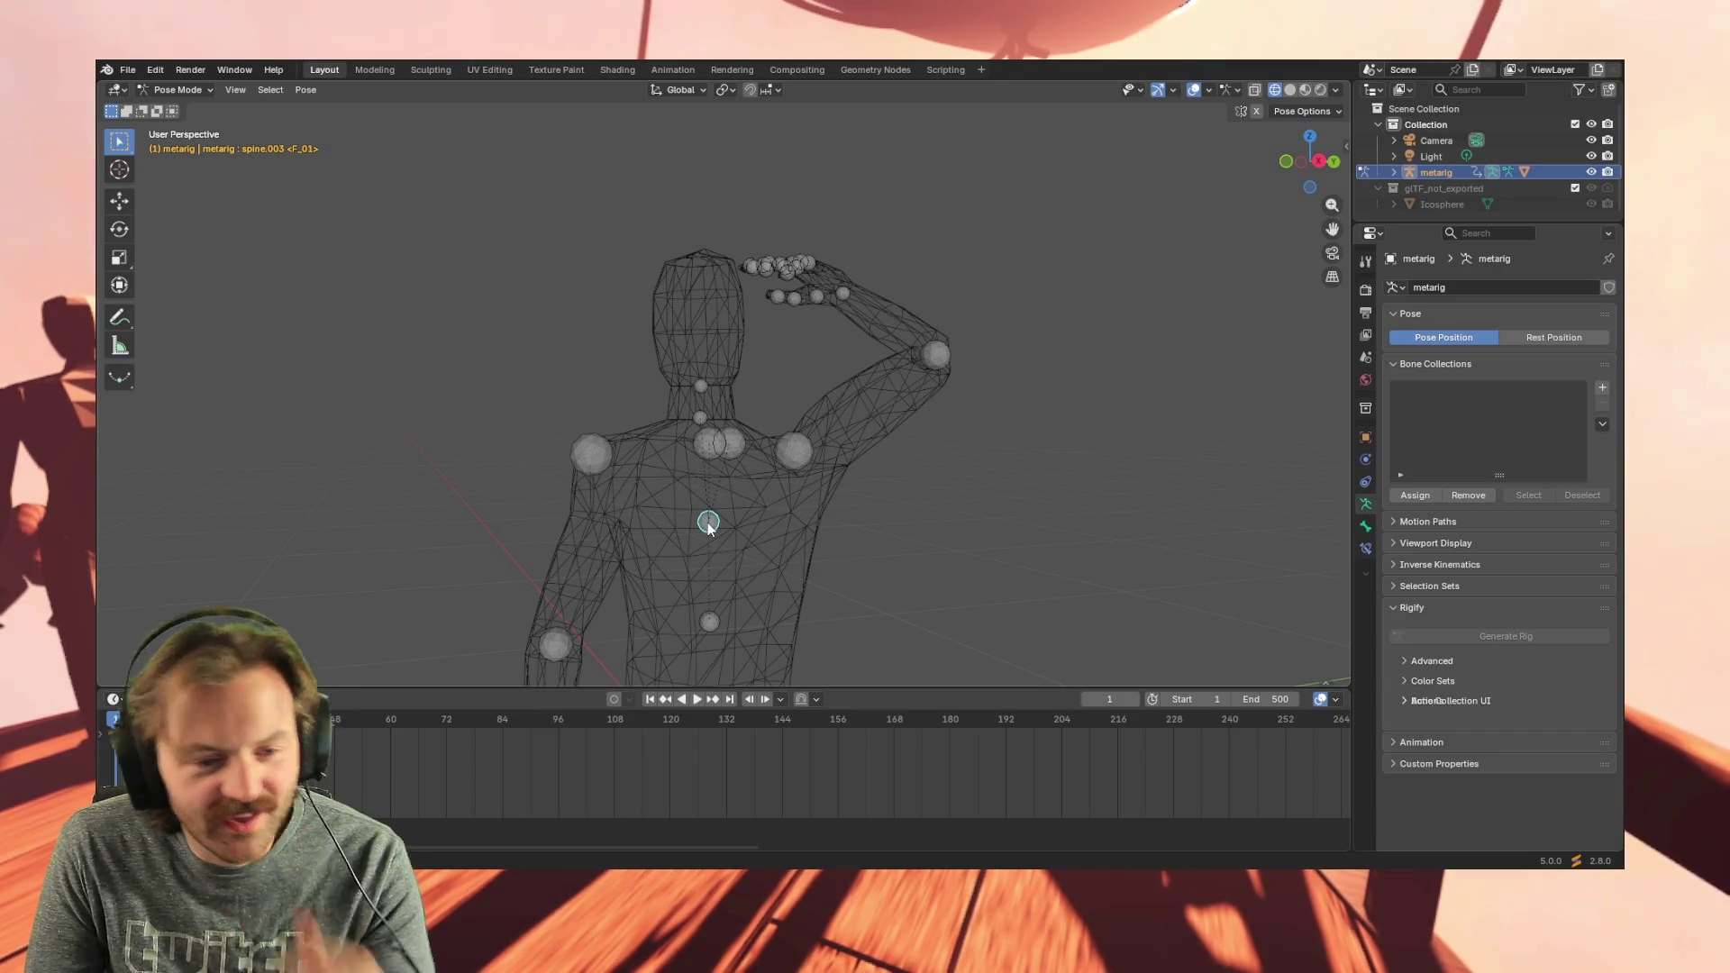
Rotate the spine.003 chest bone twice, finishing with a free rotation
{"action": "key", "text": "r"}
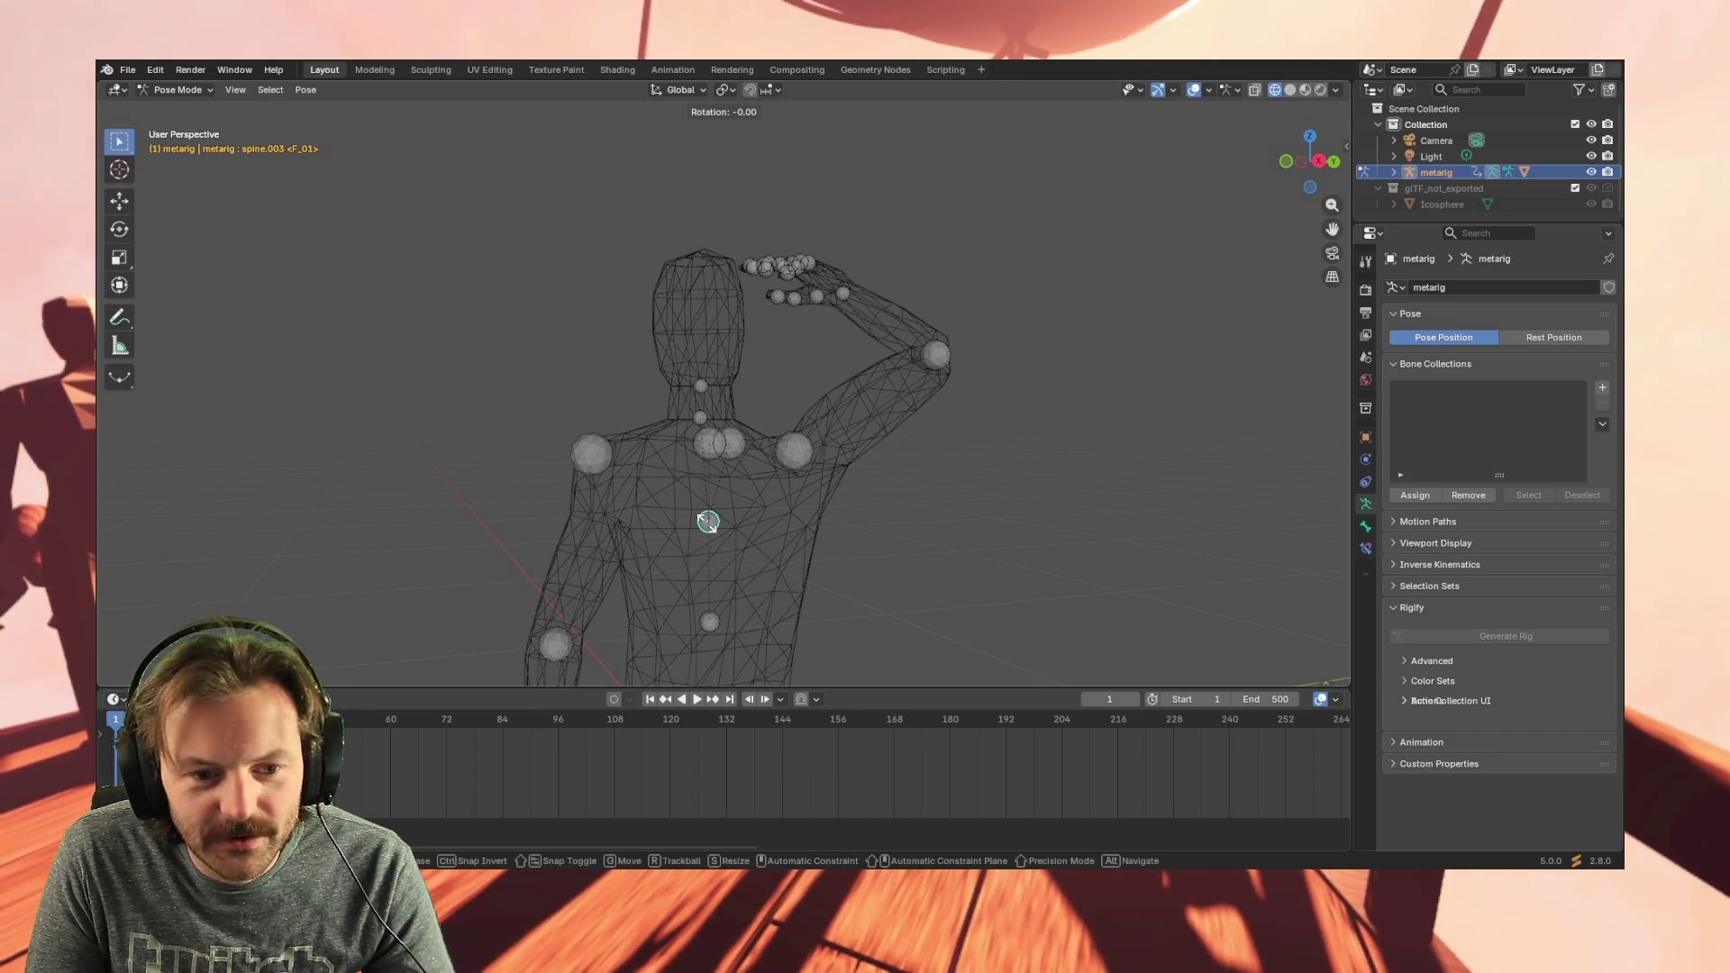
{"action": "left_click", "coordinate": [708, 522]}
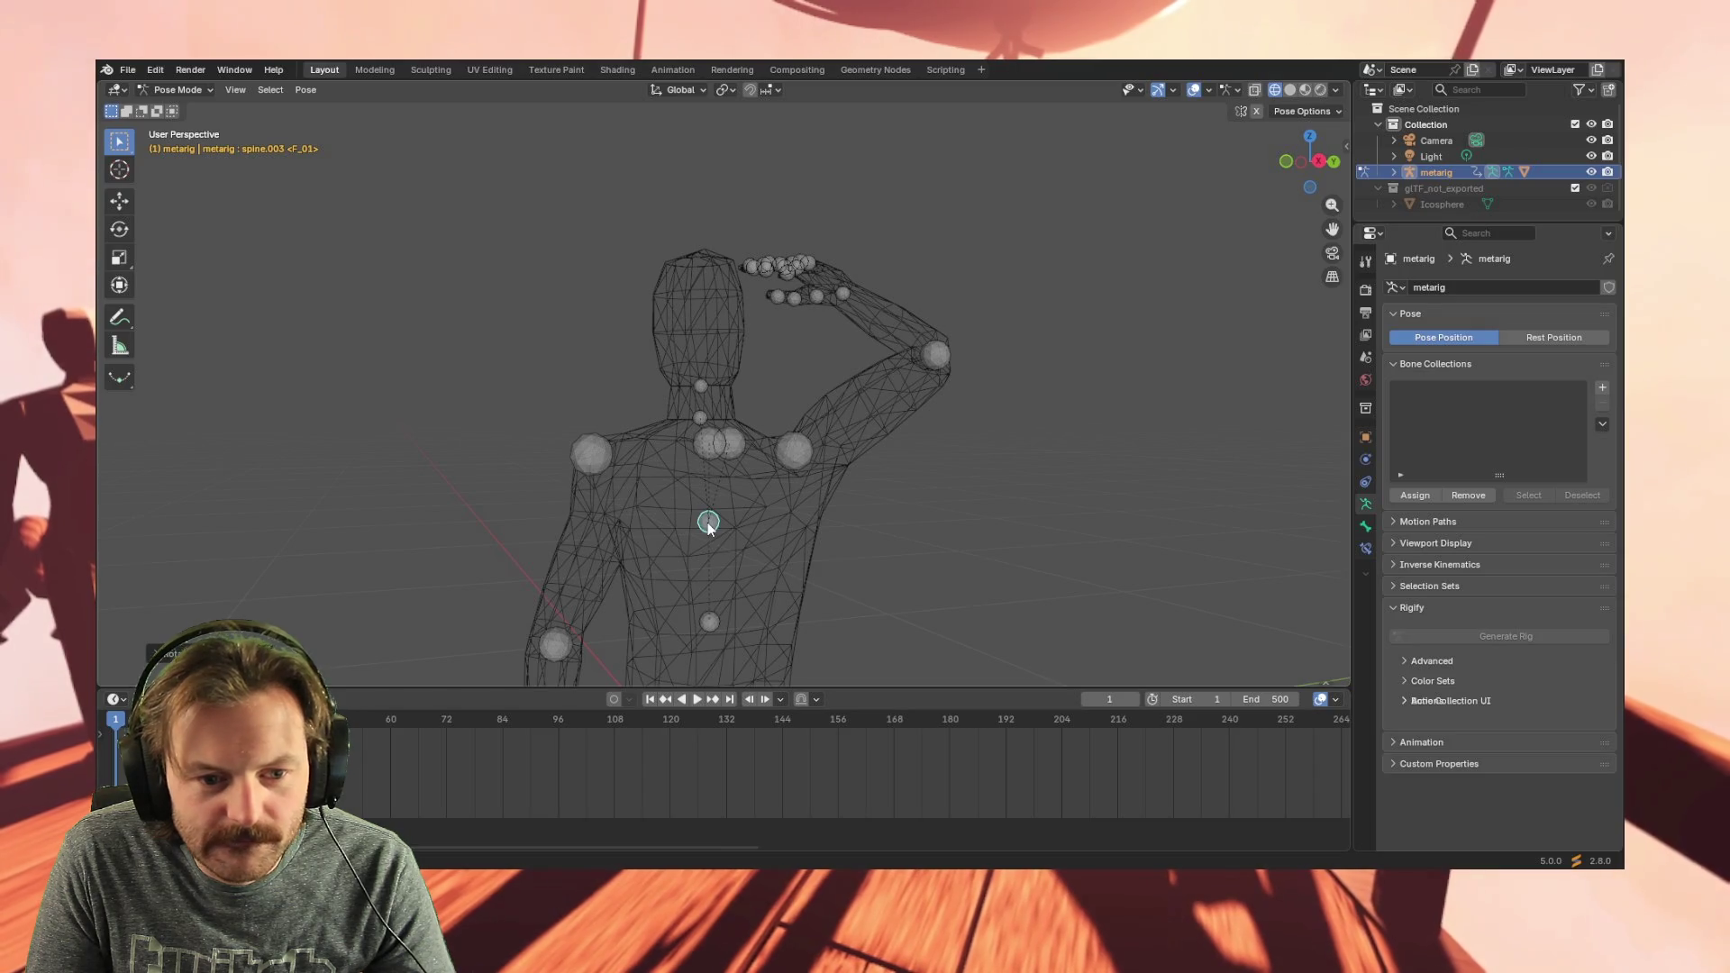
{"action": "key", "text": "r"}
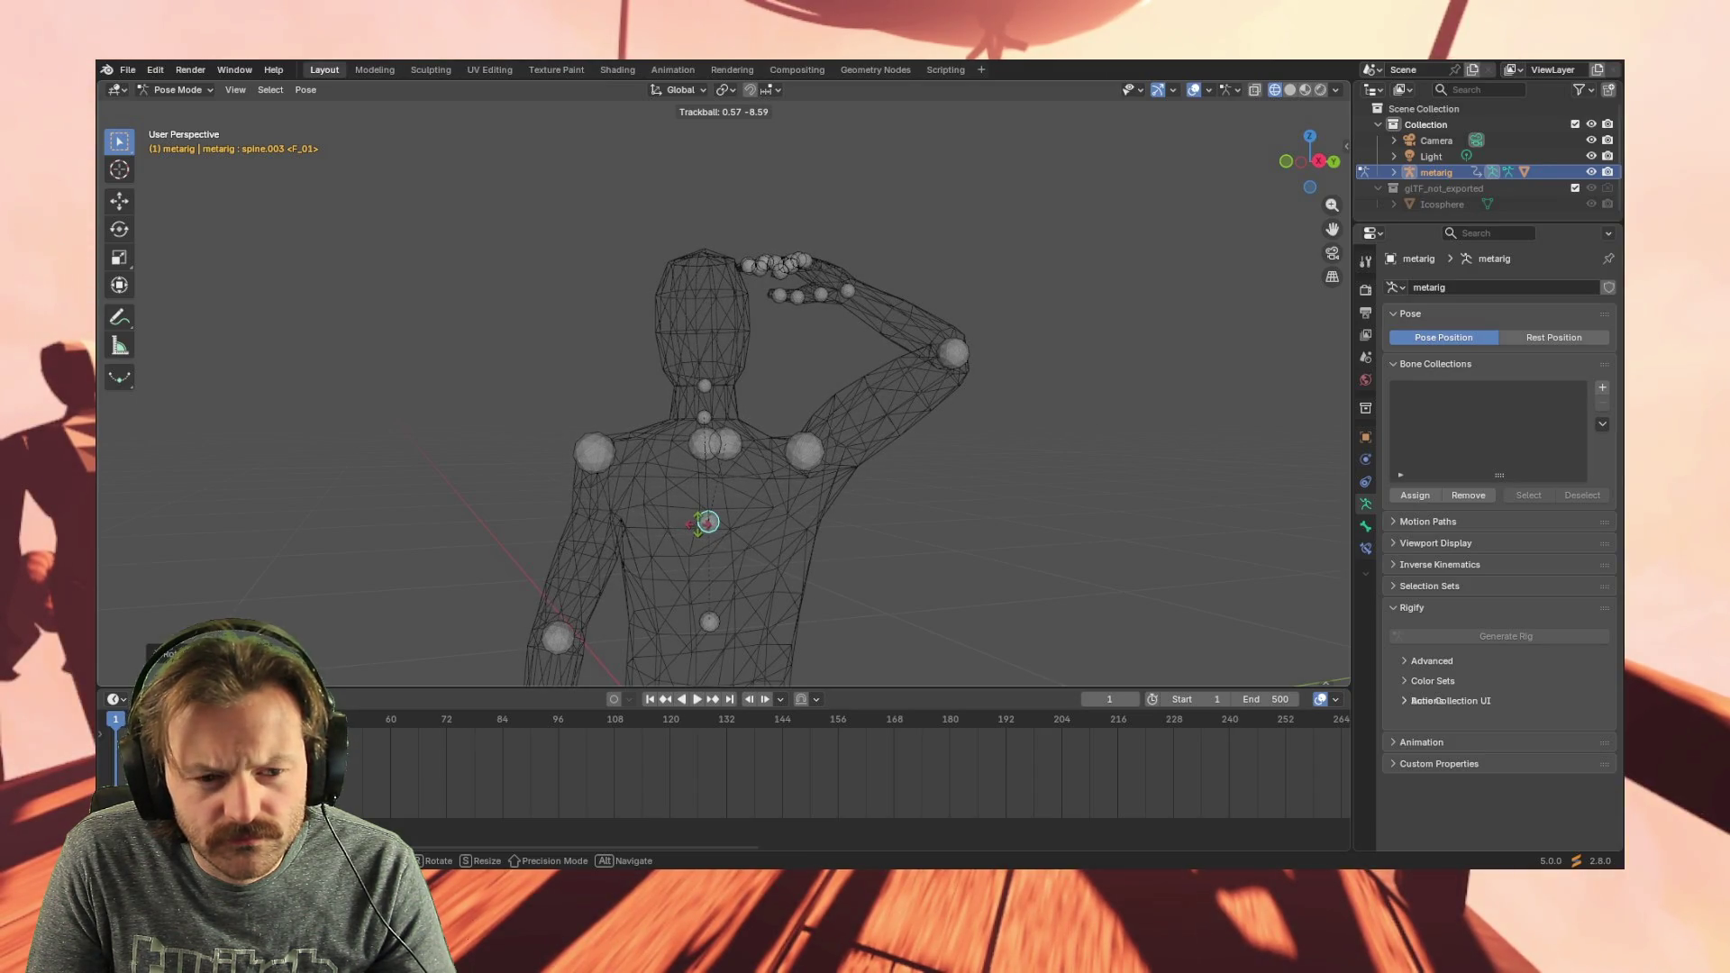
{"action": "left_click", "coordinate": [699, 525]}
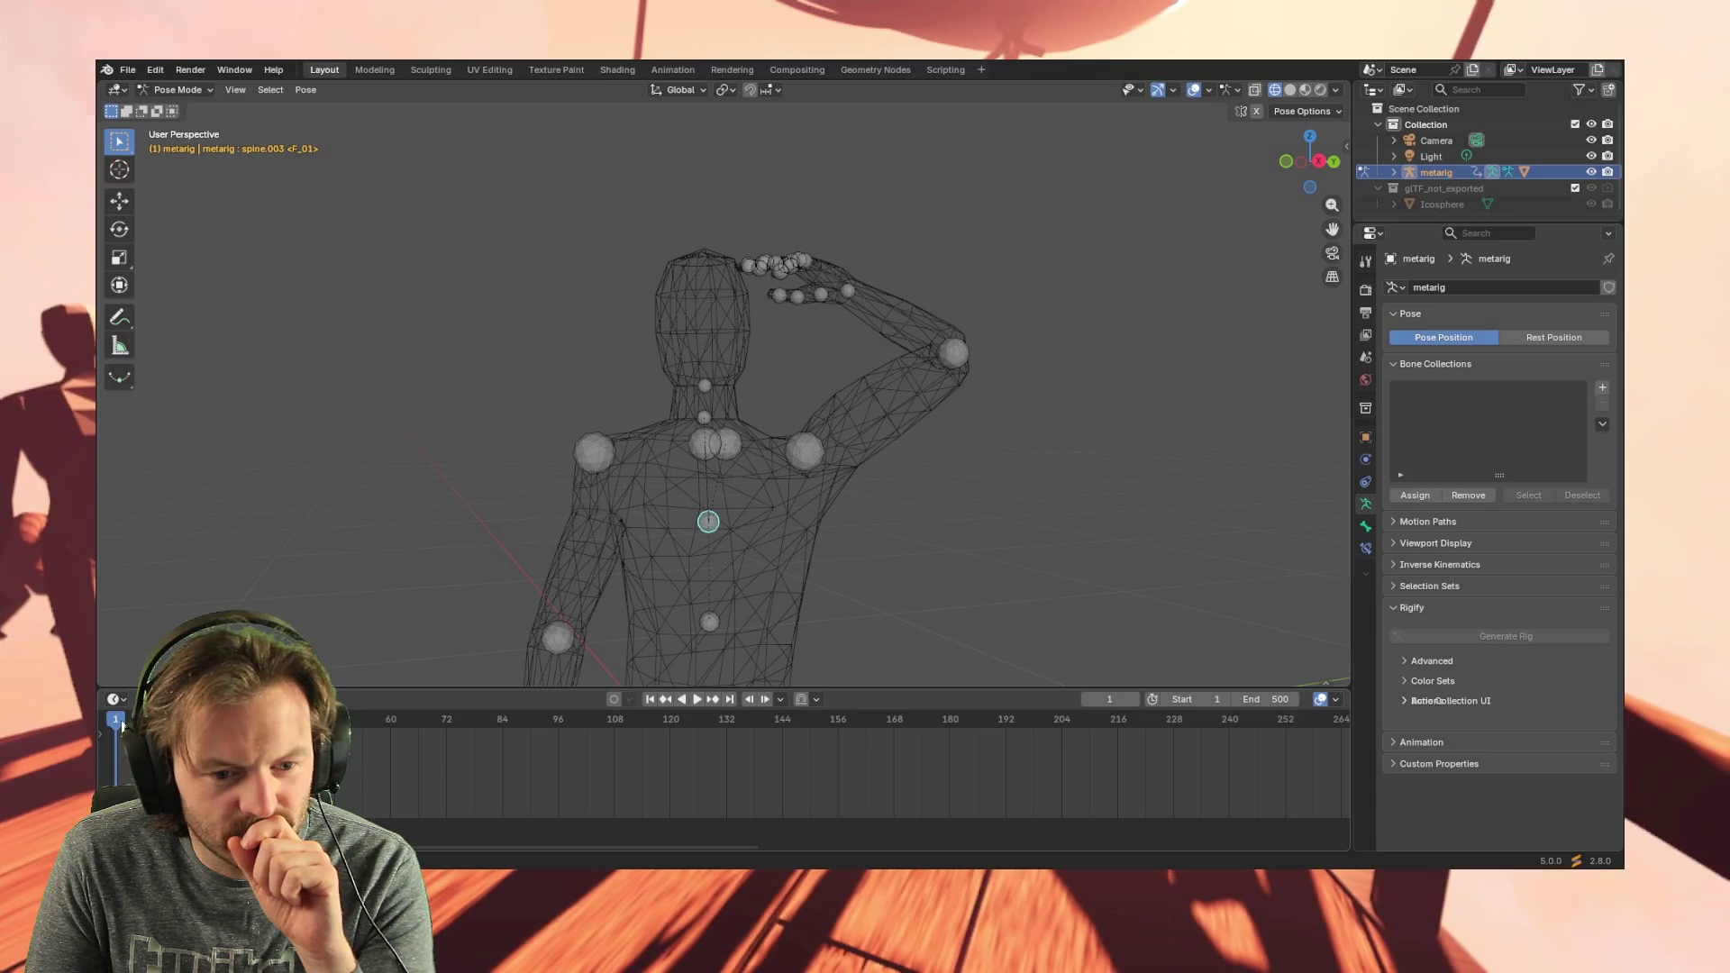
At frame 108, freely rotate spine.003 to twist the upper body aside
{"action": "left_click_drag", "start_coordinate": [121, 725], "coordinate": [613, 725]}
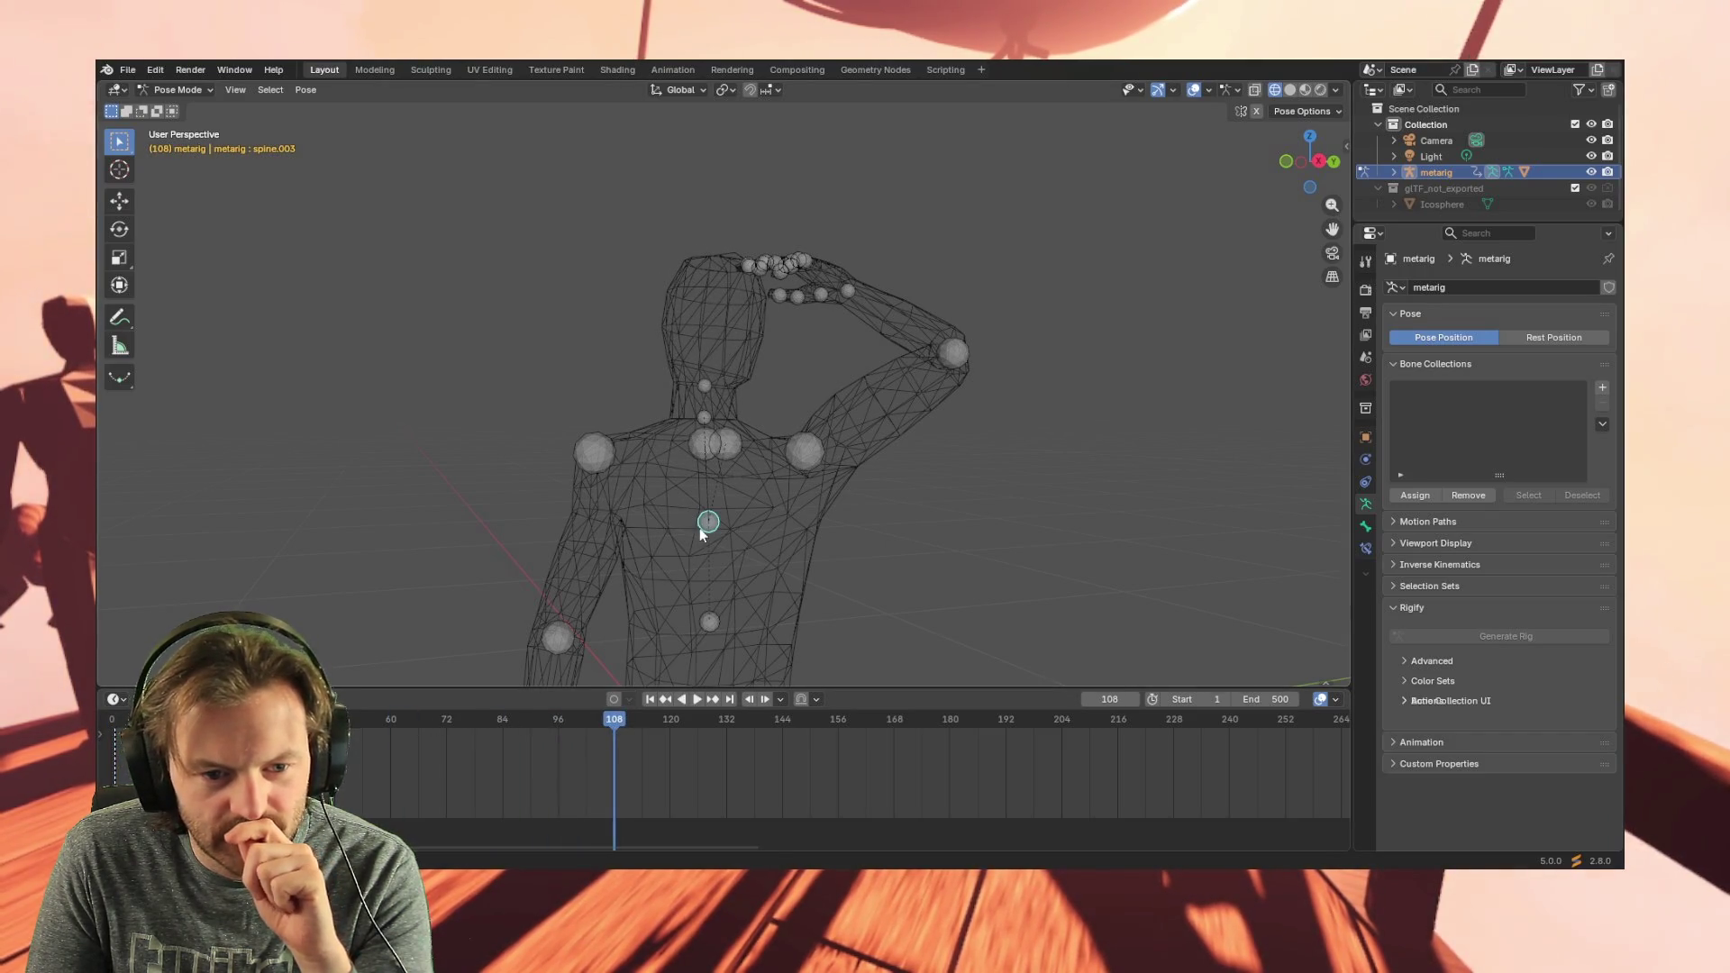
{"action": "key", "text": "r"}
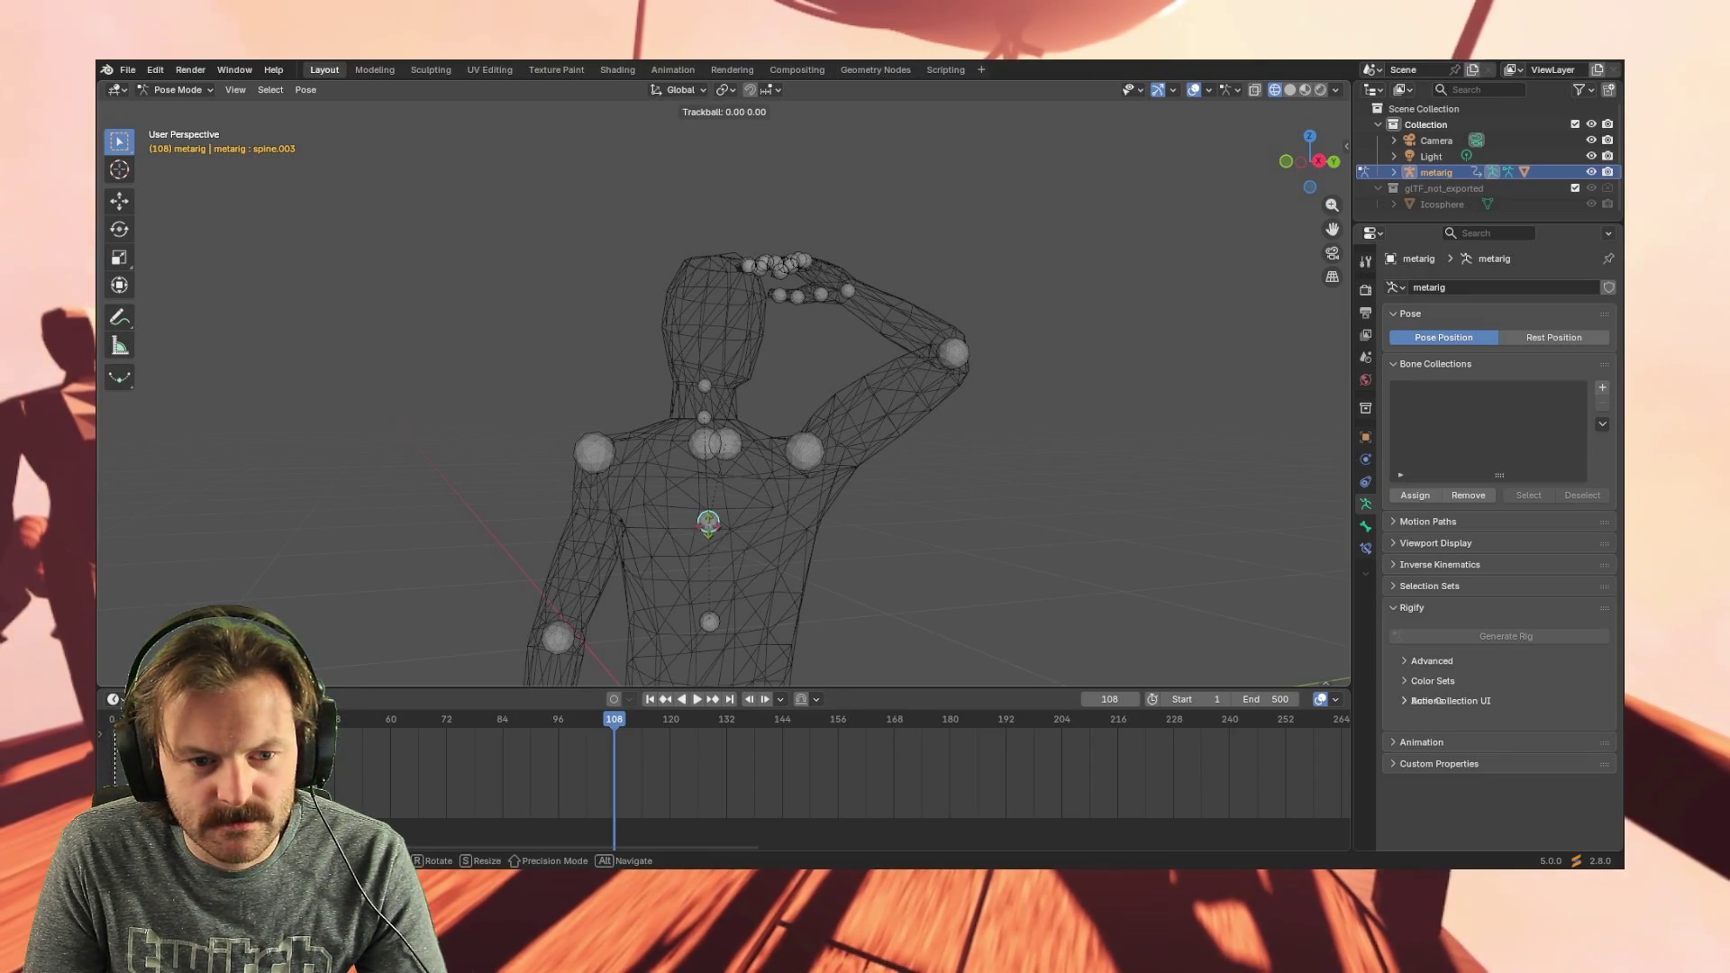
{"action": "mouse_move", "coordinate": [750, 529]}
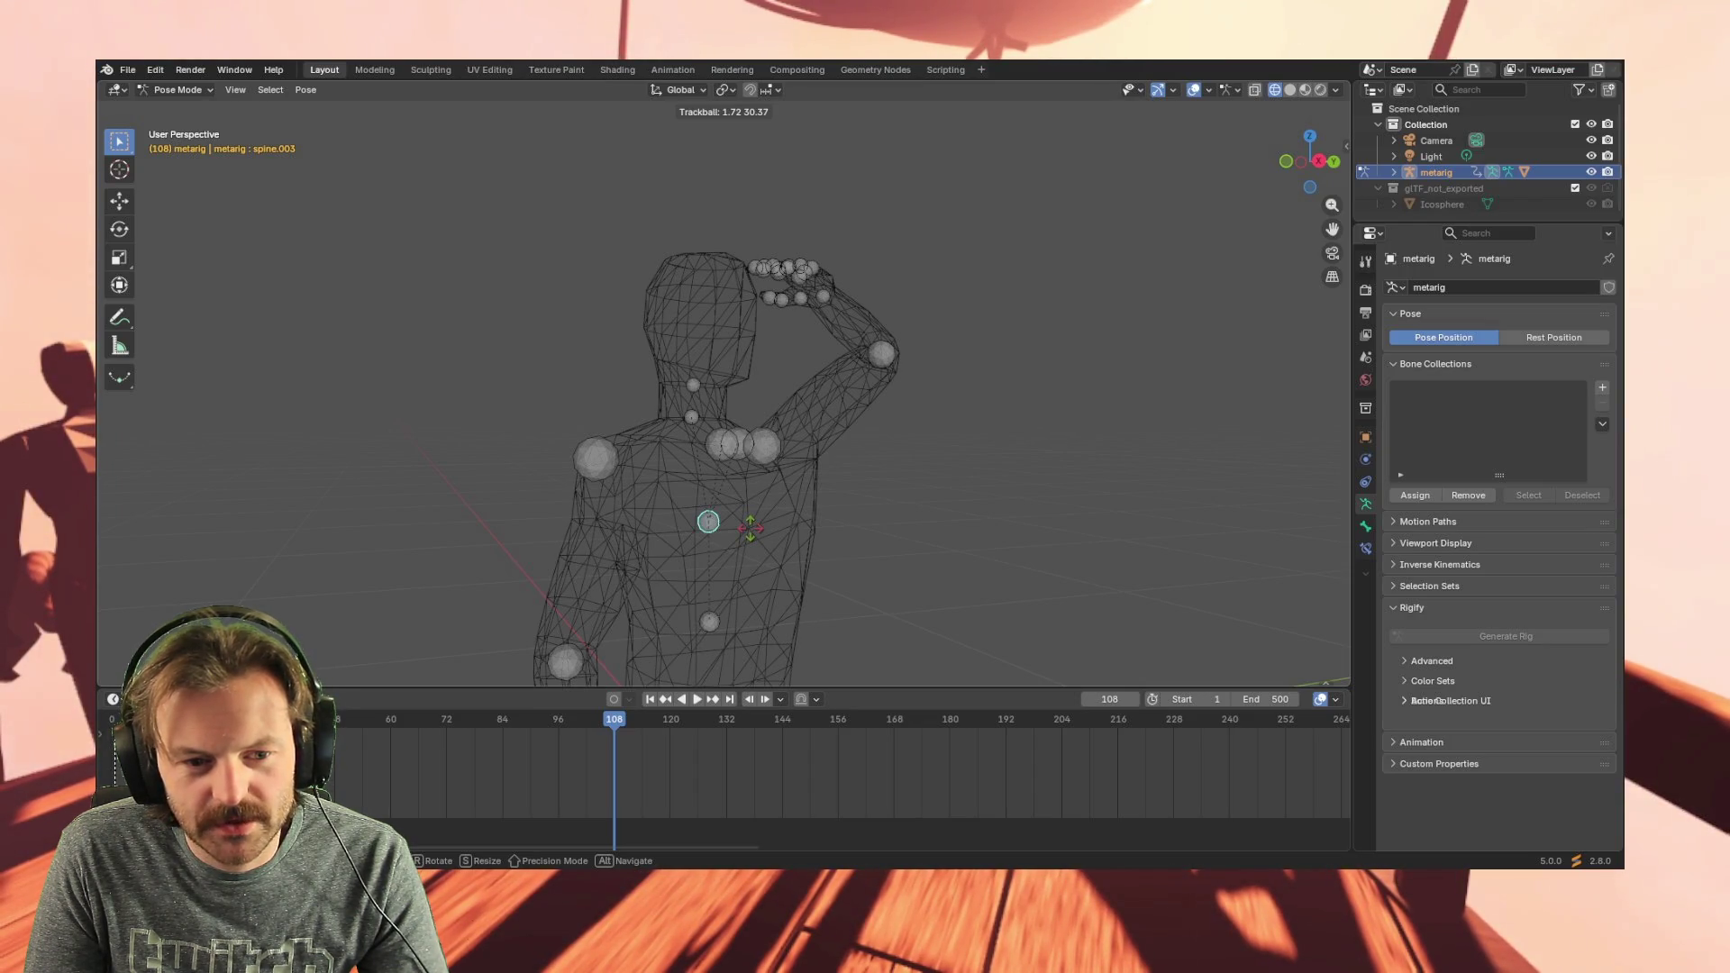
{"action": "left_click", "coordinate": [750, 528]}
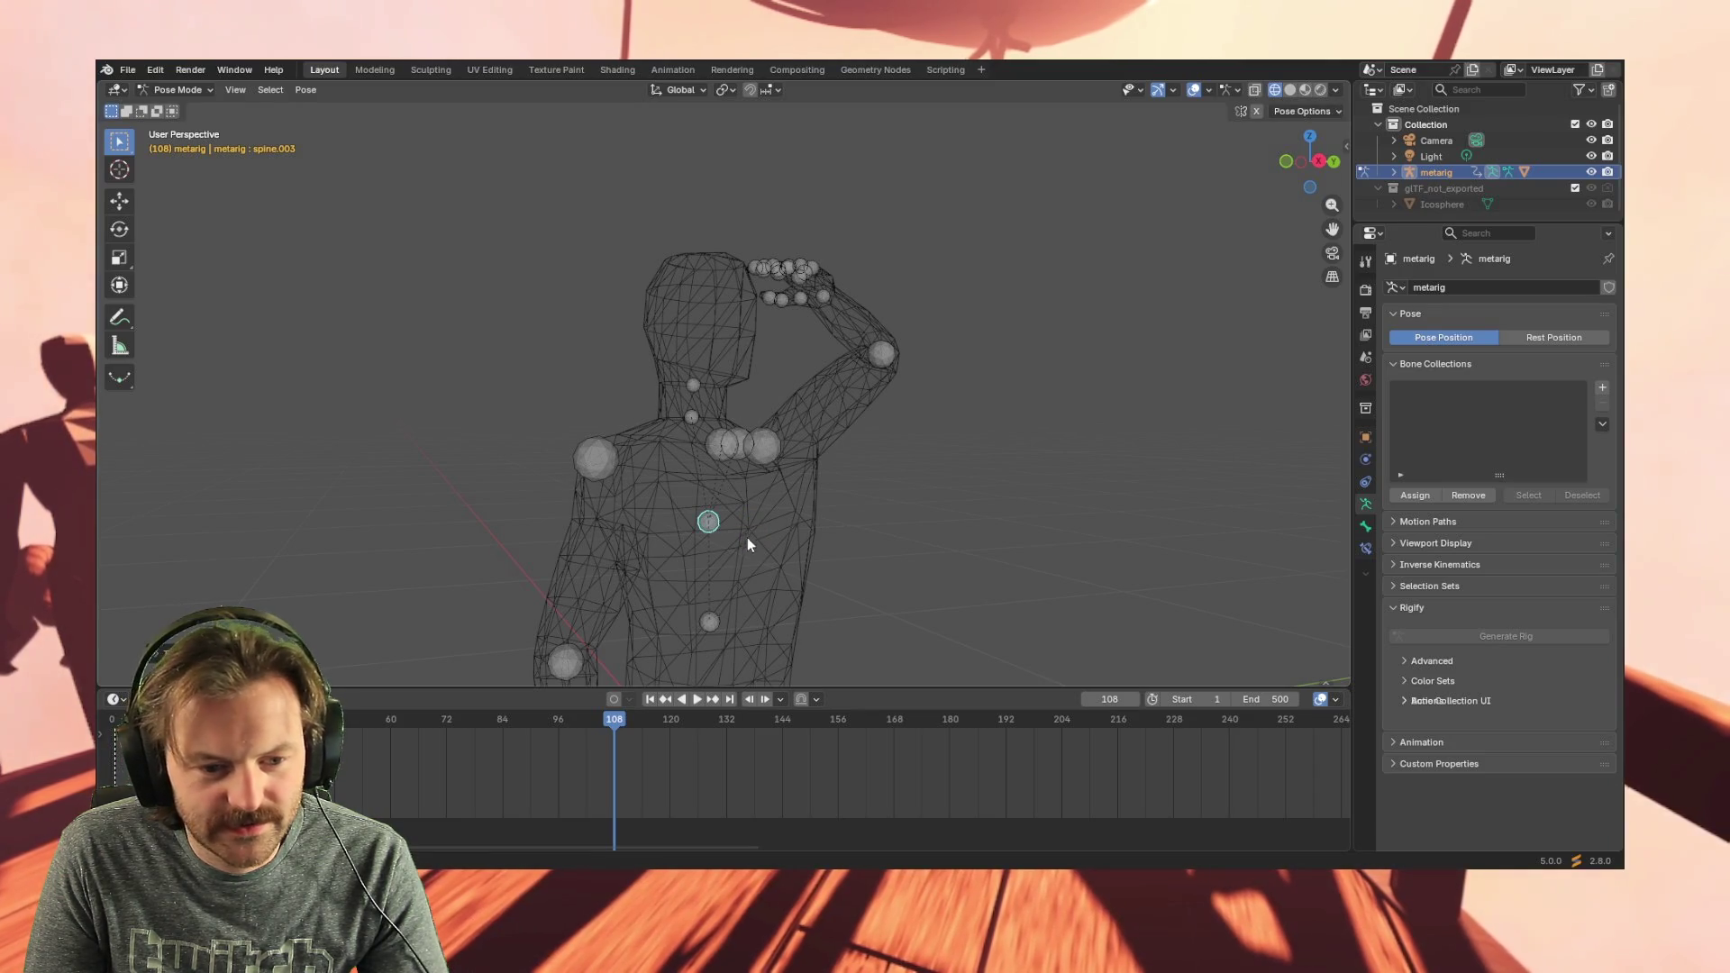
Try inserting keyframes at the current frame from the timeline's context menu
{"action": "key", "text": "i"}
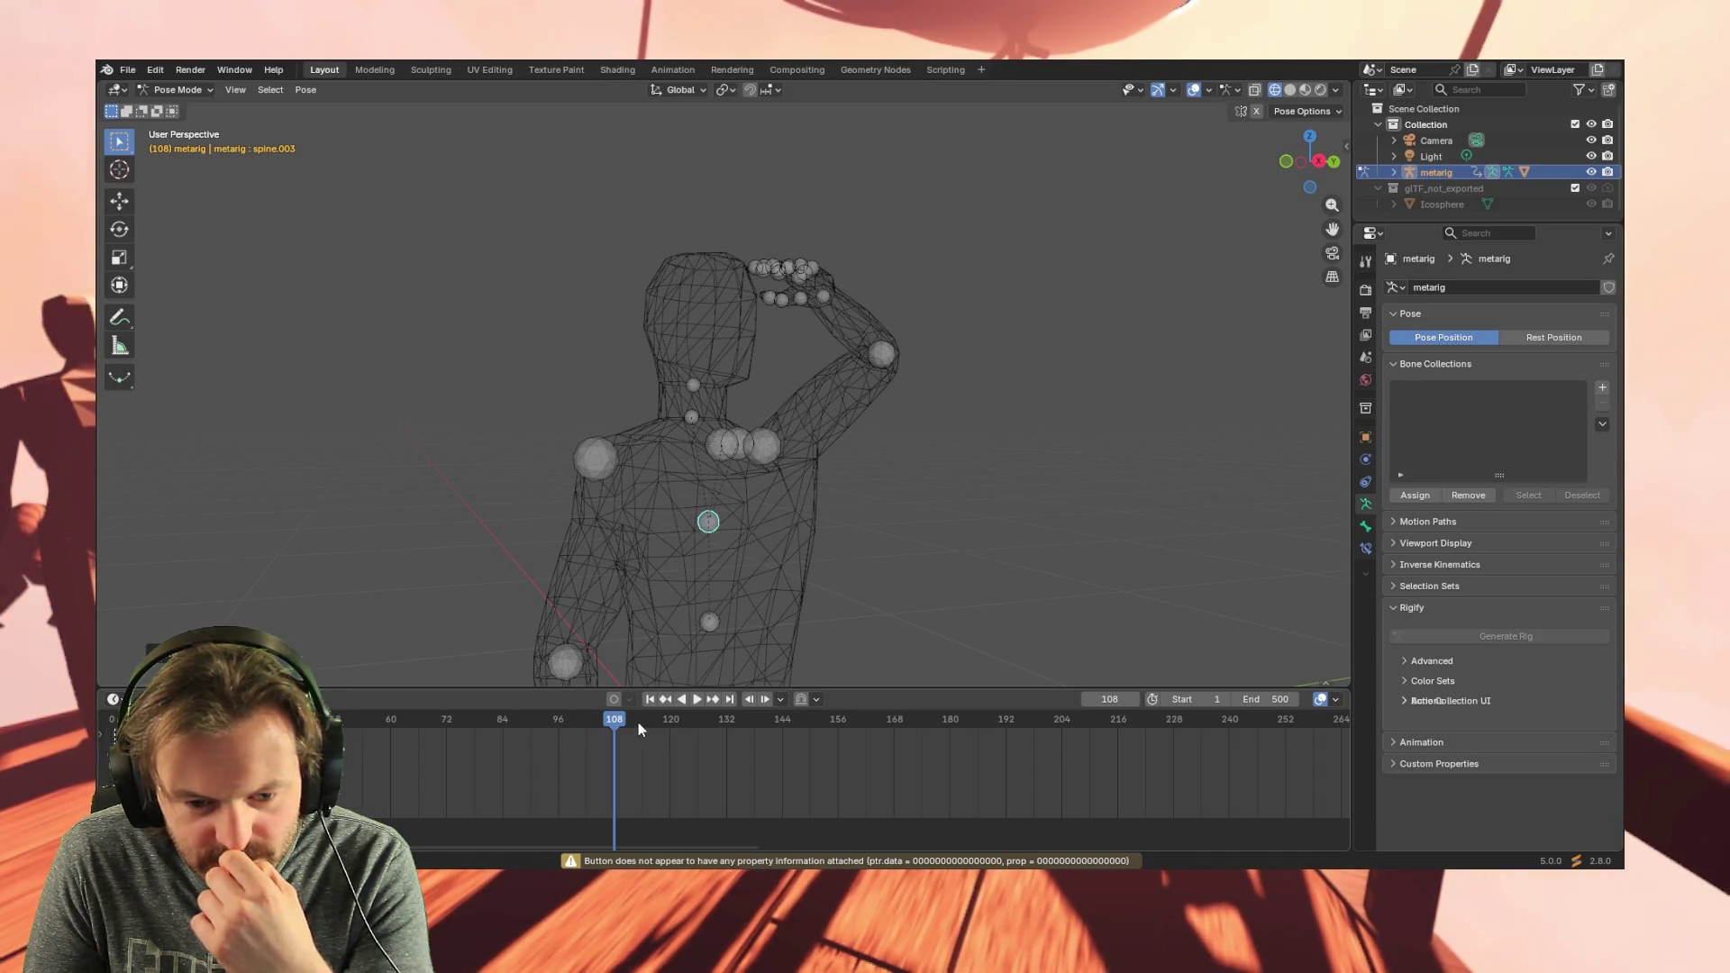
{"action": "right_click", "coordinate": [612, 734]}
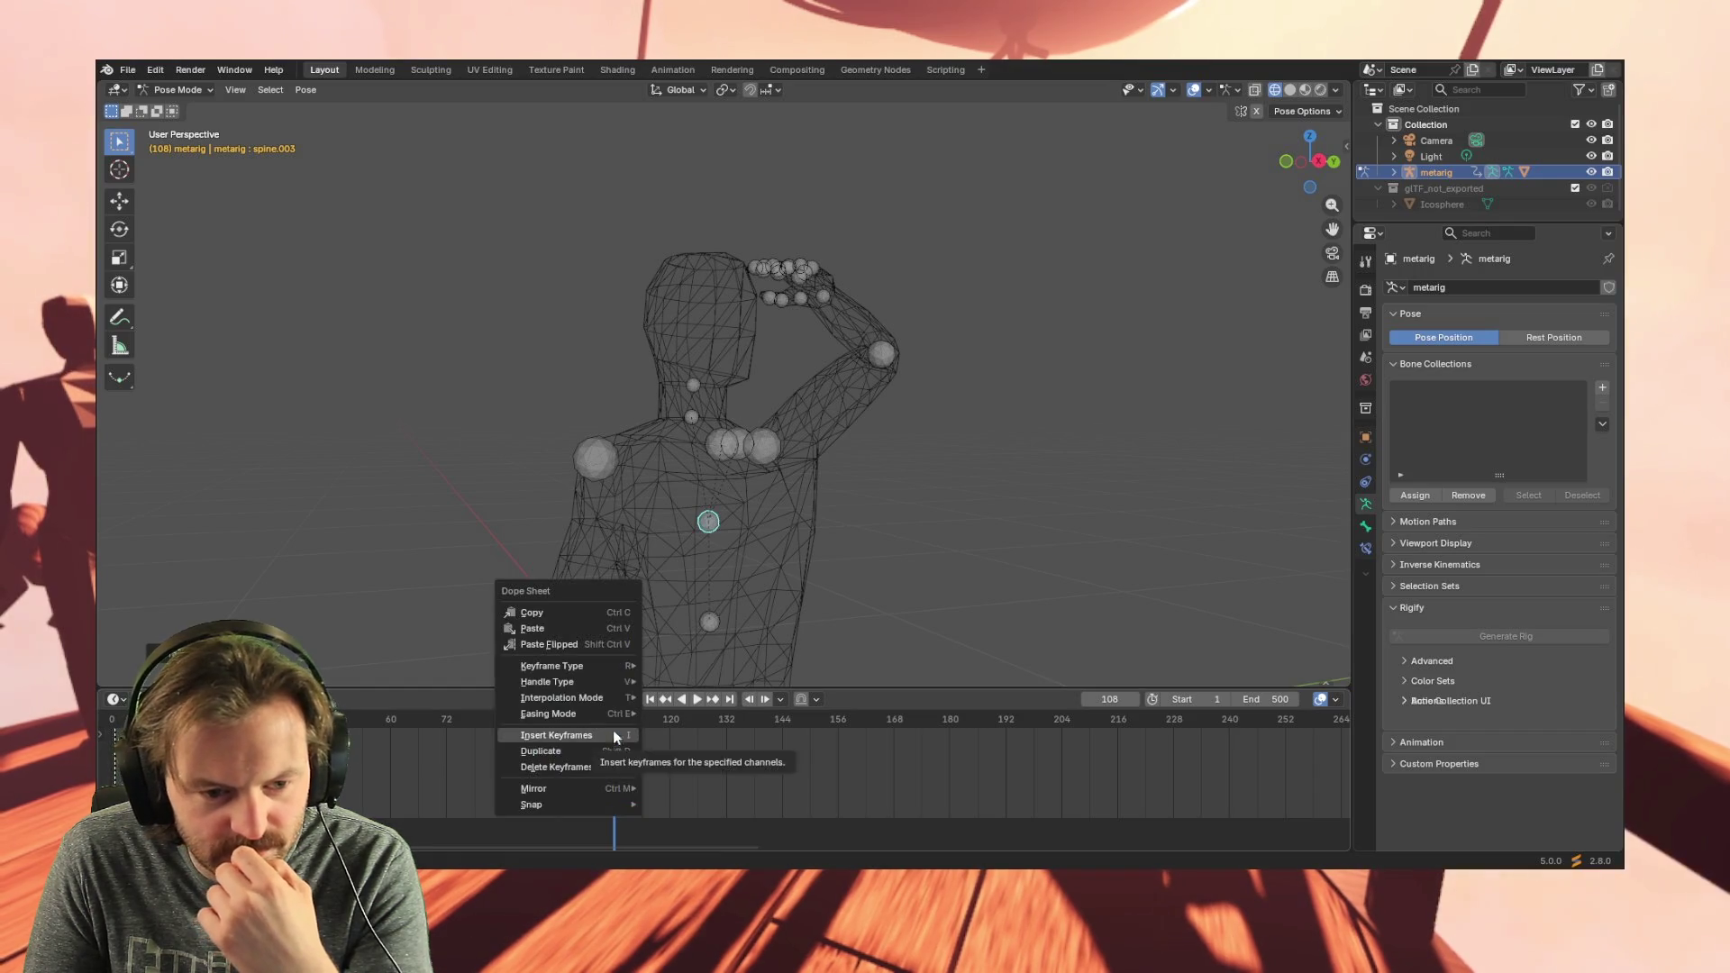
{"action": "left_click", "coordinate": [602, 733]}
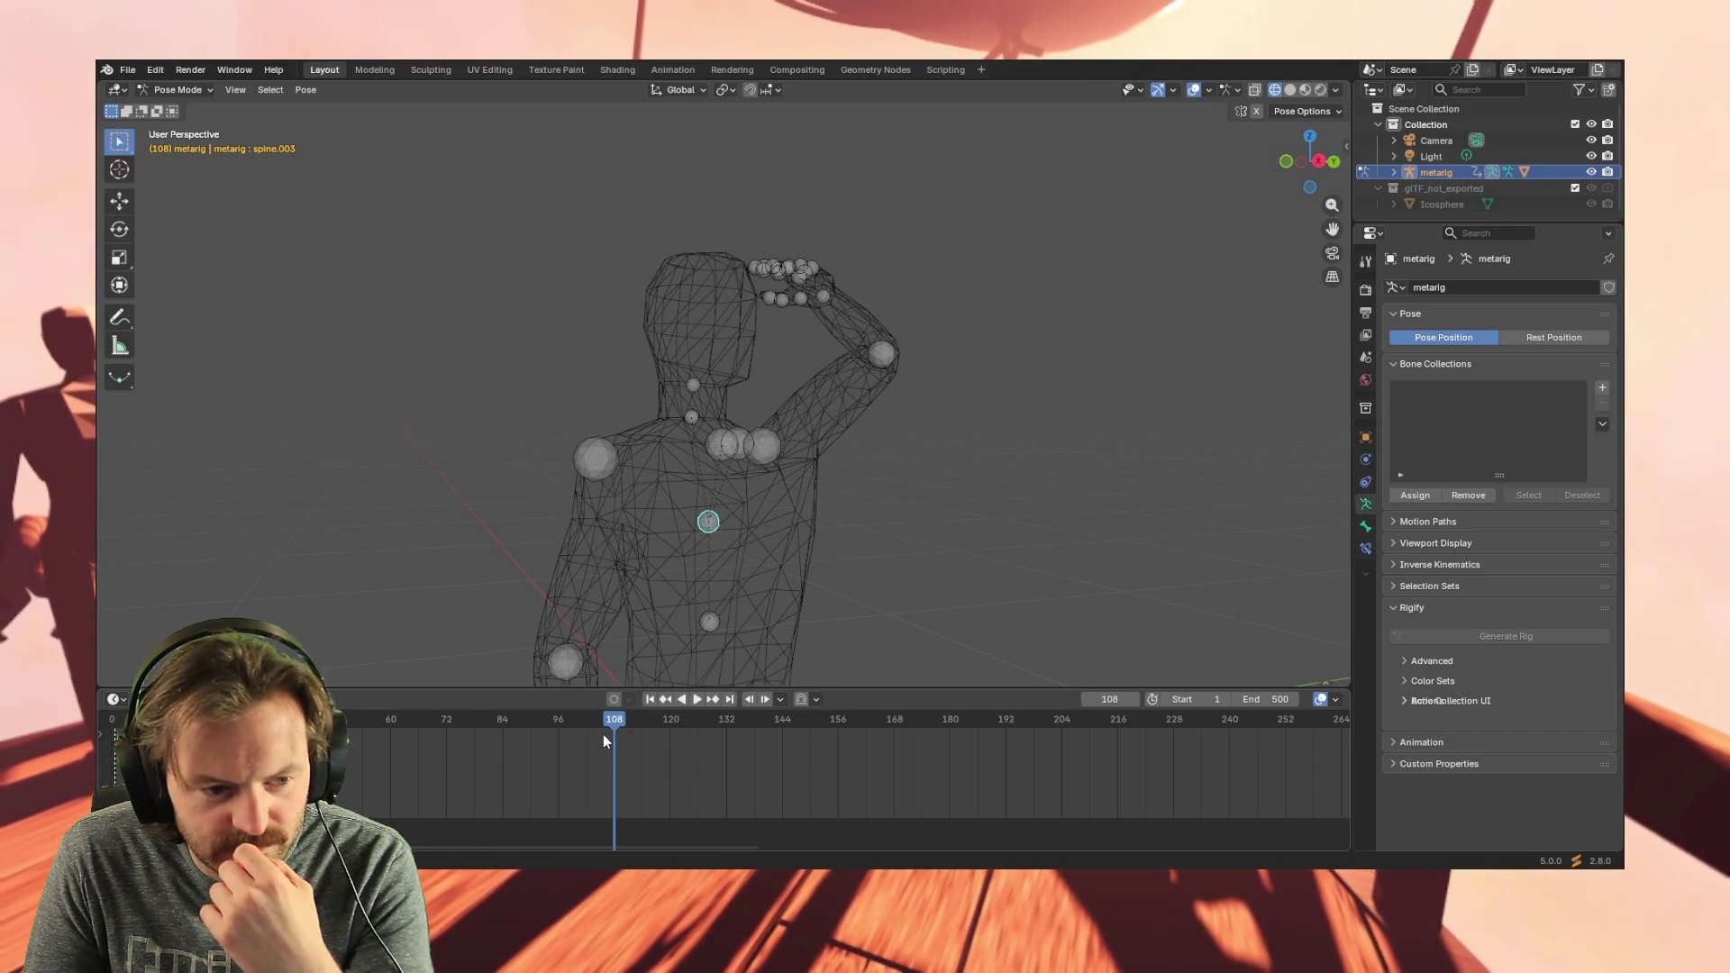
{"action": "key", "text": "space"}
{"action": "key", "text": "Escape"}
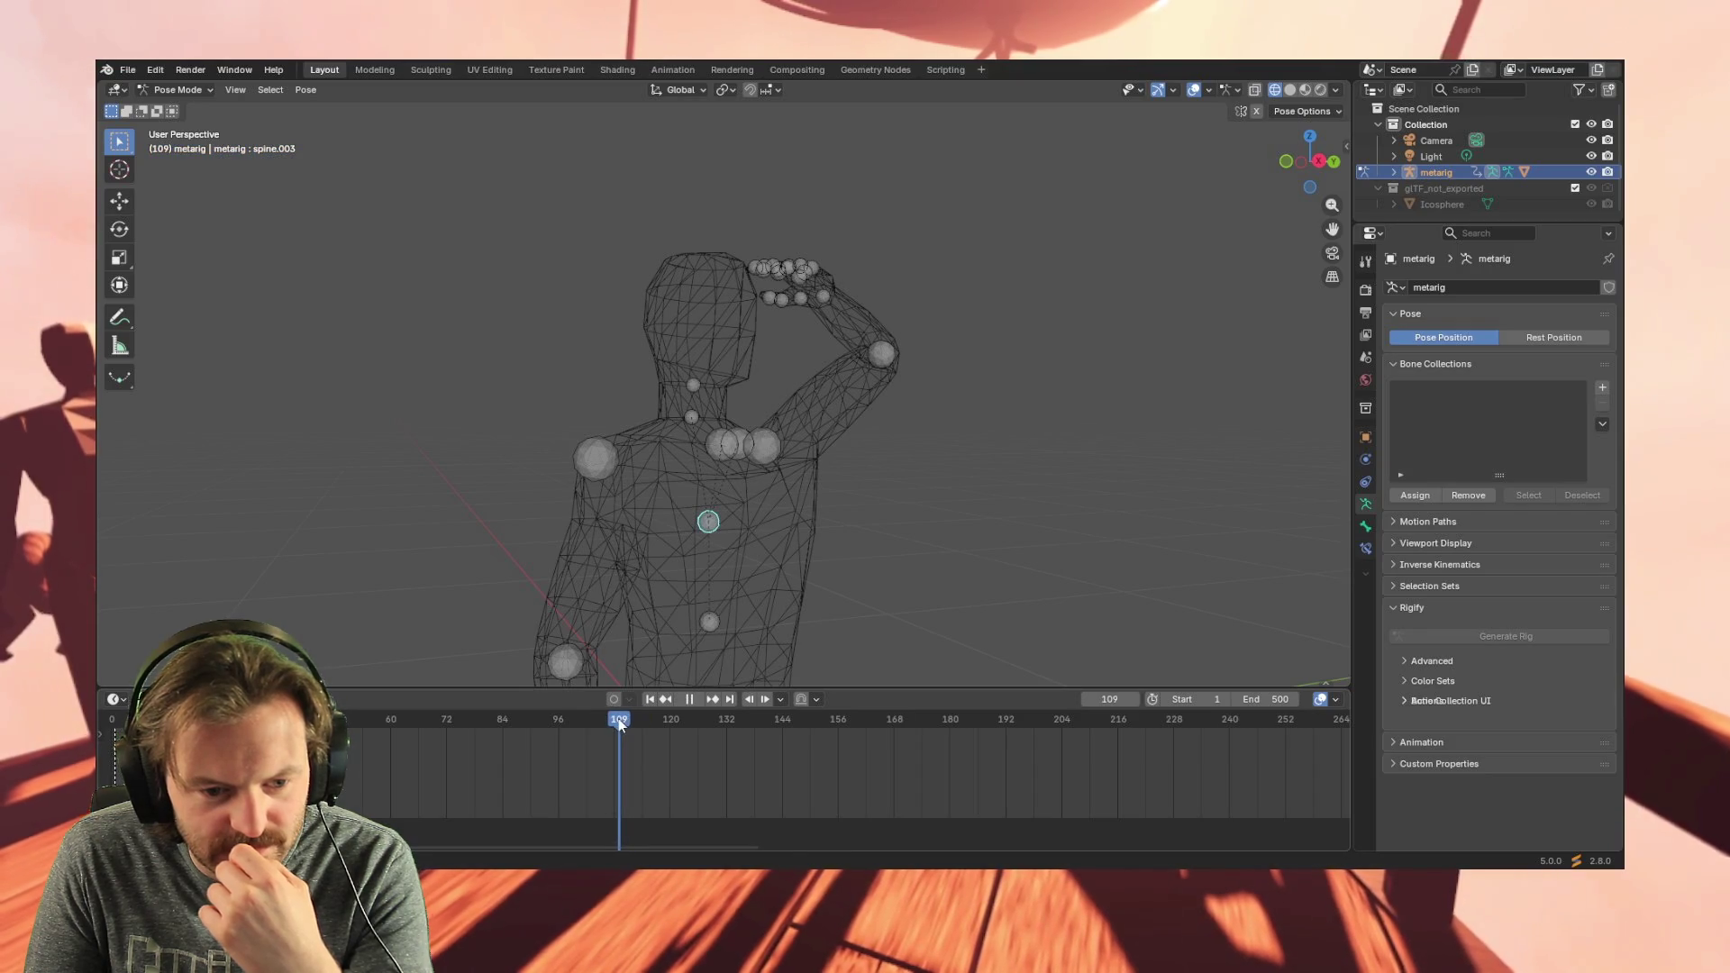
Return to frame 108 on the timeline and open the Insert Keyframes menu with I
{"action": "right_click", "coordinate": [608, 763]}
{"action": "left_click", "coordinate": [607, 763]}
{"action": "left_click_drag", "start_coordinate": [651, 721], "coordinate": [615, 725]}
{"action": "scroll", "coordinate": [772, 766], "scroll_direction": "down", "scroll_amount": 2}
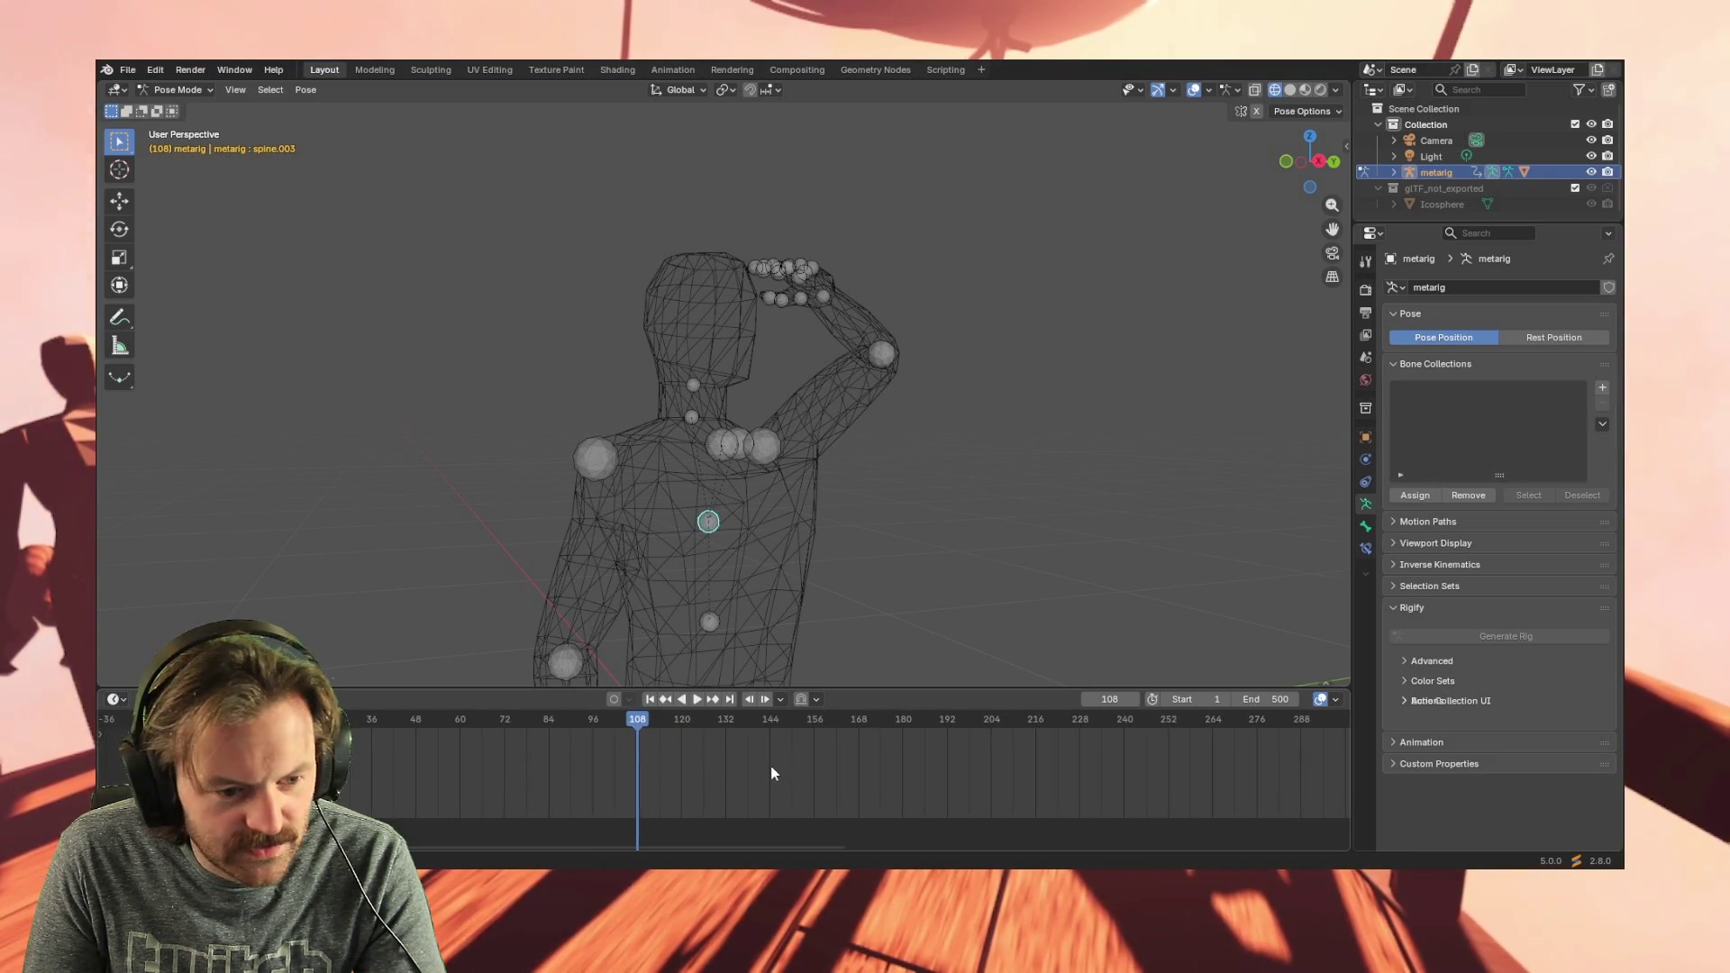
{"action": "mouse_move", "coordinate": [630, 721]}
{"action": "left_mouse_down"}
{"action": "mouse_move", "coordinate": [715, 721]}
{"action": "mouse_move", "coordinate": [287, 721]}
{"action": "mouse_move", "coordinate": [657, 722]}
{"action": "mouse_move", "coordinate": [631, 718]}
{"action": "left_mouse_up"}
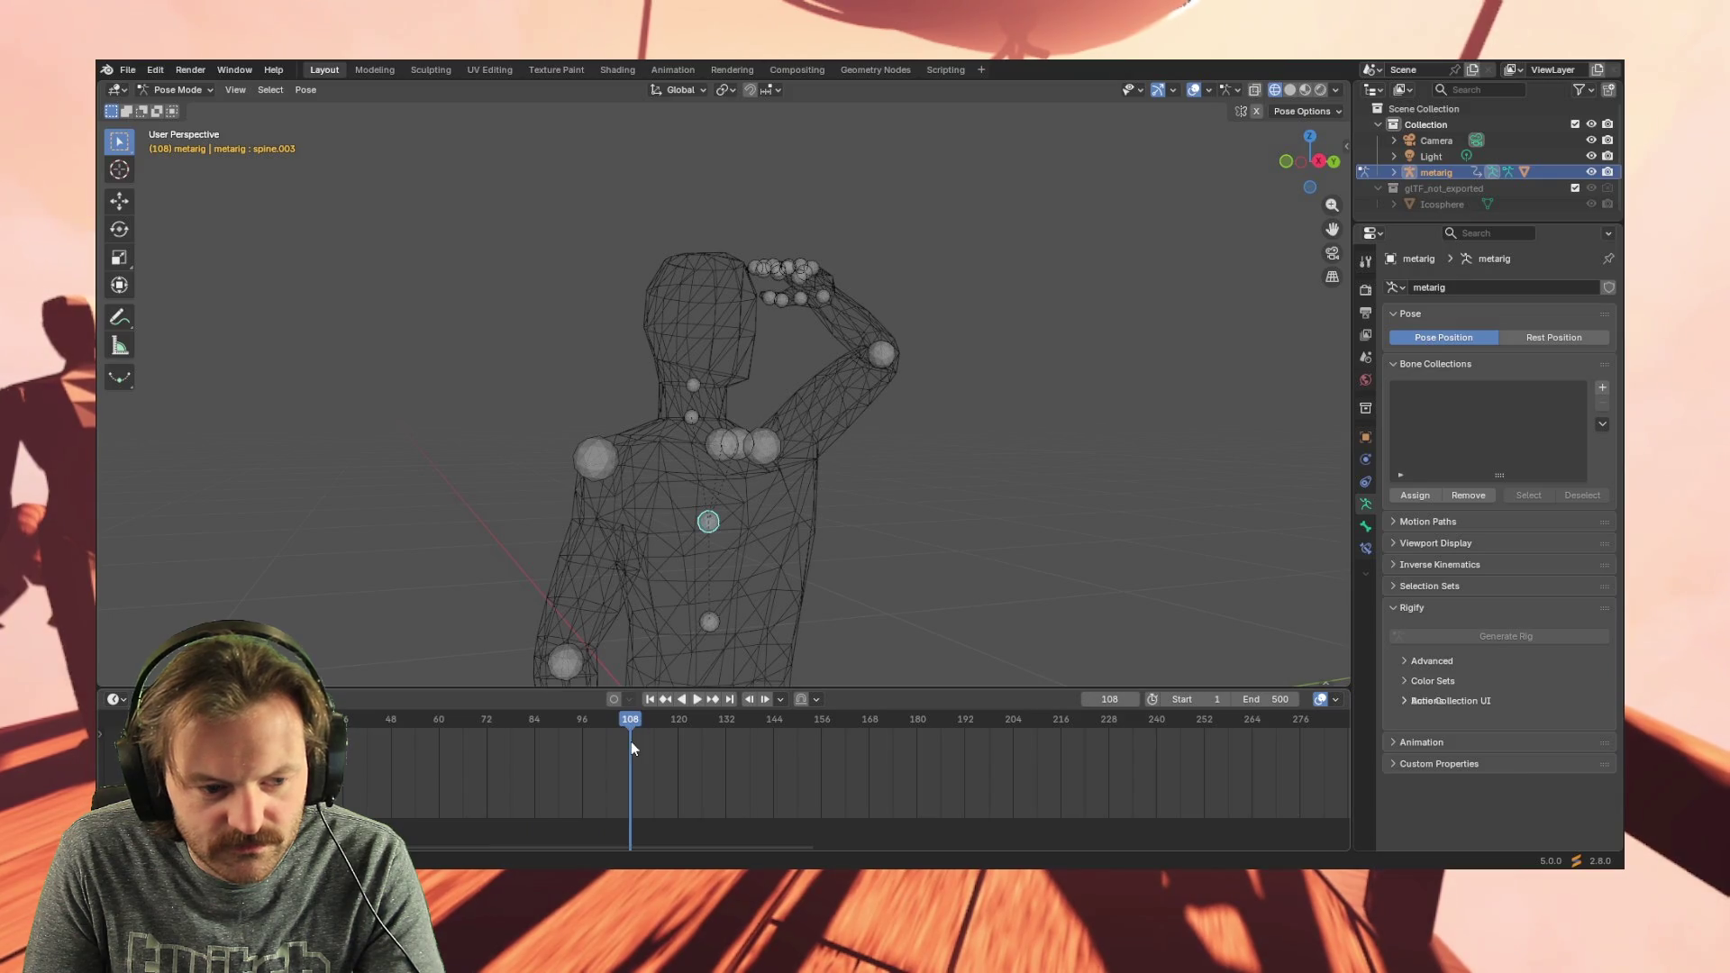
{"action": "key", "text": "i"}
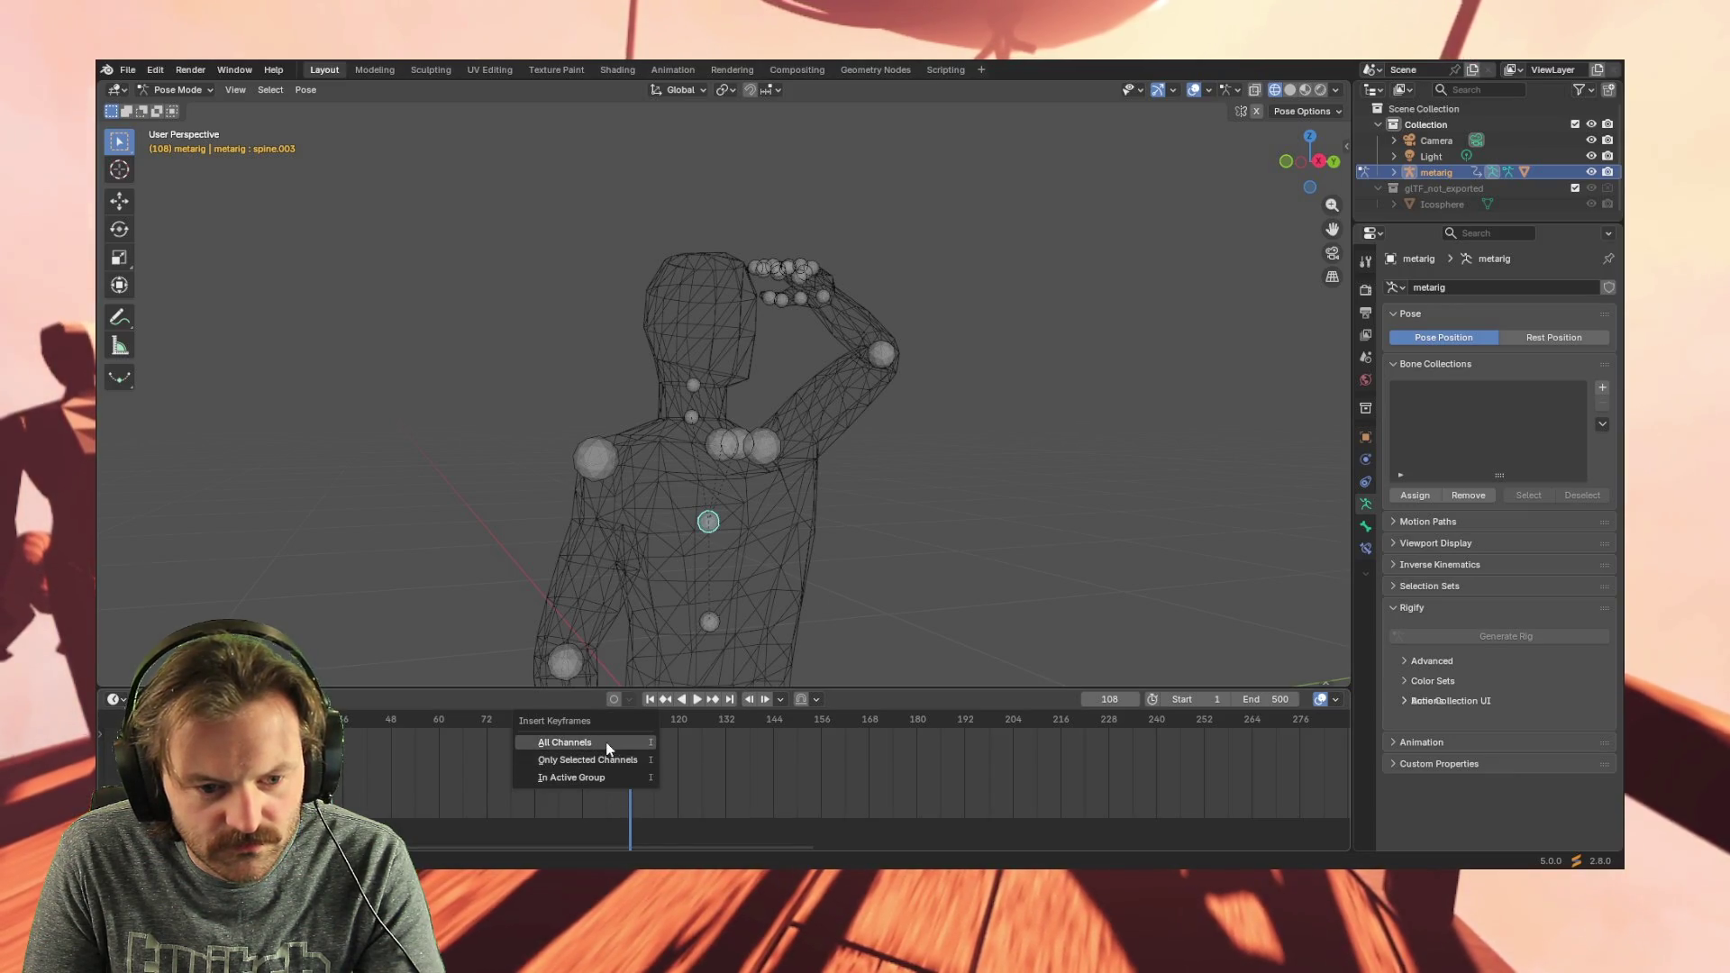
Insert keyframes for All Channels at frame 108 and replay back to 108
{"action": "left_click", "coordinate": [604, 760]}
{"action": "key", "text": "space"}
{"action": "left_click_drag", "start_coordinate": [690, 725], "coordinate": [631, 723]}
{"action": "key", "text": "space"}
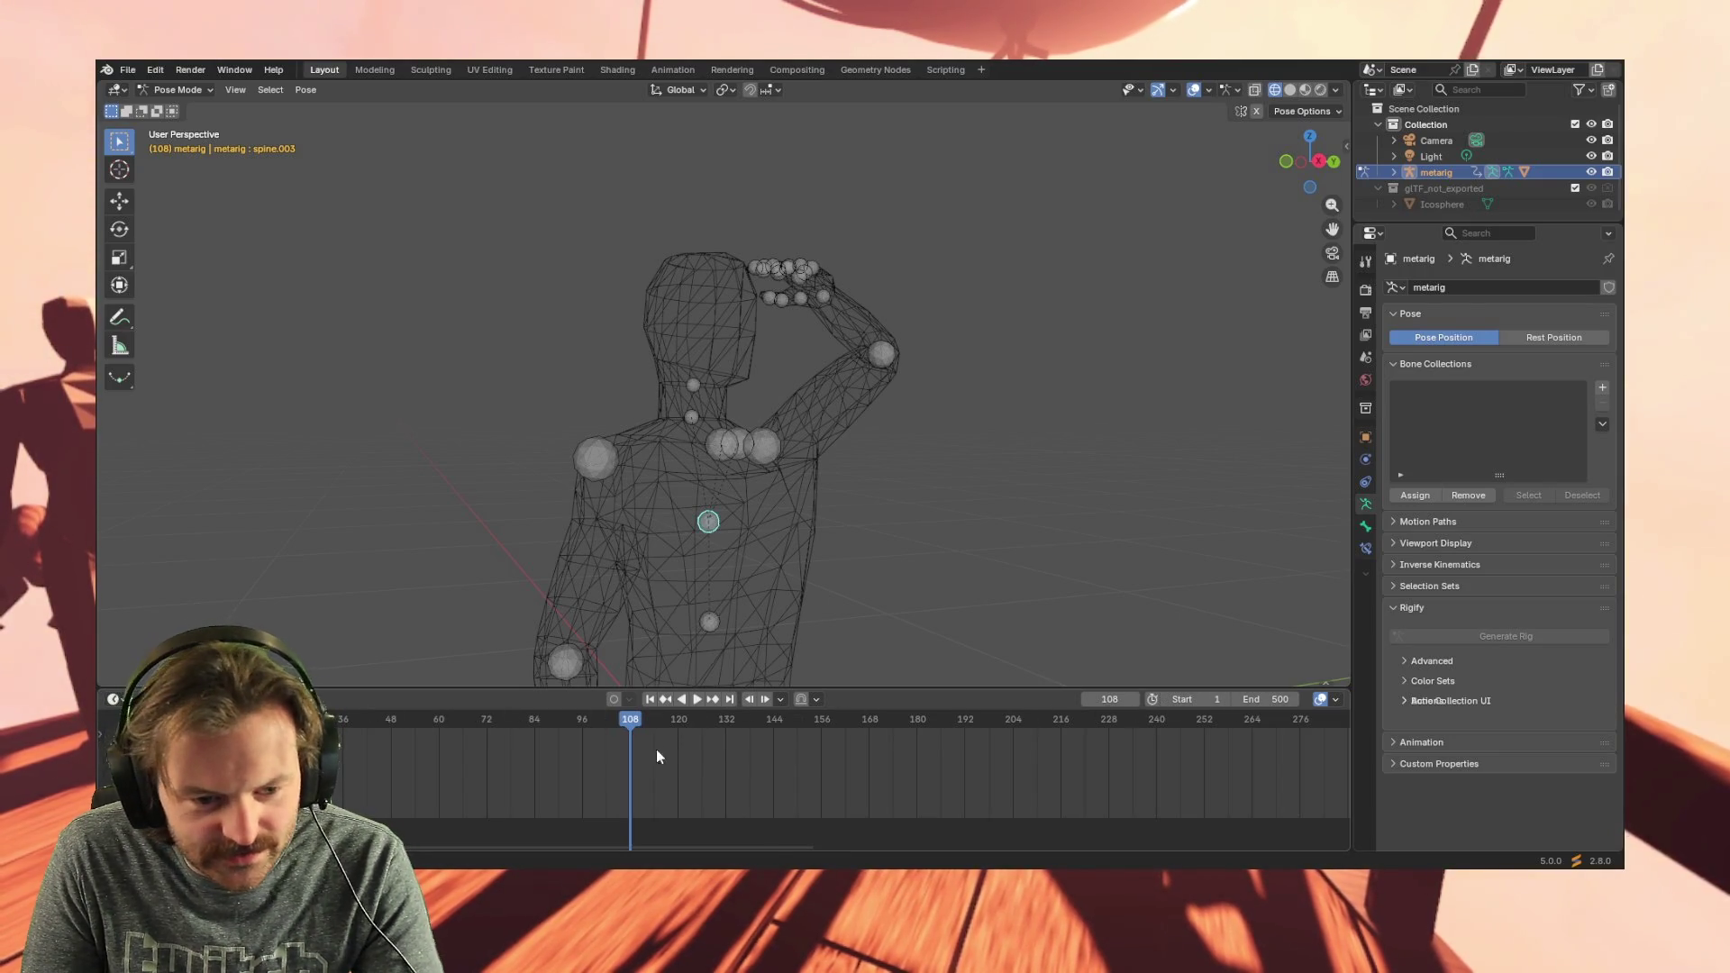
Return to frame 108 and key All Channels again
{"action": "key", "text": "i"}
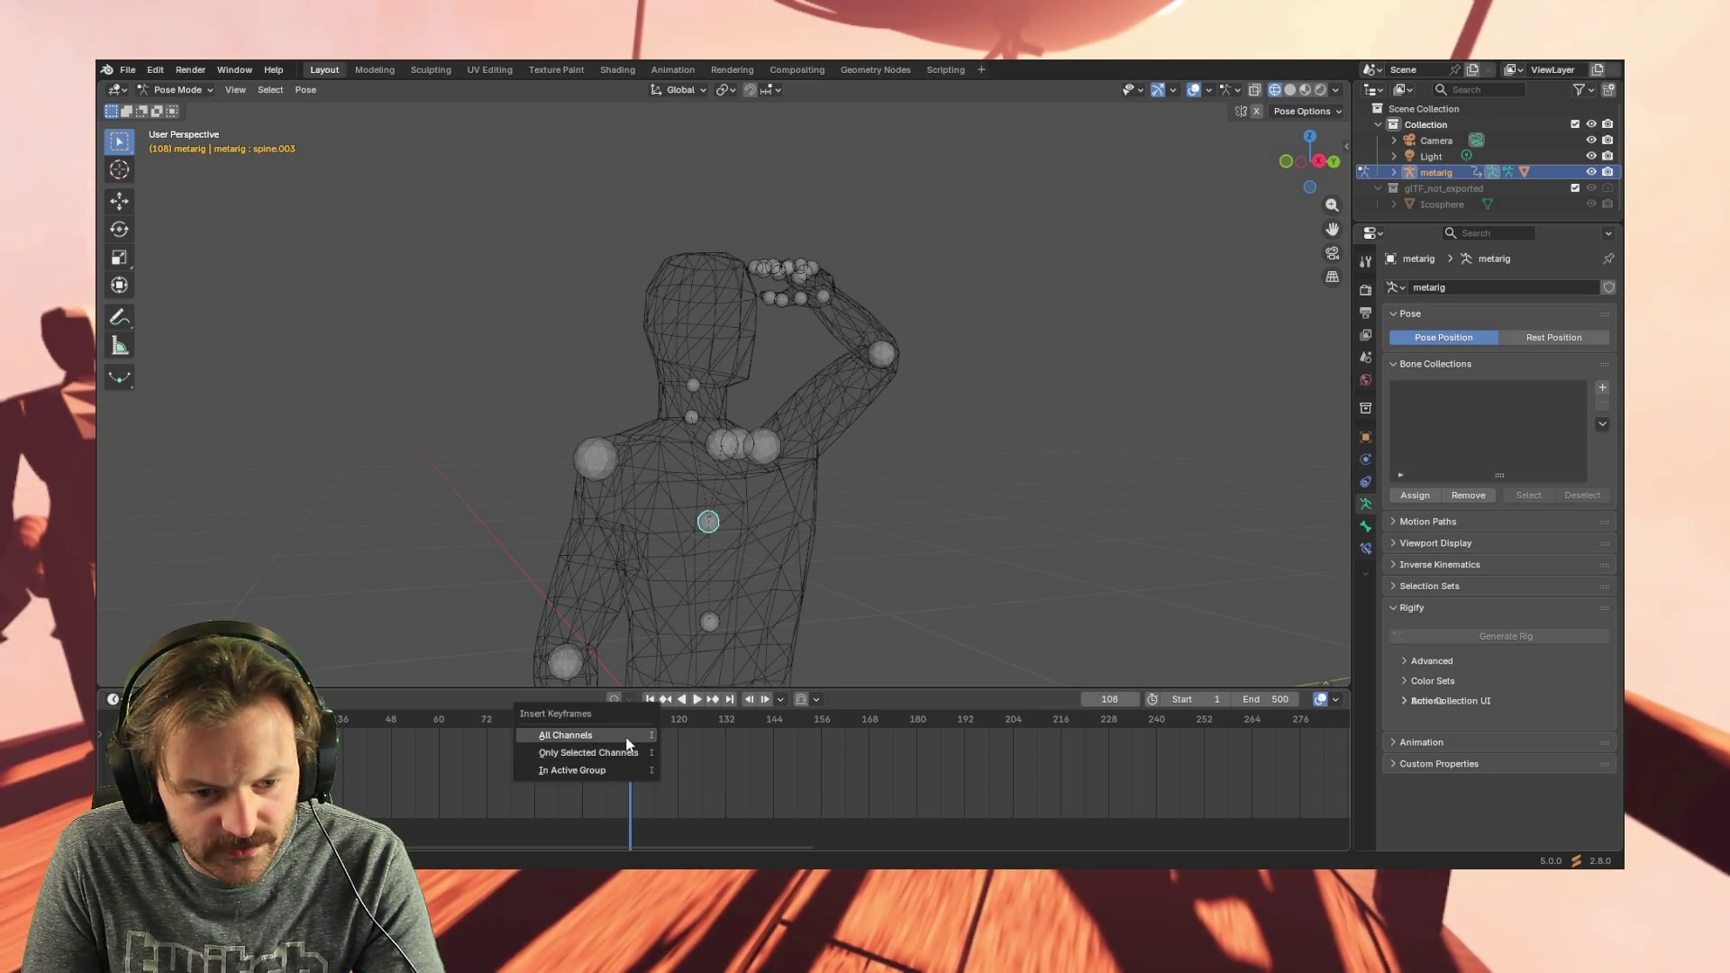
{"action": "mouse_move", "coordinate": [827, 715]}
{"action": "left_mouse_down"}
{"action": "mouse_move", "coordinate": [513, 719]}
{"action": "mouse_move", "coordinate": [635, 721]}
{"action": "left_mouse_up"}
{"action": "key", "text": "space"}
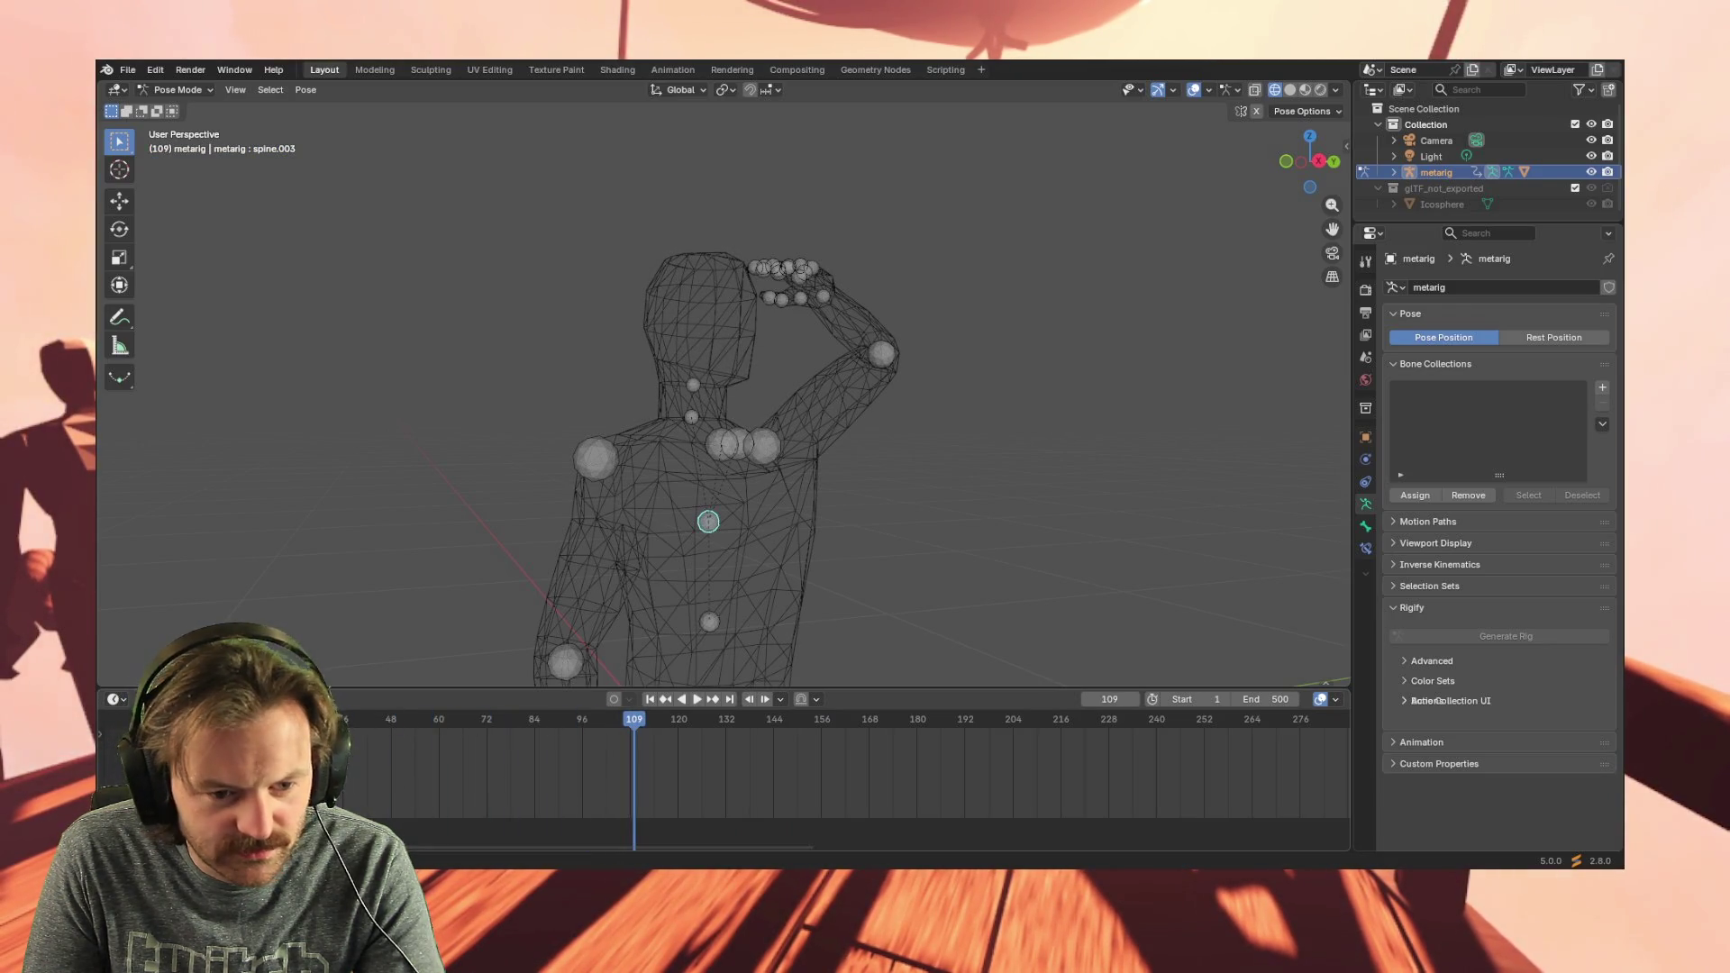
{"action": "left_click", "coordinate": [629, 722]}
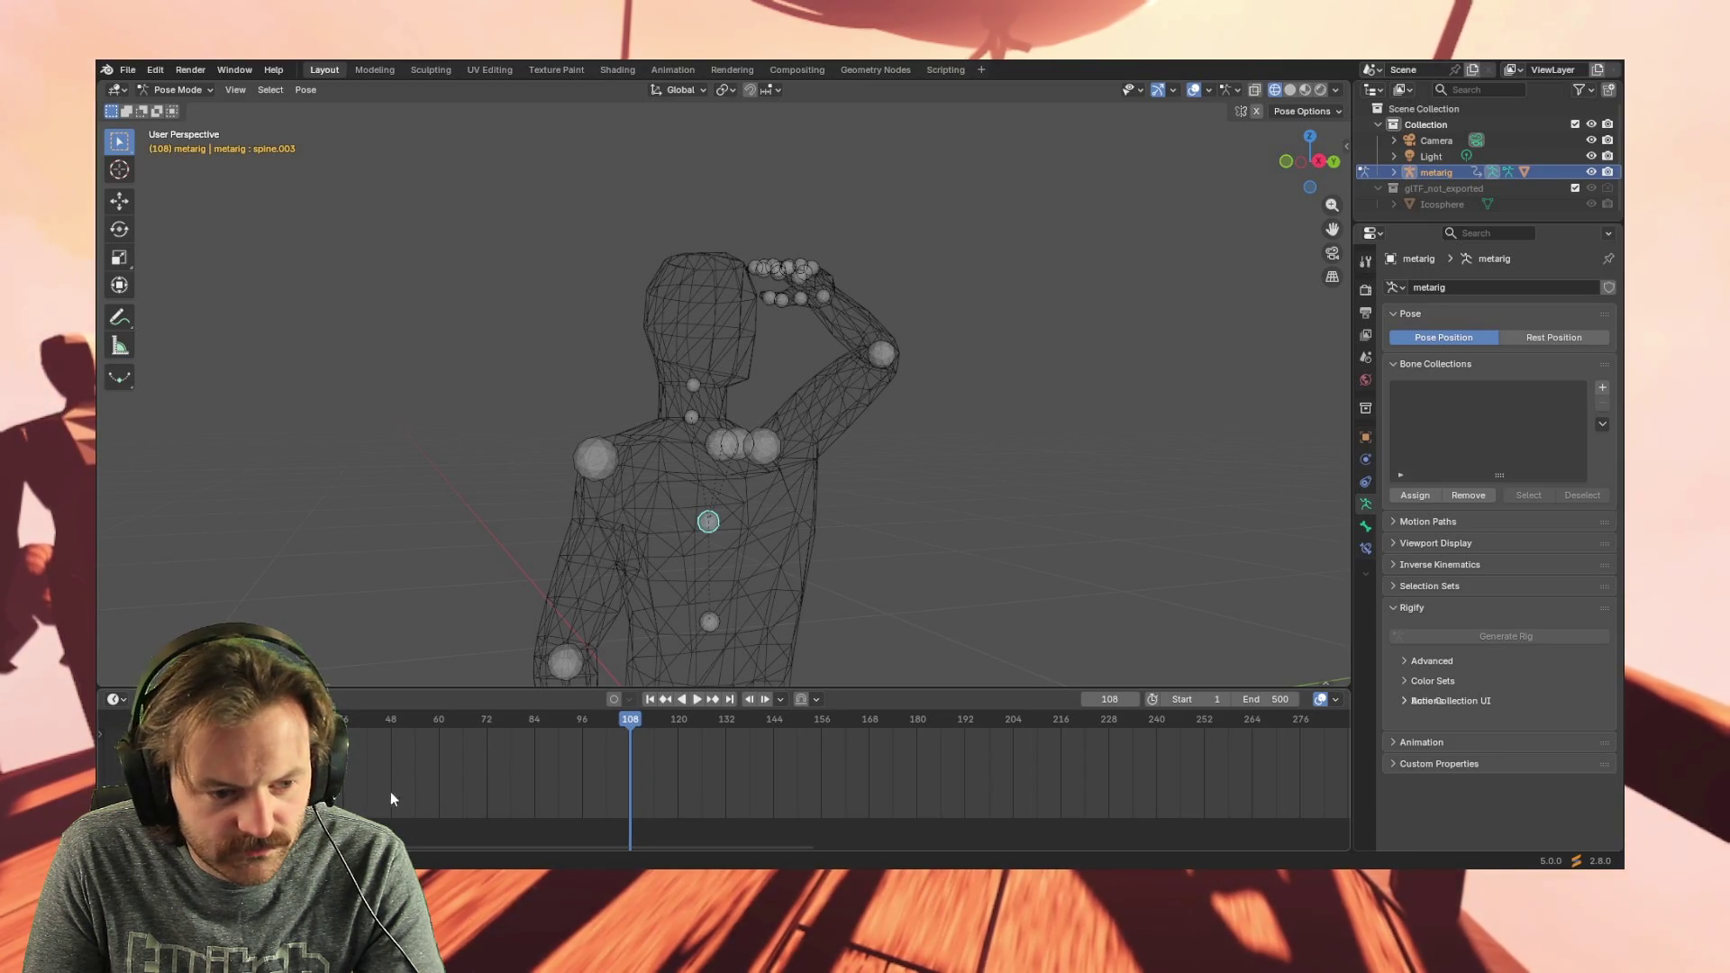
{"action": "key", "text": "i"}
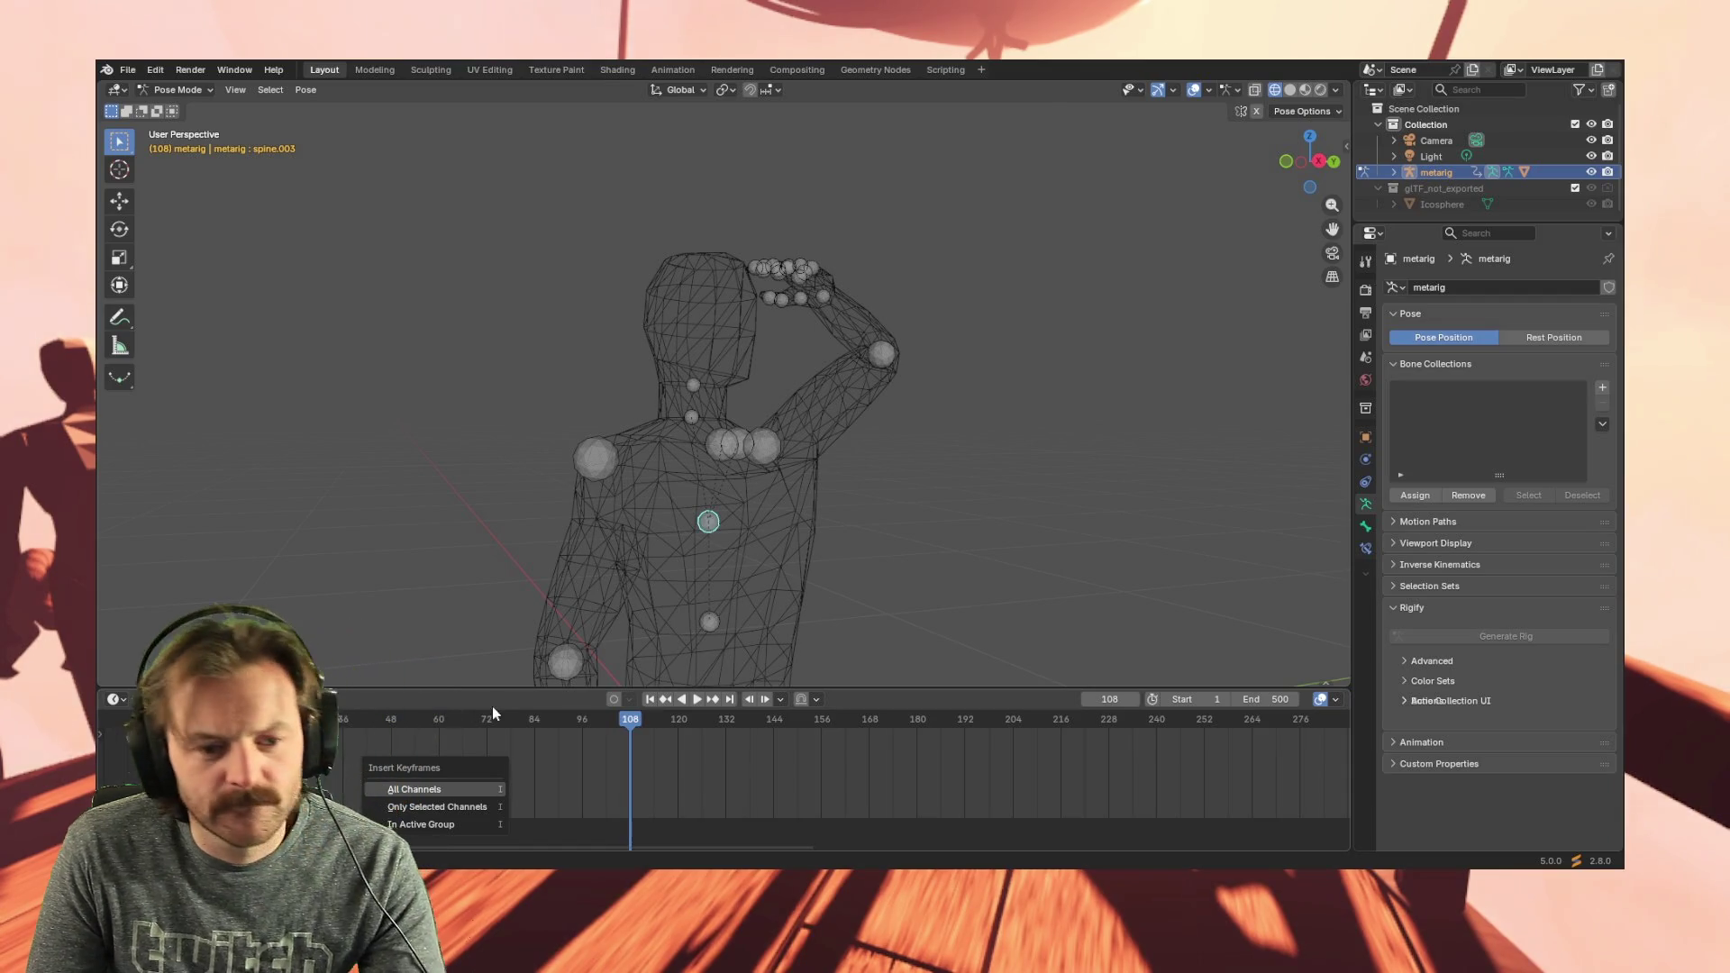
{"action": "left_click", "coordinate": [694, 384]}
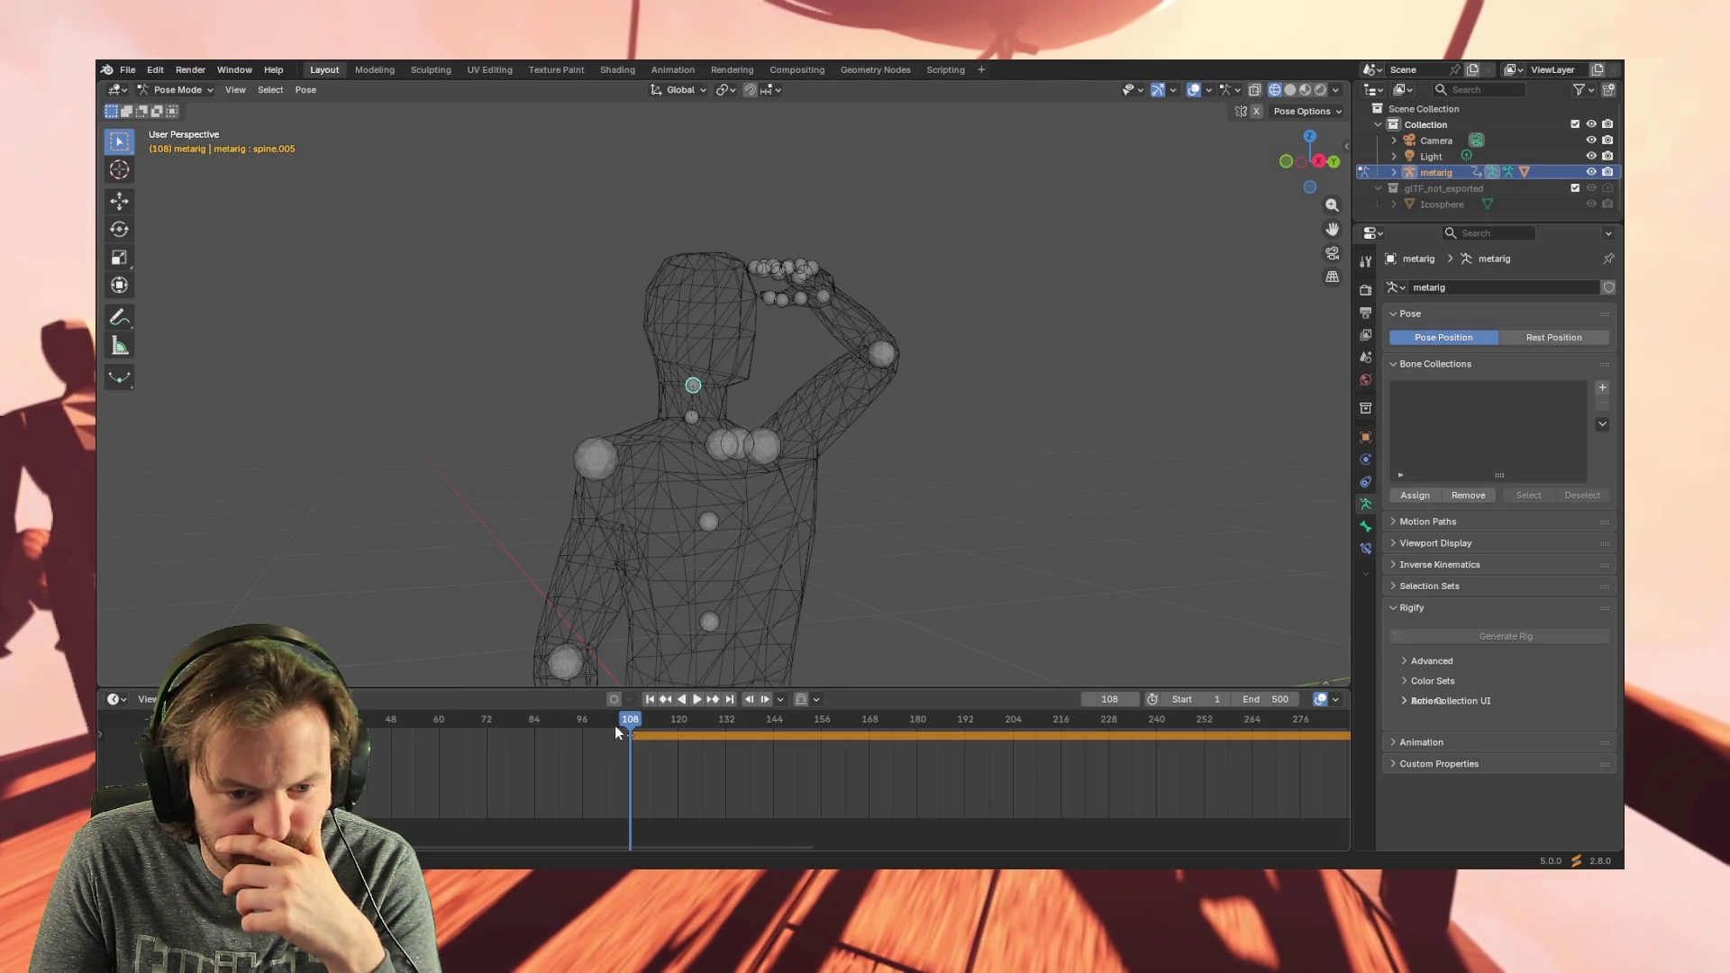
Replay from the start, move to about frame 104, and reselect the spine.003 chest bone
{"action": "key", "text": "shift+Left"}
{"action": "key", "text": "space"}
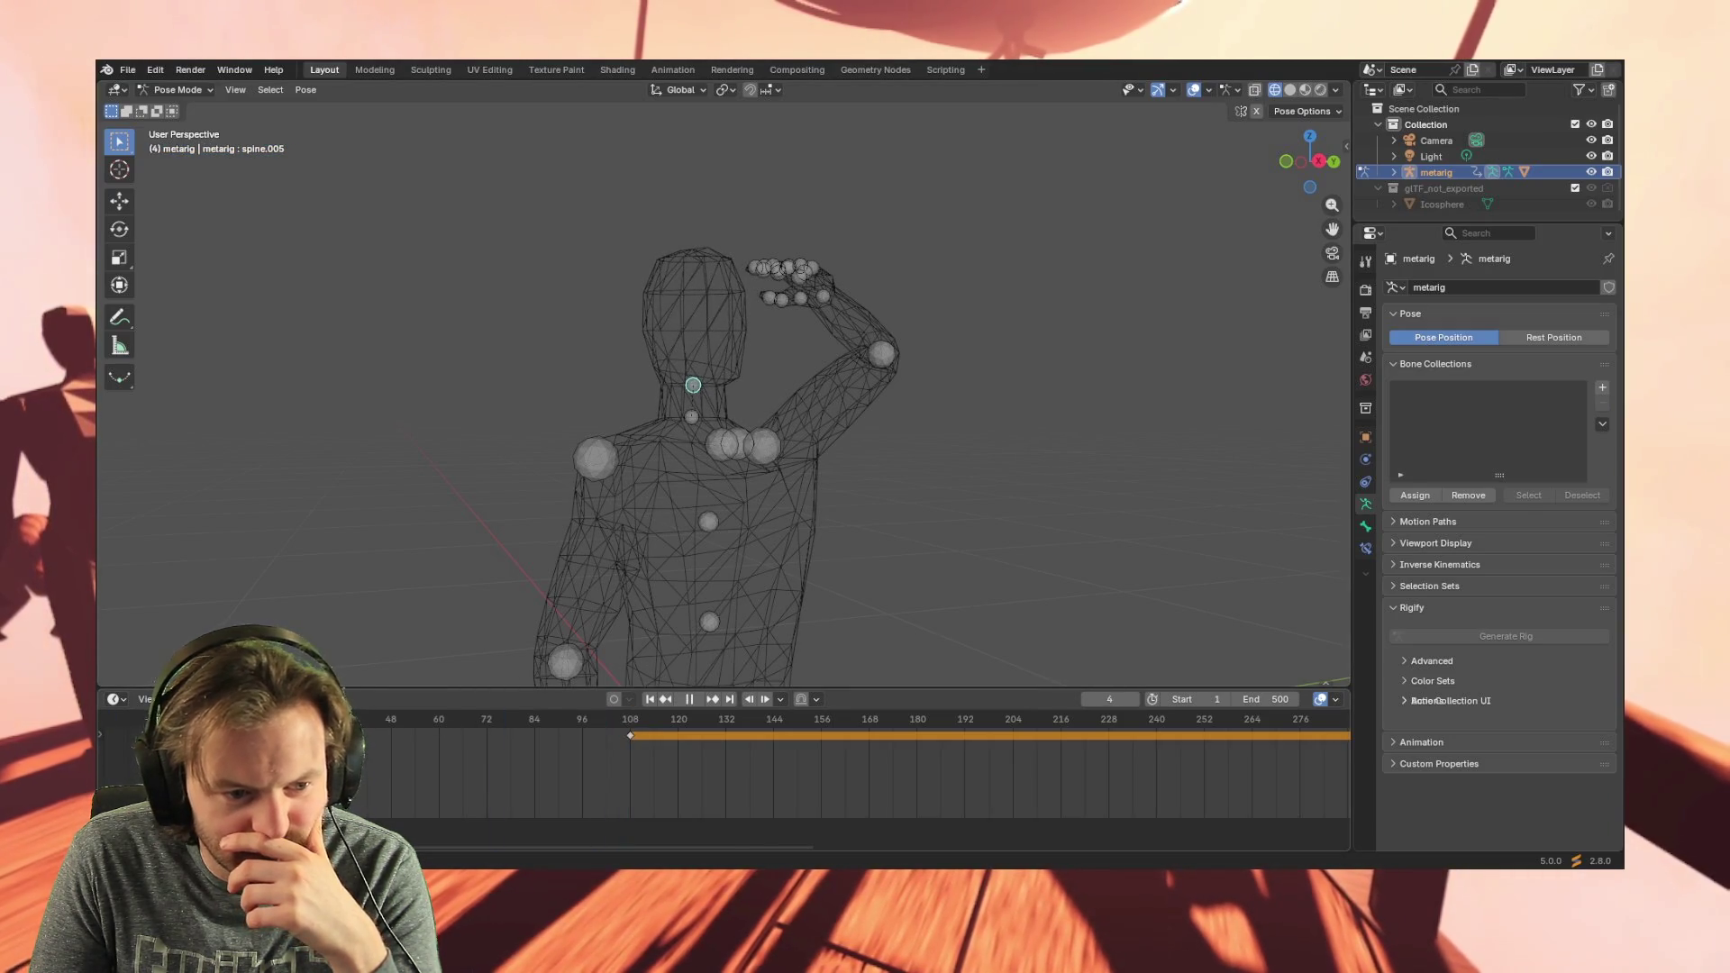
{"action": "key", "text": "shift+Left"}
{"action": "key", "text": "space"}
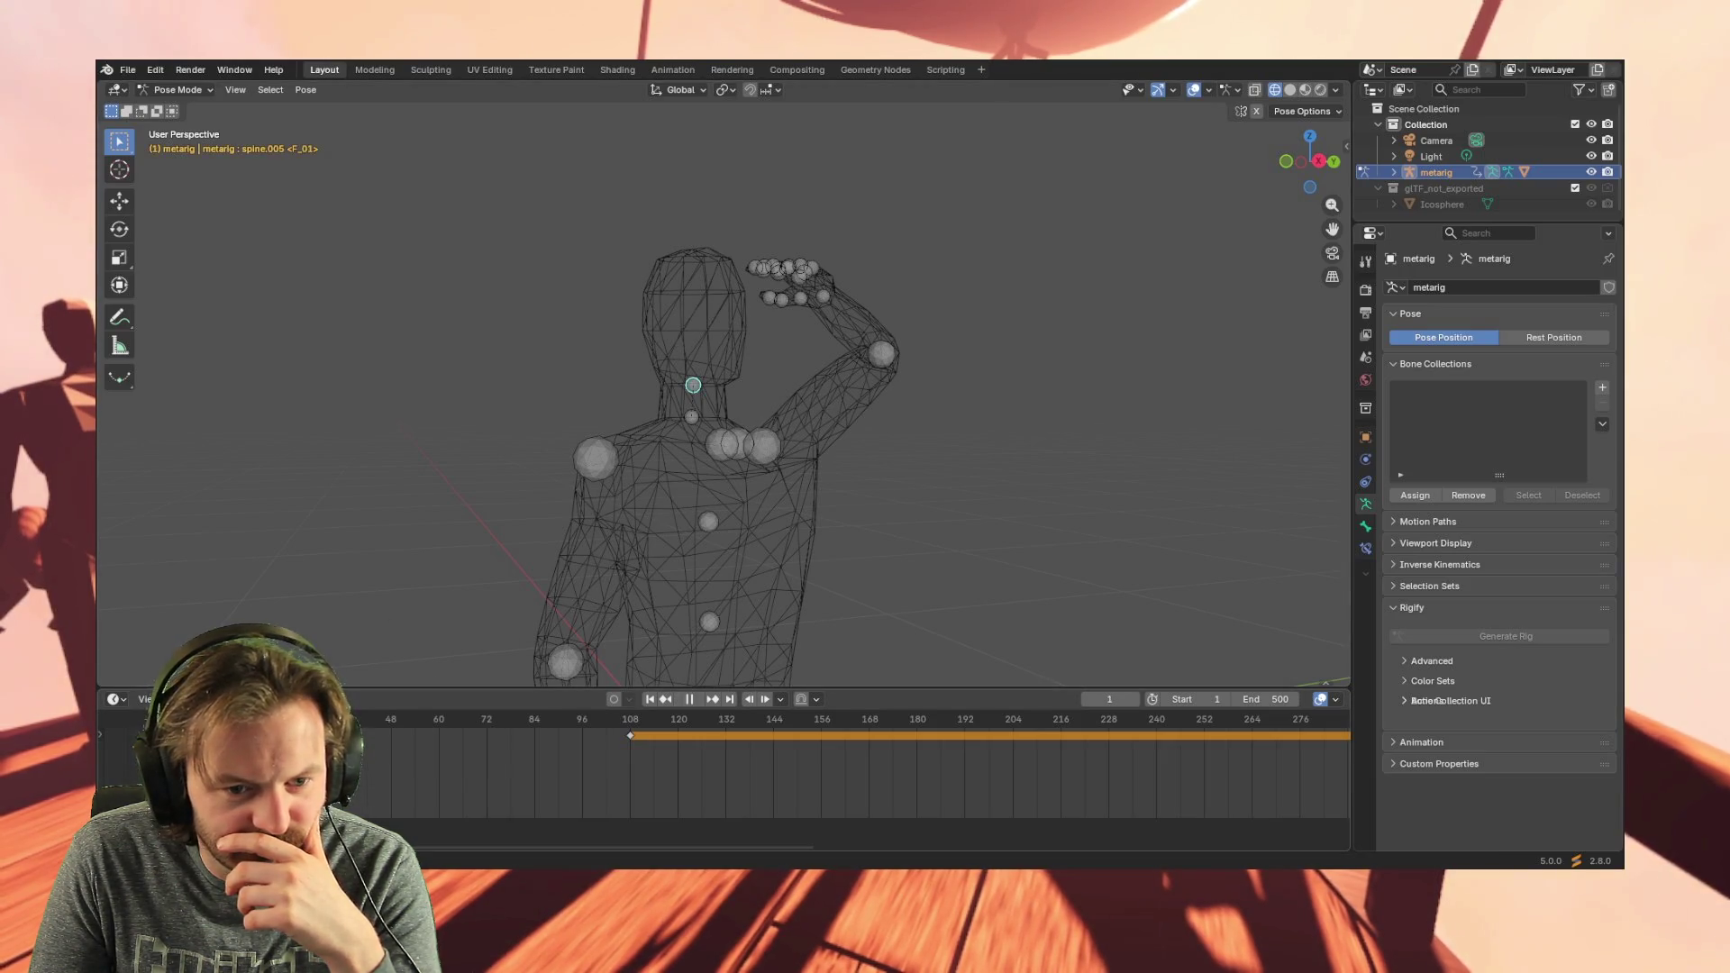
{"action": "left_click_drag", "start_coordinate": [433, 719], "coordinate": [629, 718]}
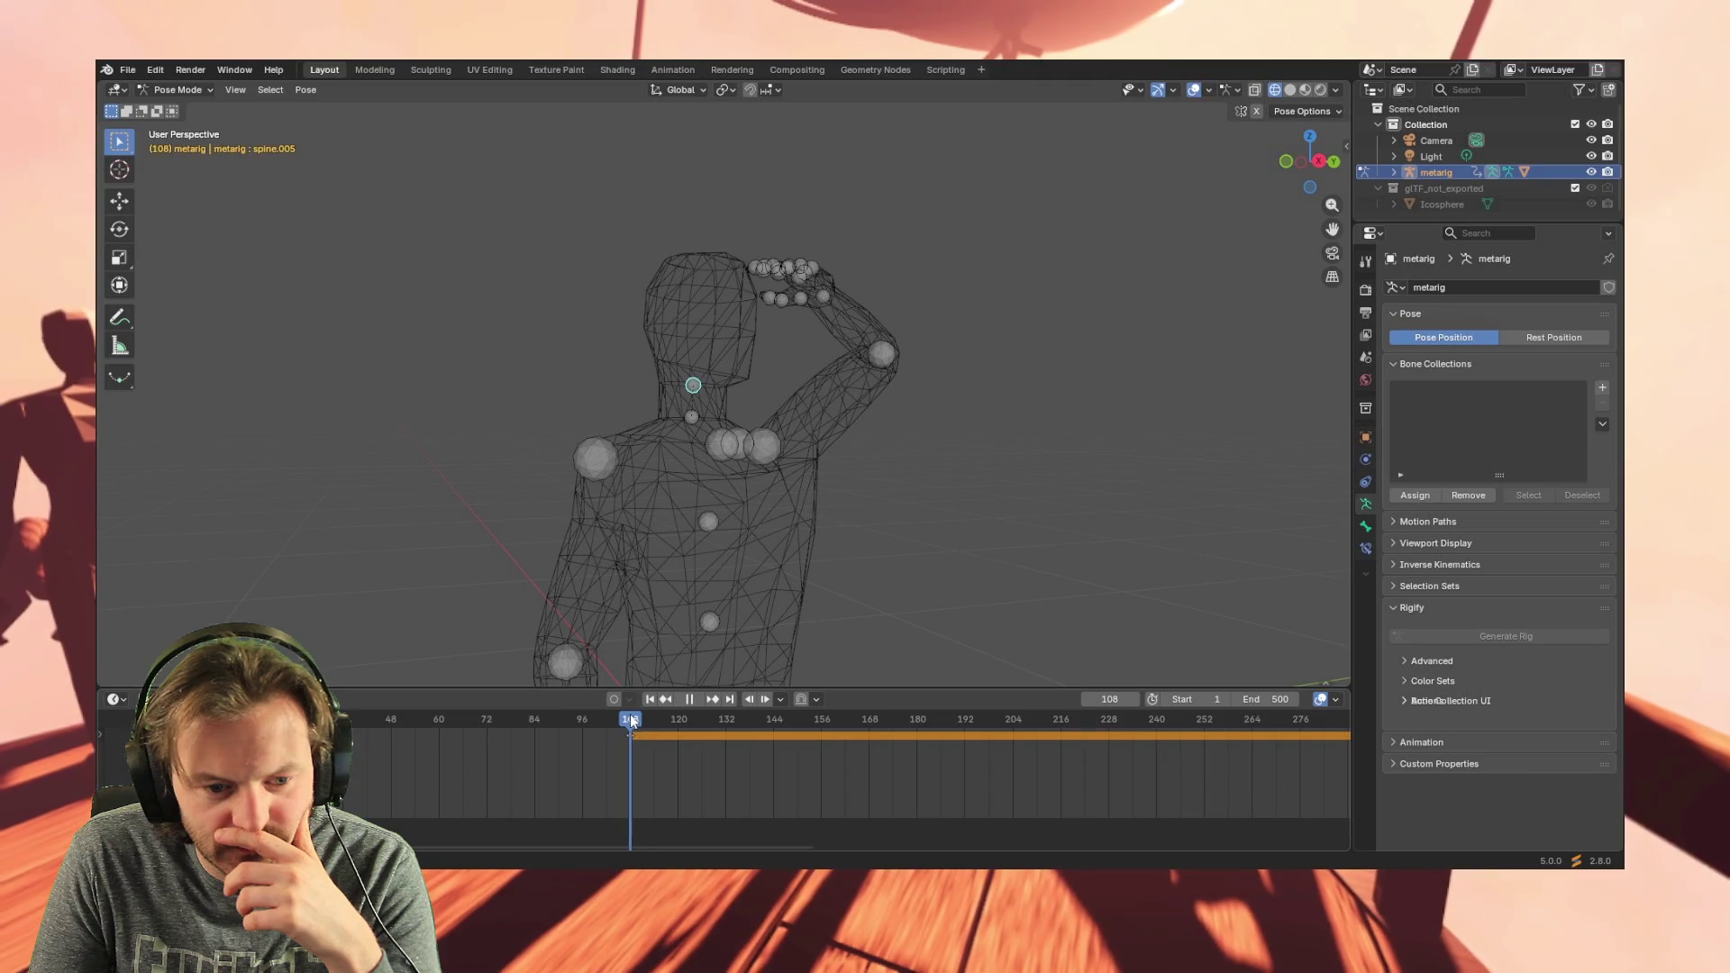
{"action": "left_click", "coordinate": [712, 522]}
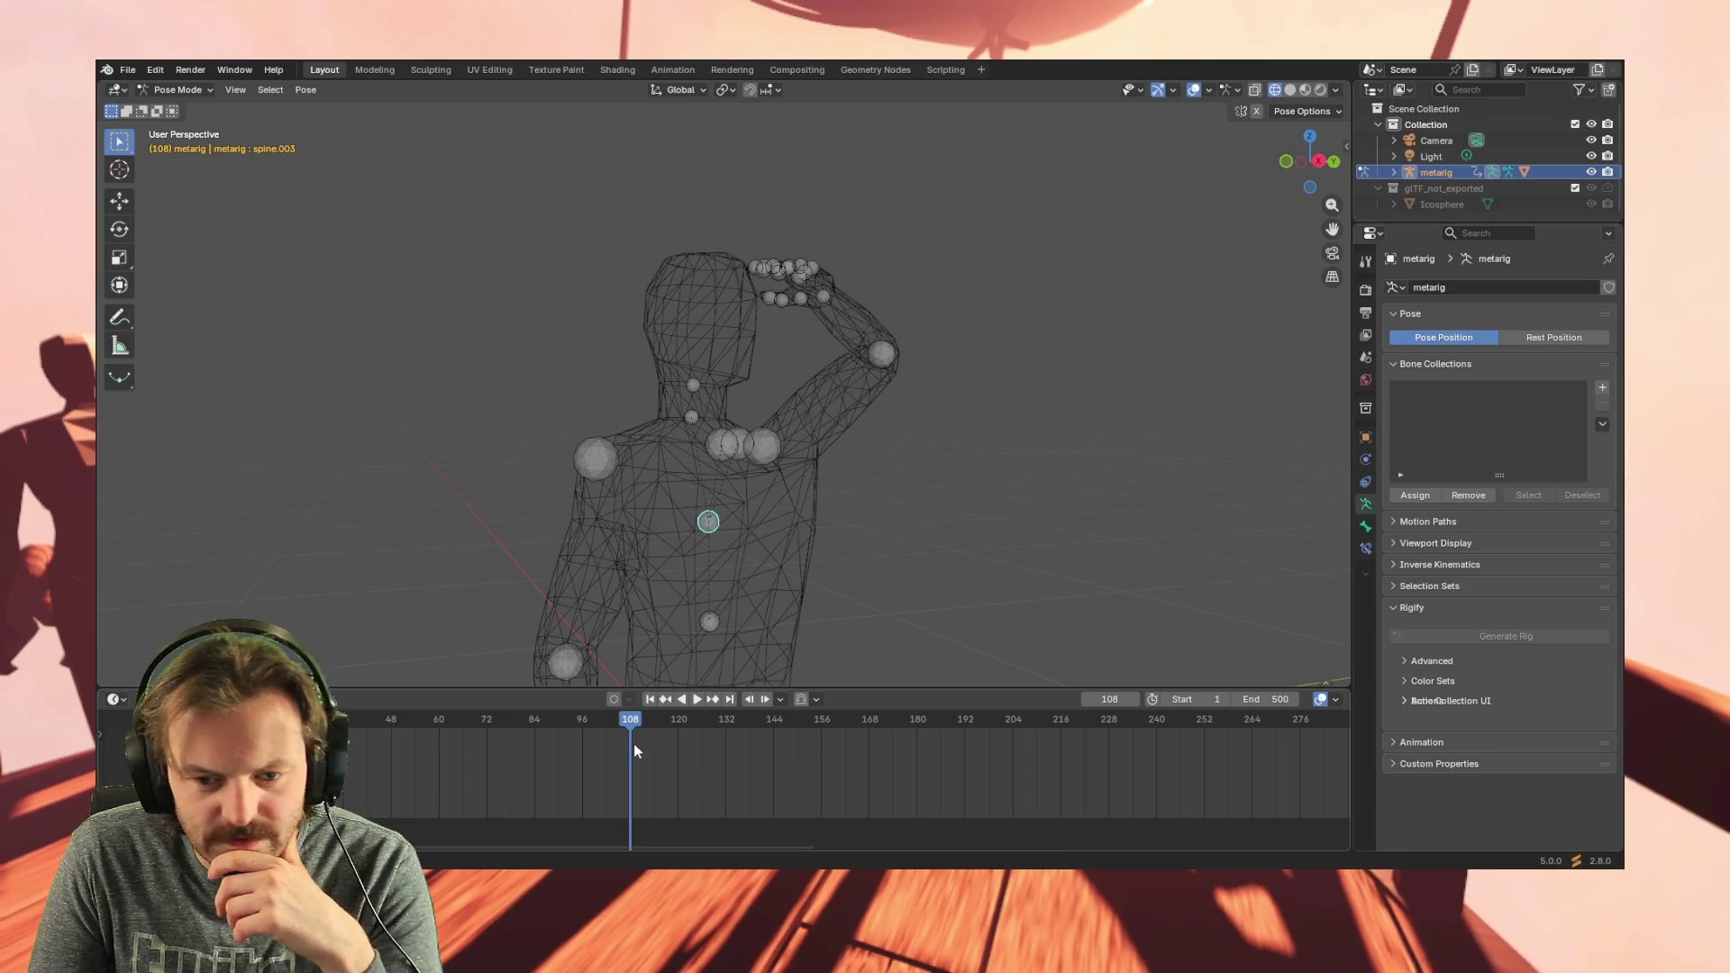
Key all channels of the chest bone, then check frame 124 and return to 108
{"action": "key", "text": "i"}
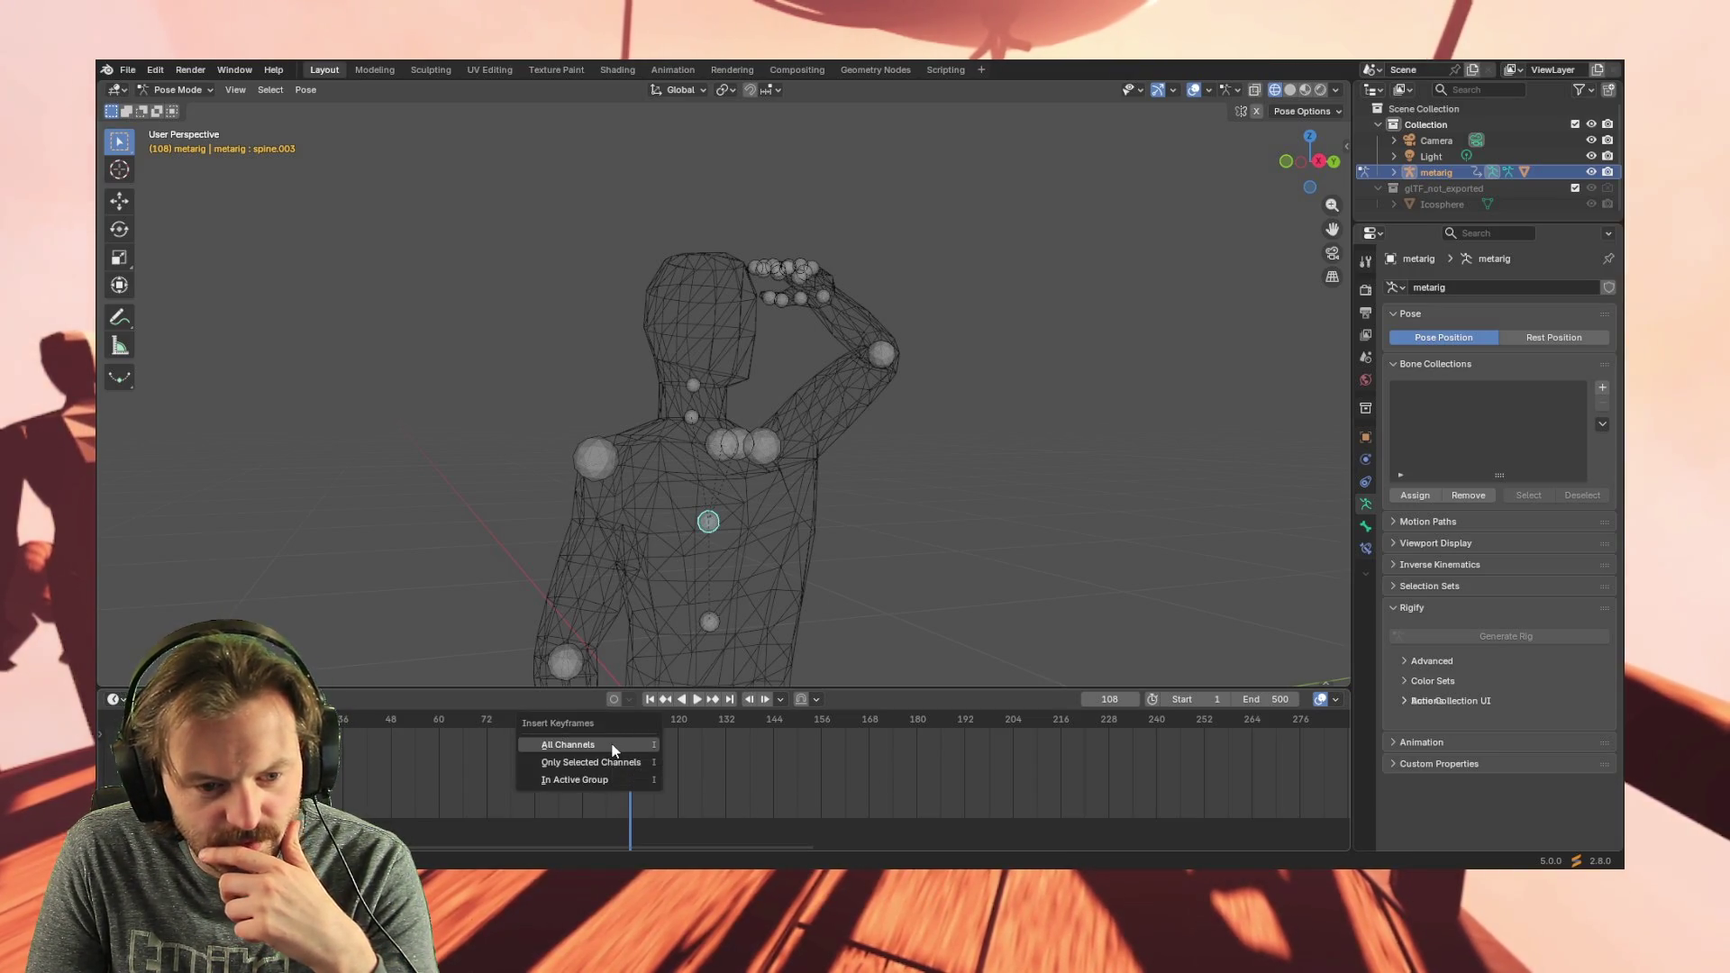
{"action": "left_click", "coordinate": [612, 748]}
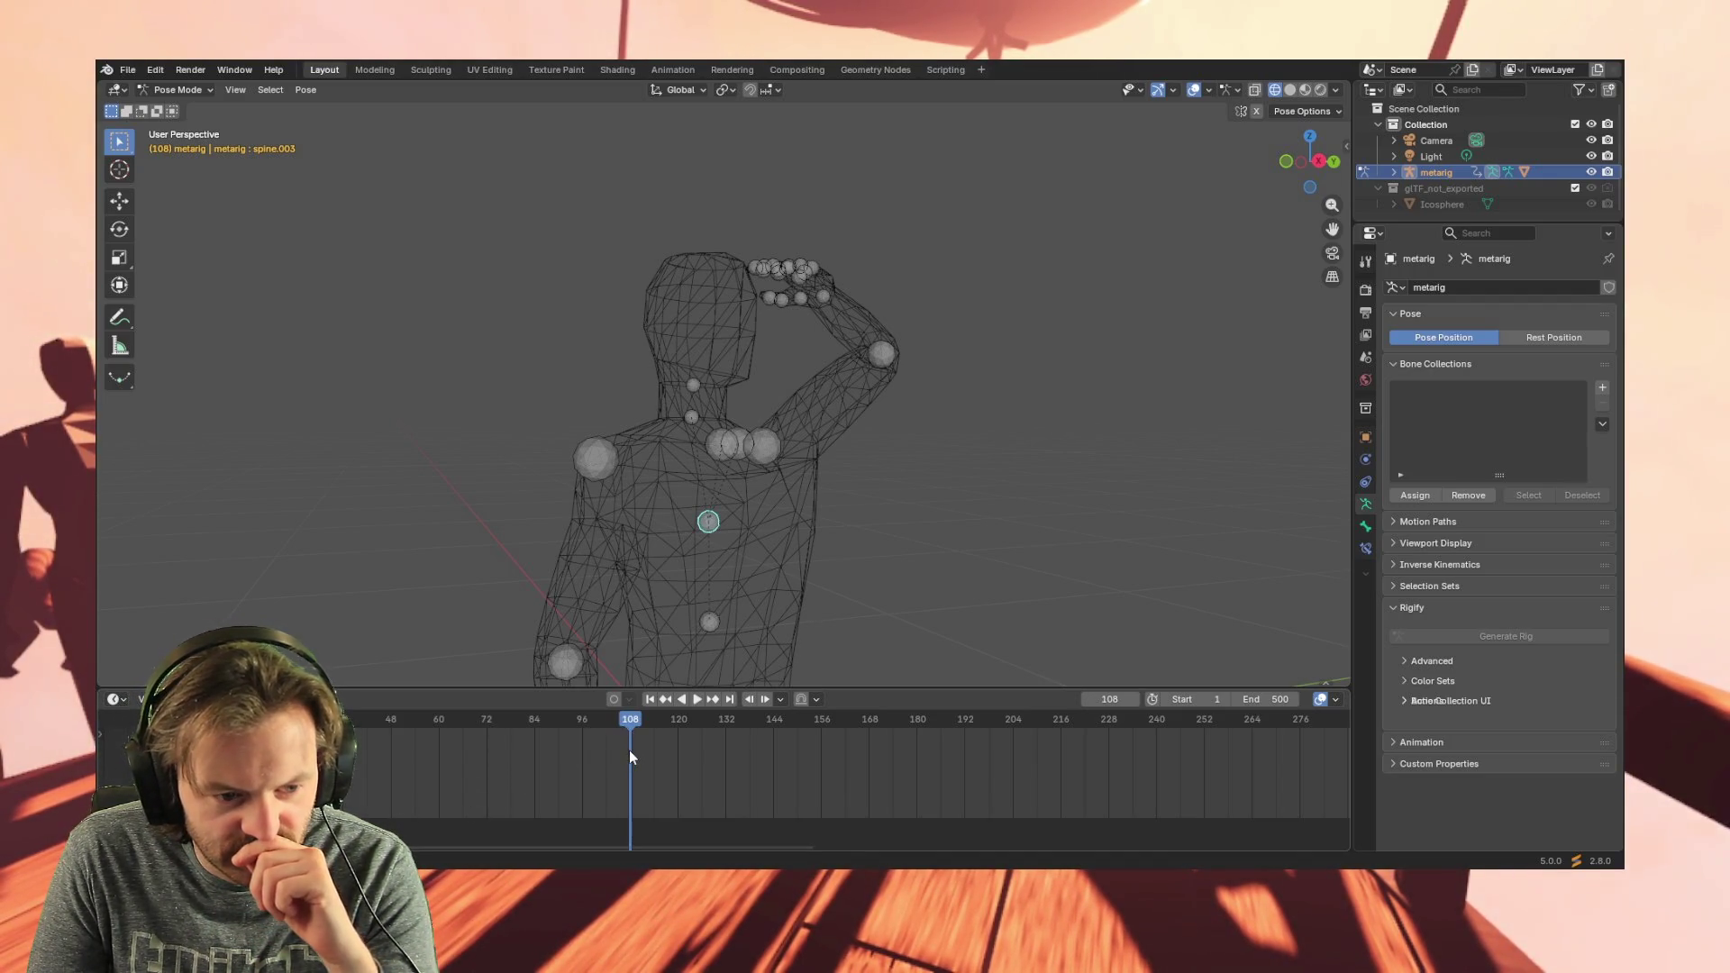
{"action": "left_click_drag", "start_coordinate": [629, 730], "coordinate": [694, 727]}
{"action": "key", "text": "Escape"}
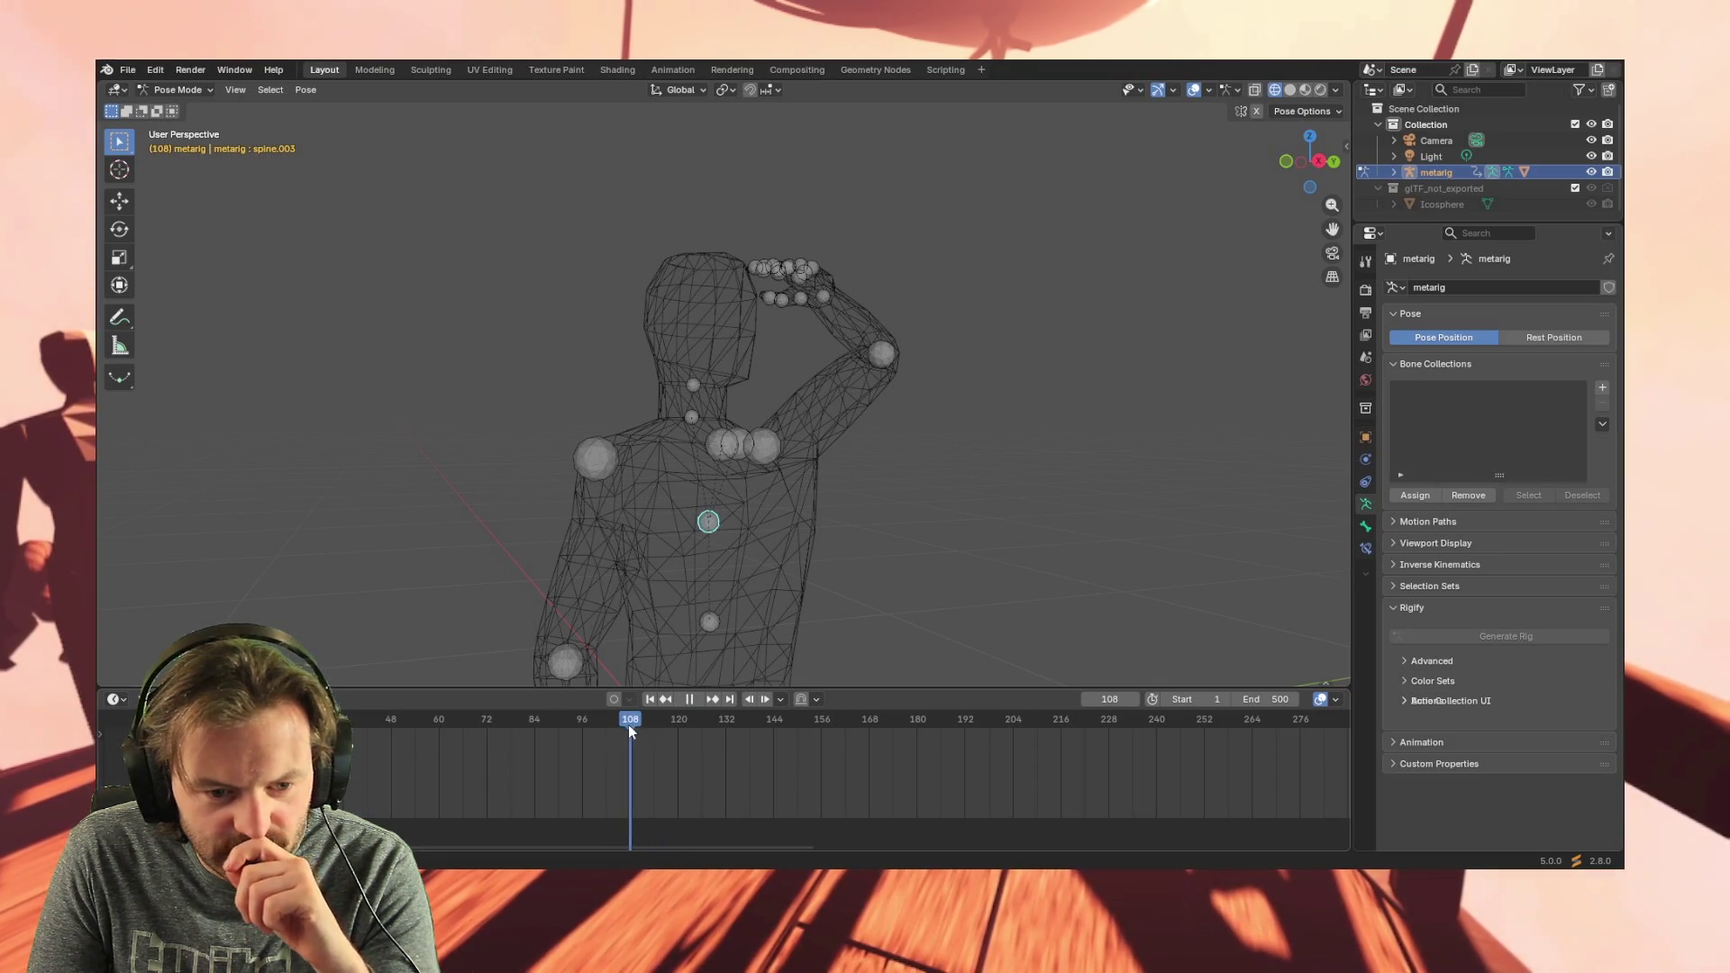
Set the keyframe type to regular from the timeline's keyframe menu
{"action": "right_click", "coordinate": [629, 747]}
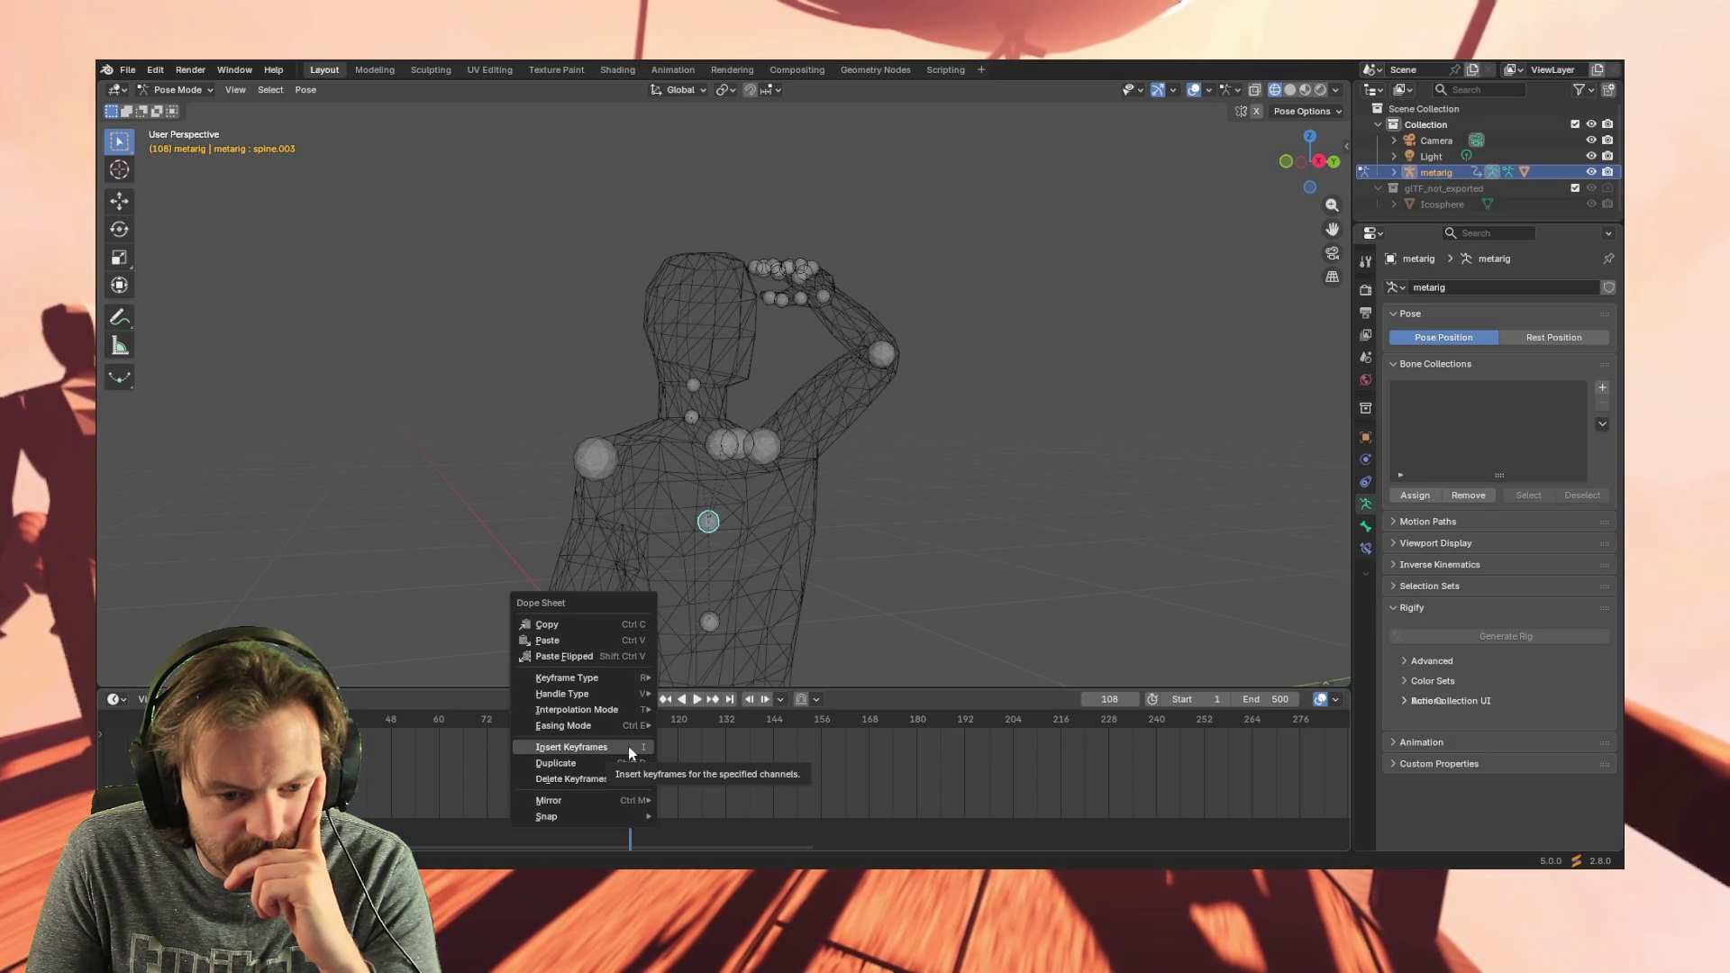
{"action": "mouse_move", "coordinate": [620, 682]}
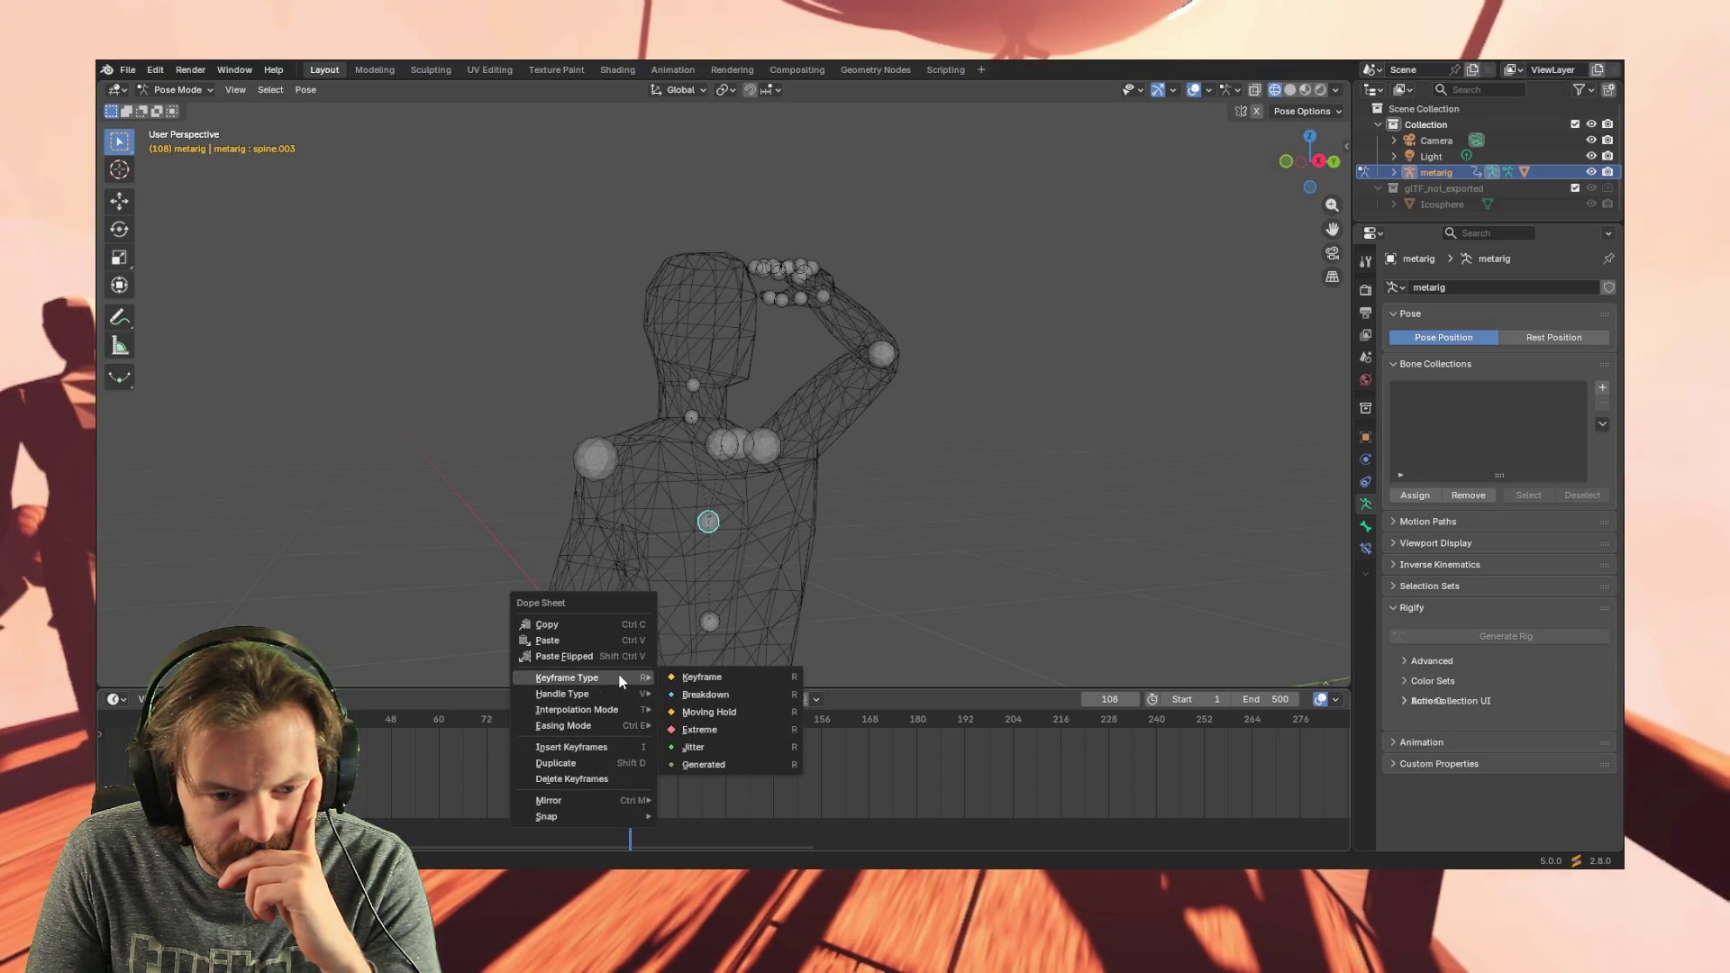
{"action": "left_click", "coordinate": [690, 675]}
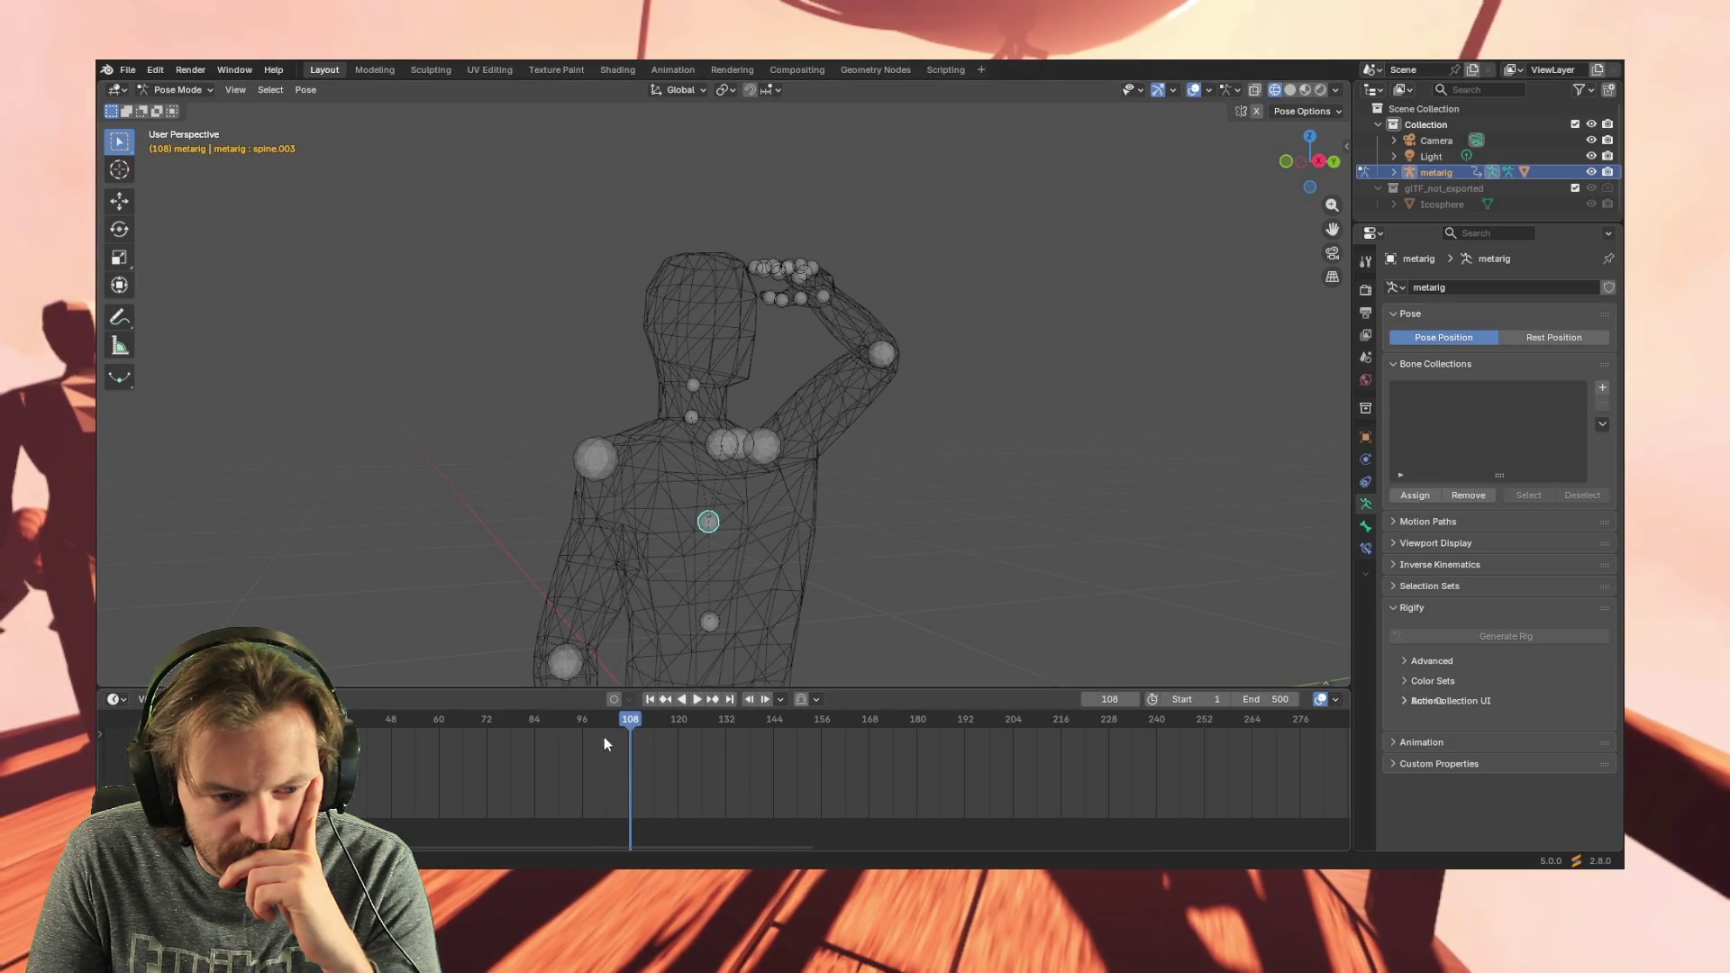
Insert keyframes from the timeline's context menu and scrub back to frame 108
{"action": "key", "text": "space"}
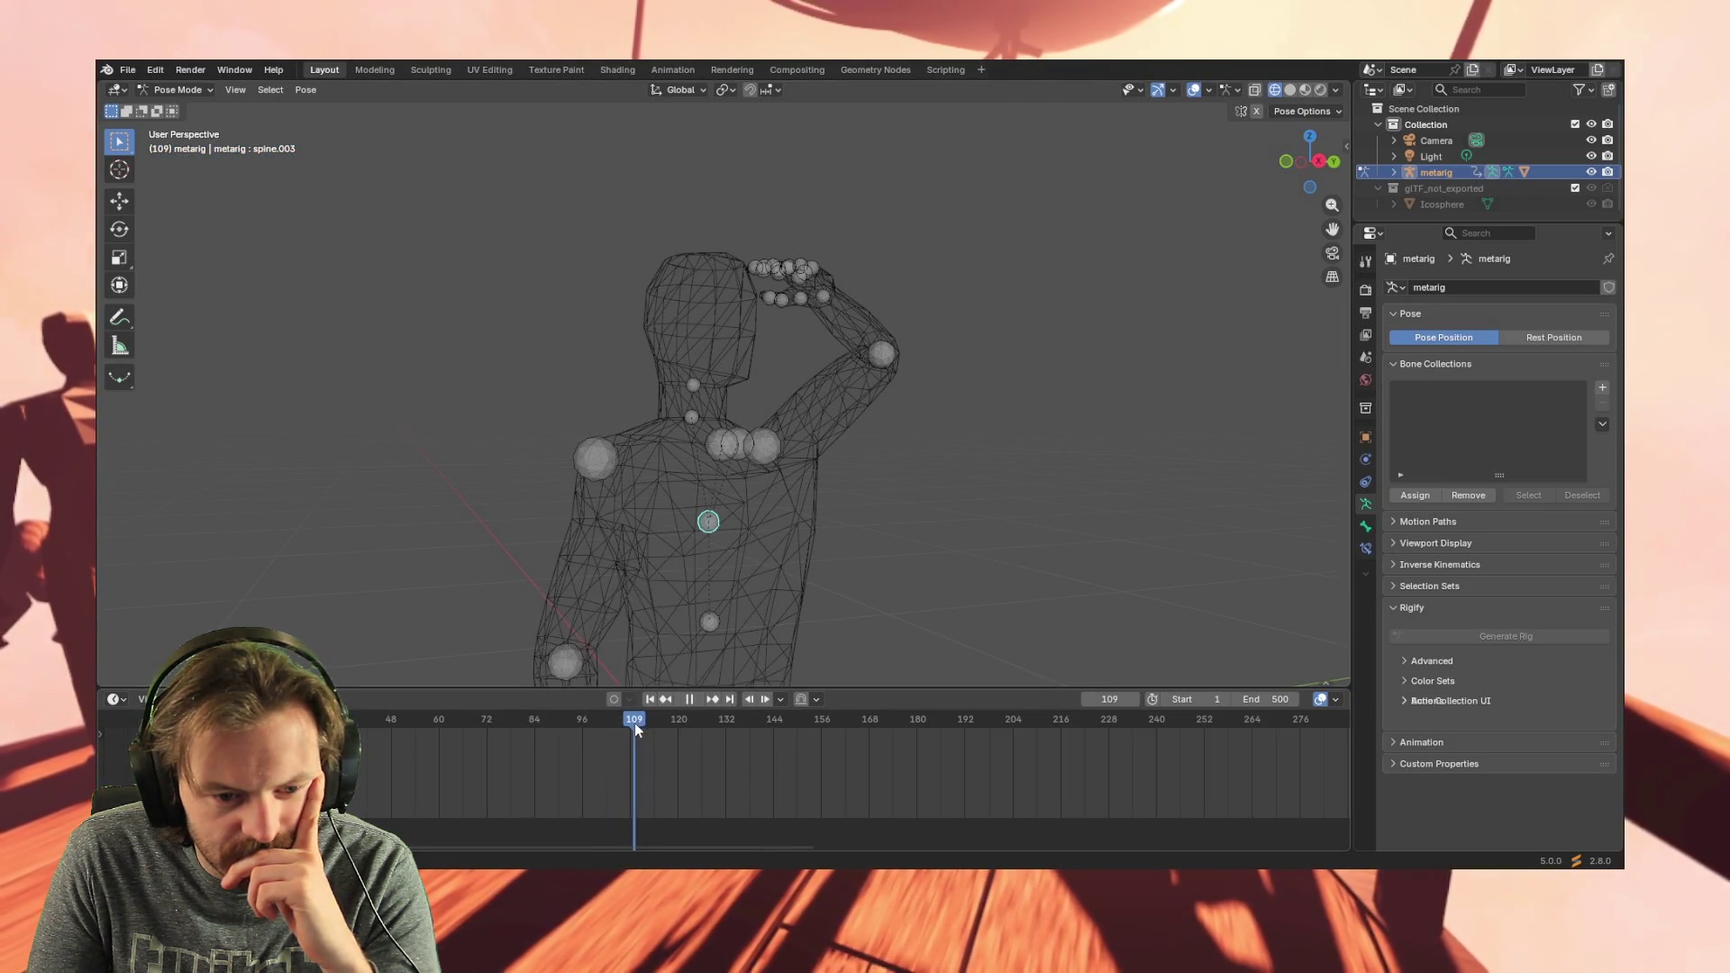
{"action": "right_click", "coordinate": [632, 732]}
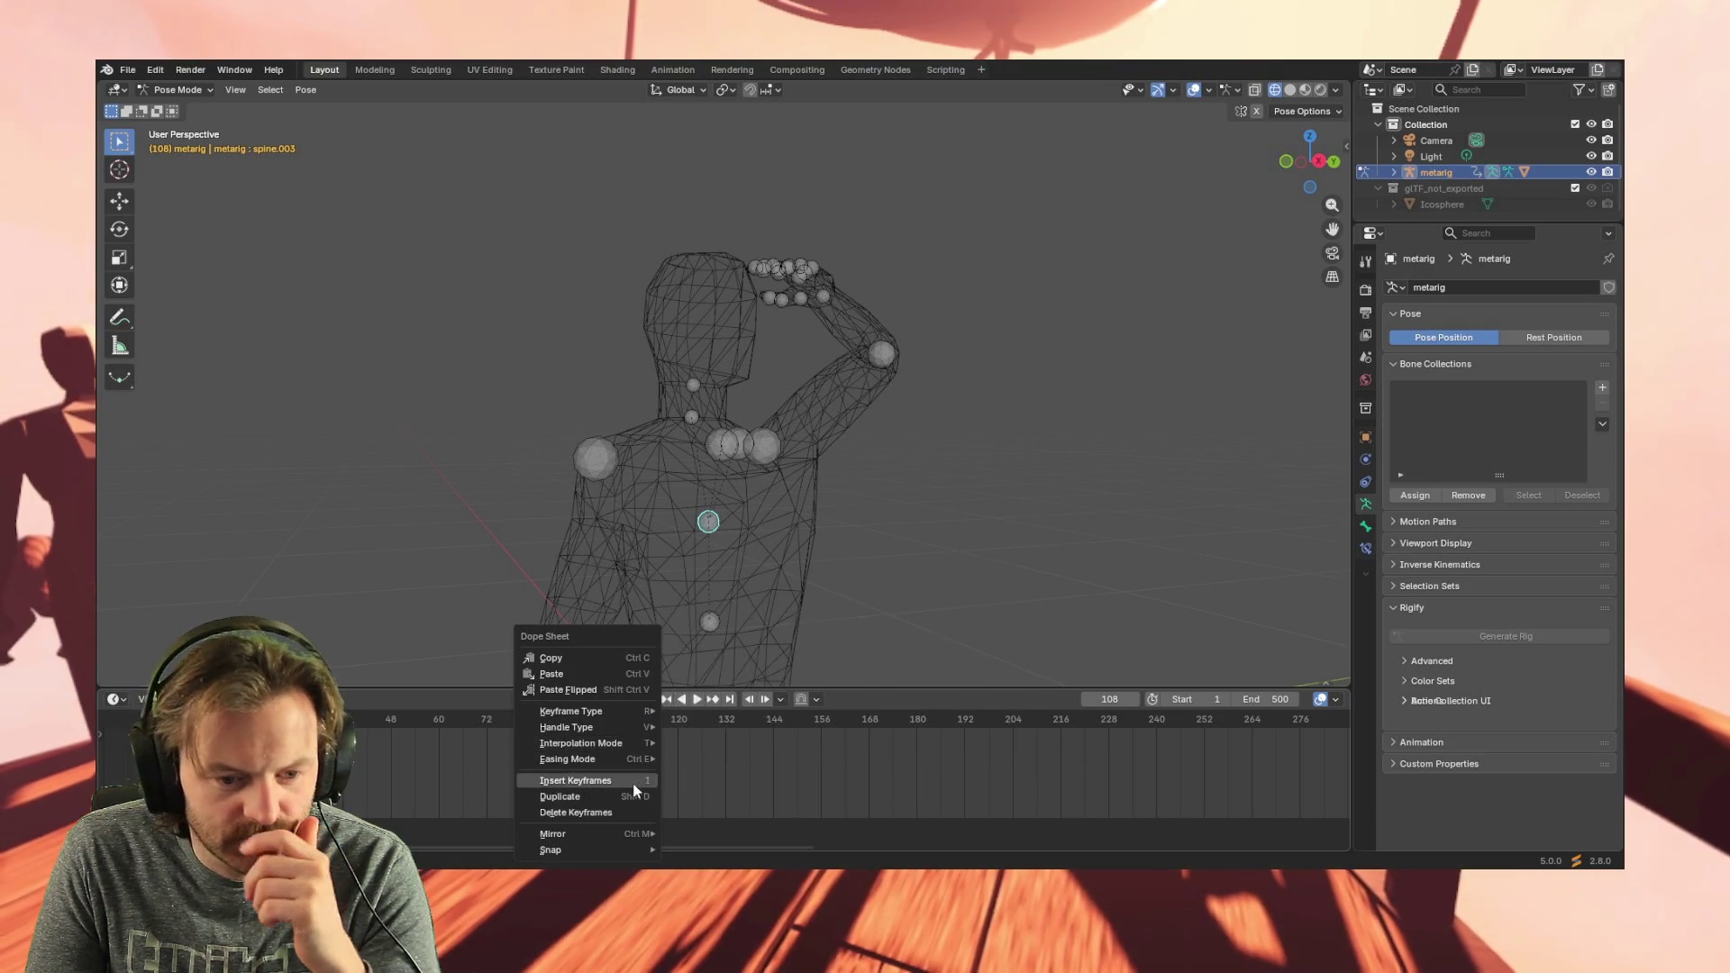
{"action": "left_click", "coordinate": [634, 790]}
{"action": "mouse_move", "coordinate": [628, 719]}
{"action": "left_mouse_down"}
{"action": "mouse_move", "coordinate": [681, 721]}
{"action": "mouse_move", "coordinate": [629, 726]}
{"action": "left_mouse_up"}
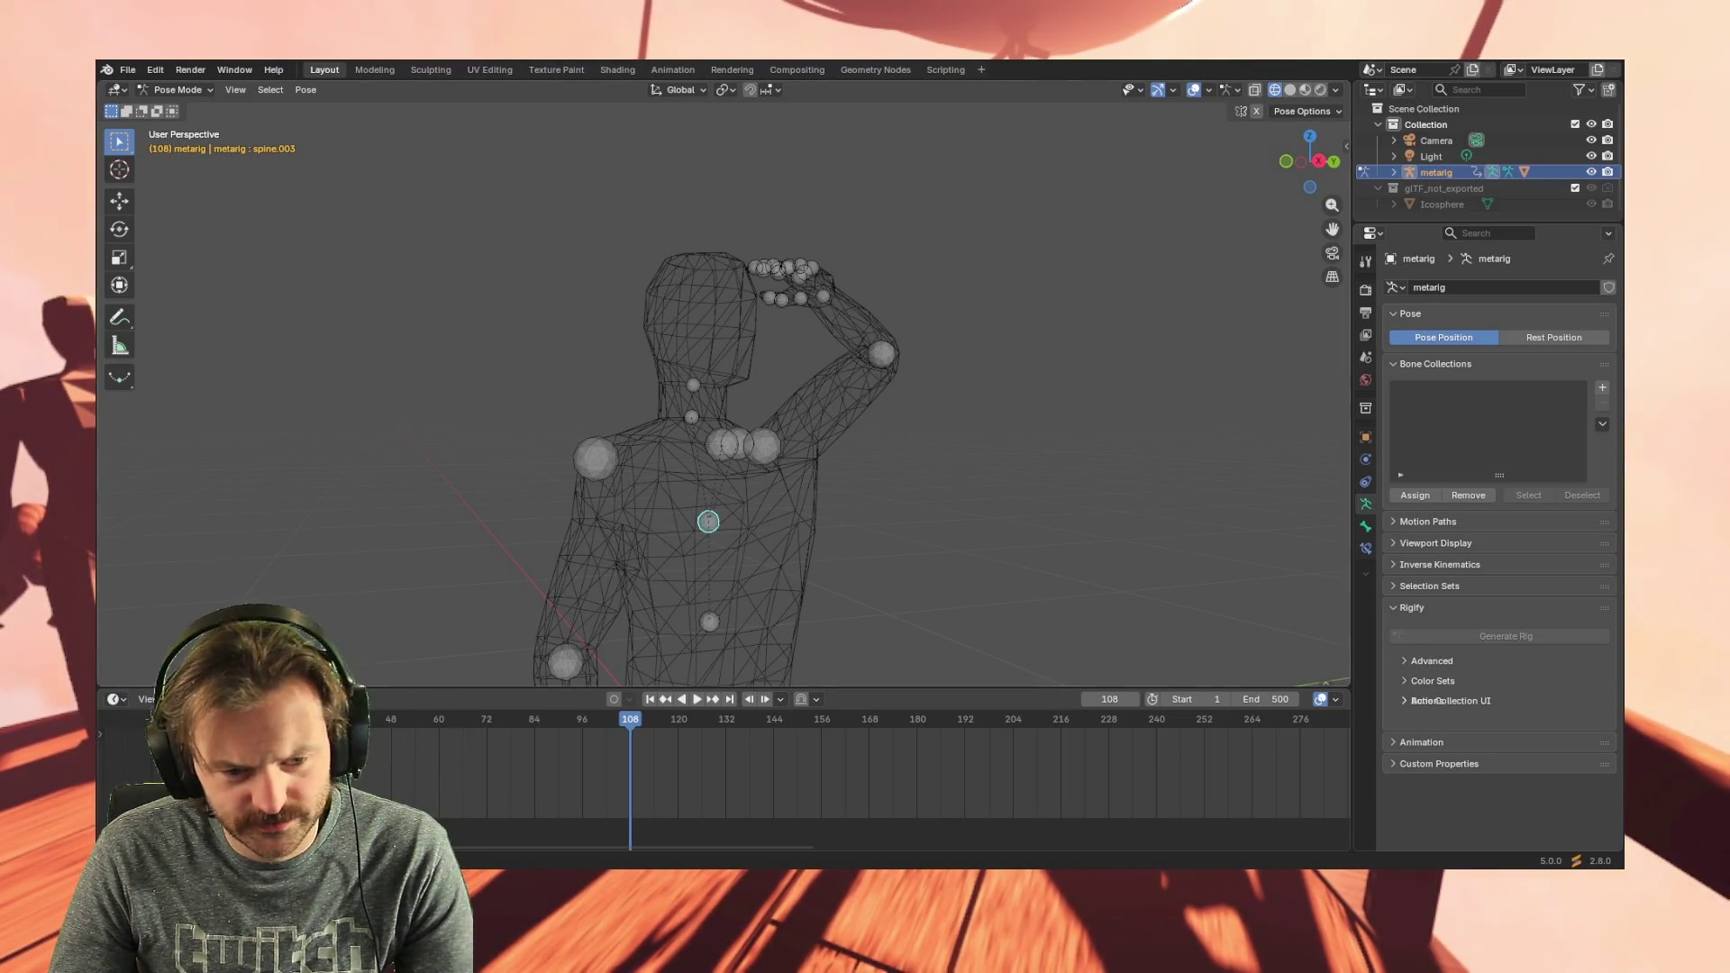
{"action": "left_click", "coordinate": [626, 724]}
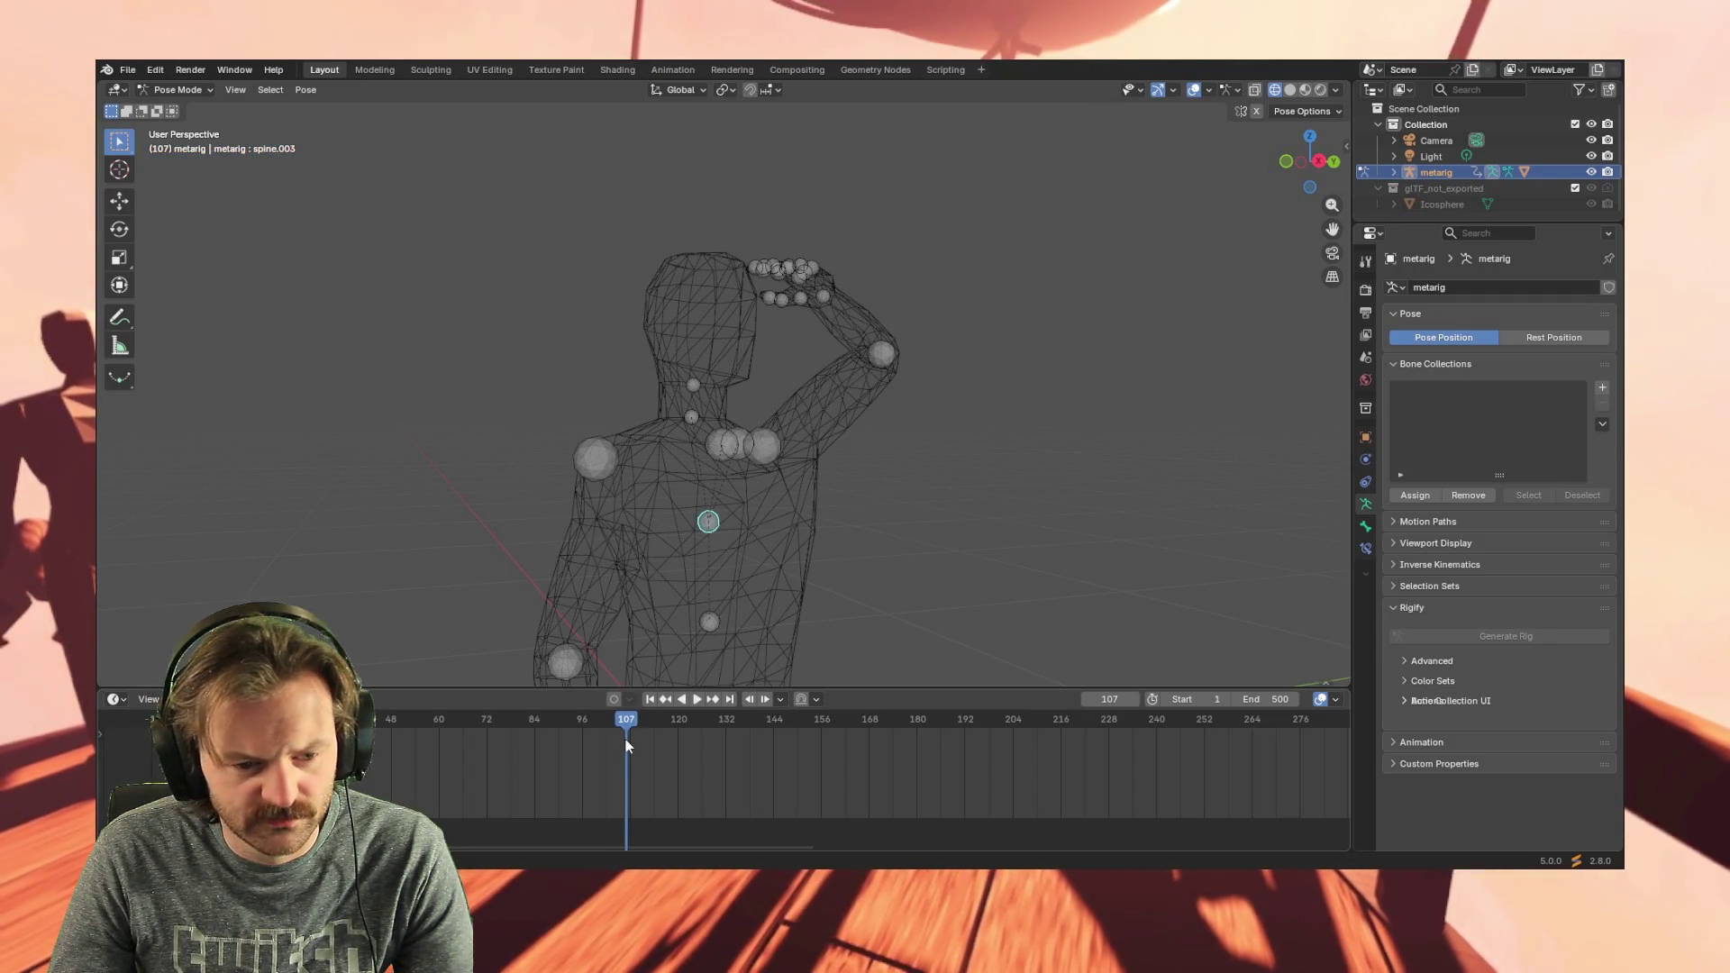
{"action": "right_click", "coordinate": [625, 739]}
{"action": "mouse_move", "coordinate": [593, 670]}
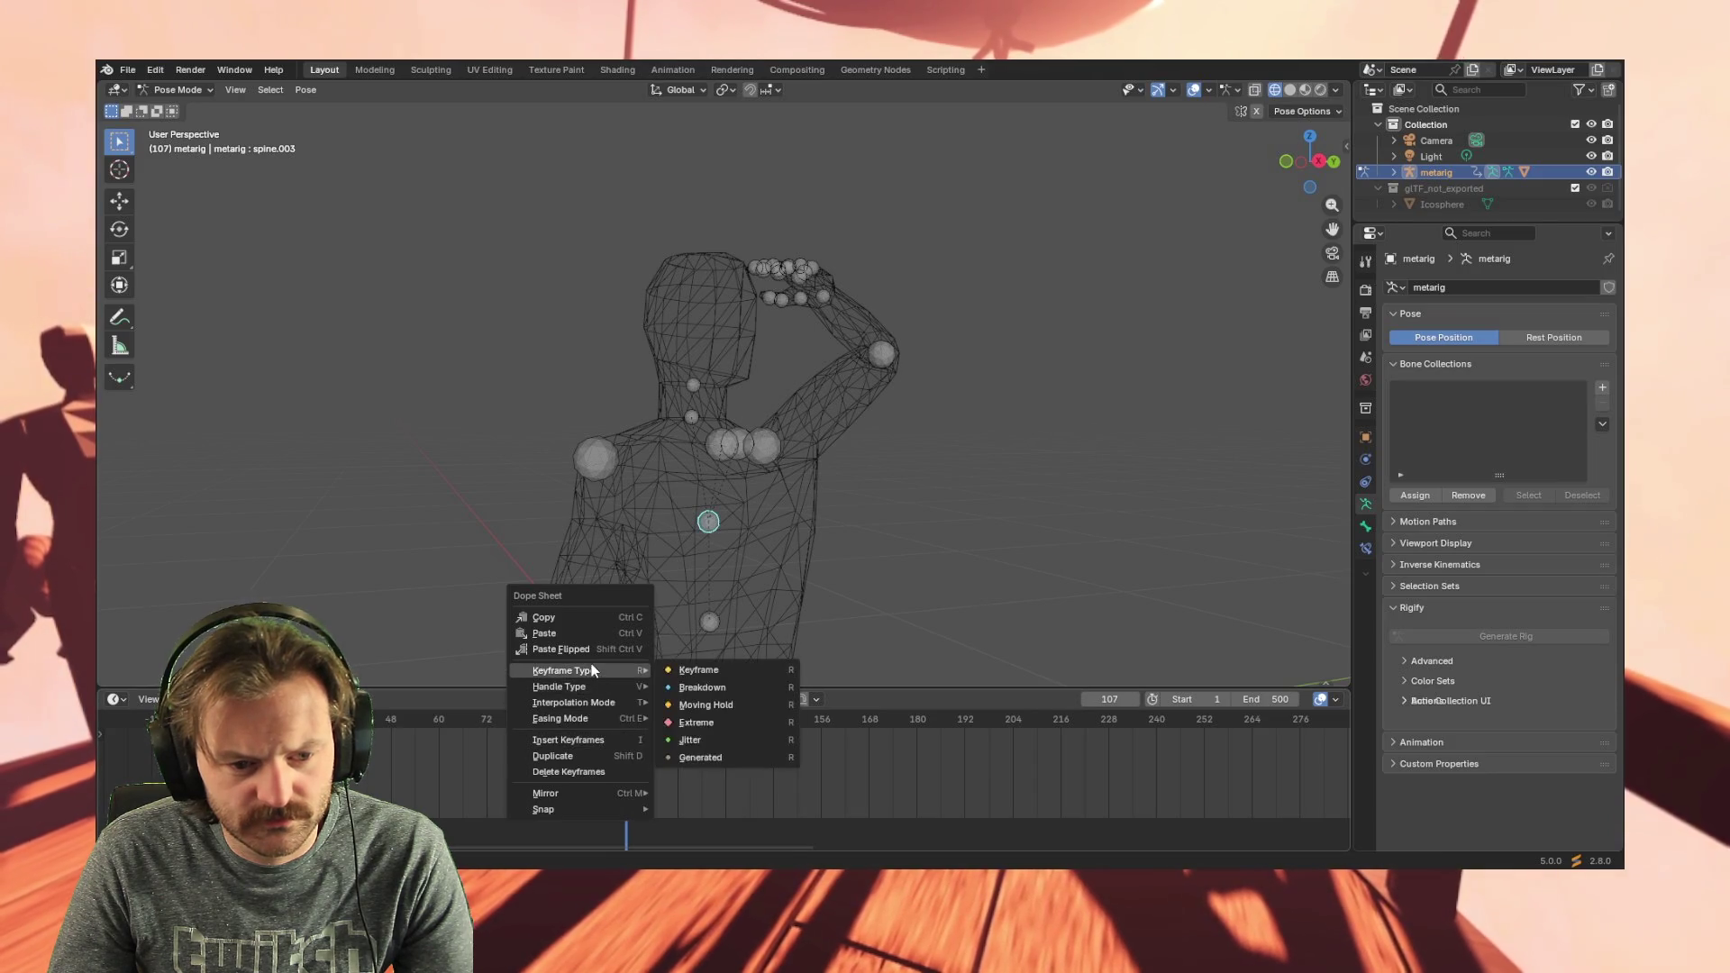
{"action": "left_click", "coordinate": [593, 744]}
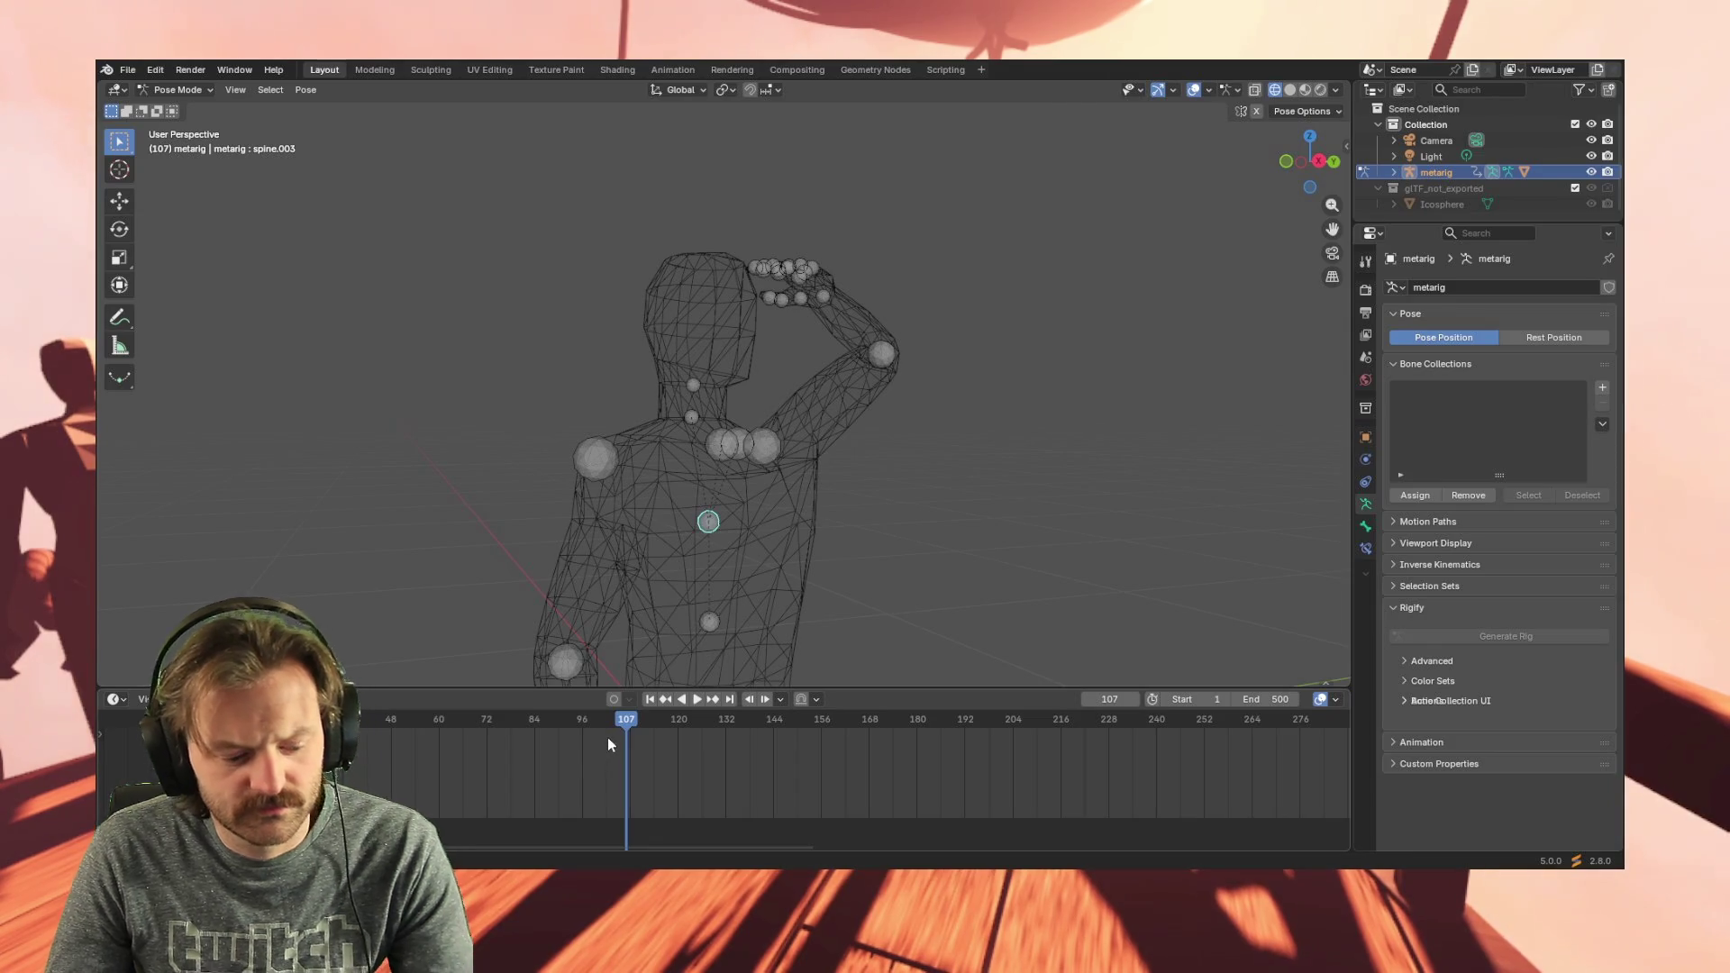
{"action": "key", "text": "i"}
{"action": "left_click", "coordinate": [604, 738]}
{"action": "left_click_drag", "start_coordinate": [627, 727], "coordinate": [581, 743]}
{"action": "key", "text": "i"}
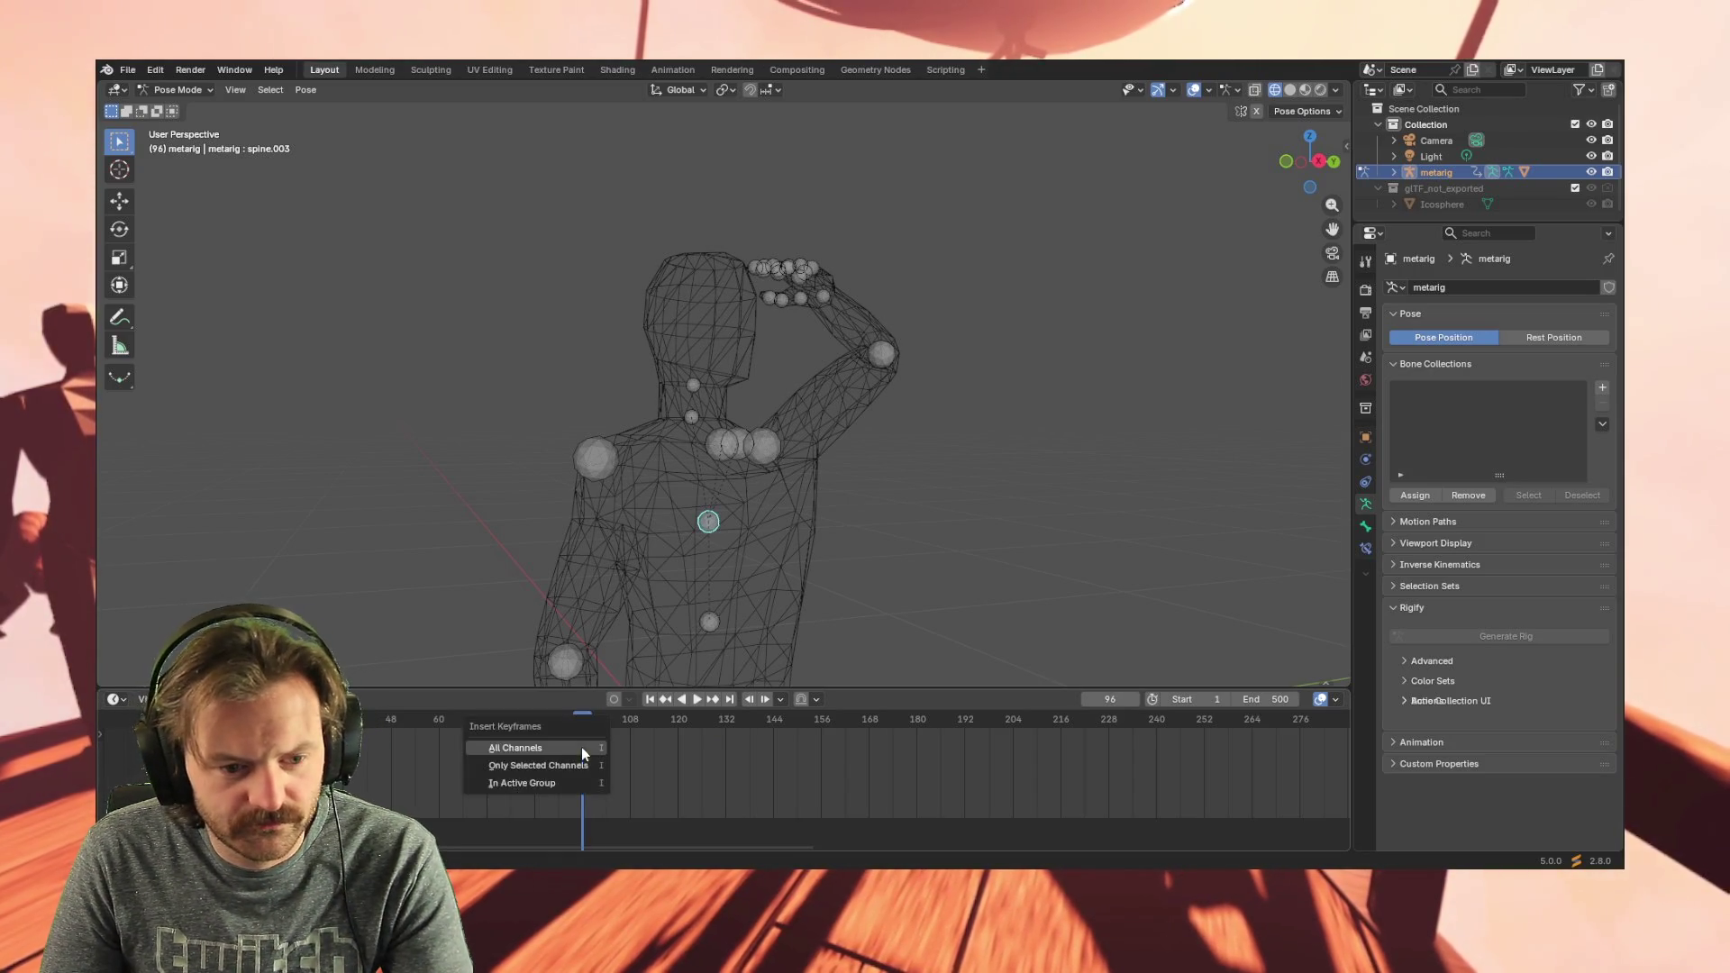
{"action": "left_click", "coordinate": [575, 750]}
{"action": "left_click_drag", "start_coordinate": [630, 727], "coordinate": [629, 726]}
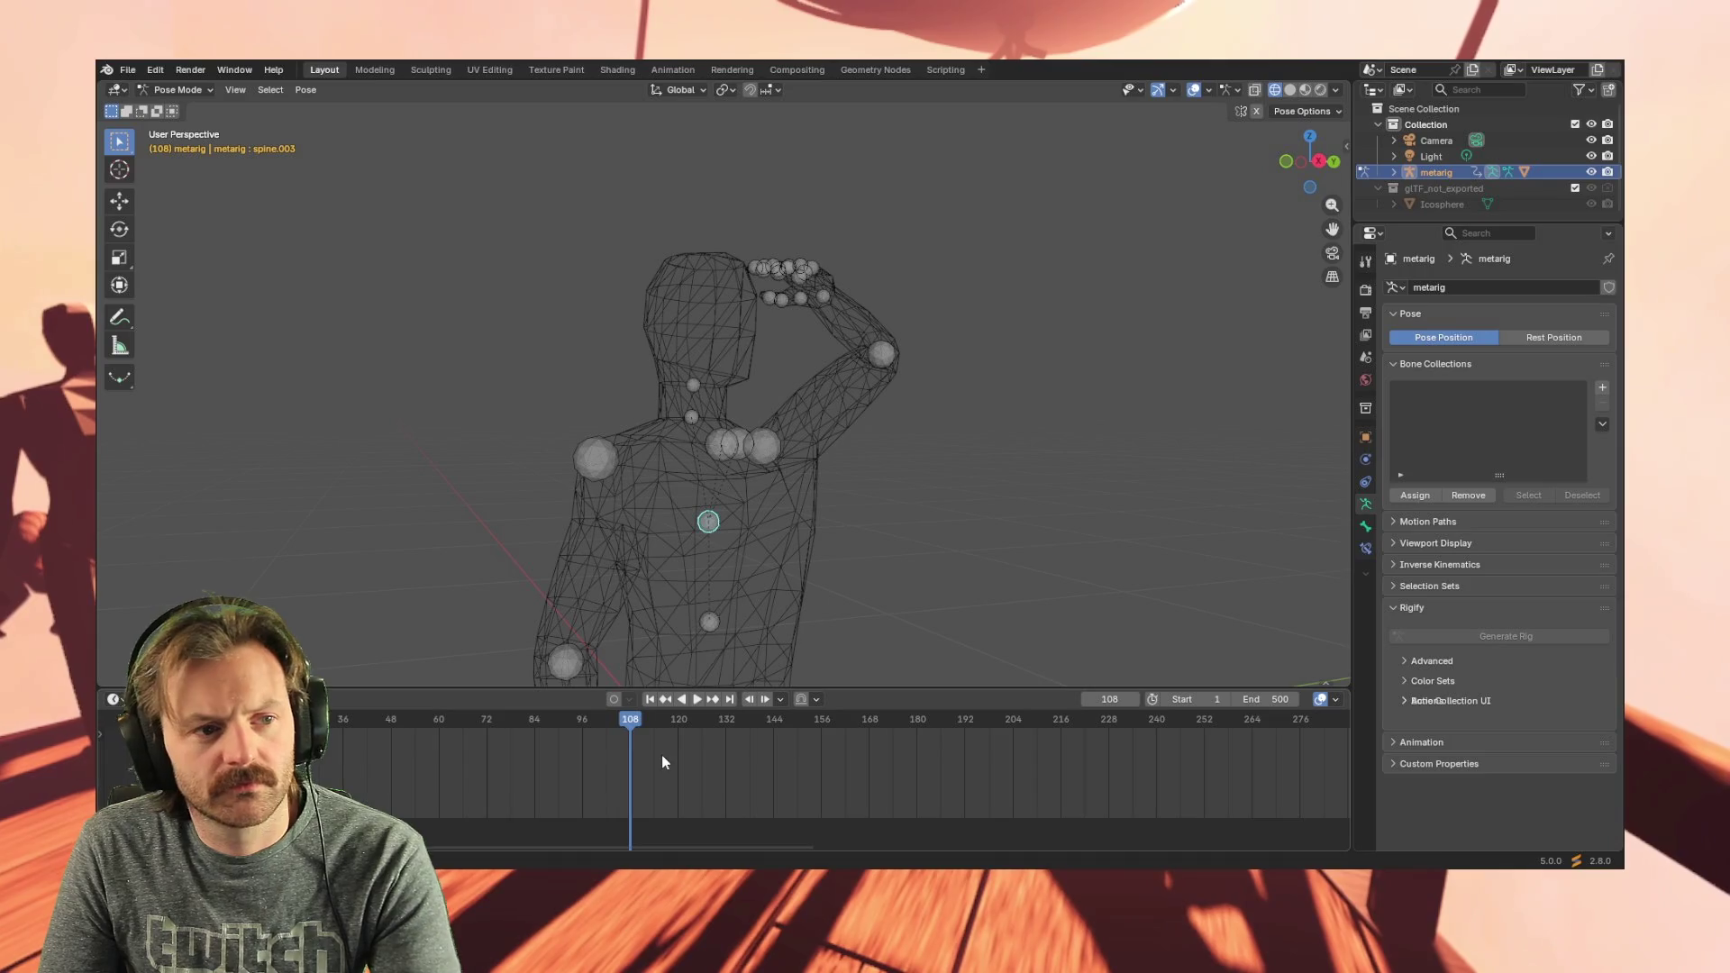
{"action": "left_click", "coordinate": [638, 721]}
{"action": "mouse_move", "coordinate": [643, 726]}
{"action": "left_mouse_down"}
{"action": "mouse_move", "coordinate": [719, 727]}
{"action": "mouse_move", "coordinate": [635, 722]}
{"action": "left_mouse_up"}
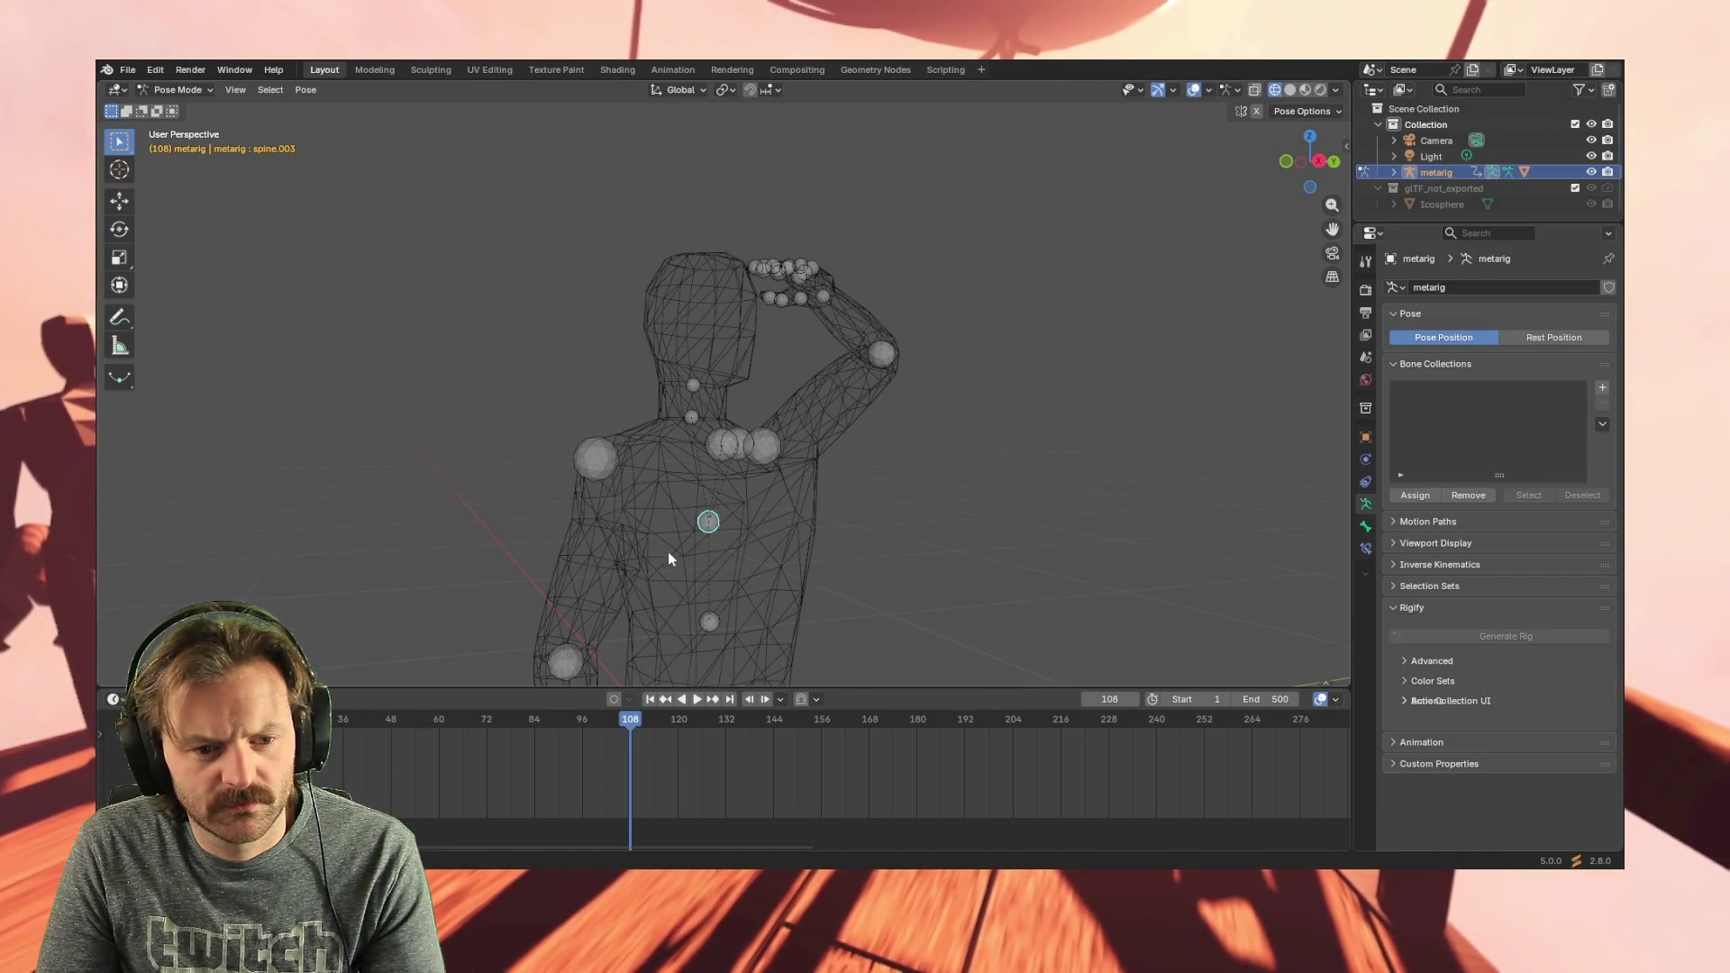
{"action": "key", "text": "a"}
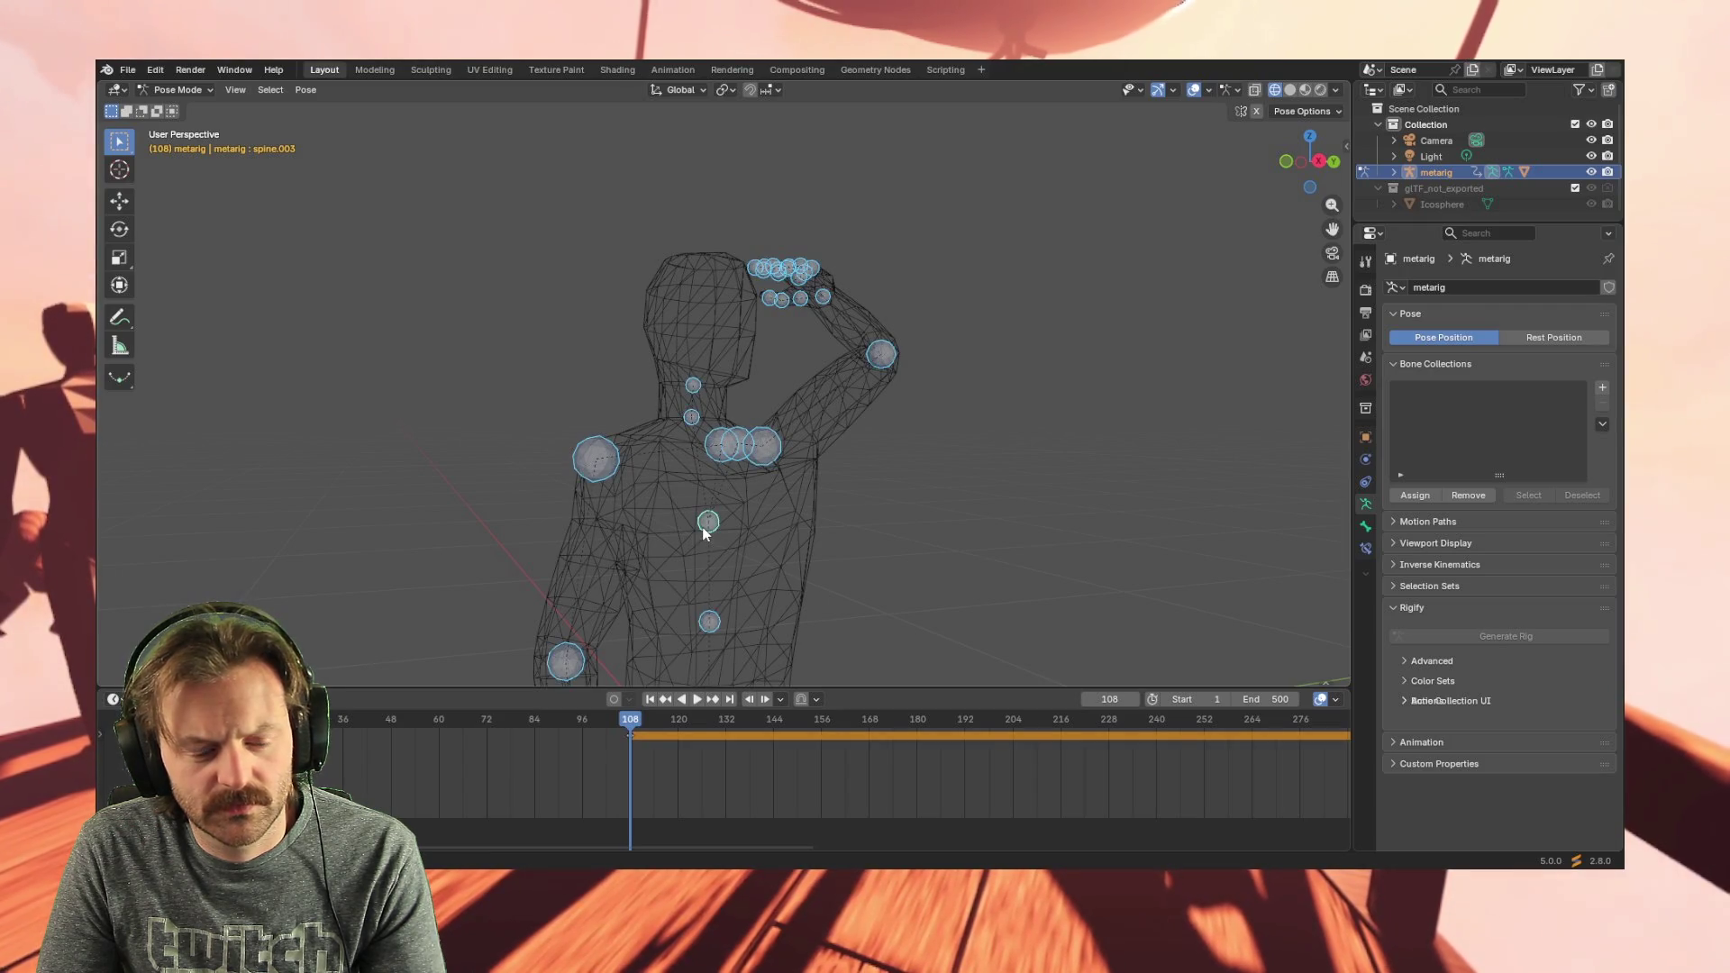
{"action": "key", "text": "alt+a"}
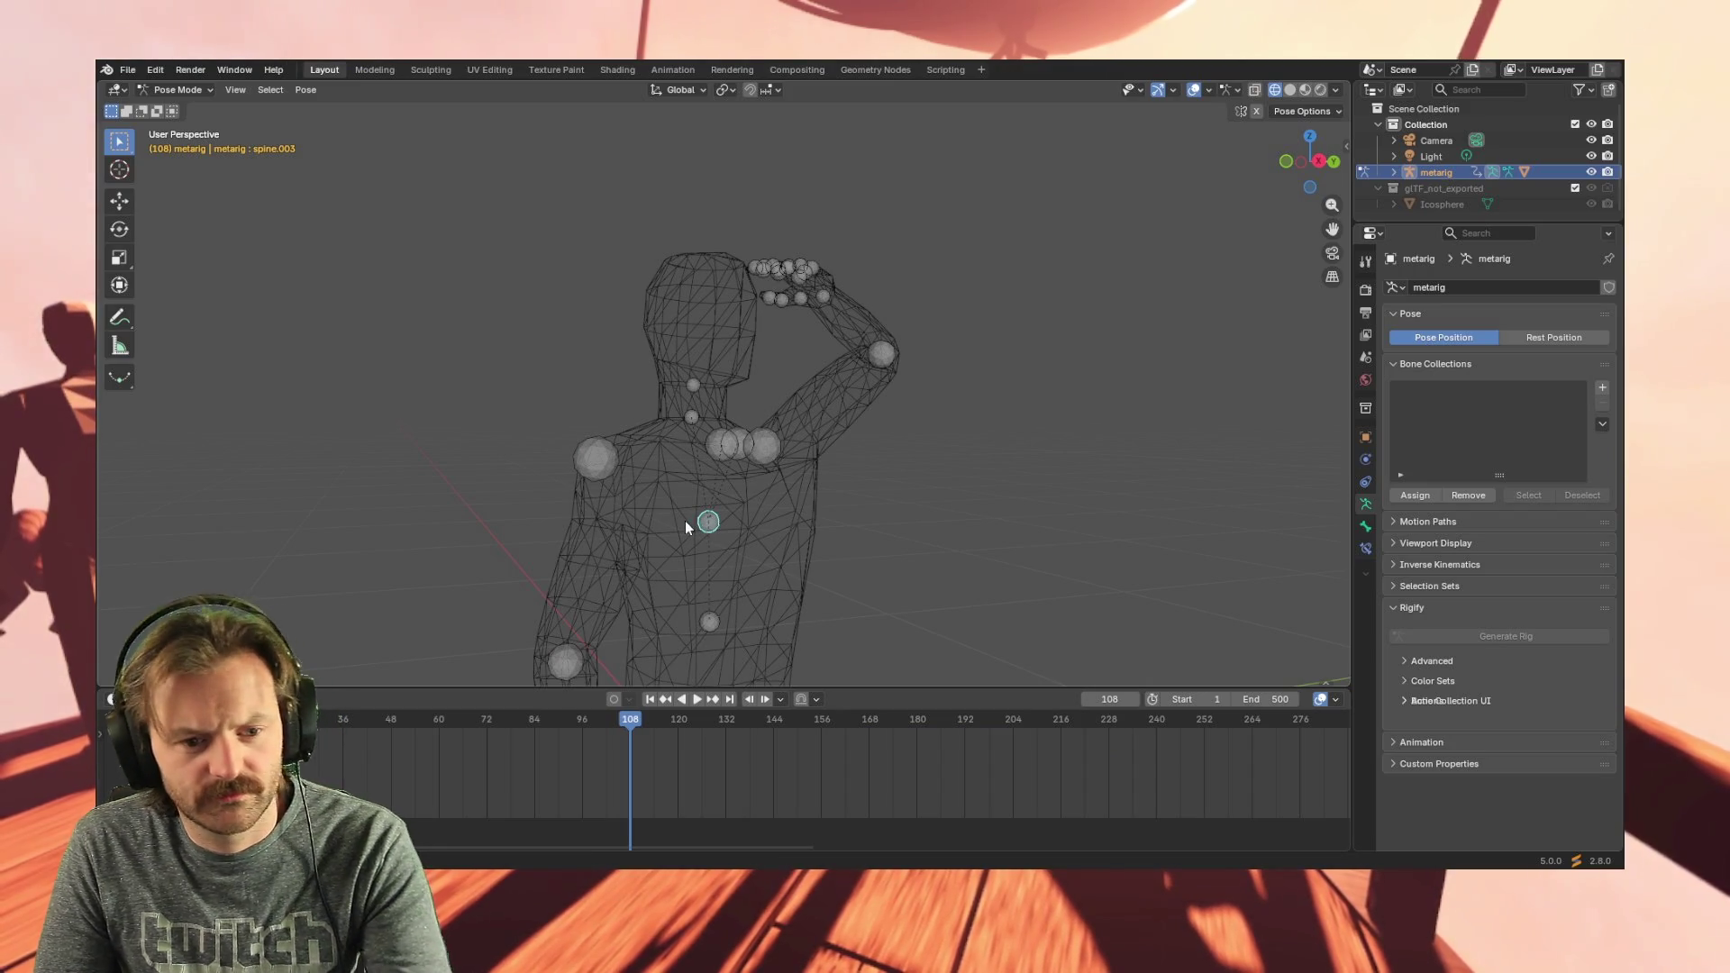
{"action": "right_click", "coordinate": [625, 739]}
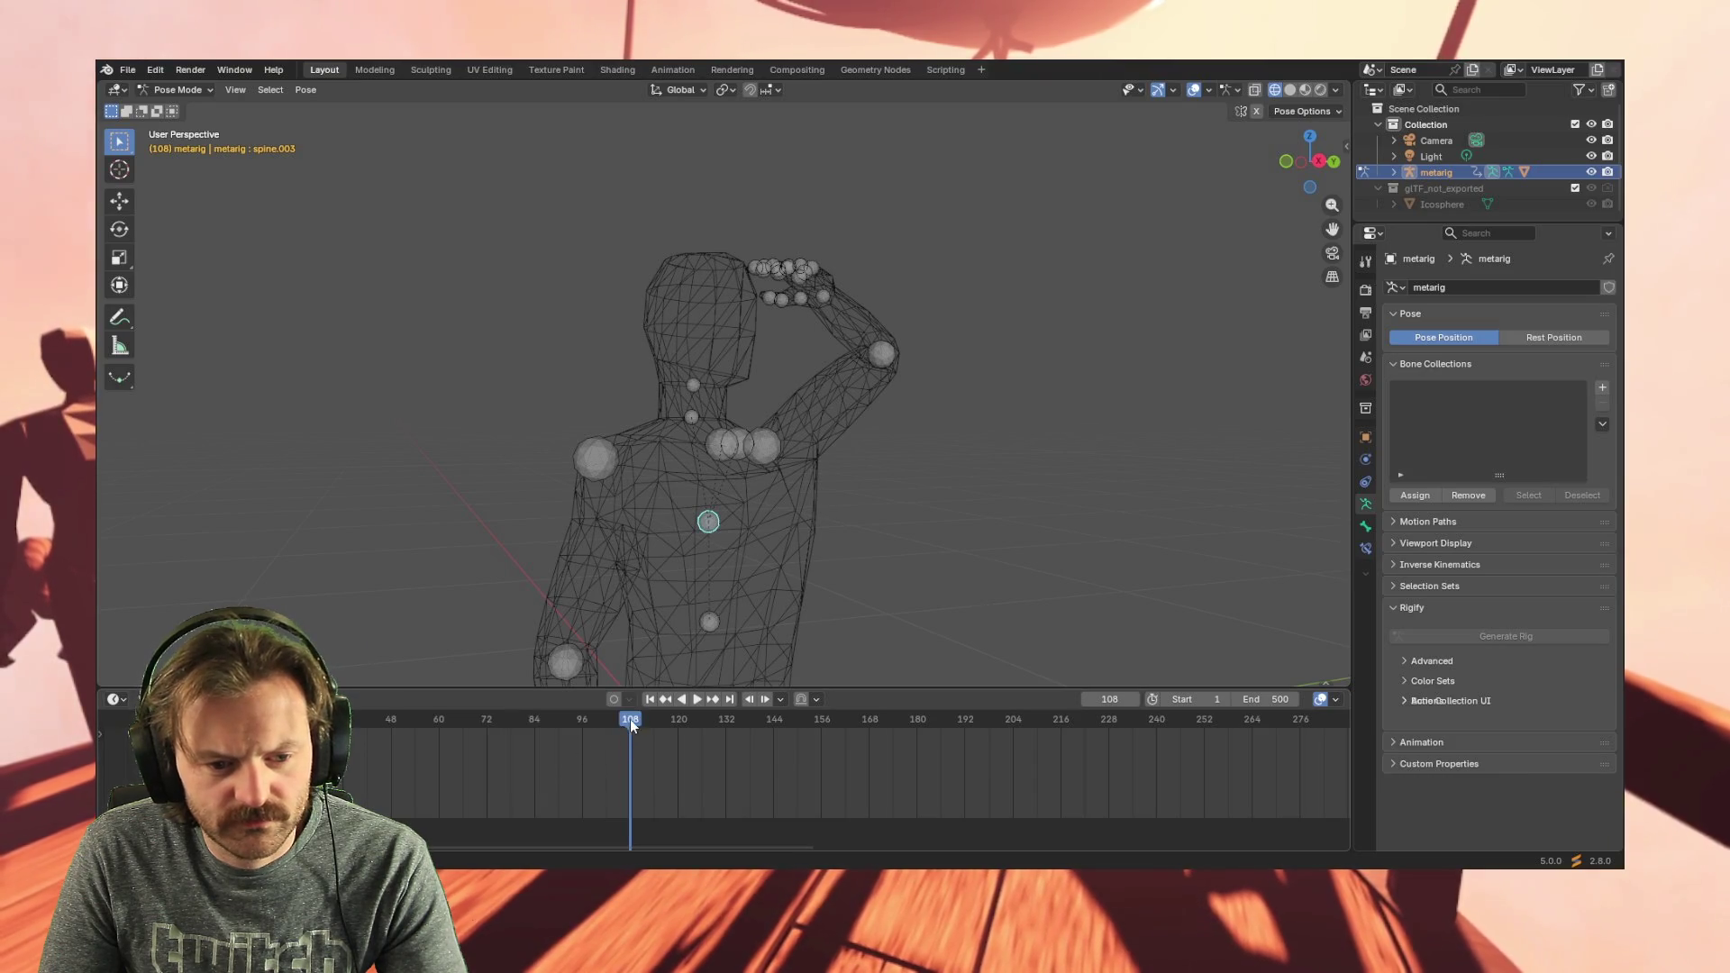
{"action": "left_click", "coordinate": [631, 731]}
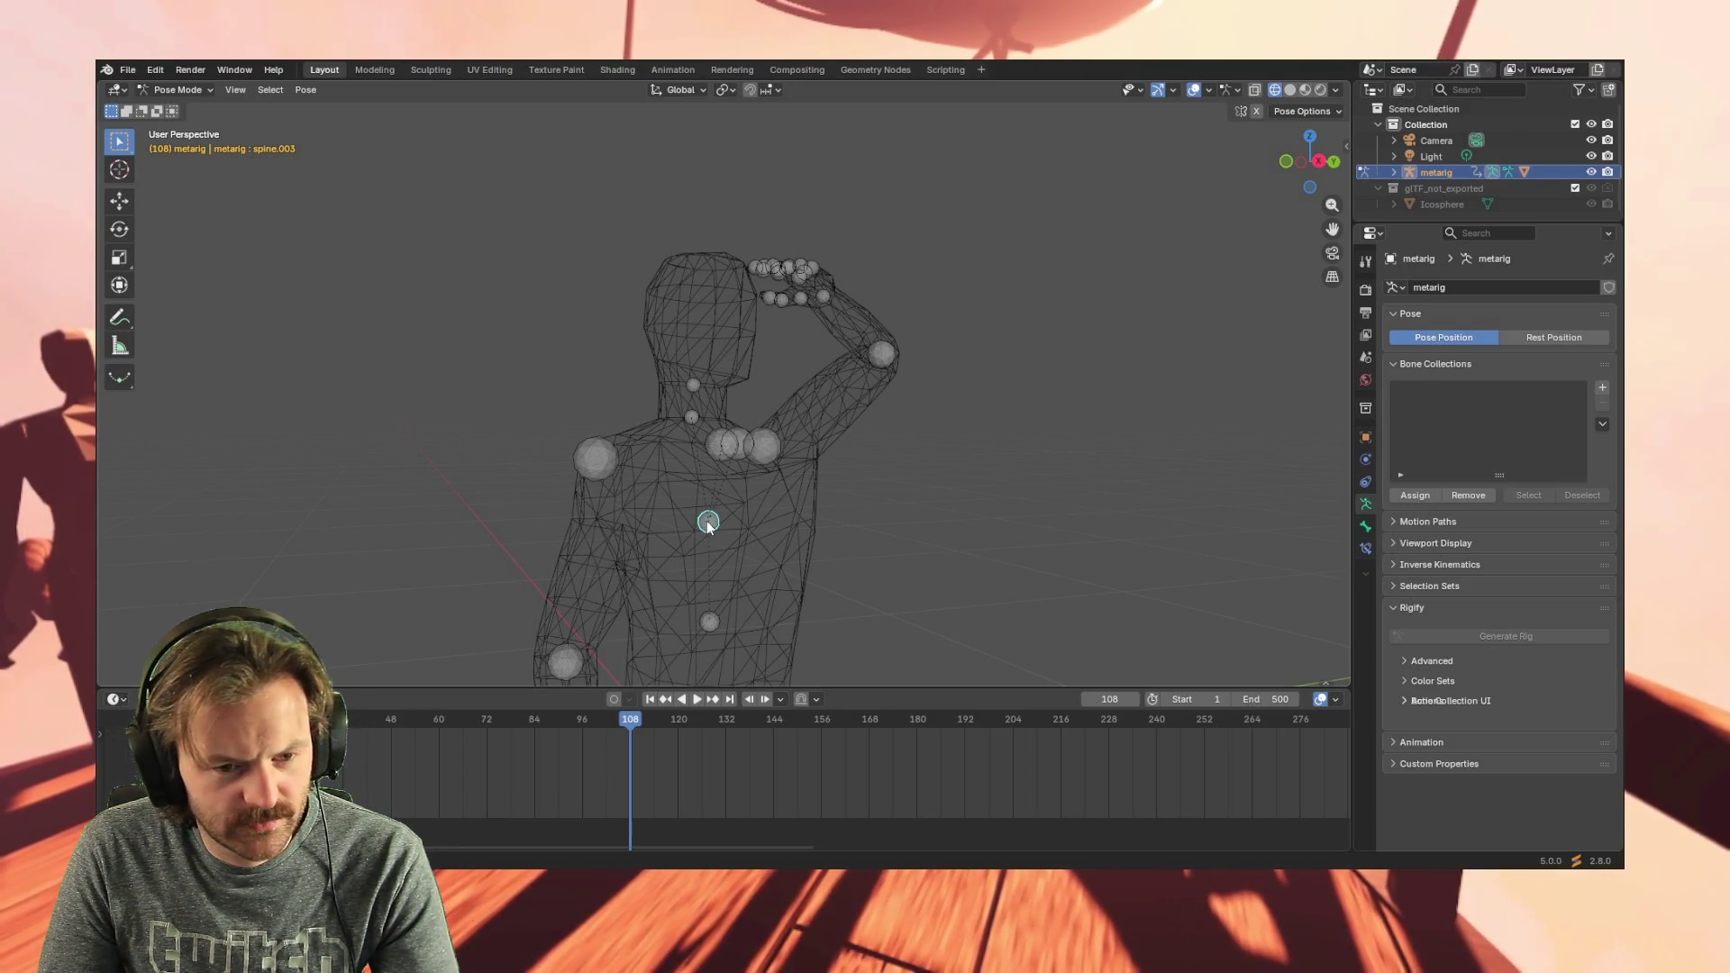
{"action": "key", "text": "r"}
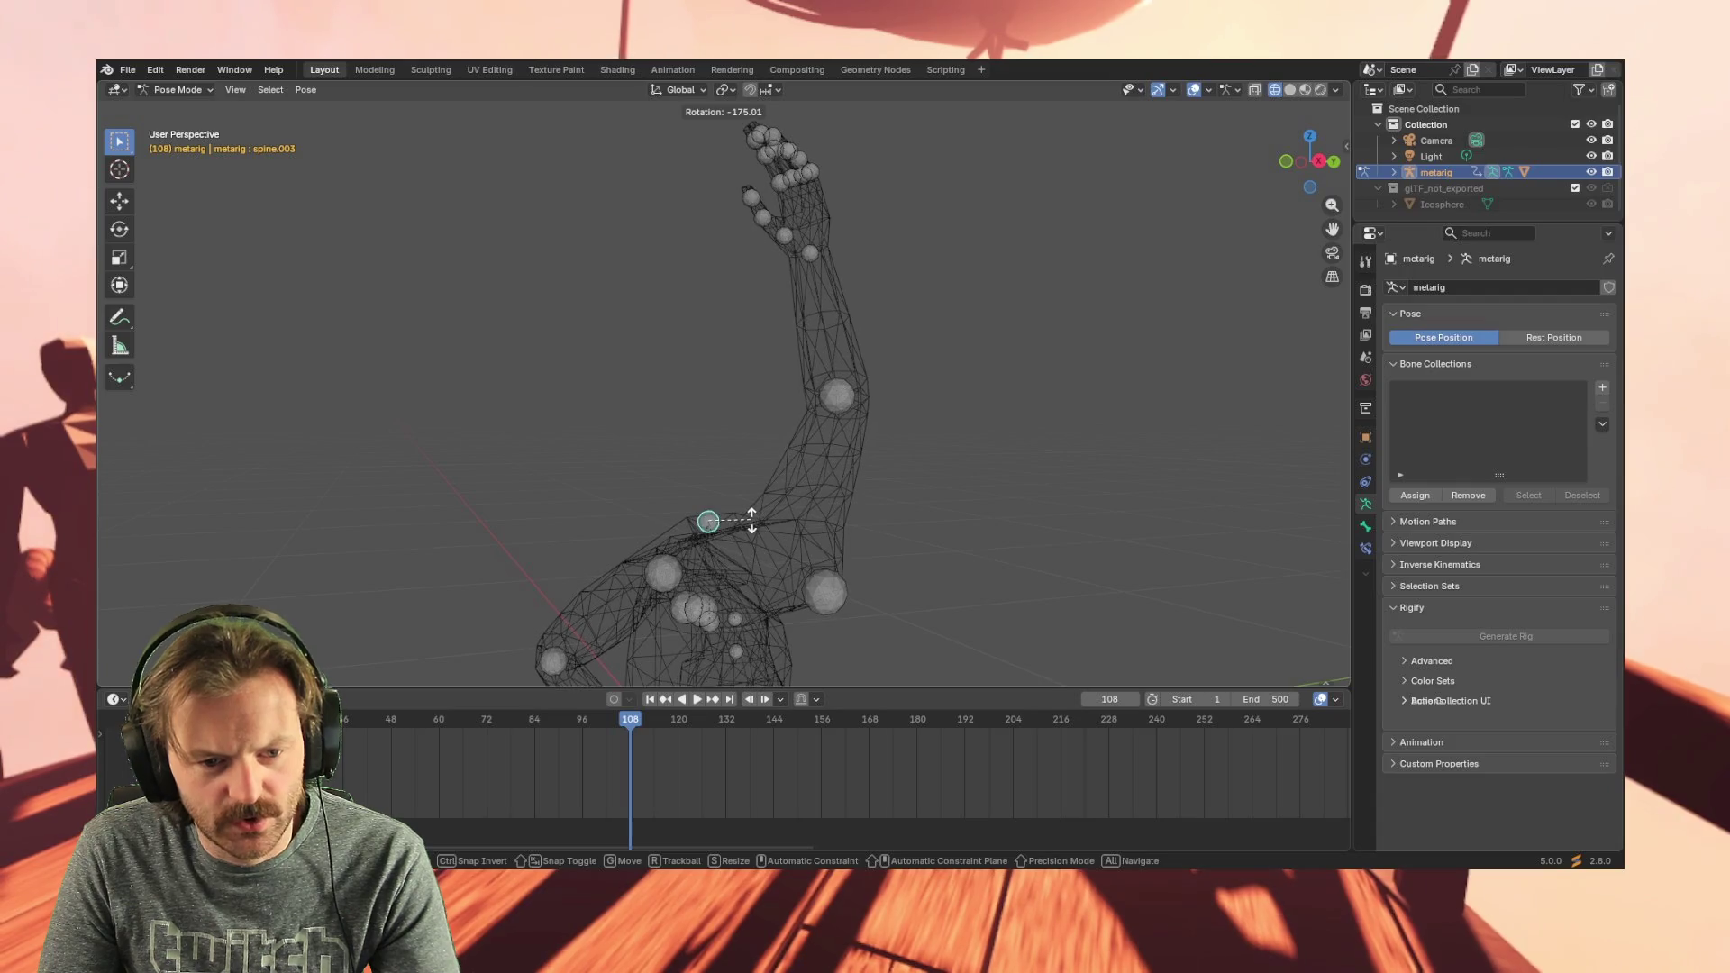
{"action": "left_click", "coordinate": [751, 521]}
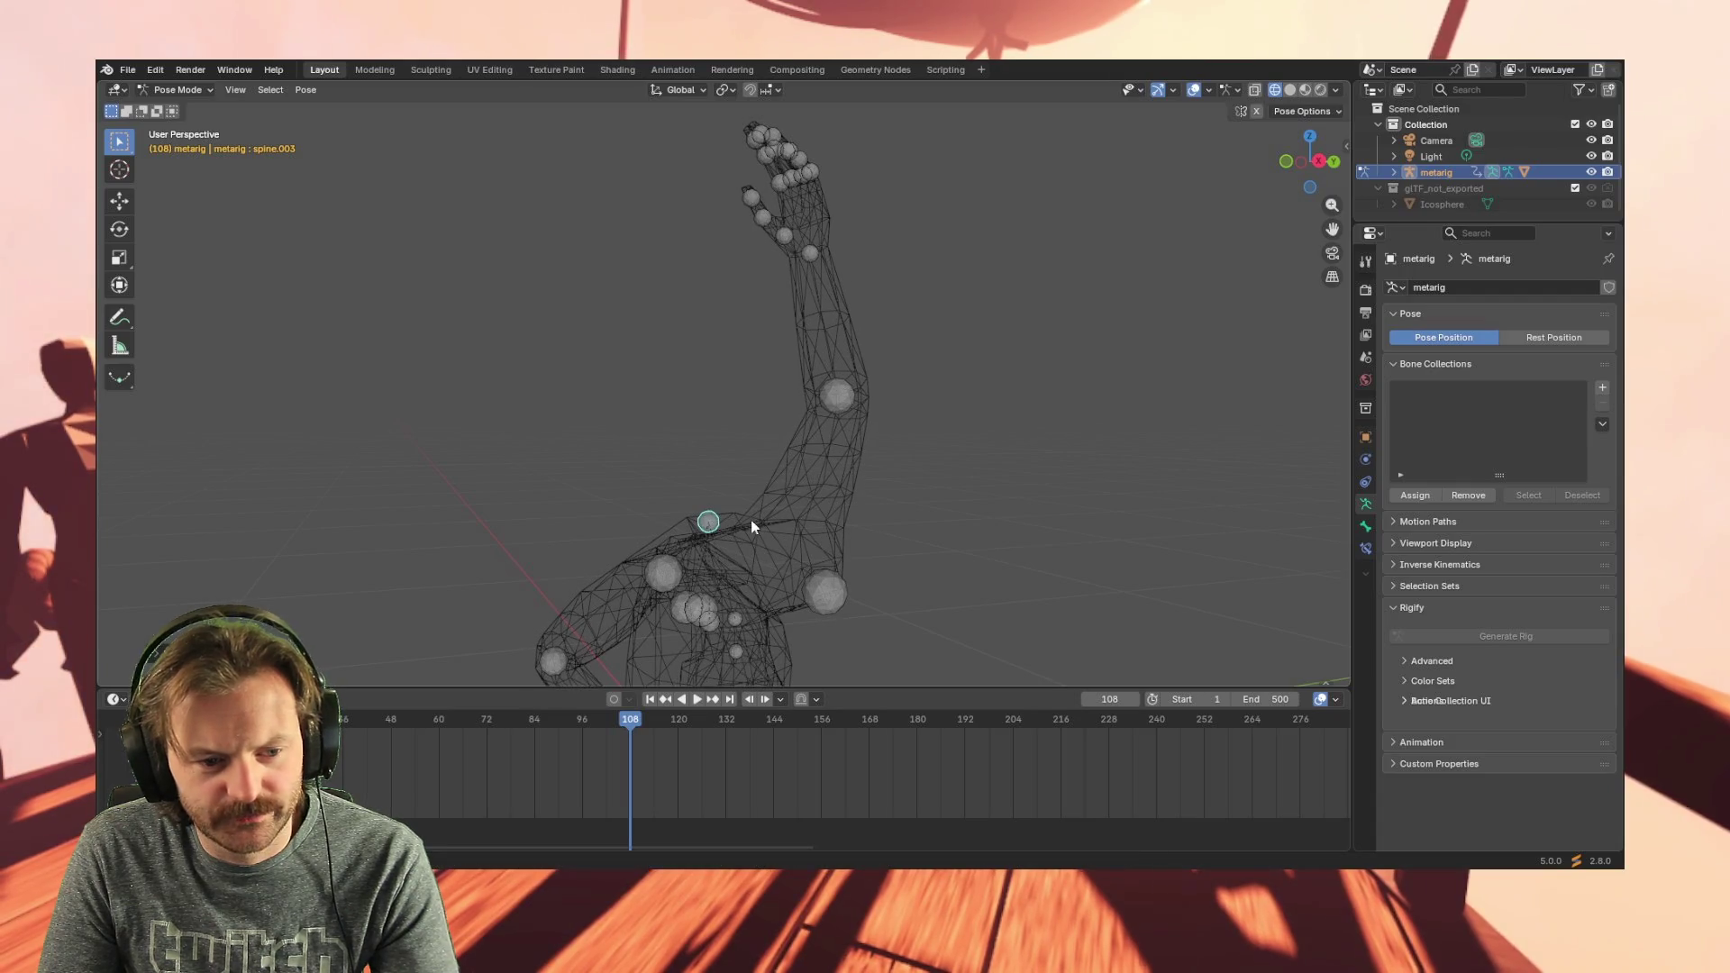
{"action": "right_click", "coordinate": [633, 748]}
{"action": "key", "text": "Escape"}
{"action": "key", "text": "space"}
{"action": "key", "text": "Escape"}
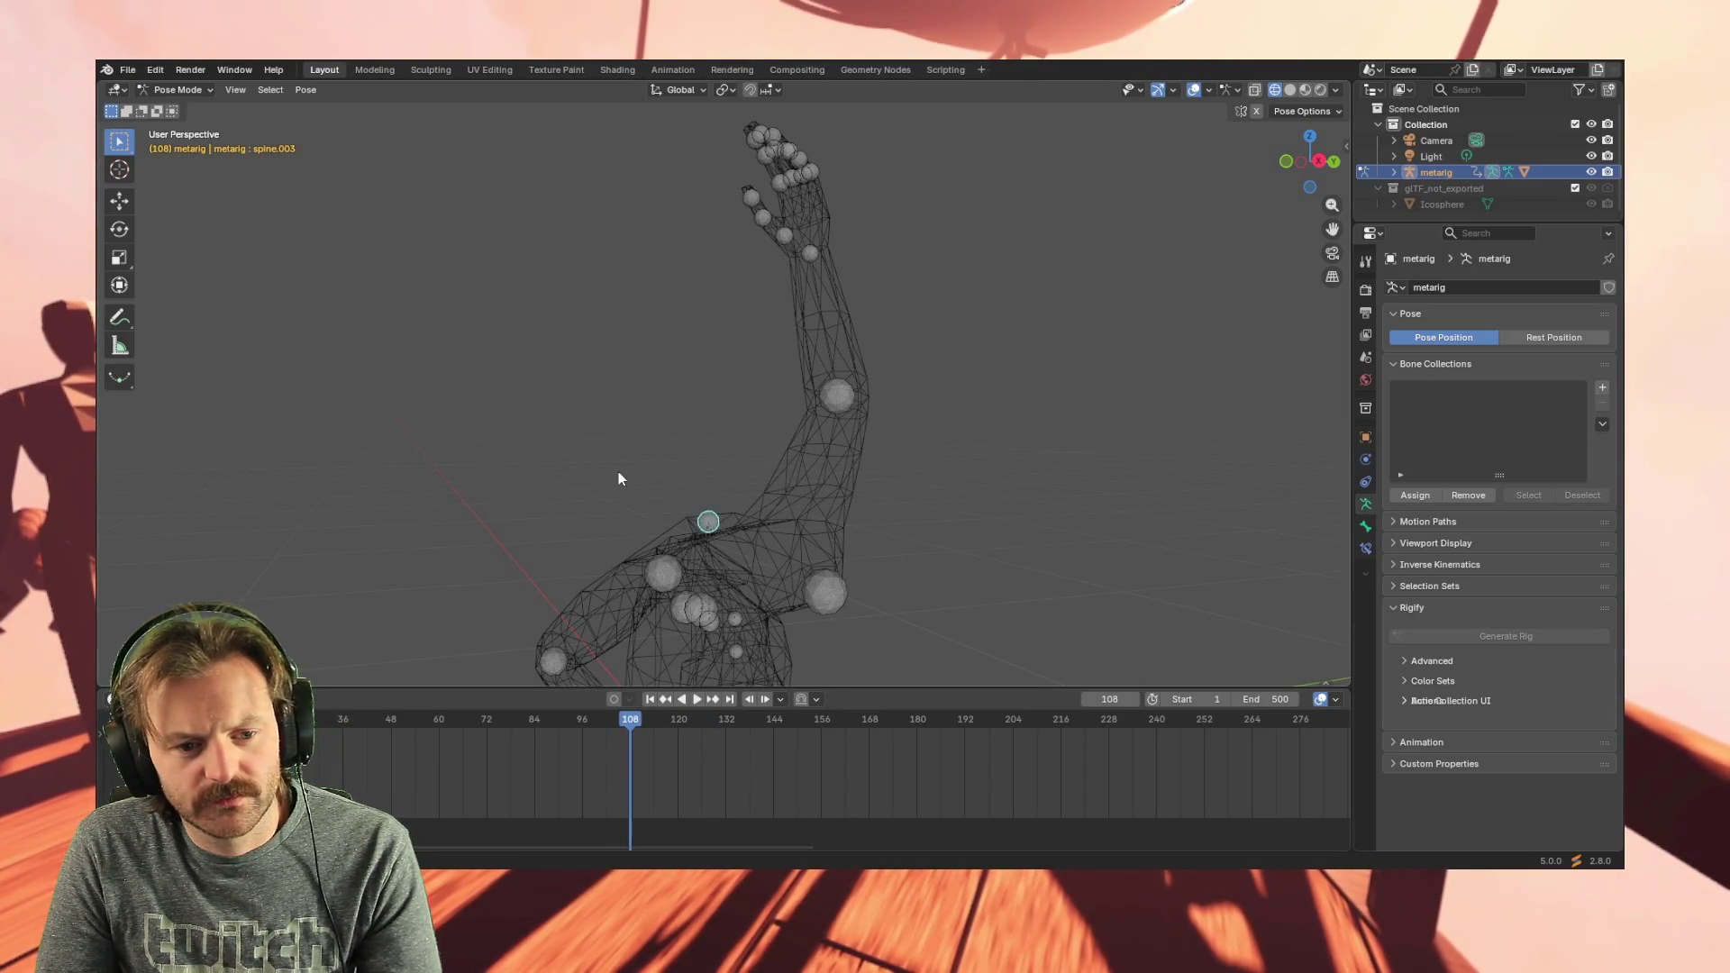
{"action": "key", "text": "alt+r"}
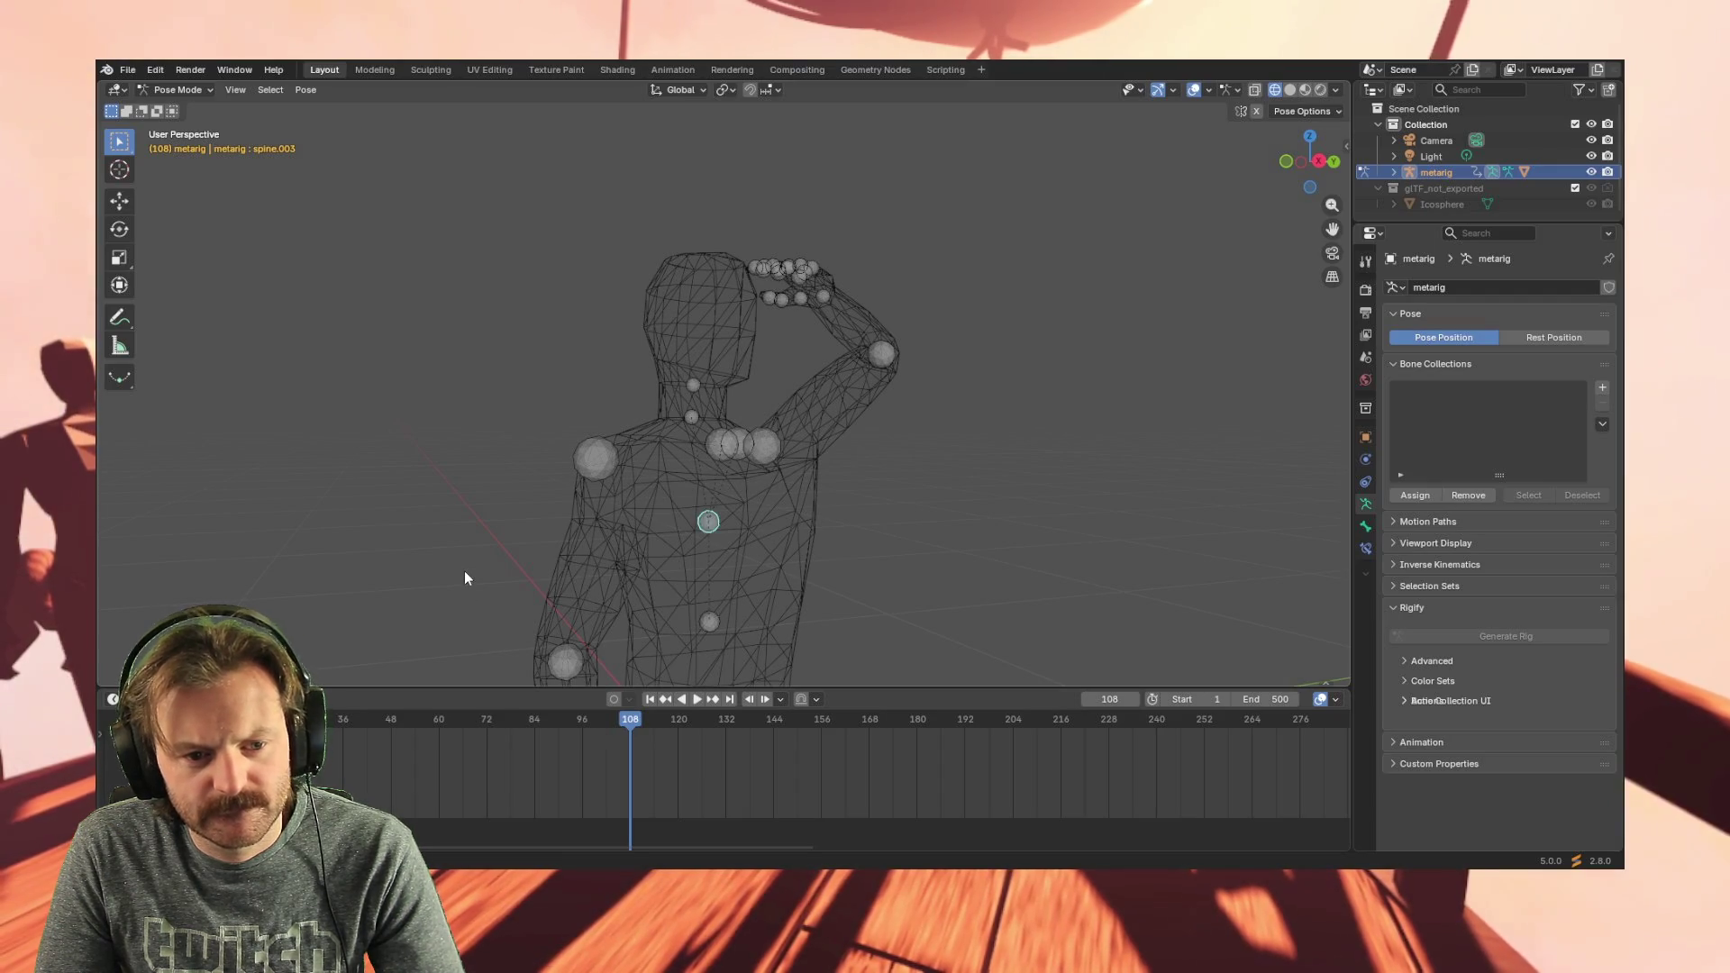
Jump between the chest bone's keyframes at frames 96 and 107, then step to 108
{"action": "key", "text": "a"}
{"action": "key", "text": "ctrl+z"}
{"action": "key", "text": "Down"}
{"action": "key", "text": "Up"}
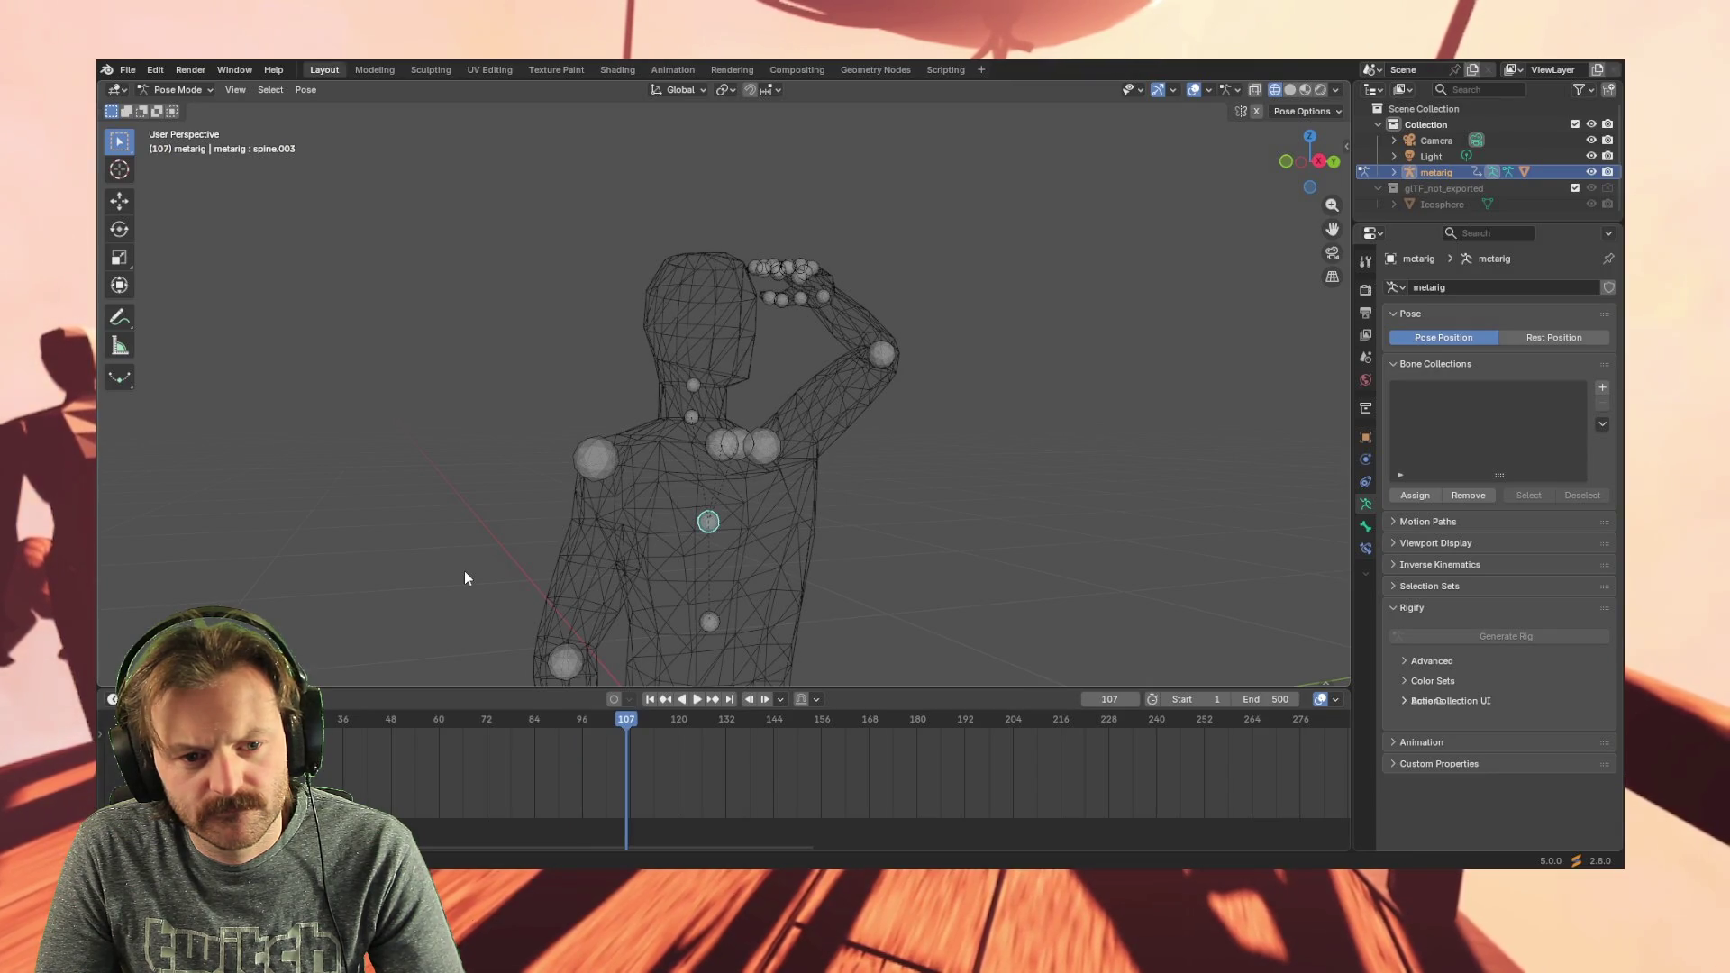
{"action": "key", "text": "Right"}
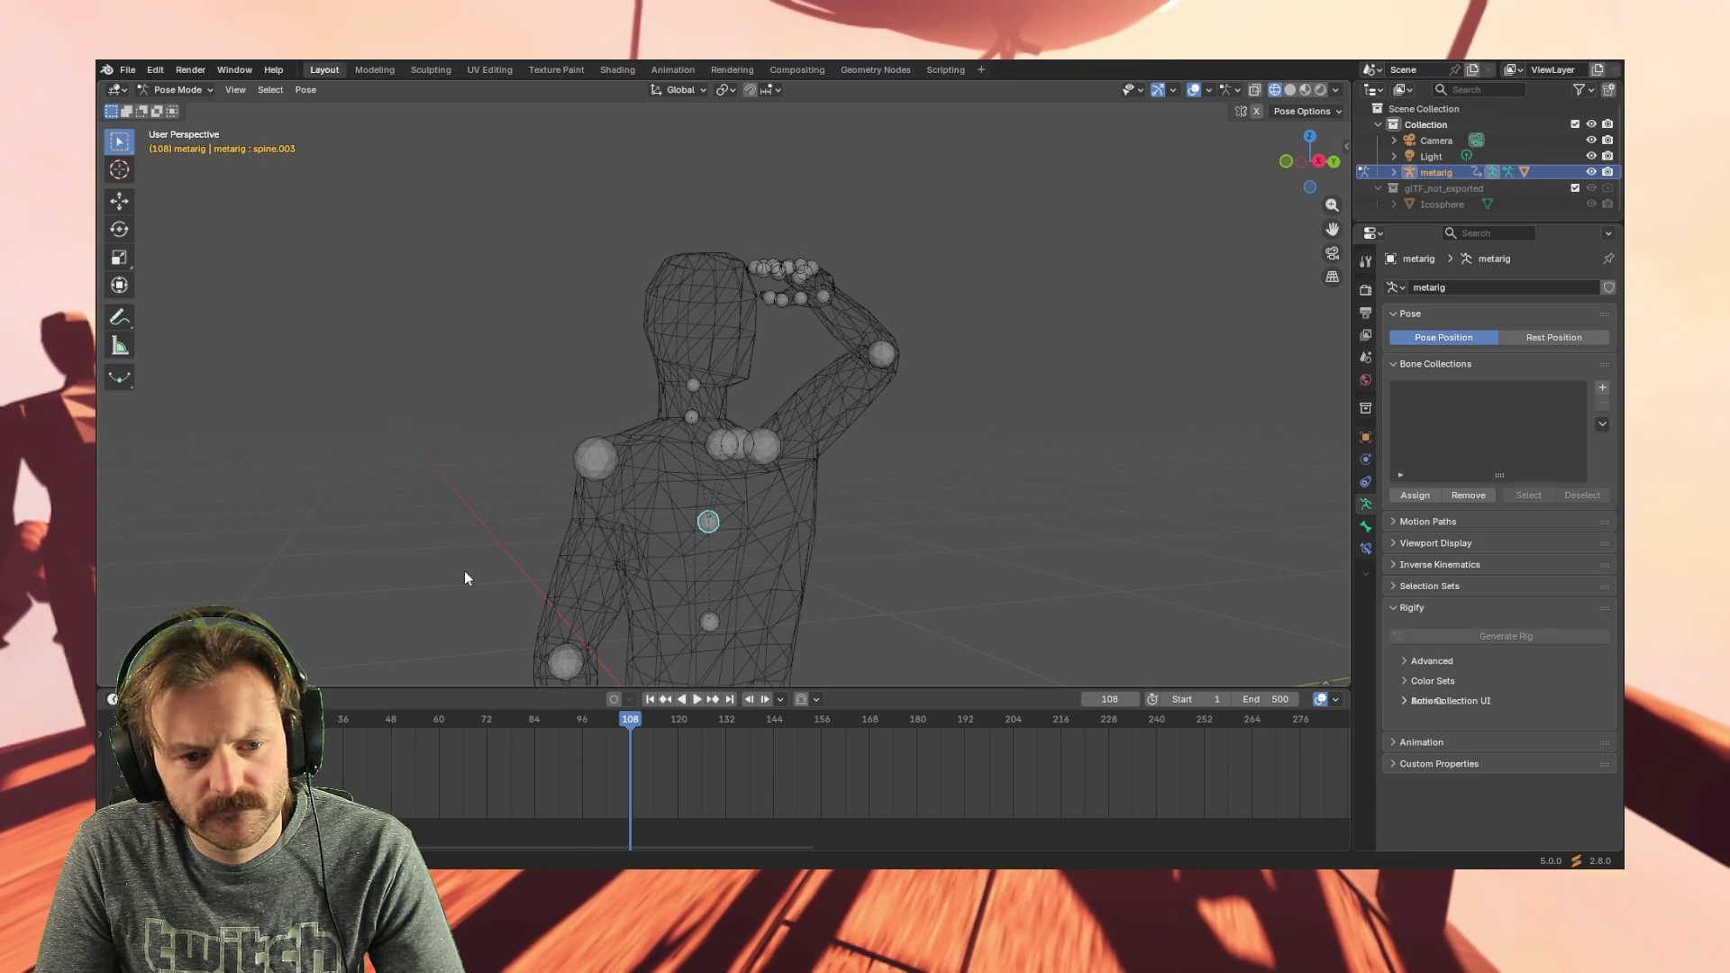
Compare neck spine.005 and chest spine.003 keyframes, then rewind to frame 1 and play
{"action": "key", "text": "bracketright"}
{"action": "key", "text": "bracketright"}
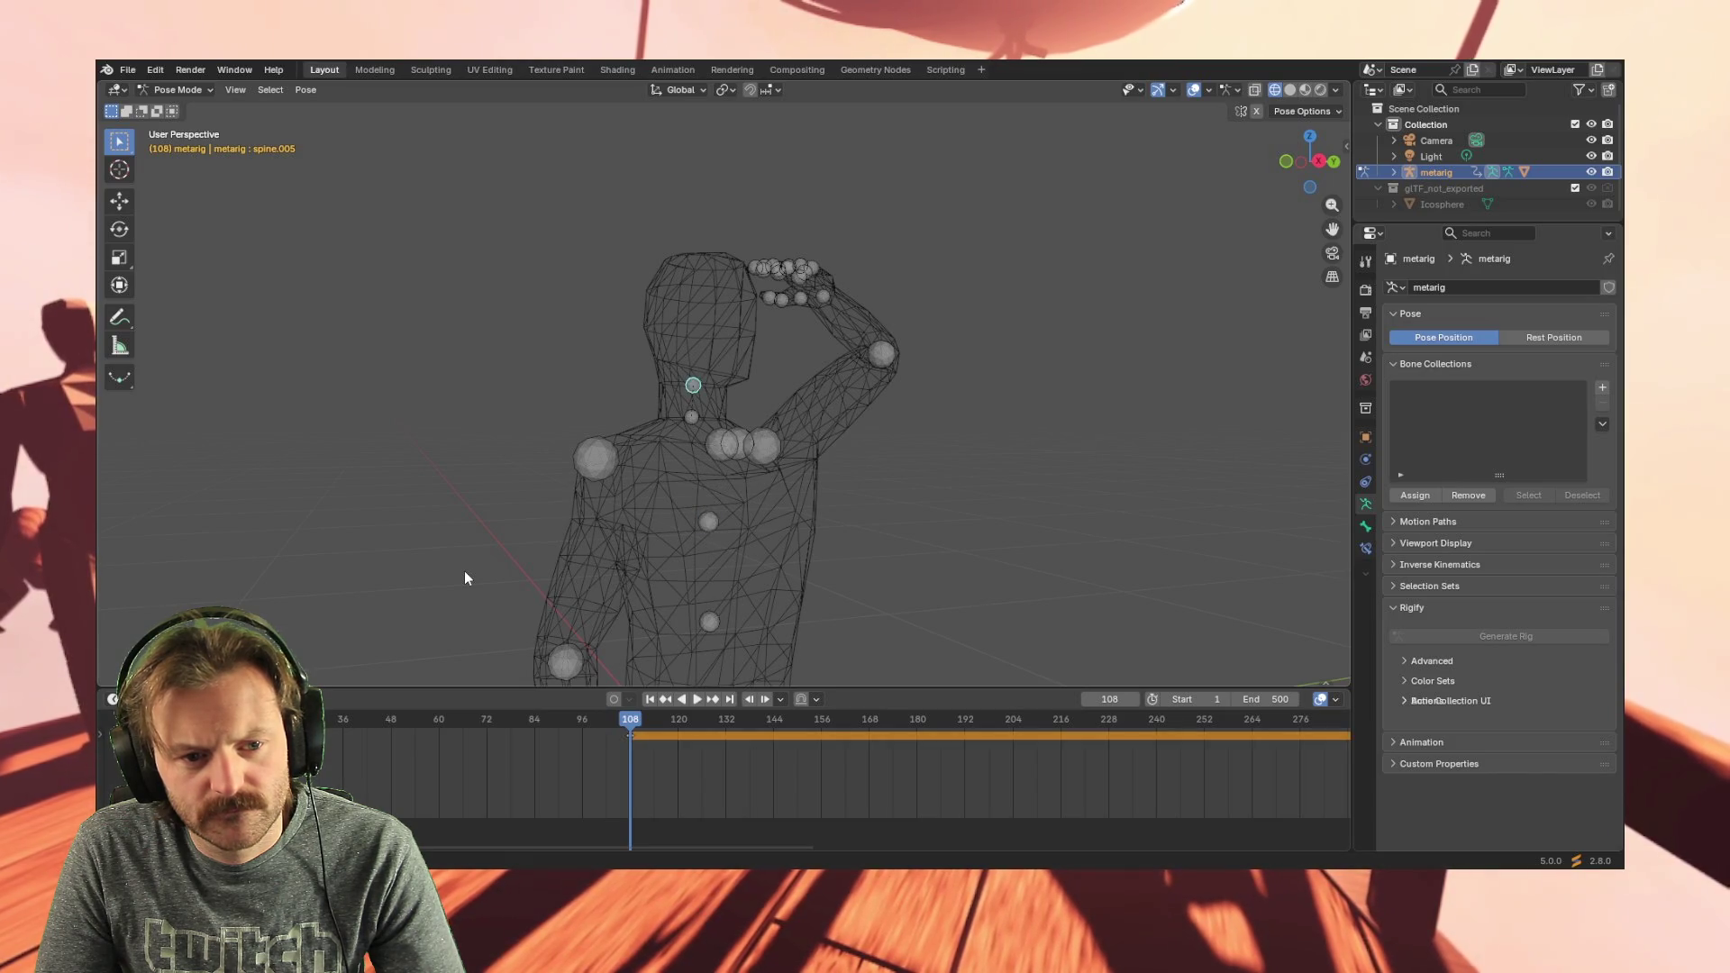
{"action": "key", "text": "bracketleft"}
{"action": "key", "text": "bracketleft"}
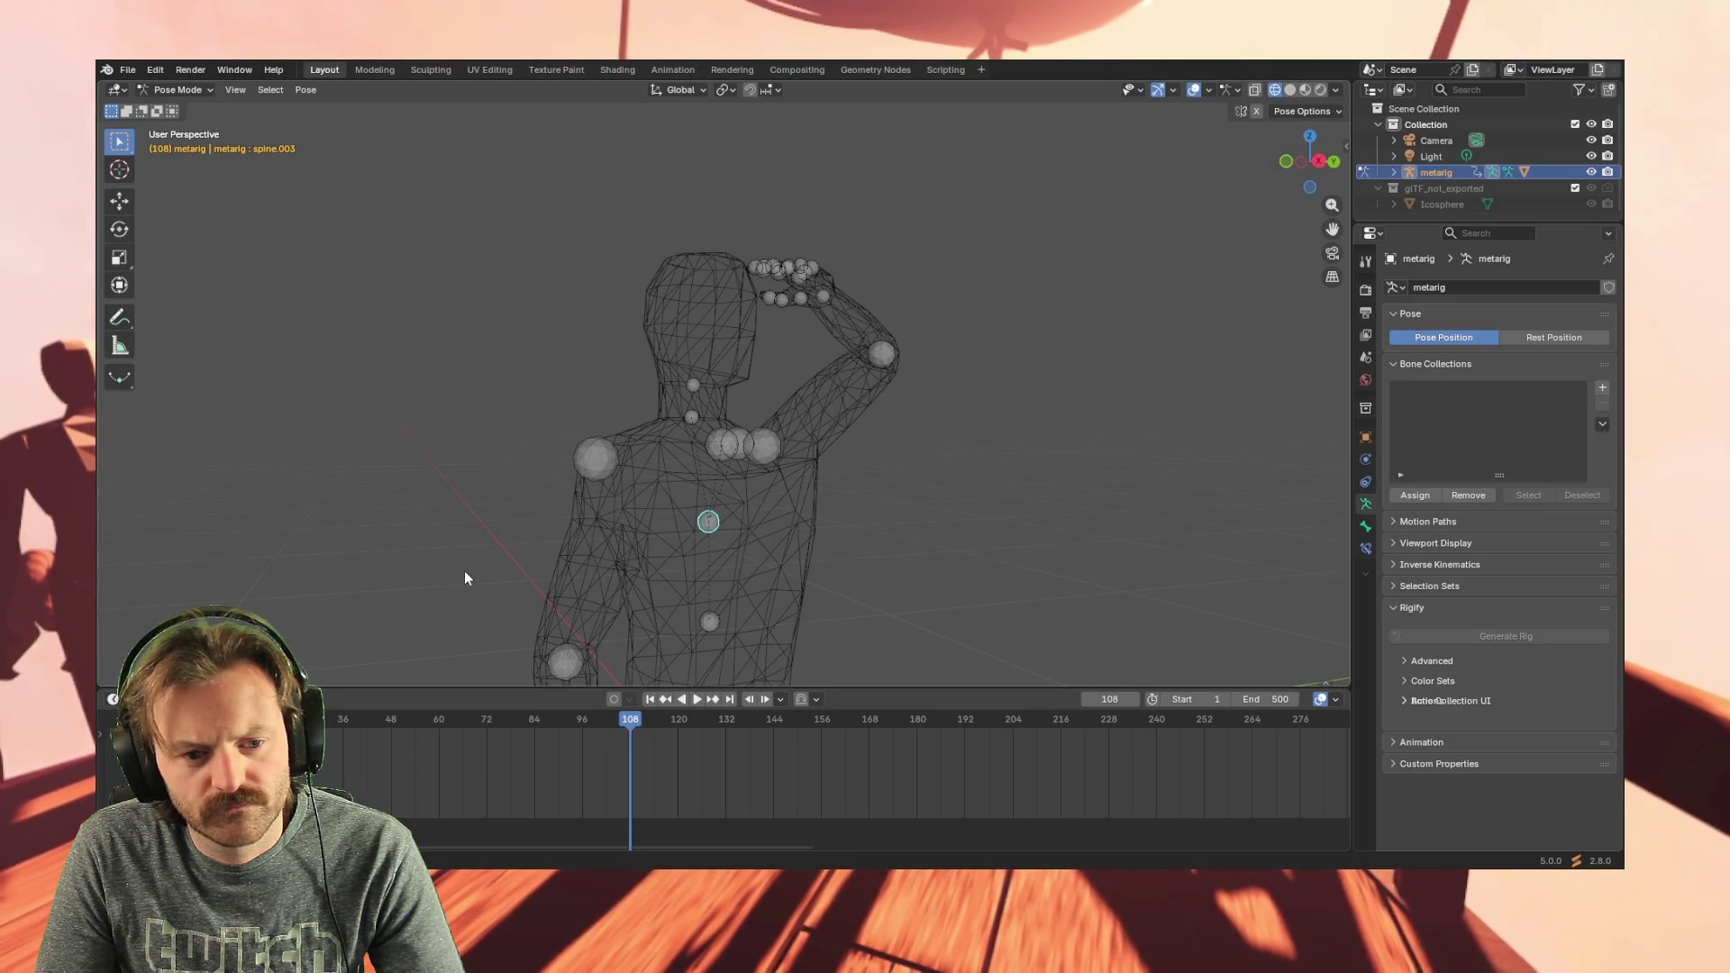
{"action": "left_click", "coordinate": [692, 385]}
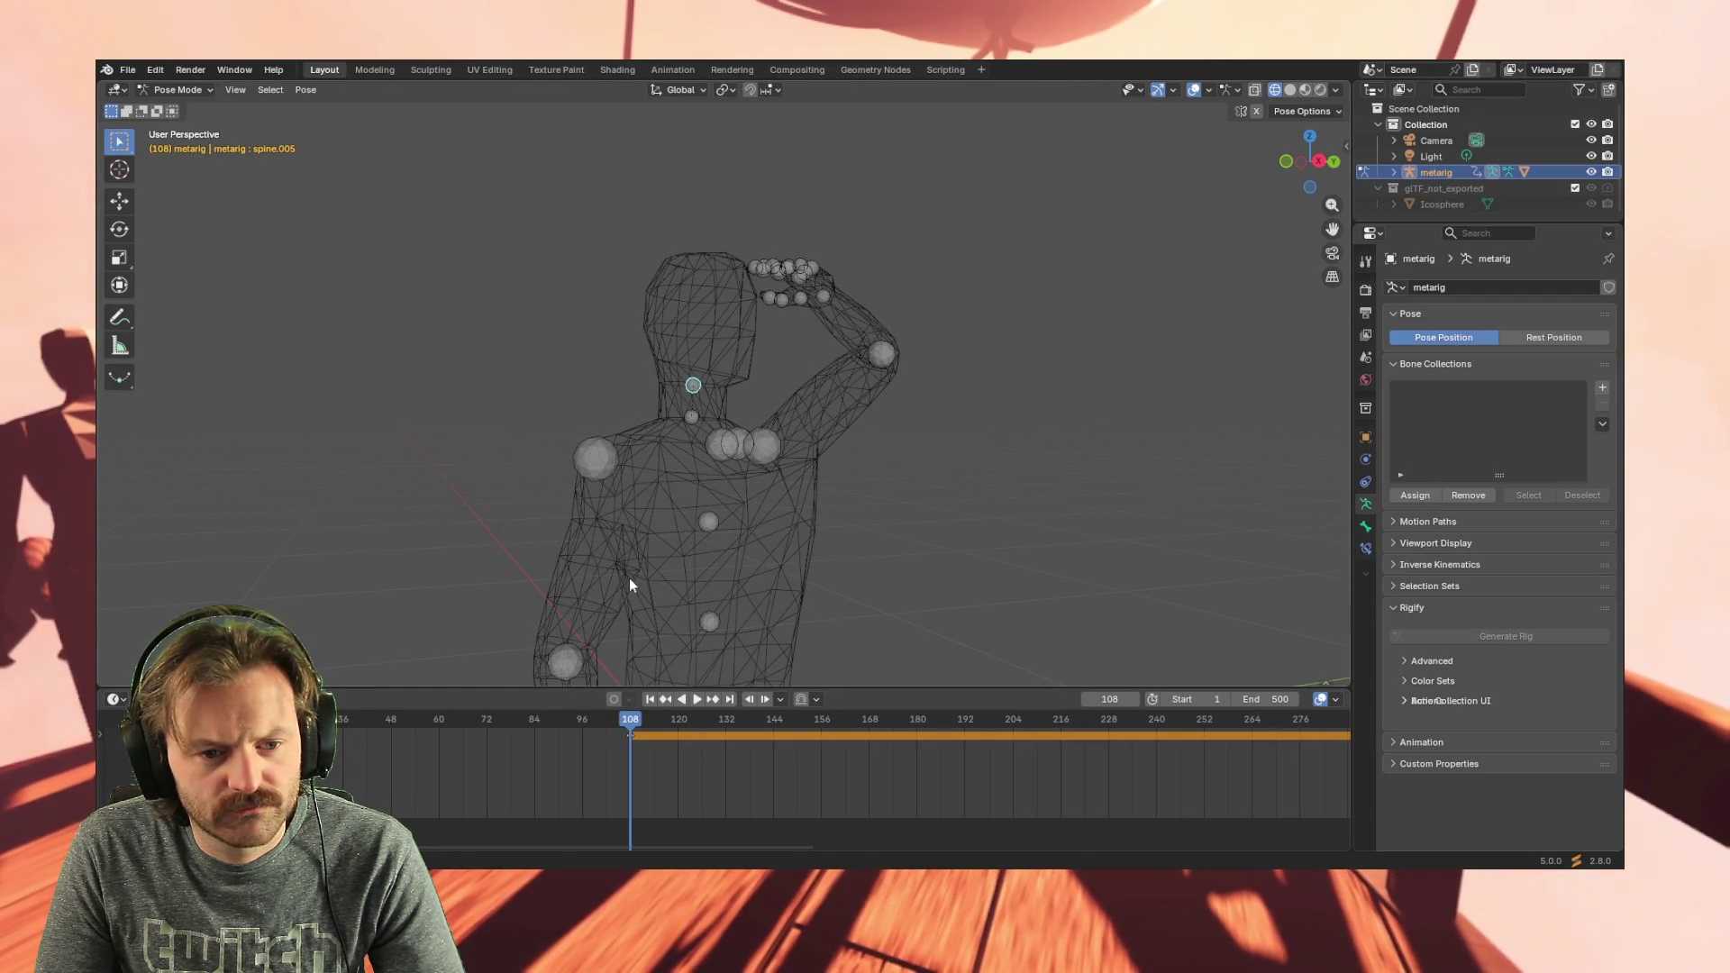
{"action": "left_click", "coordinate": [709, 523]}
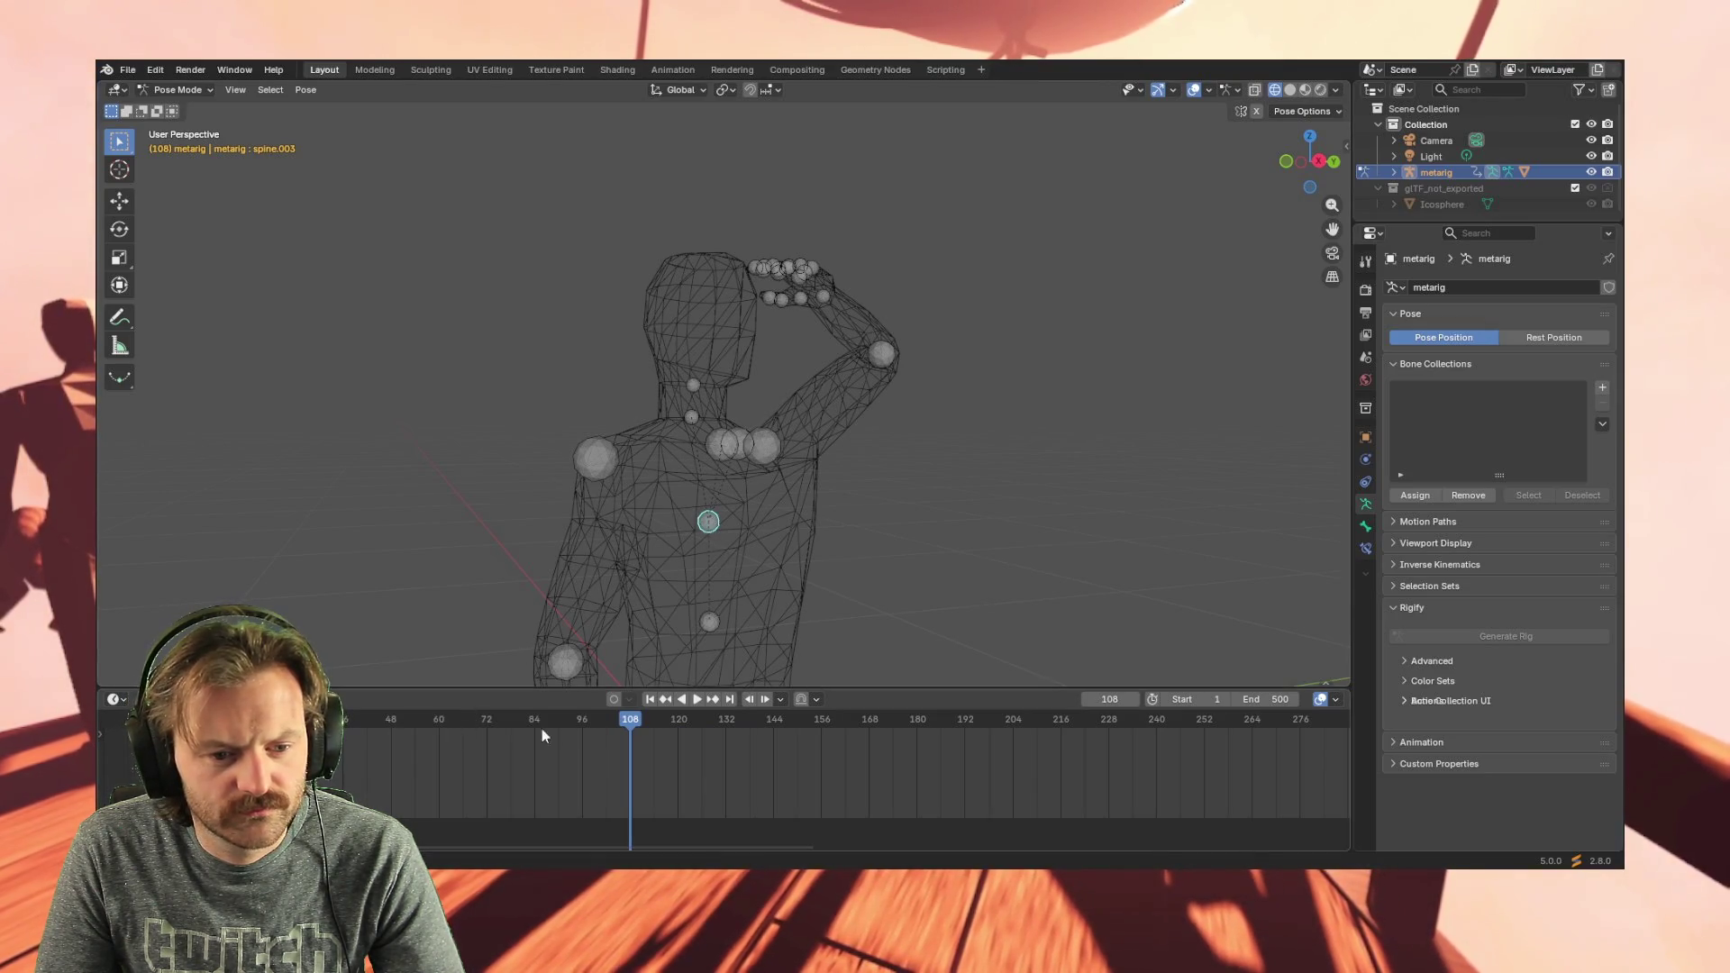
{"action": "left_click_drag", "start_coordinate": [645, 723], "coordinate": [204, 723]}
{"action": "key", "text": "space"}
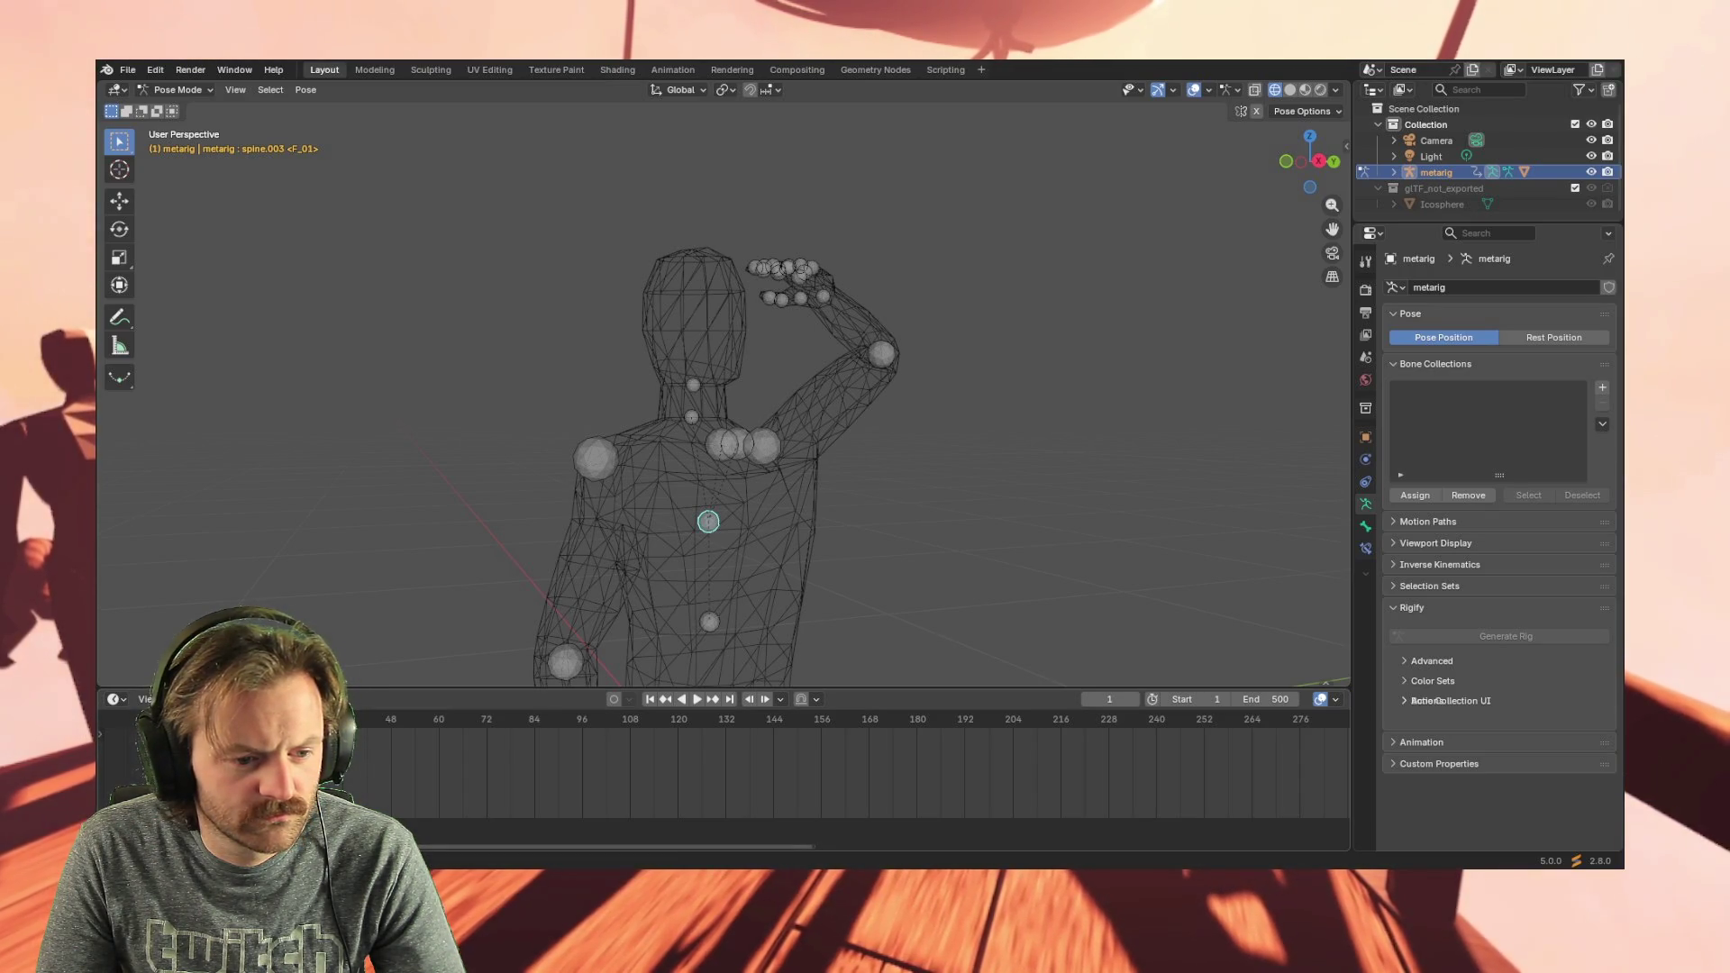
{"action": "key", "text": "g"}
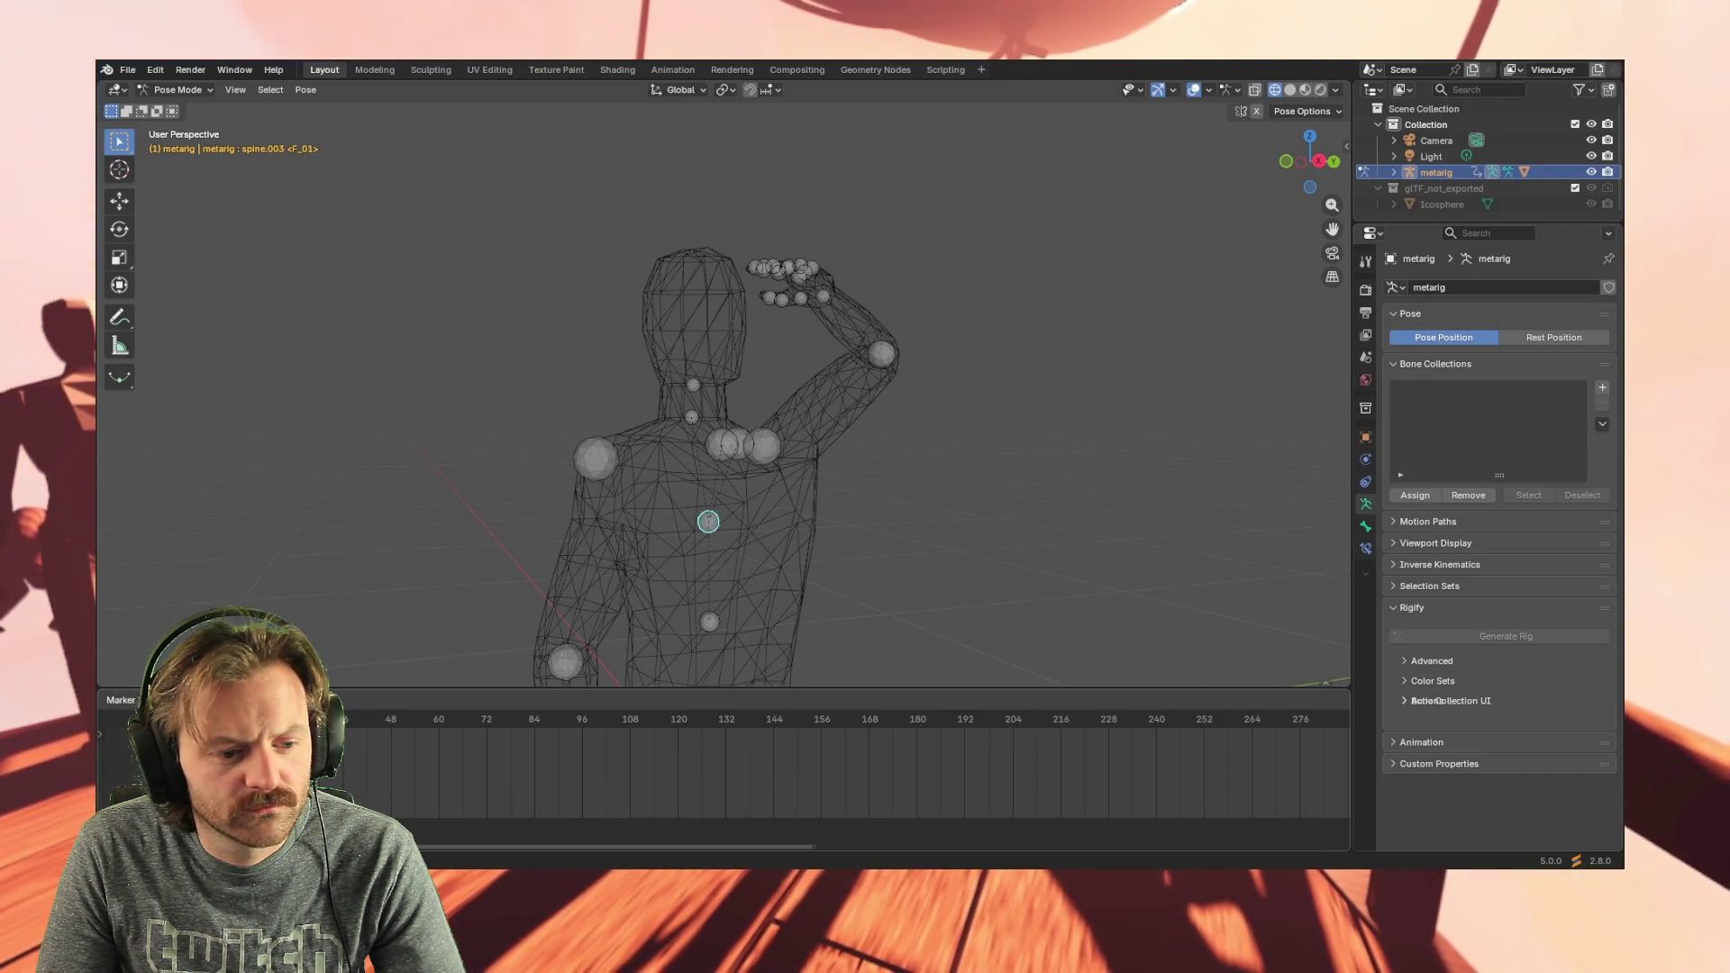
{"action": "key", "text": "Escape"}
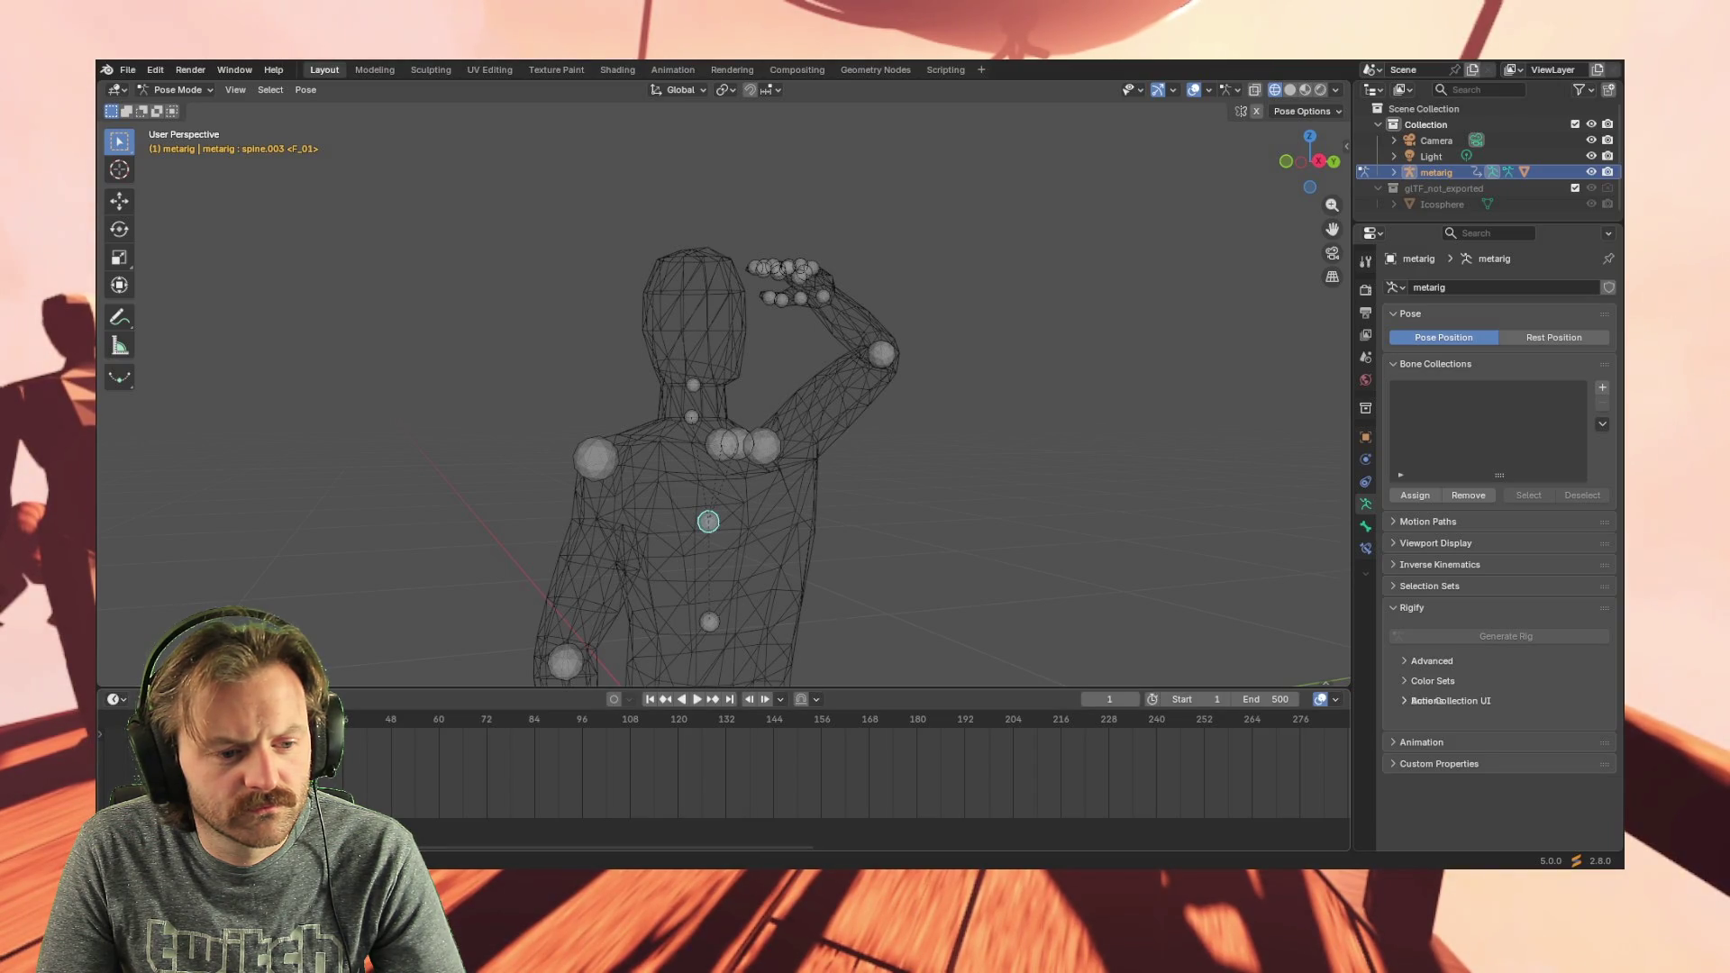
{"action": "key", "text": "space"}
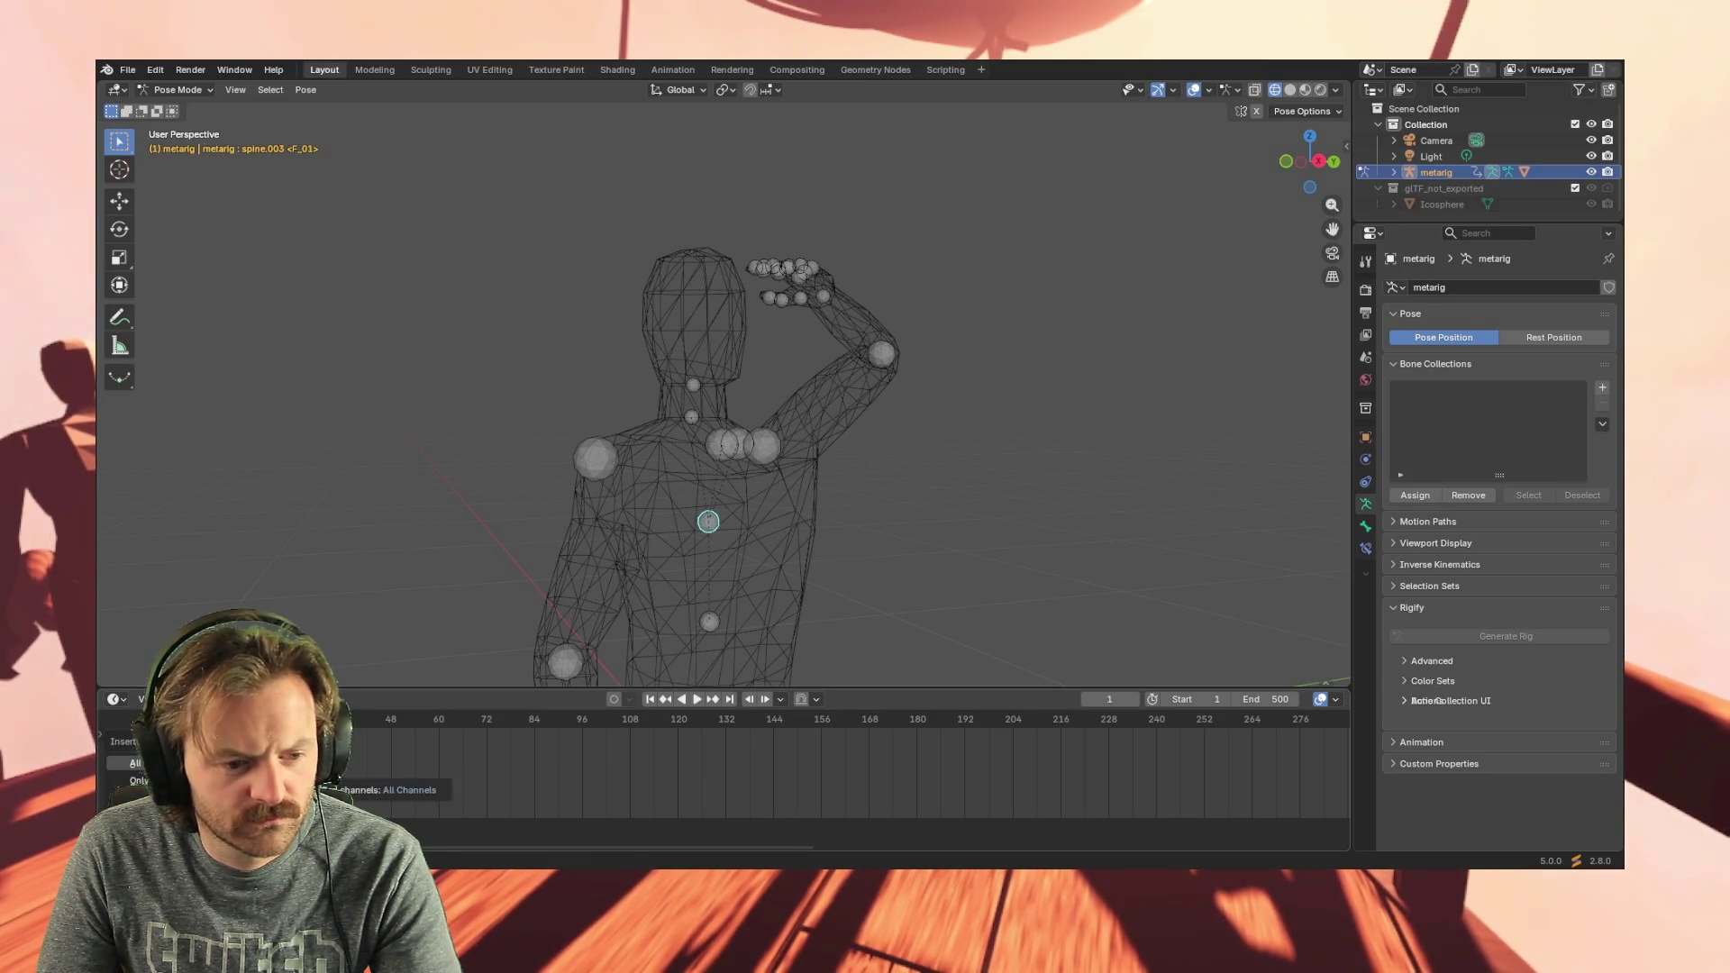
{"action": "key", "text": "space"}
{"action": "key", "text": "shift+Left"}
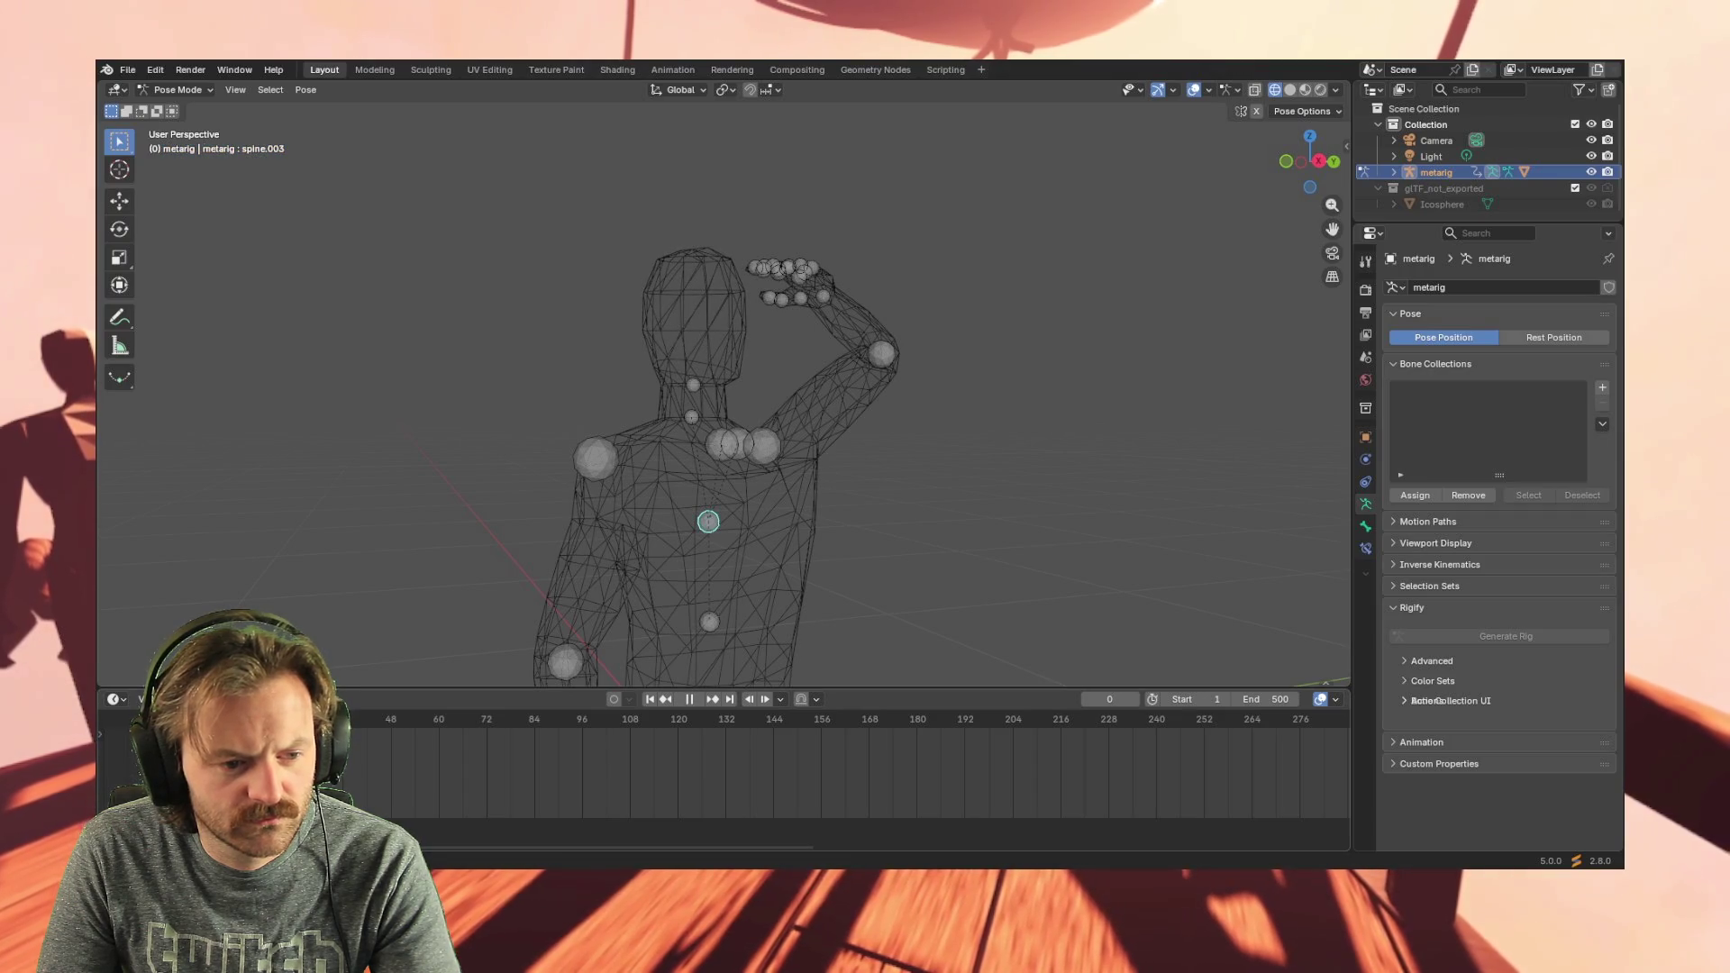
{"action": "key", "text": "space"}
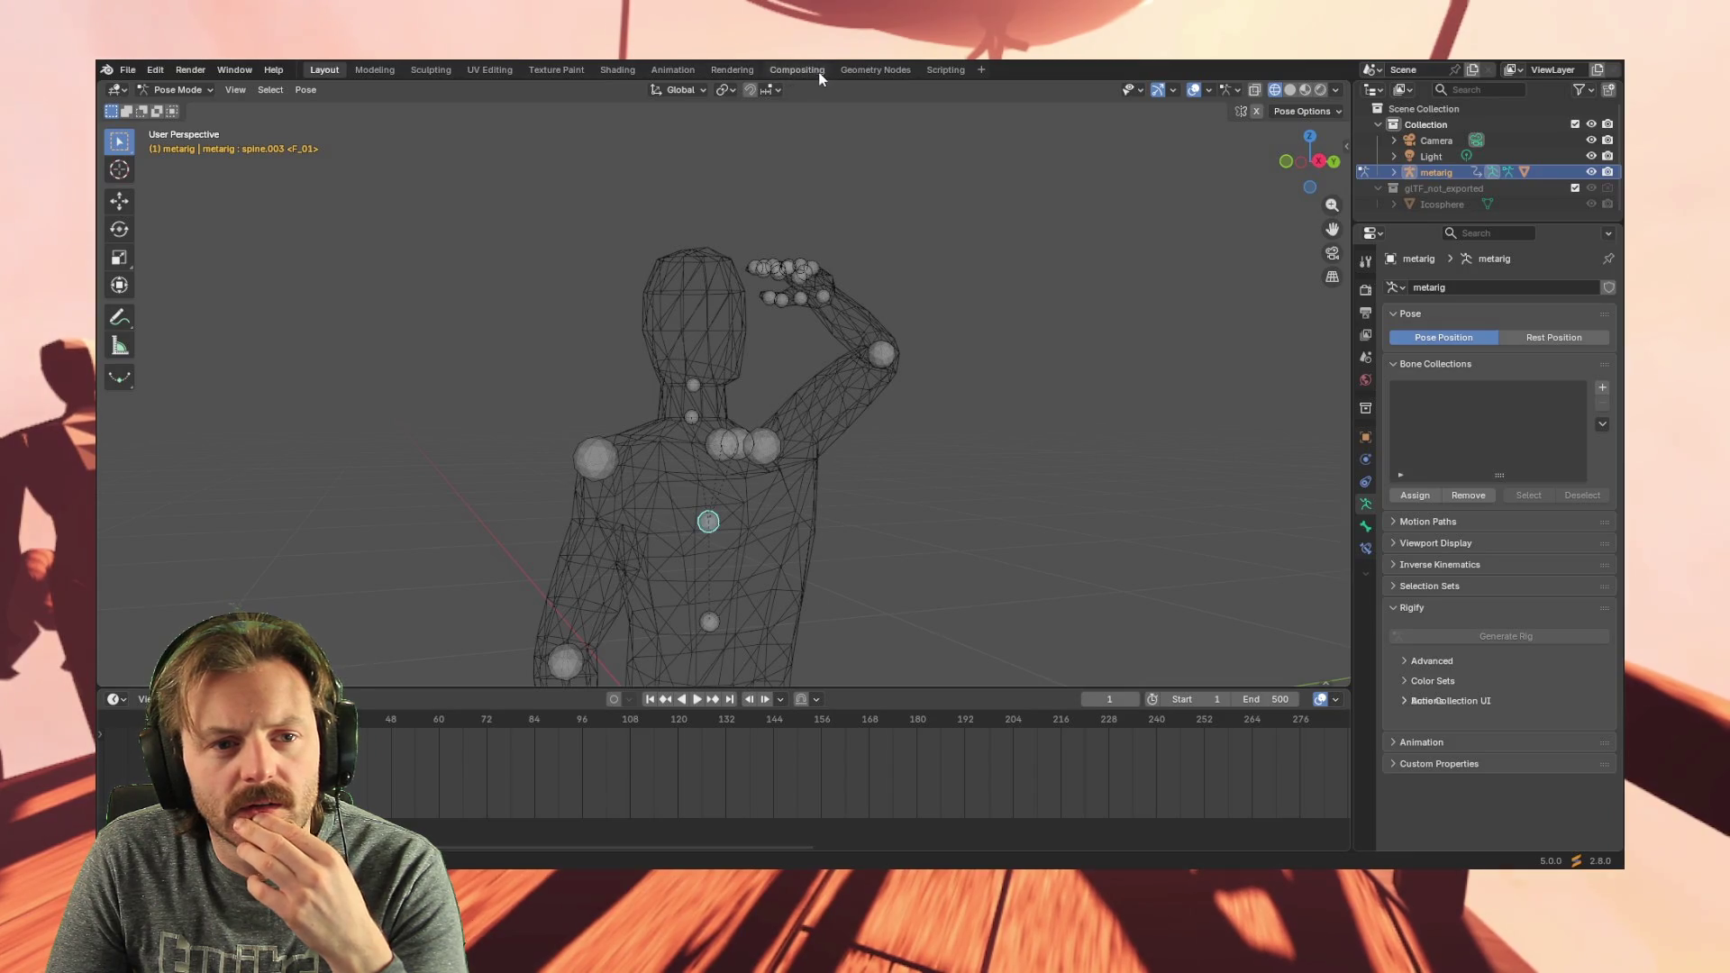
{"action": "left_click", "coordinate": [669, 70]}
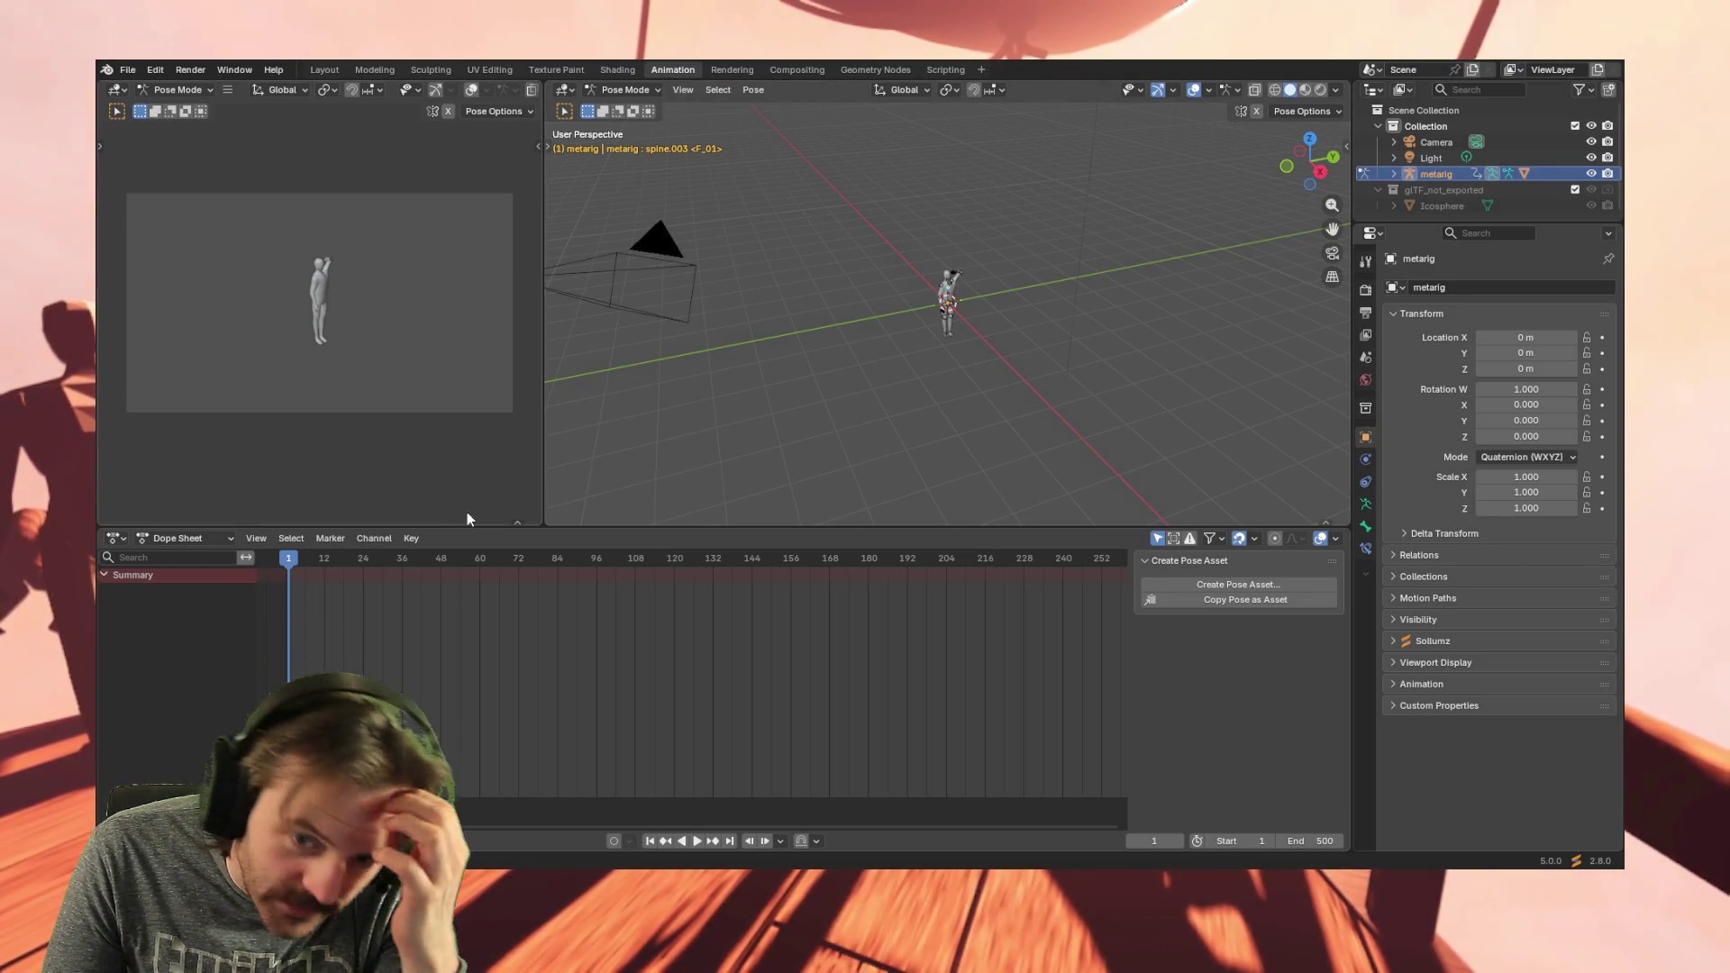
Zoom and orbit the viewport to frame the saluting character from the front
{"action": "middle_click_drag", "start_coordinate": [753, 463], "coordinate": [976, 291]}
{"action": "scroll", "coordinate": [975, 290], "scroll_direction": "up", "scroll_amount": 7}
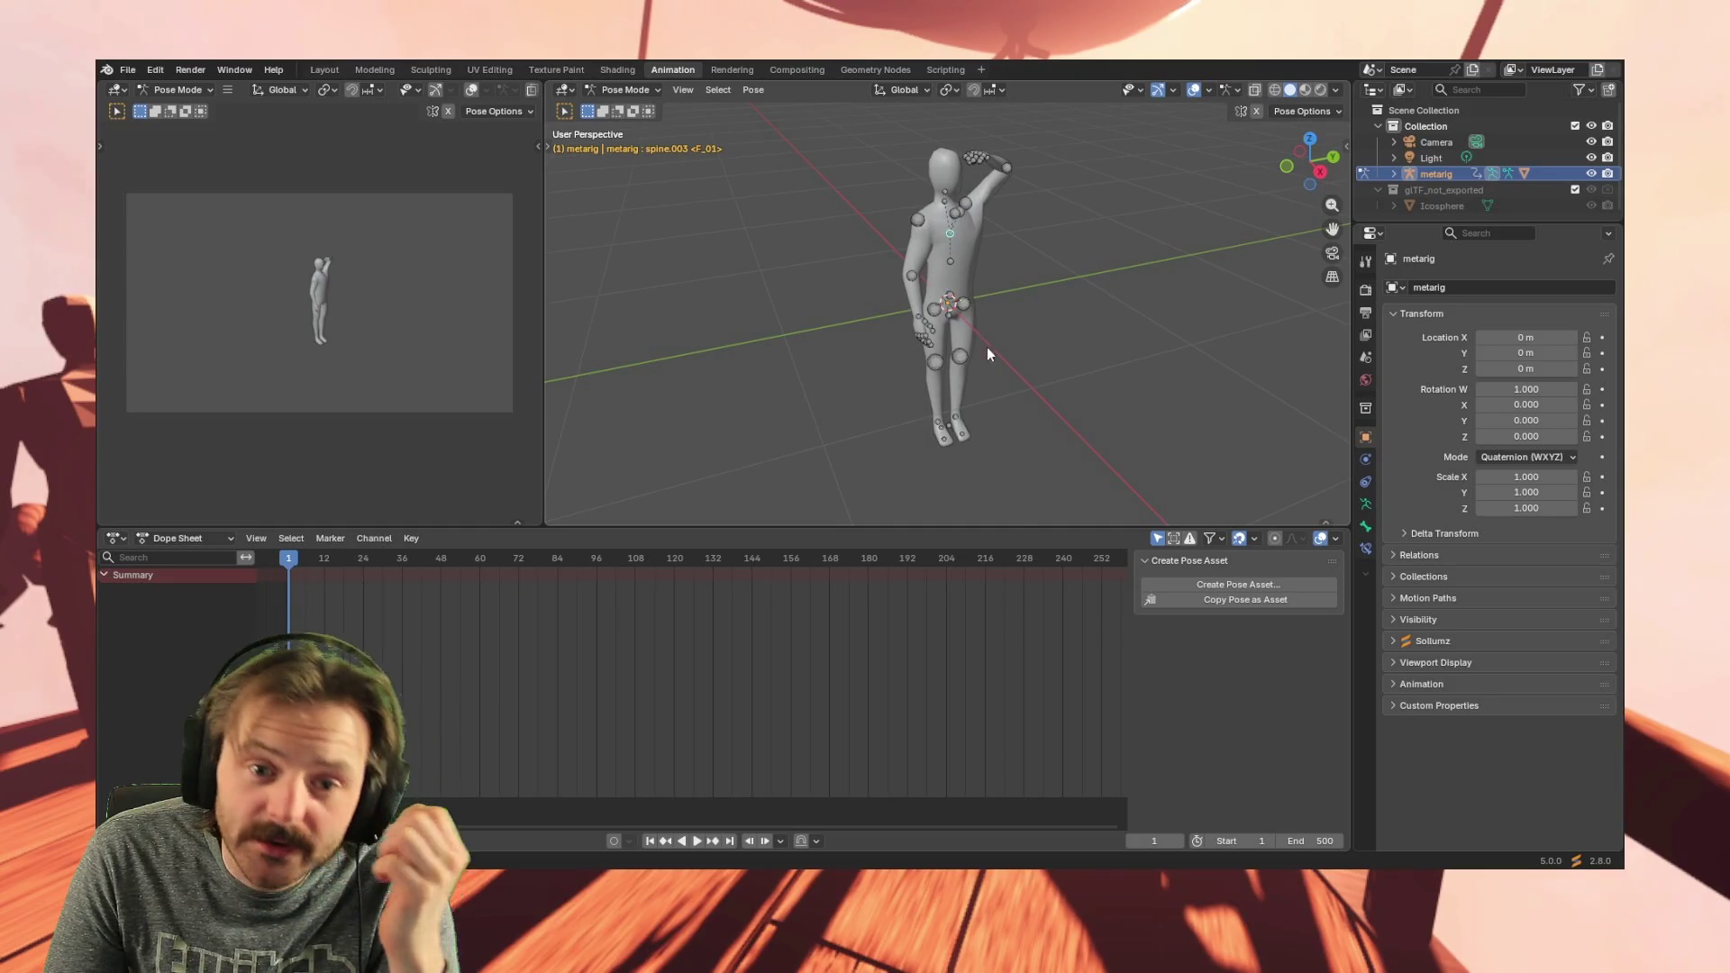
{"action": "right_click", "coordinate": [957, 320]}
{"action": "scroll", "coordinate": [1029, 242], "scroll_direction": "up", "scroll_amount": 2}
{"action": "scroll", "coordinate": [1030, 247], "scroll_direction": "down", "scroll_amount": 1}
{"action": "mouse_move", "coordinate": [1038, 216]}
{"action": "middle_mouse_down"}
{"action": "mouse_move", "coordinate": [950, 224]}
{"action": "mouse_move", "coordinate": [1038, 198]}
{"action": "middle_mouse_up"}
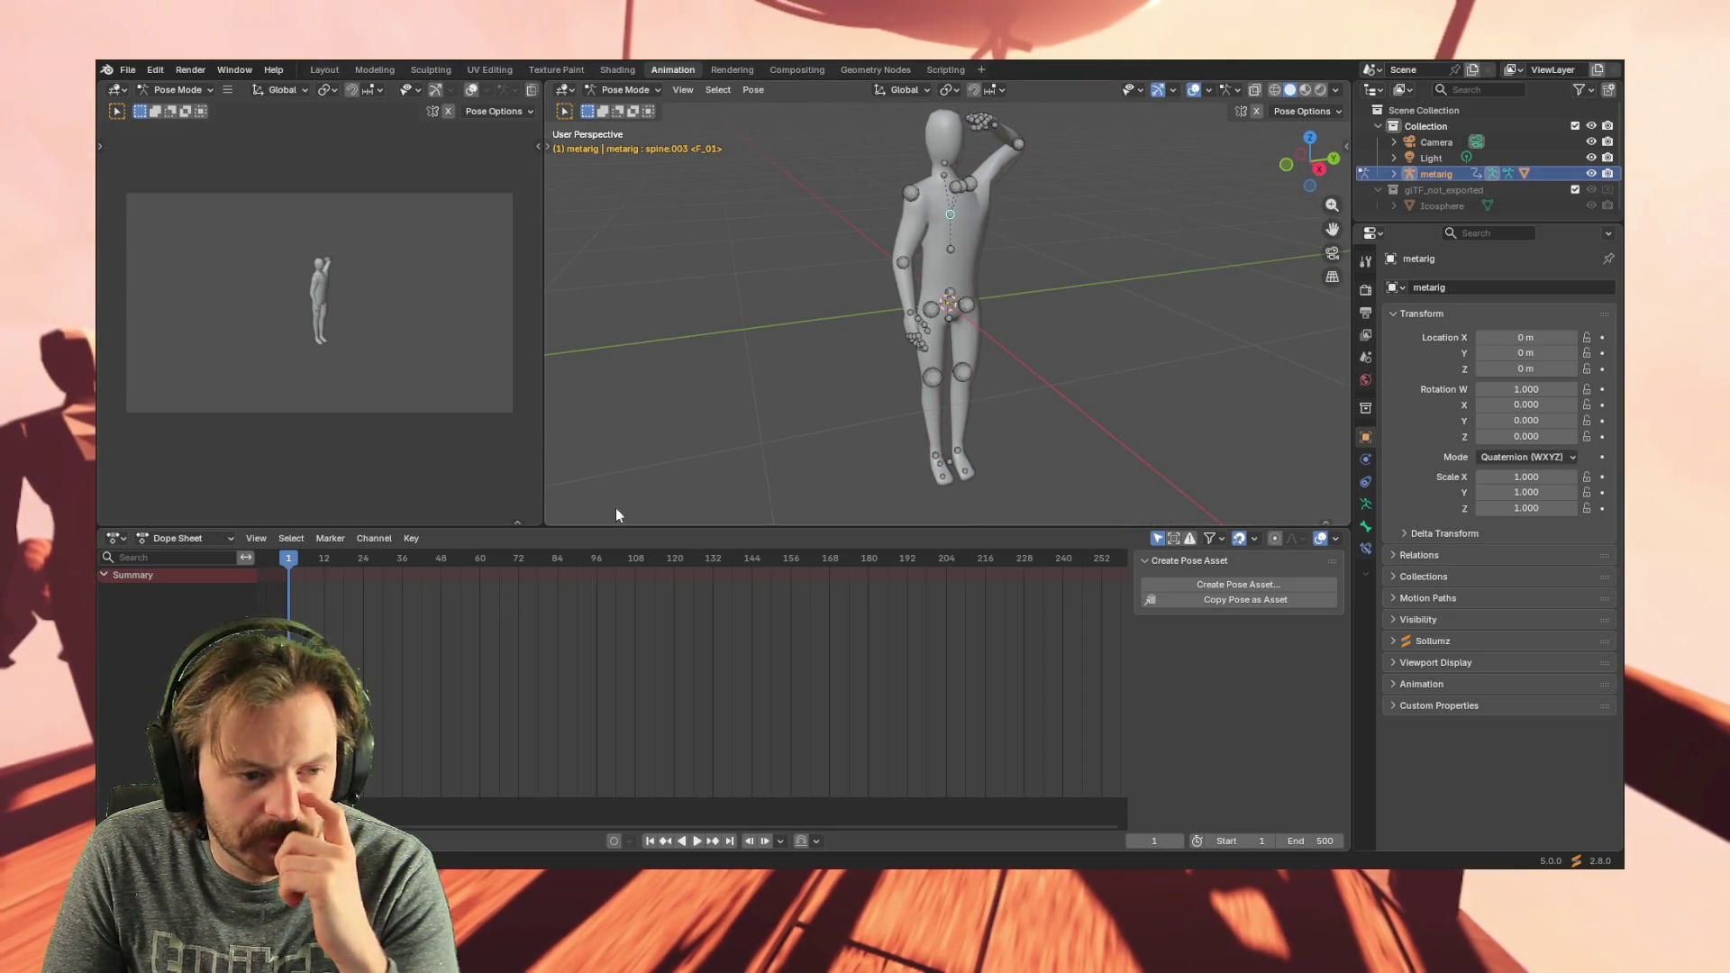
Collapse the Summary row, play the salute animation, and select the spine.005 bone
{"action": "left_click", "coordinate": [103, 574]}
{"action": "key", "text": "space"}
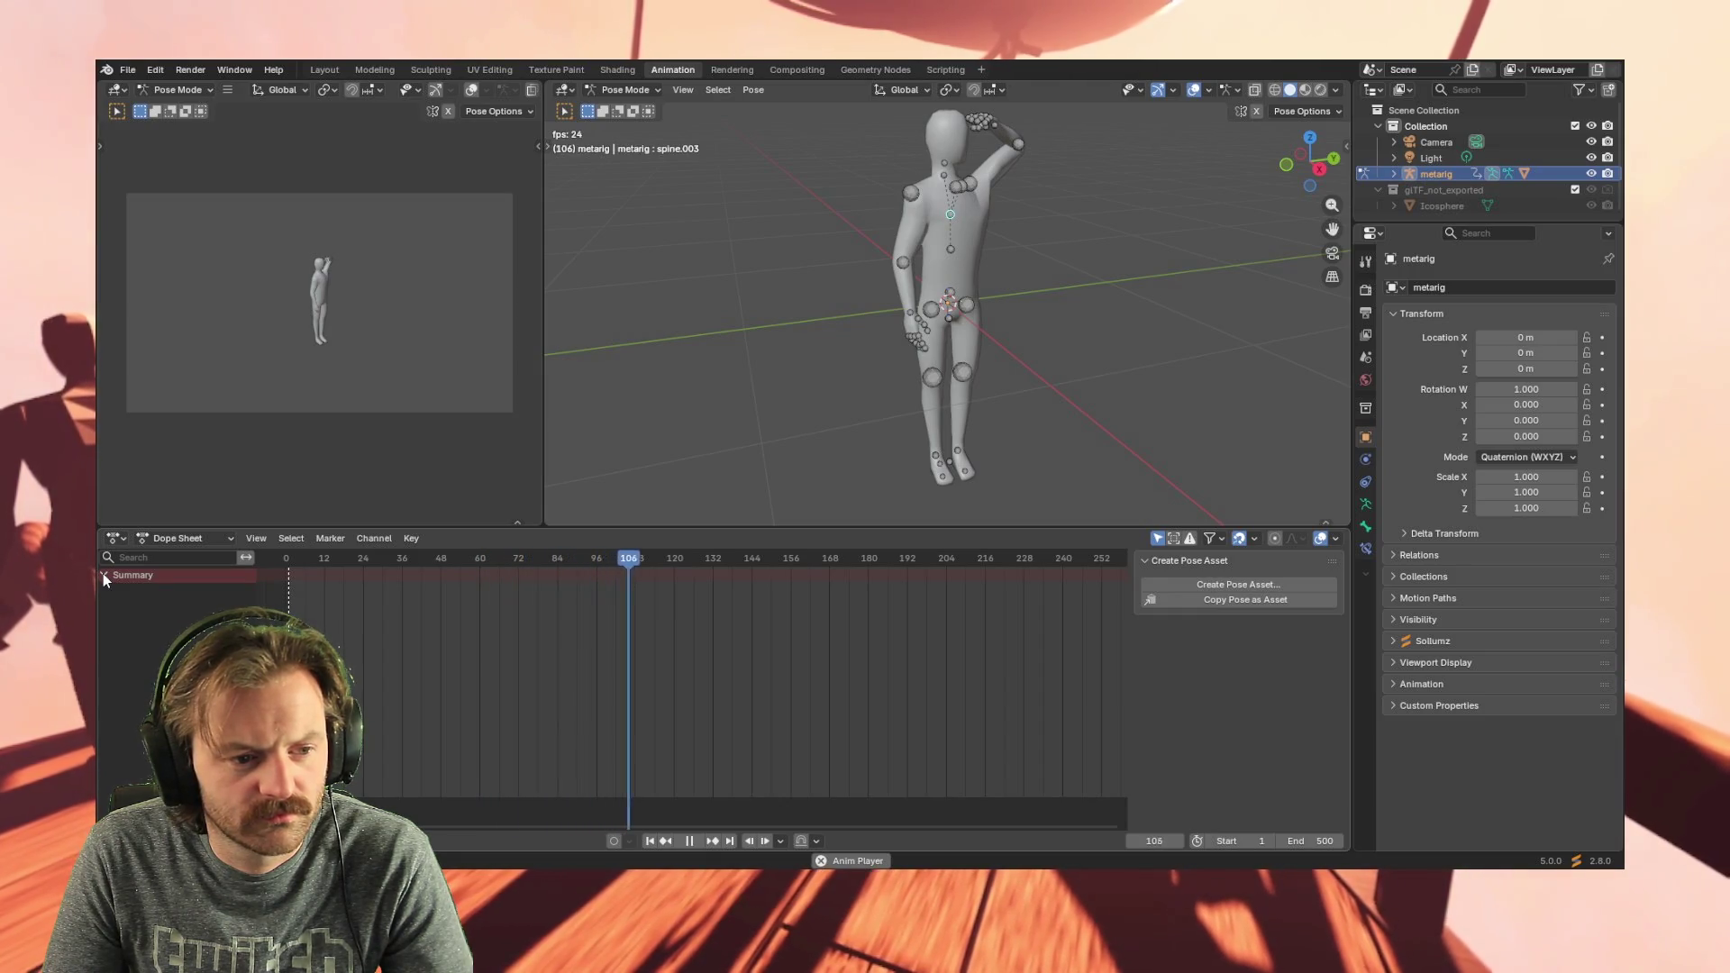
{"action": "right_click", "coordinate": [108, 585]}
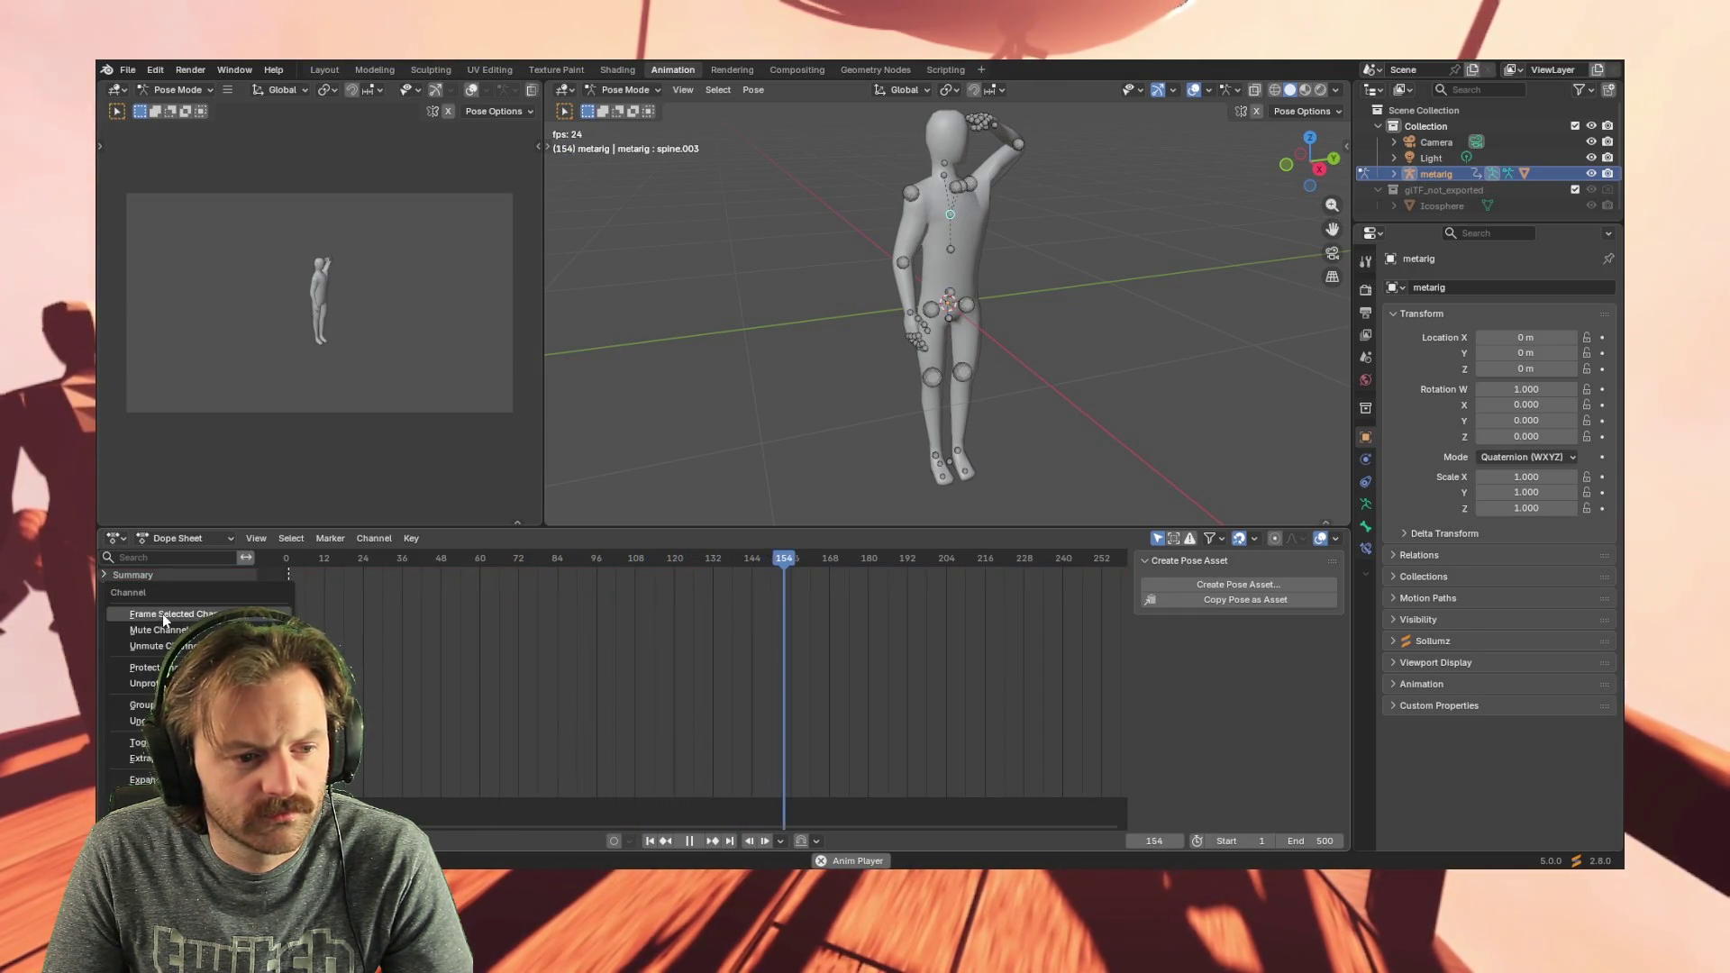
{"action": "left_click", "coordinate": [945, 164]}
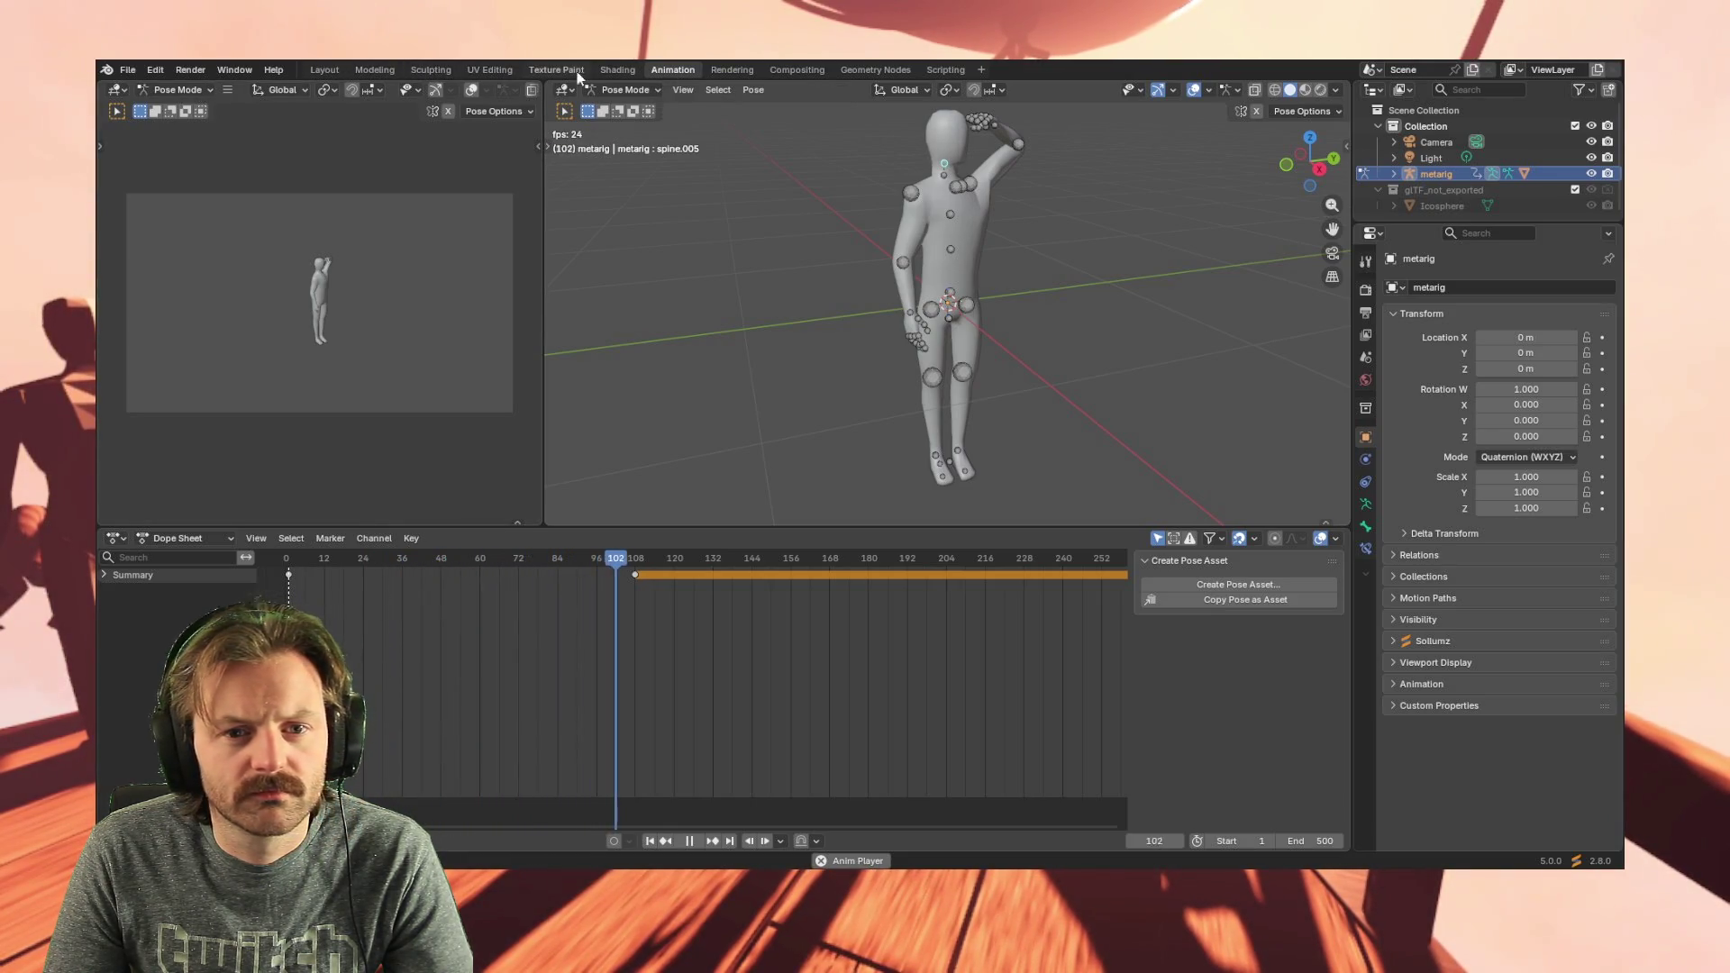
Browse the Render and Pose menus, then select the spine.003 bone
{"action": "left_click", "coordinate": [184, 72]}
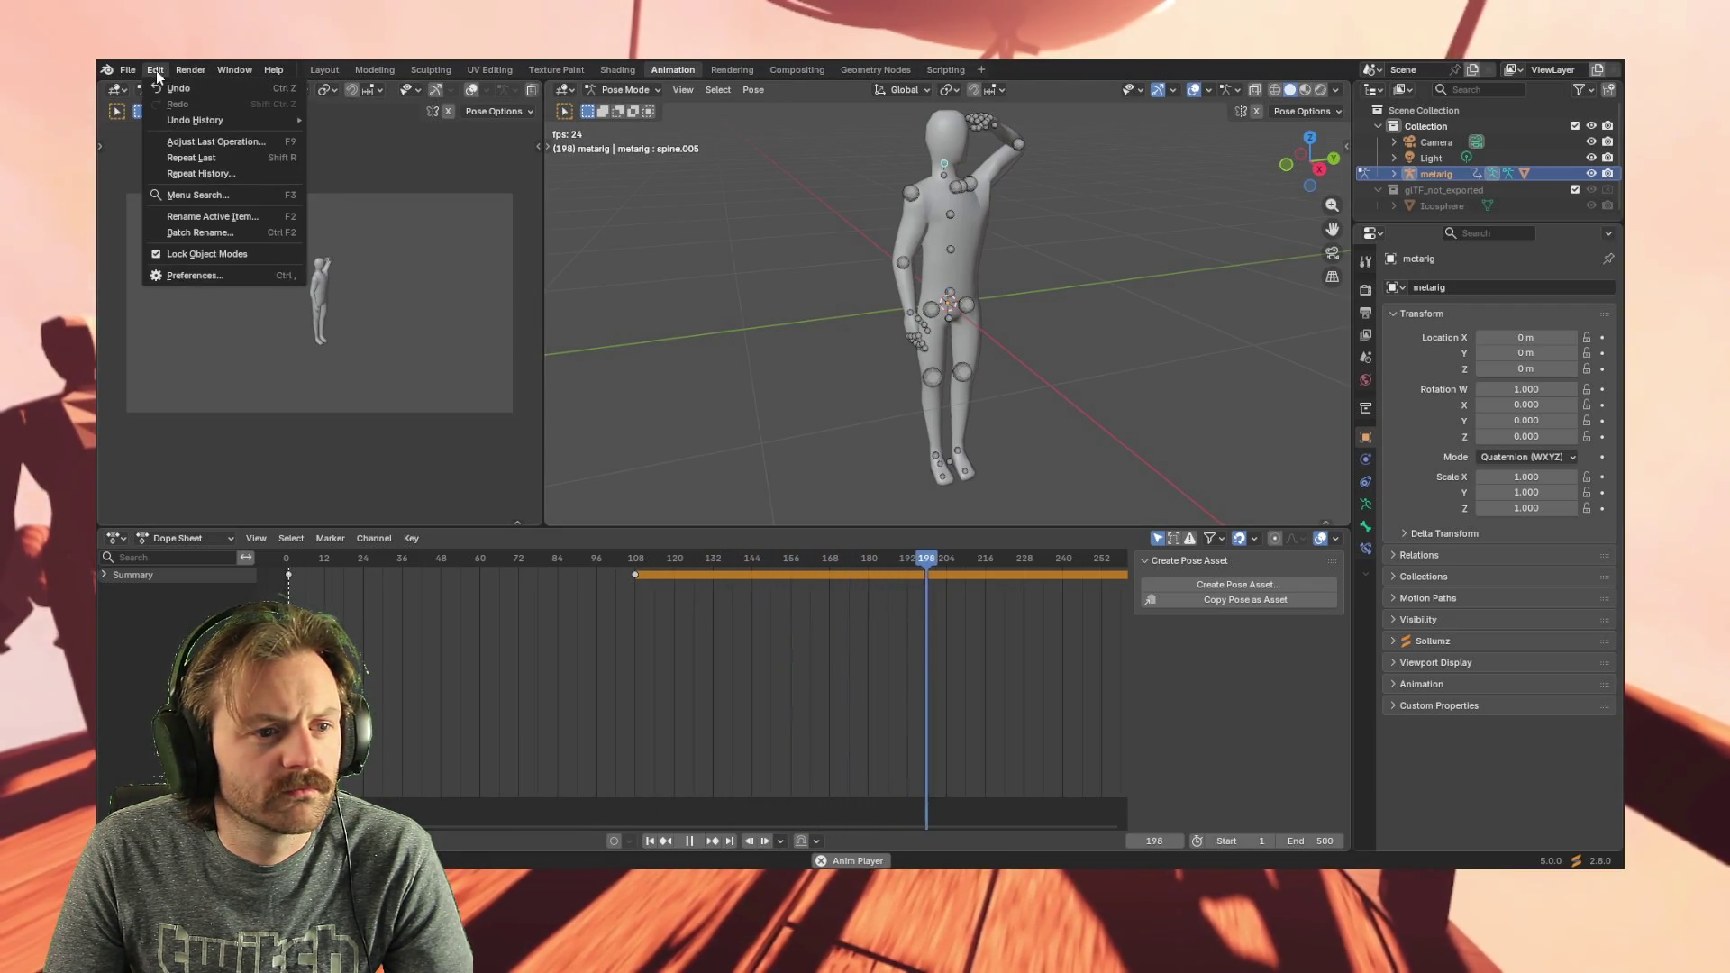
{"action": "mouse_move", "coordinate": [271, 72]}
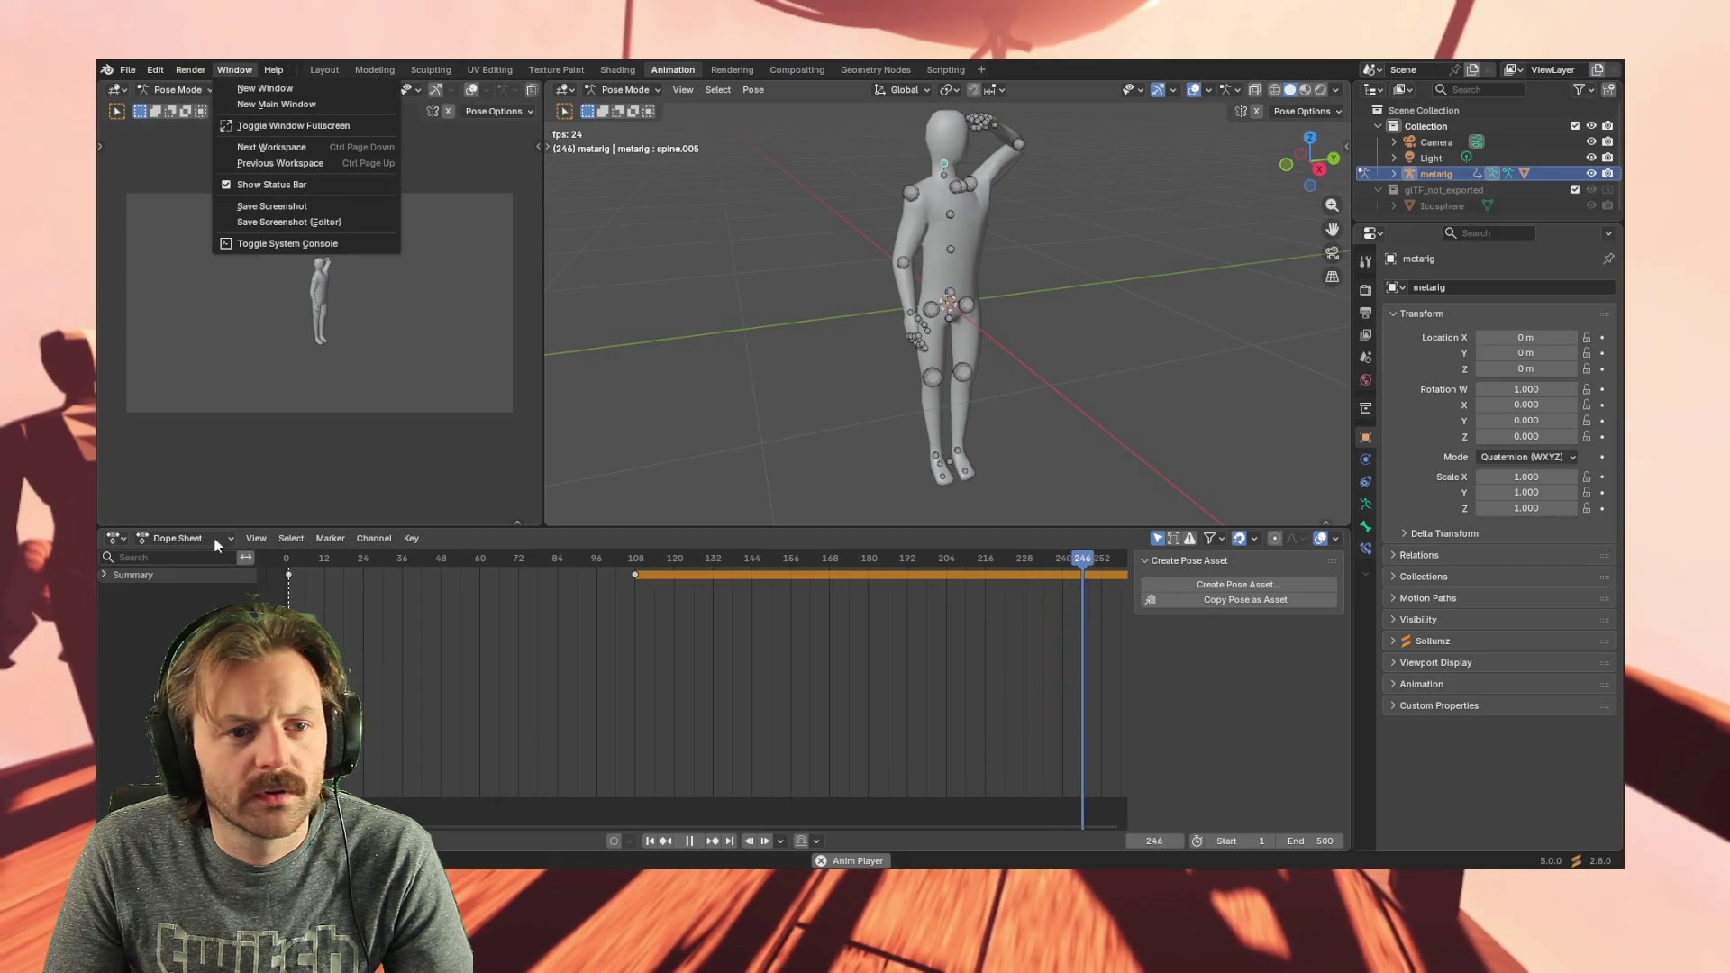
{"action": "left_click", "coordinate": [754, 89]}
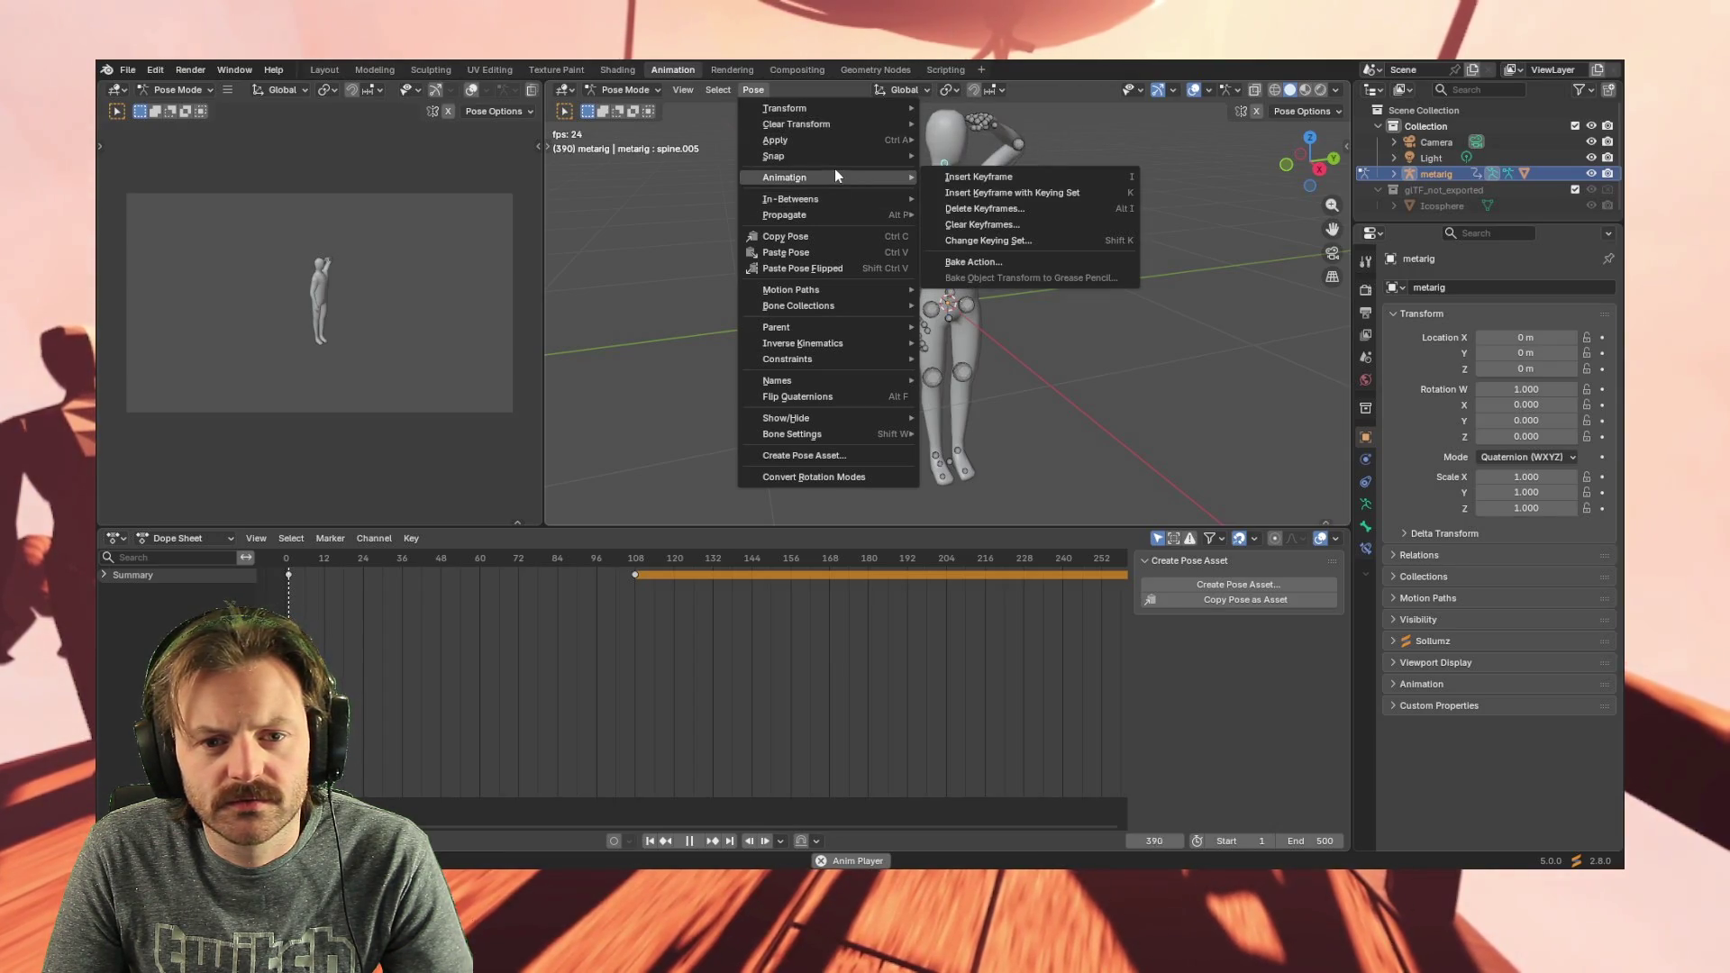
{"action": "left_click", "coordinate": [950, 214]}
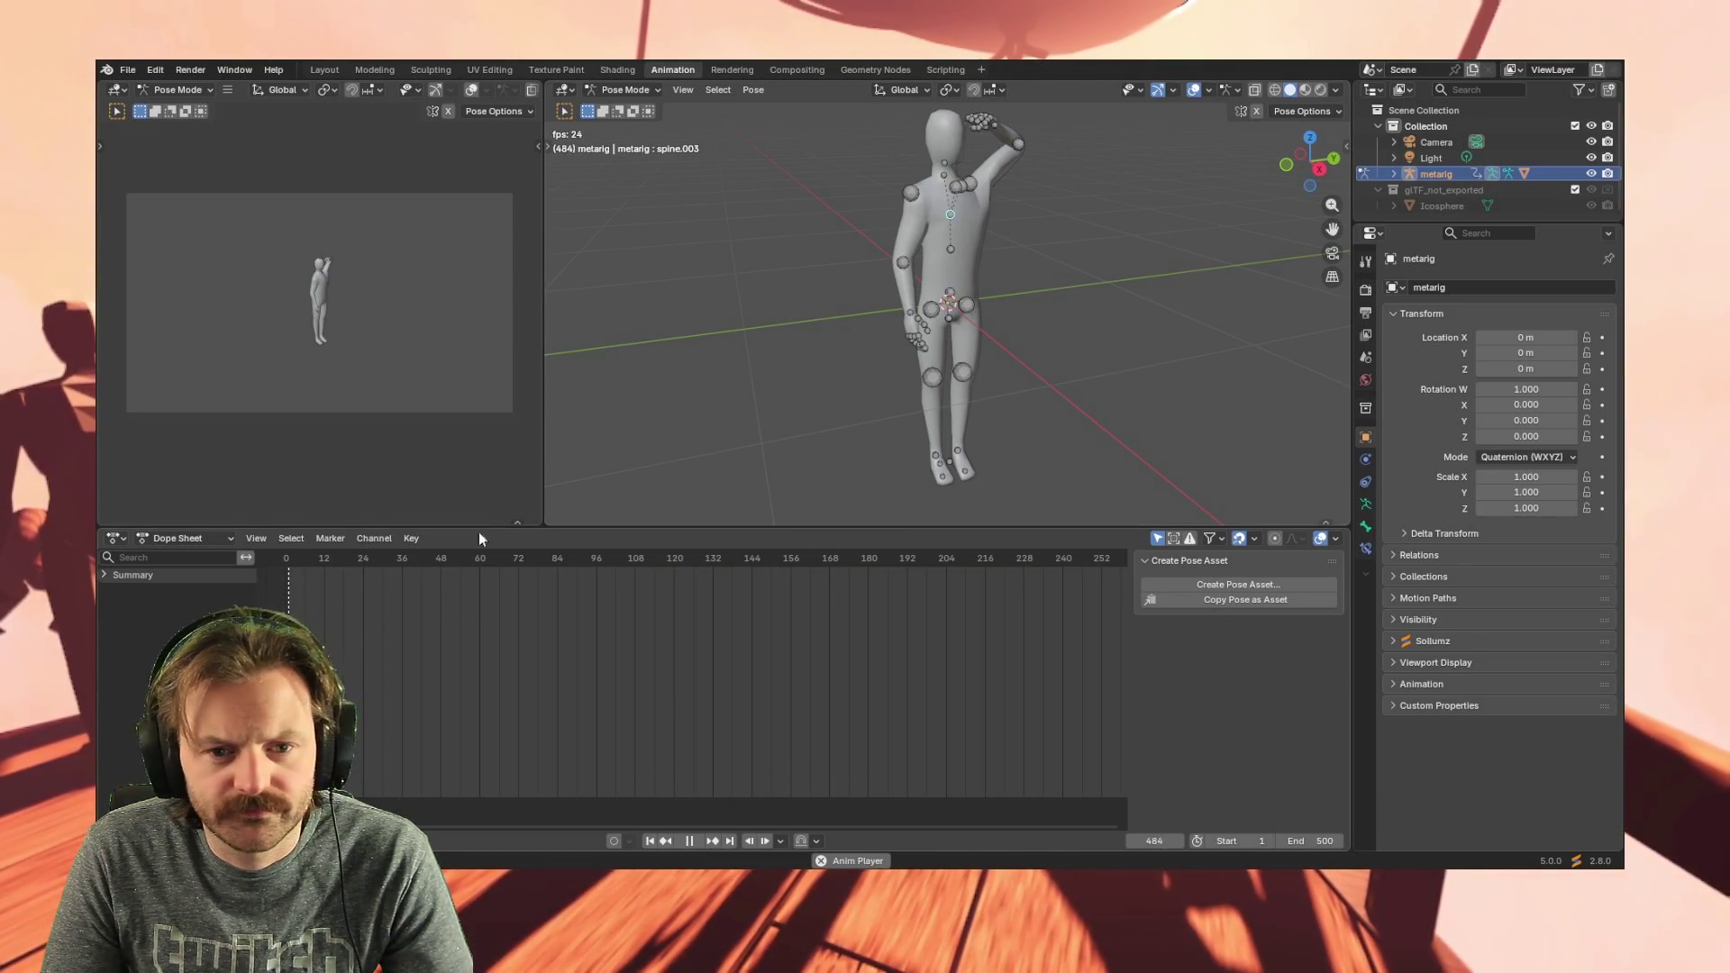
Return the playhead to frame 1 and go back to the Layout workspace
{"action": "left_click_drag", "start_coordinate": [381, 569], "coordinate": [288, 568]}
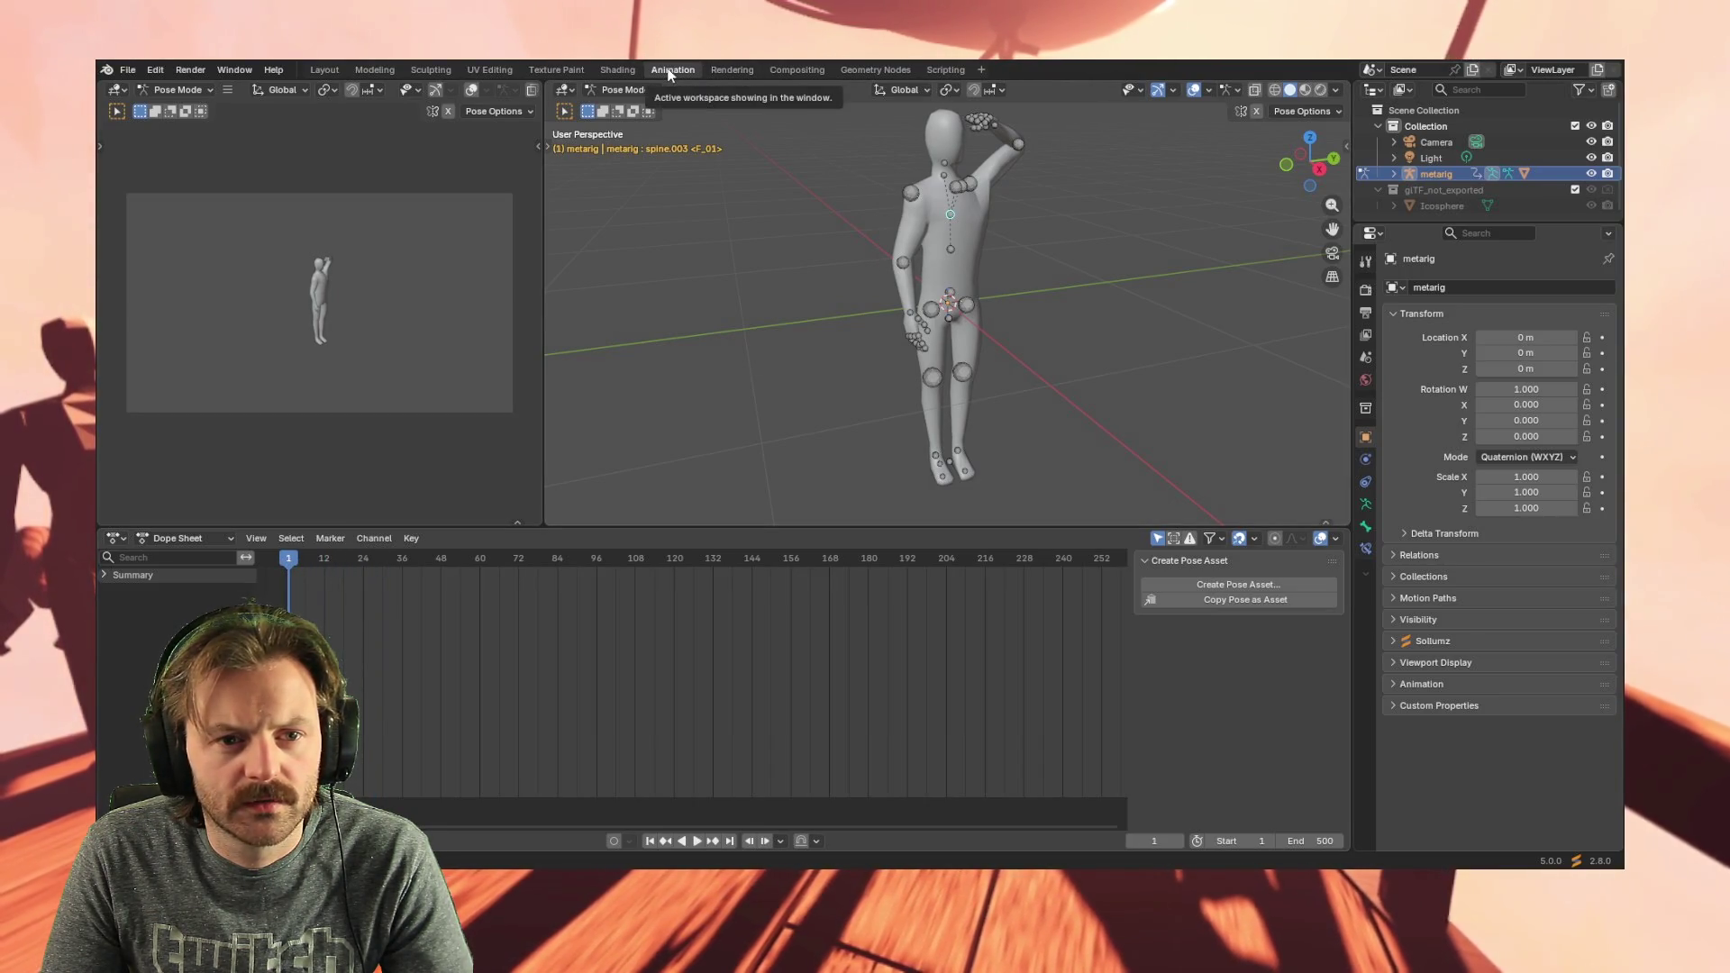
{"action": "left_click", "coordinate": [766, 89]}
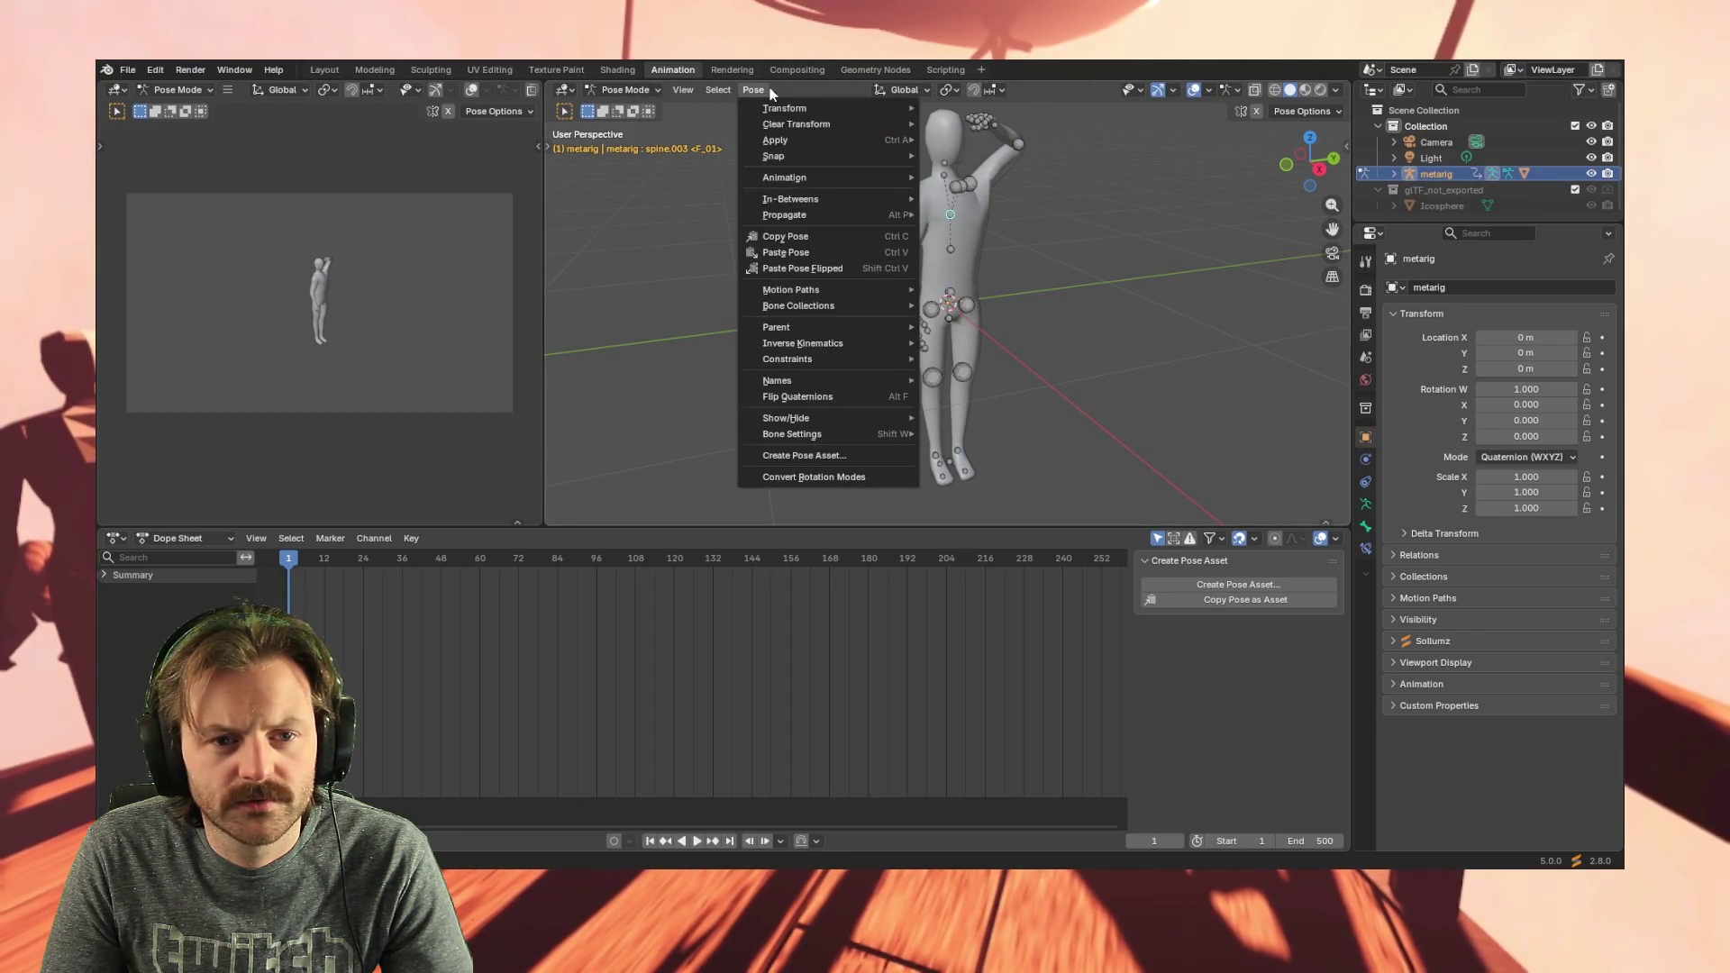
{"action": "left_click", "coordinate": [323, 69]}
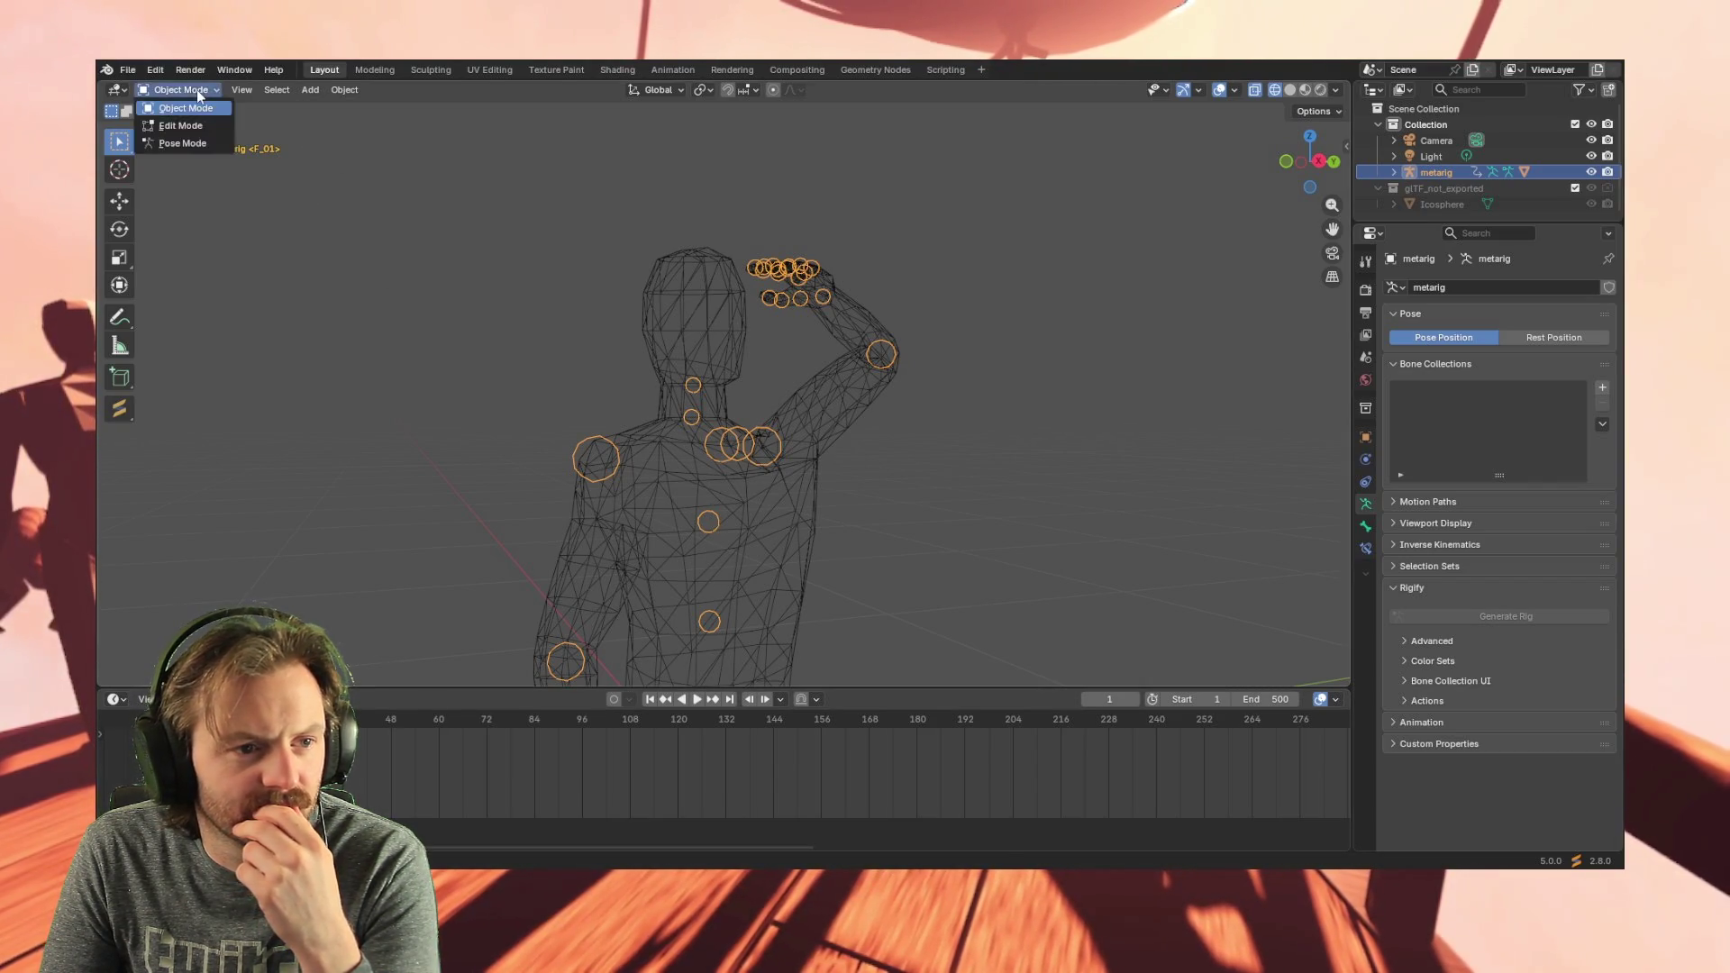
Switch the rig to Pose Mode and insert a keyframe on the spine.003 bone
{"action": "left_click", "coordinate": [198, 141]}
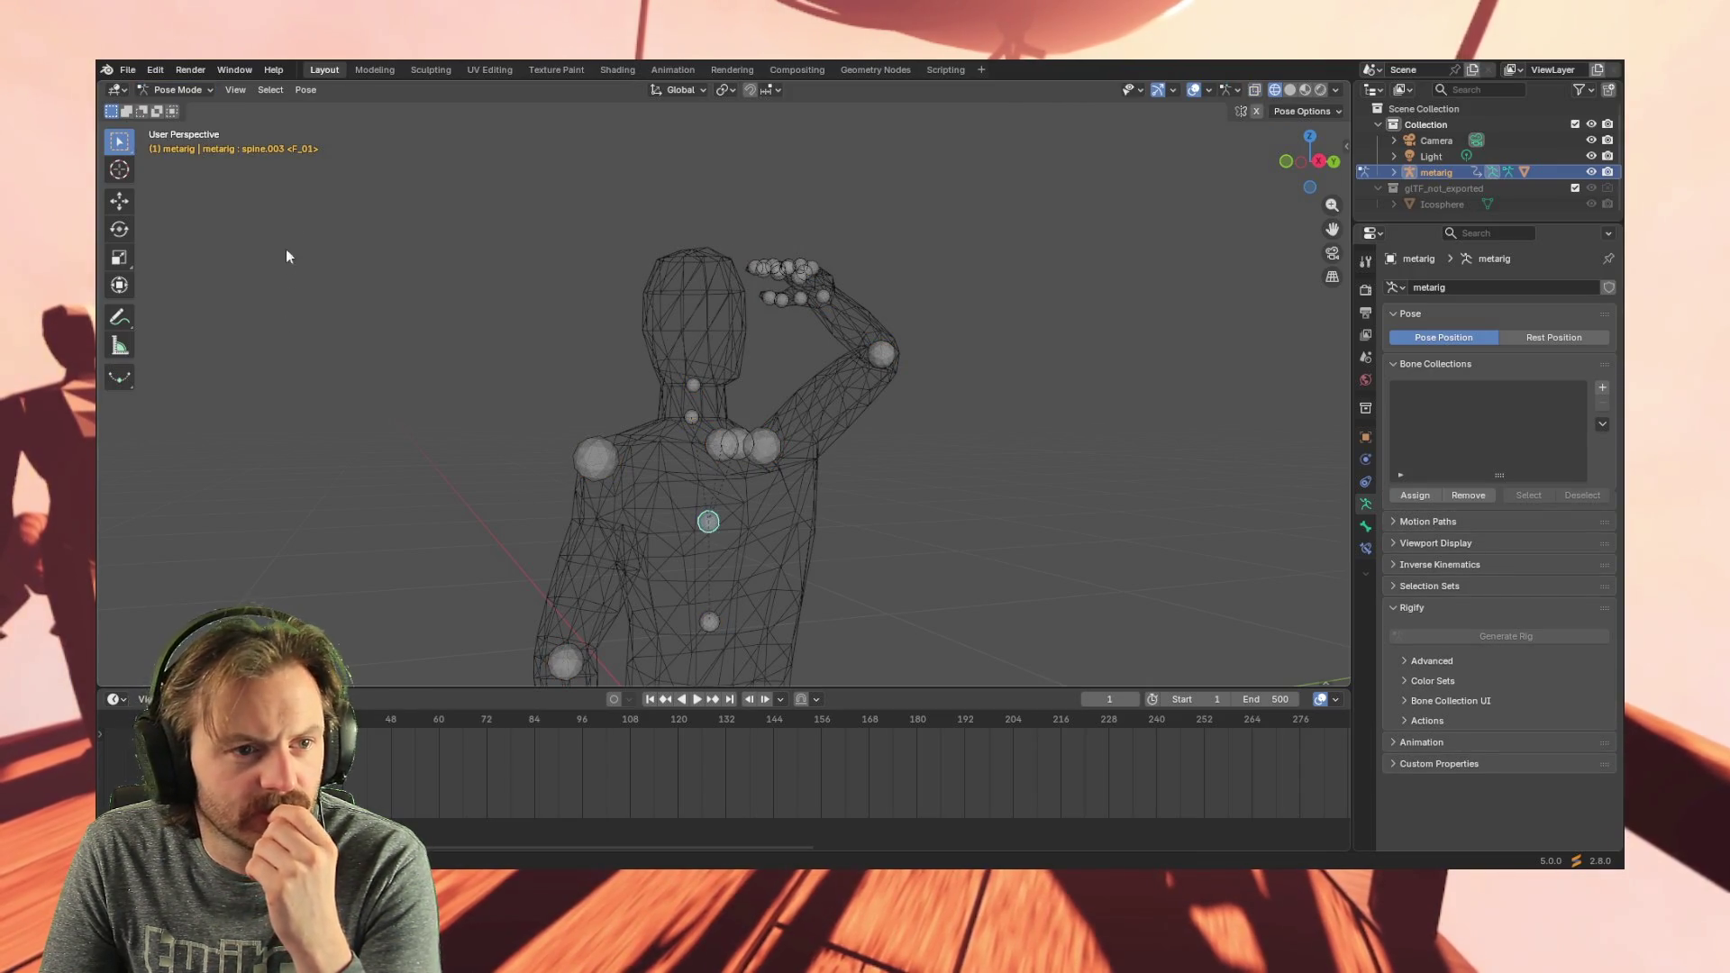
{"action": "left_click", "coordinate": [306, 90]}
{"action": "mouse_move", "coordinate": [351, 185]}
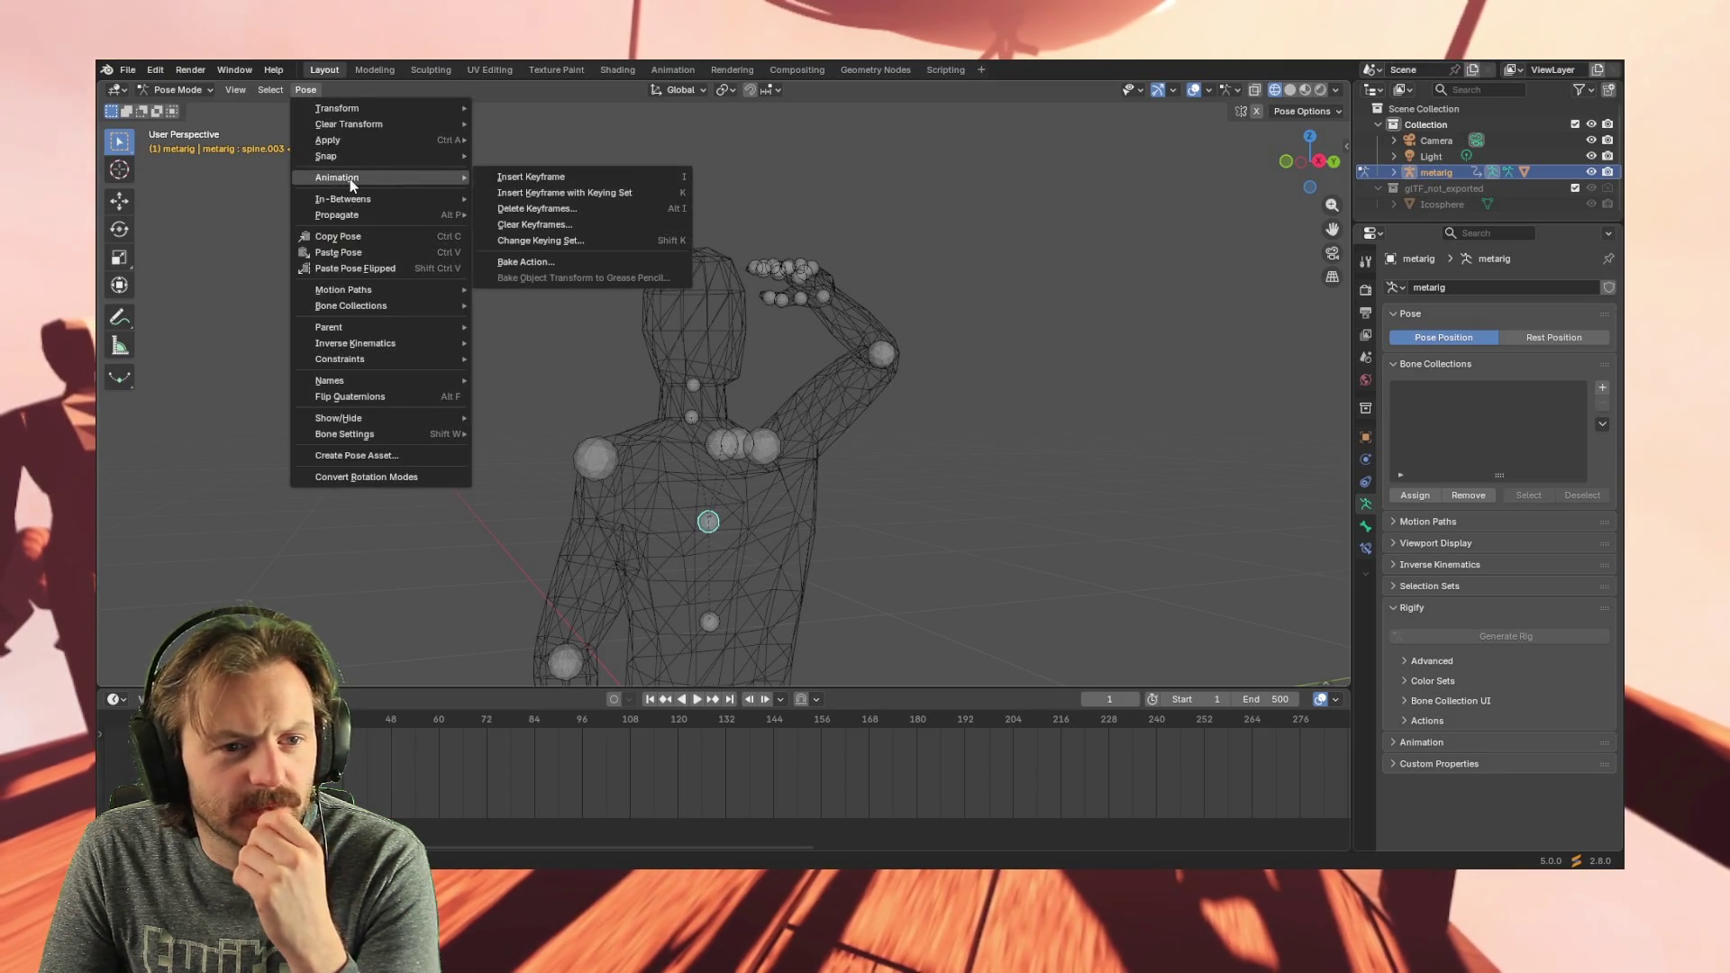
{"action": "left_click", "coordinate": [532, 177]}
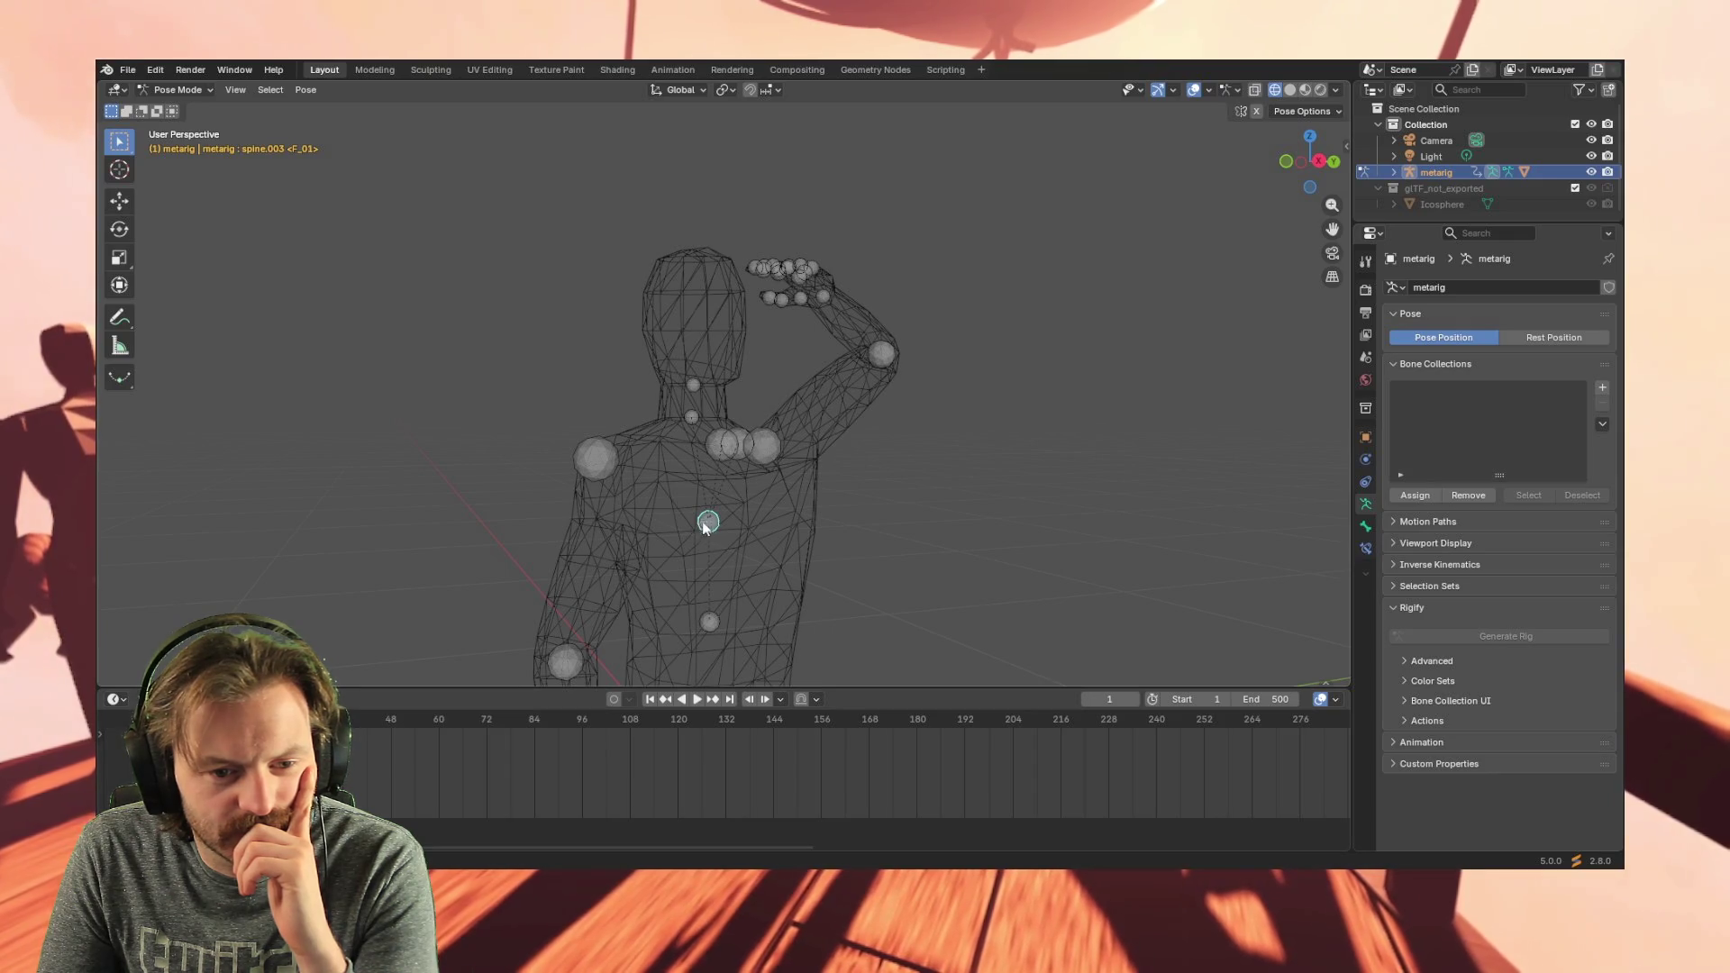
Start a trackball rotation of the spine bone, then play the timeline to test the key
{"action": "key", "text": "r"}
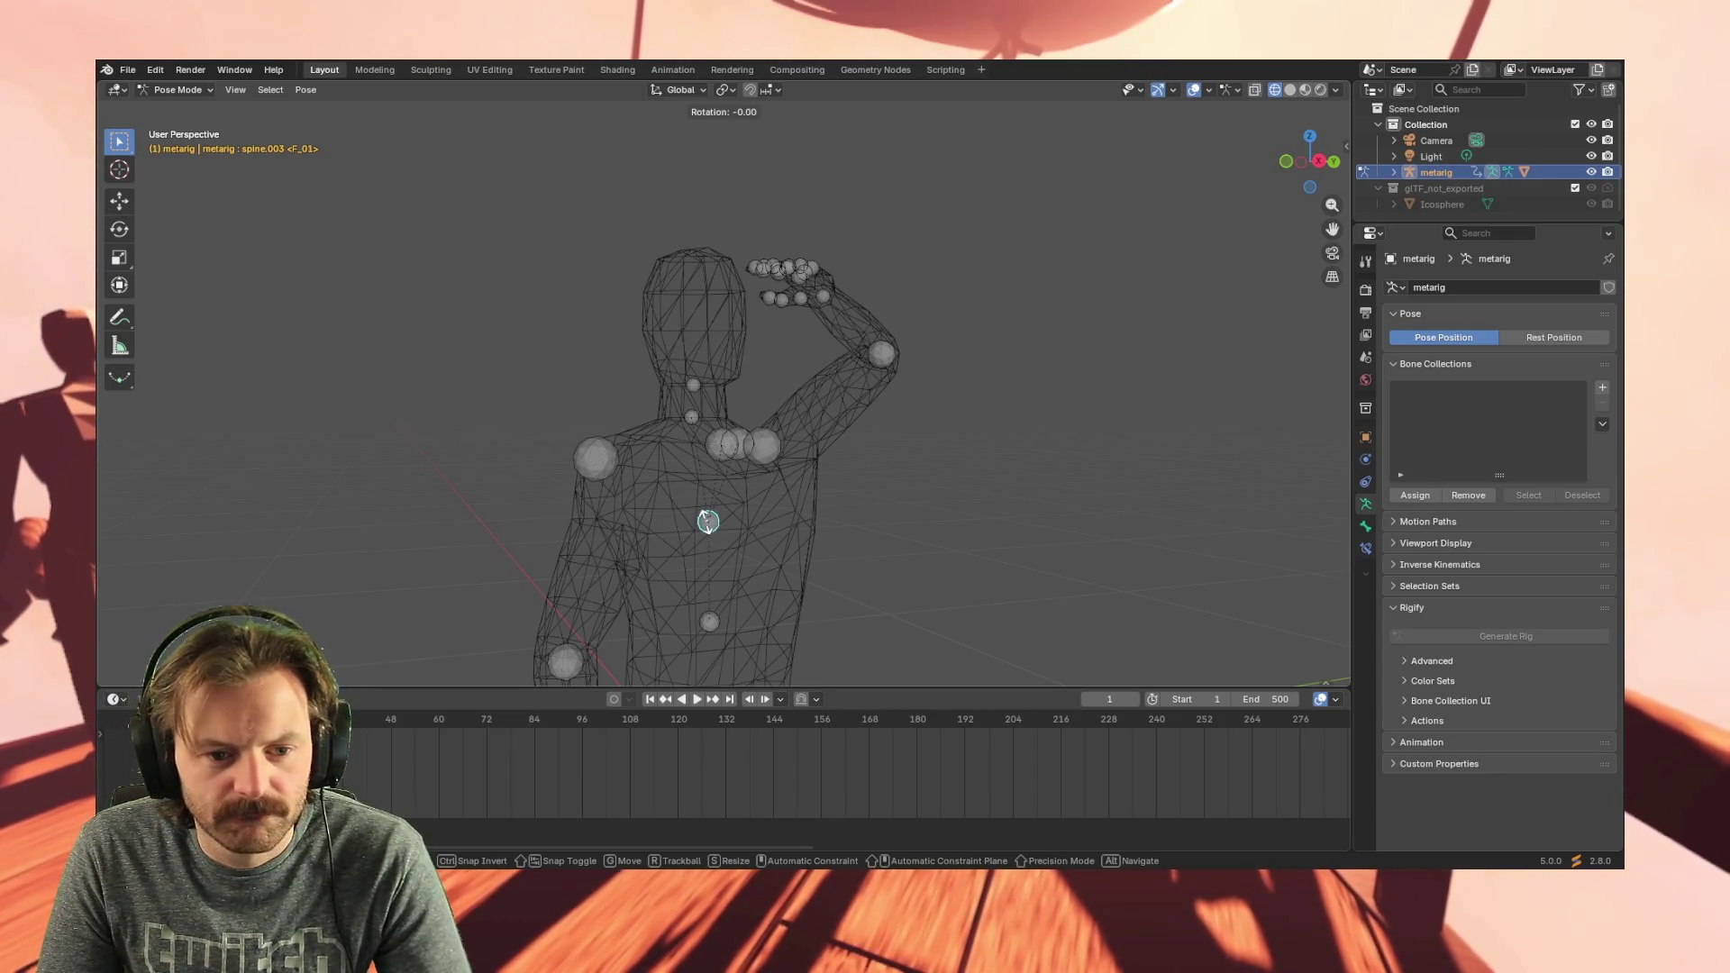
{"action": "key", "text": "r"}
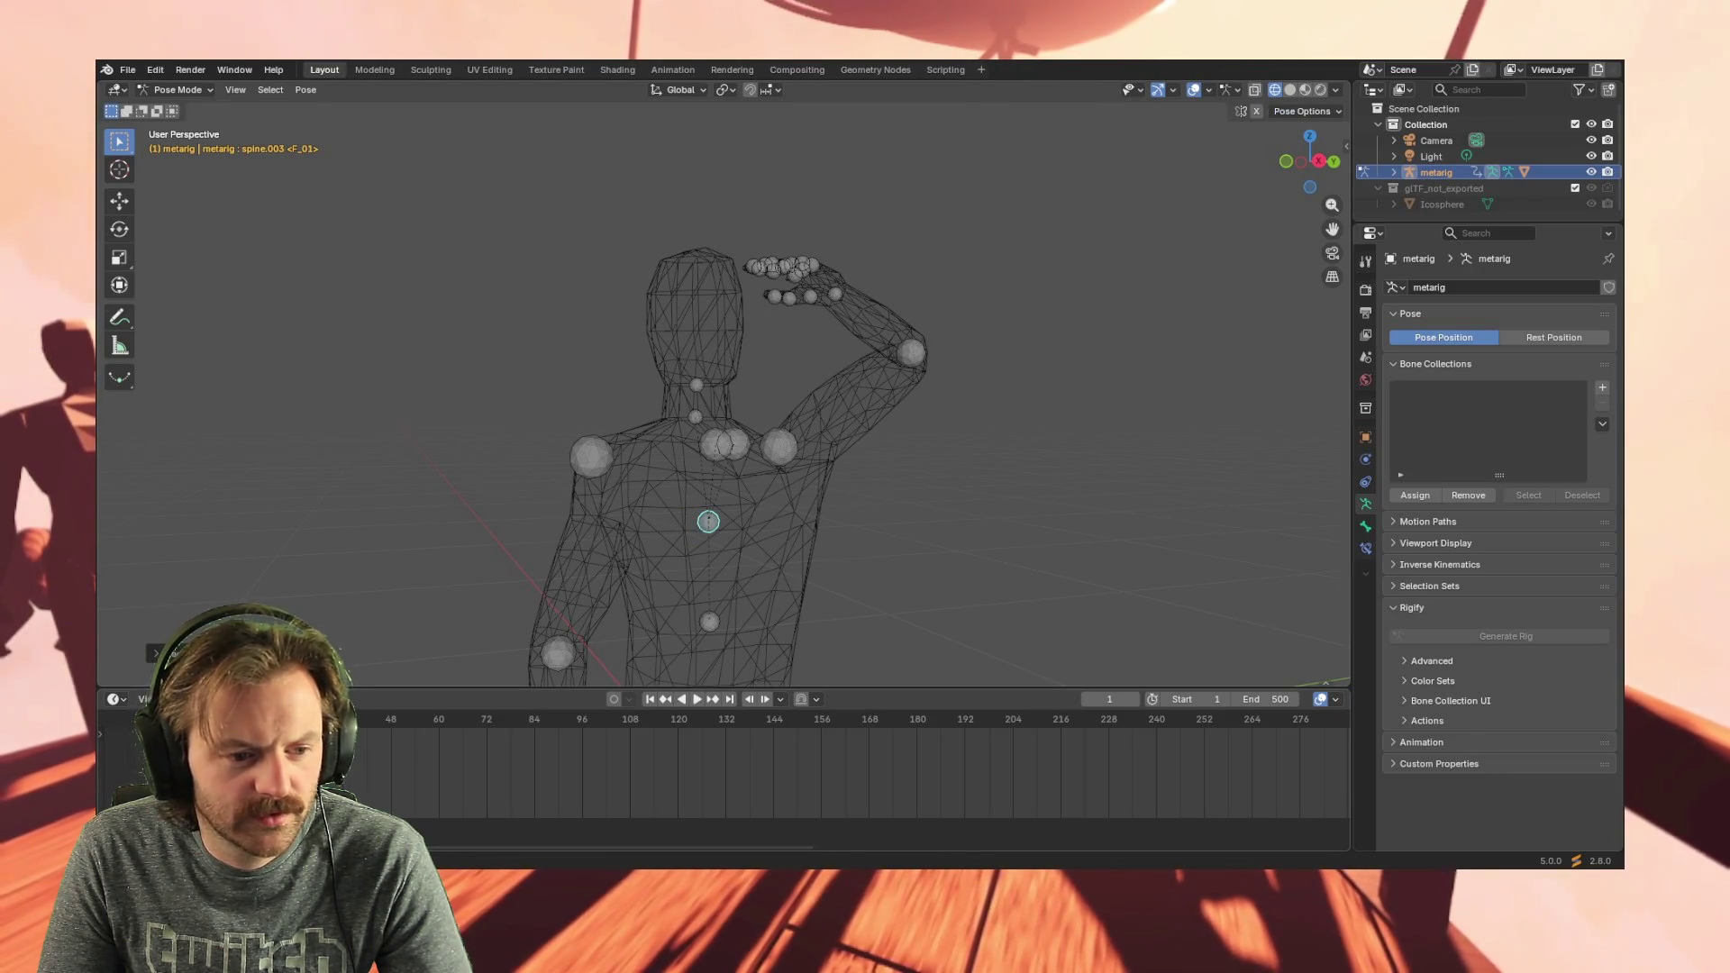
{"action": "key", "text": "space"}
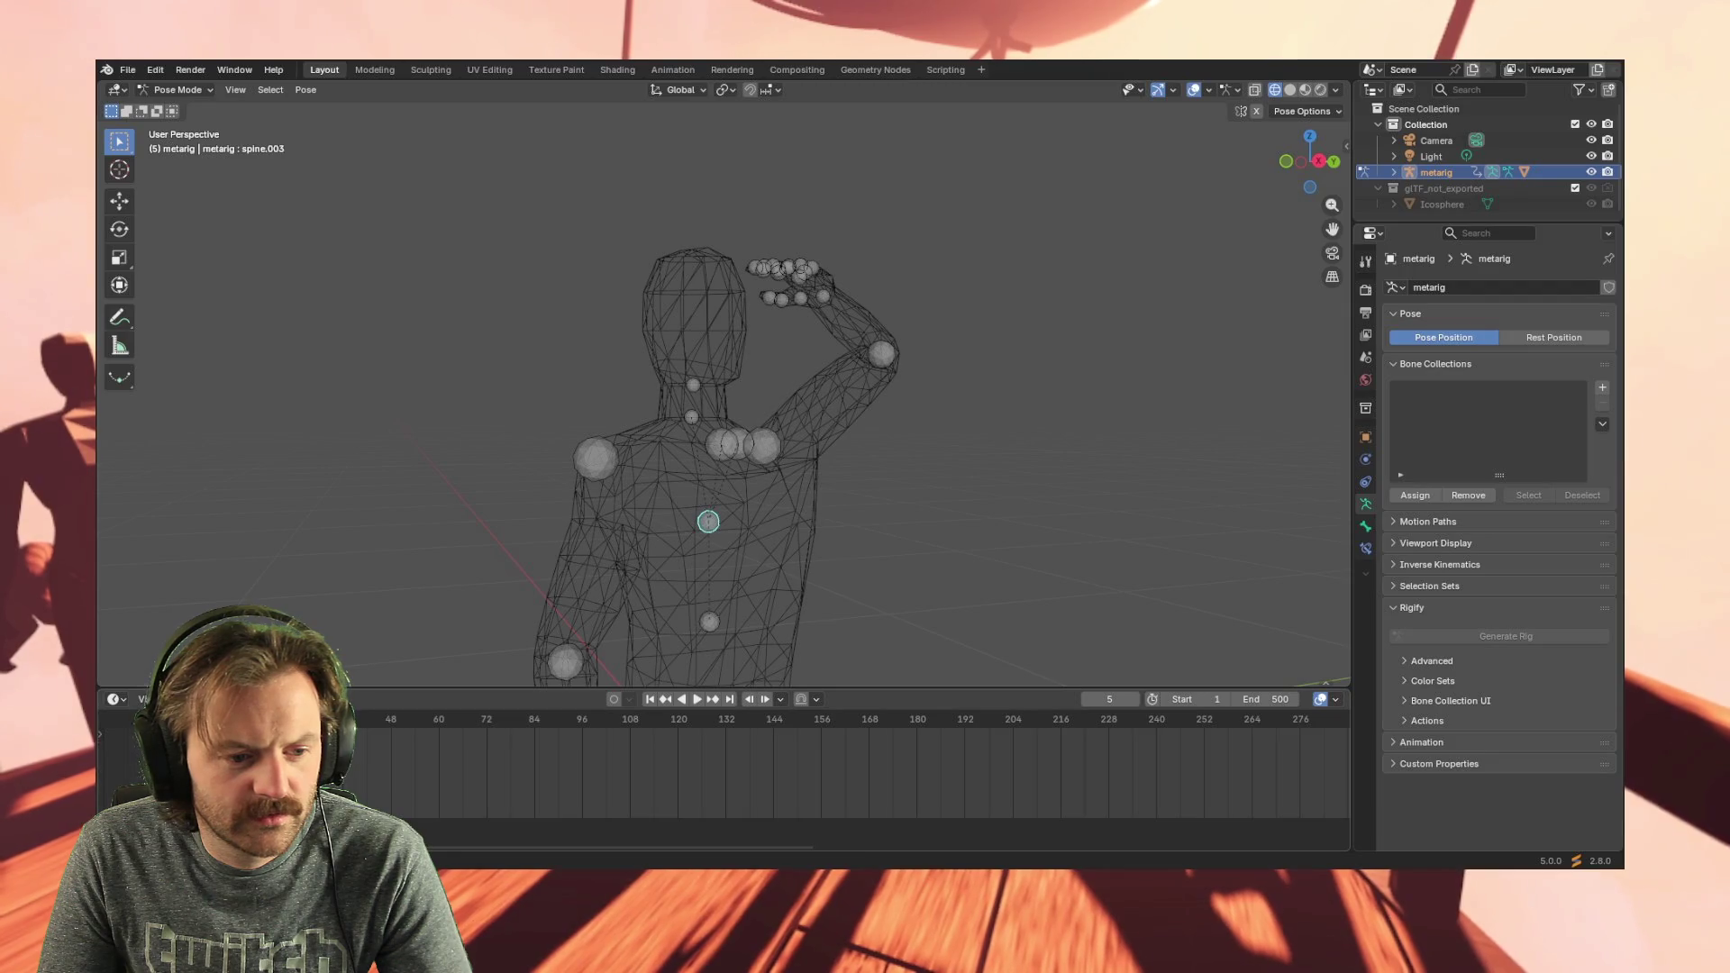
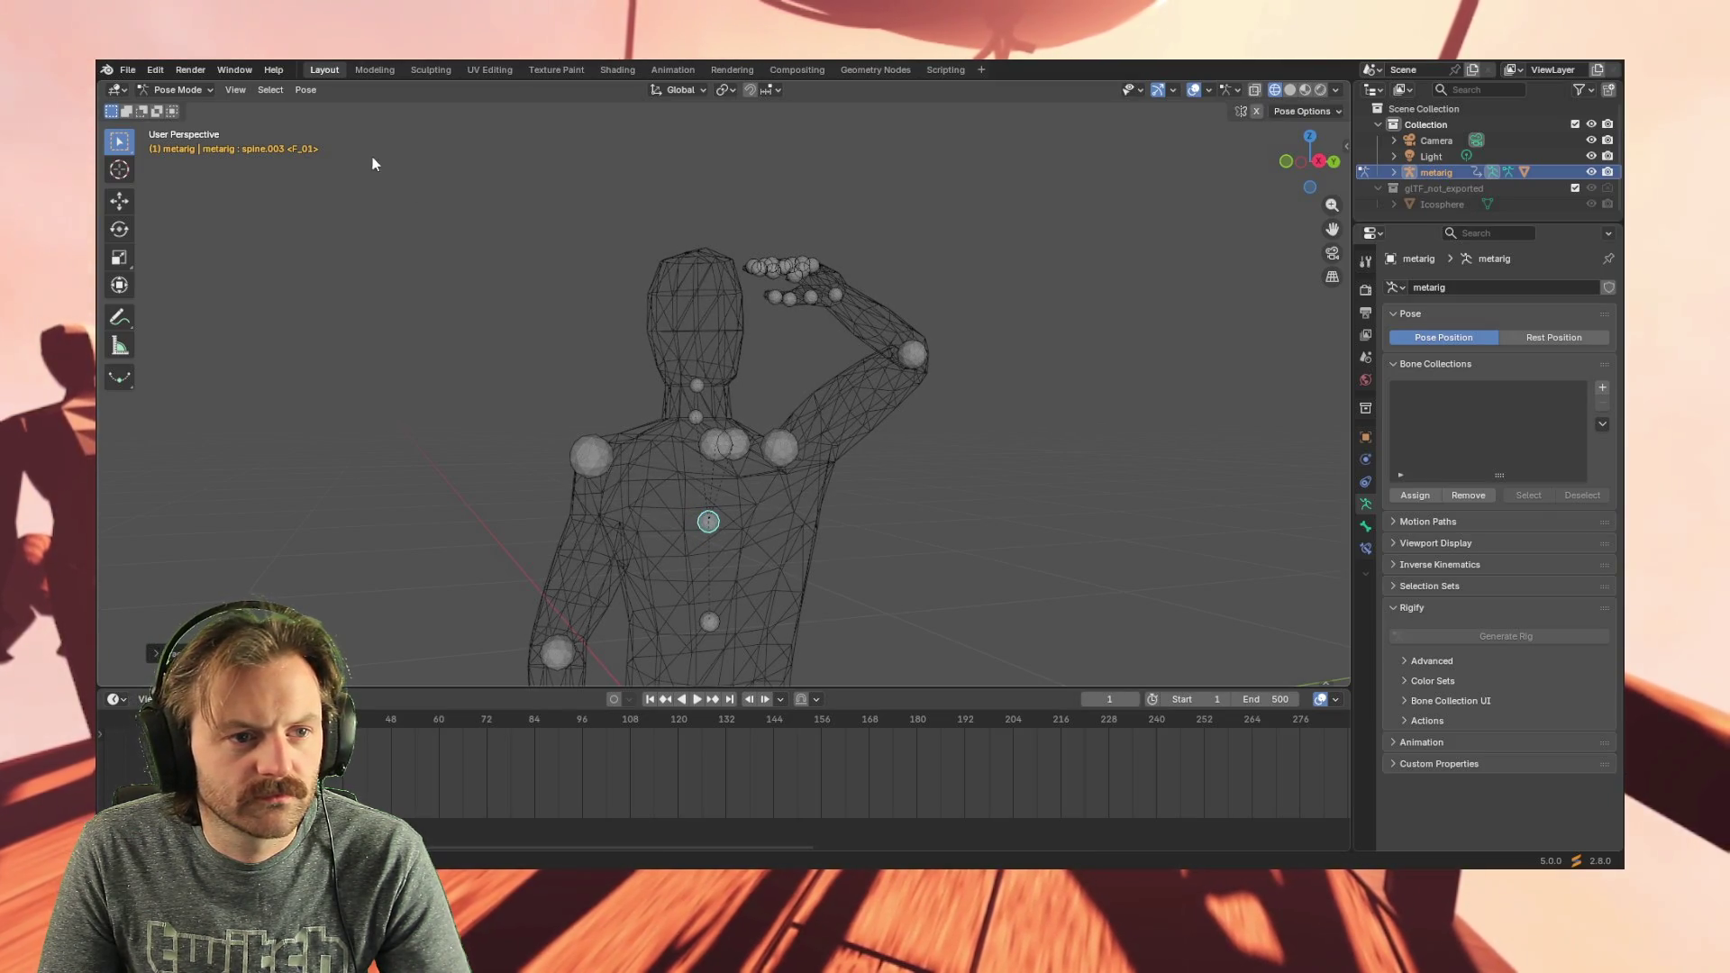
Insert a keyframe for the rig's current pose at frame 1
{"action": "left_click", "coordinate": [306, 90]}
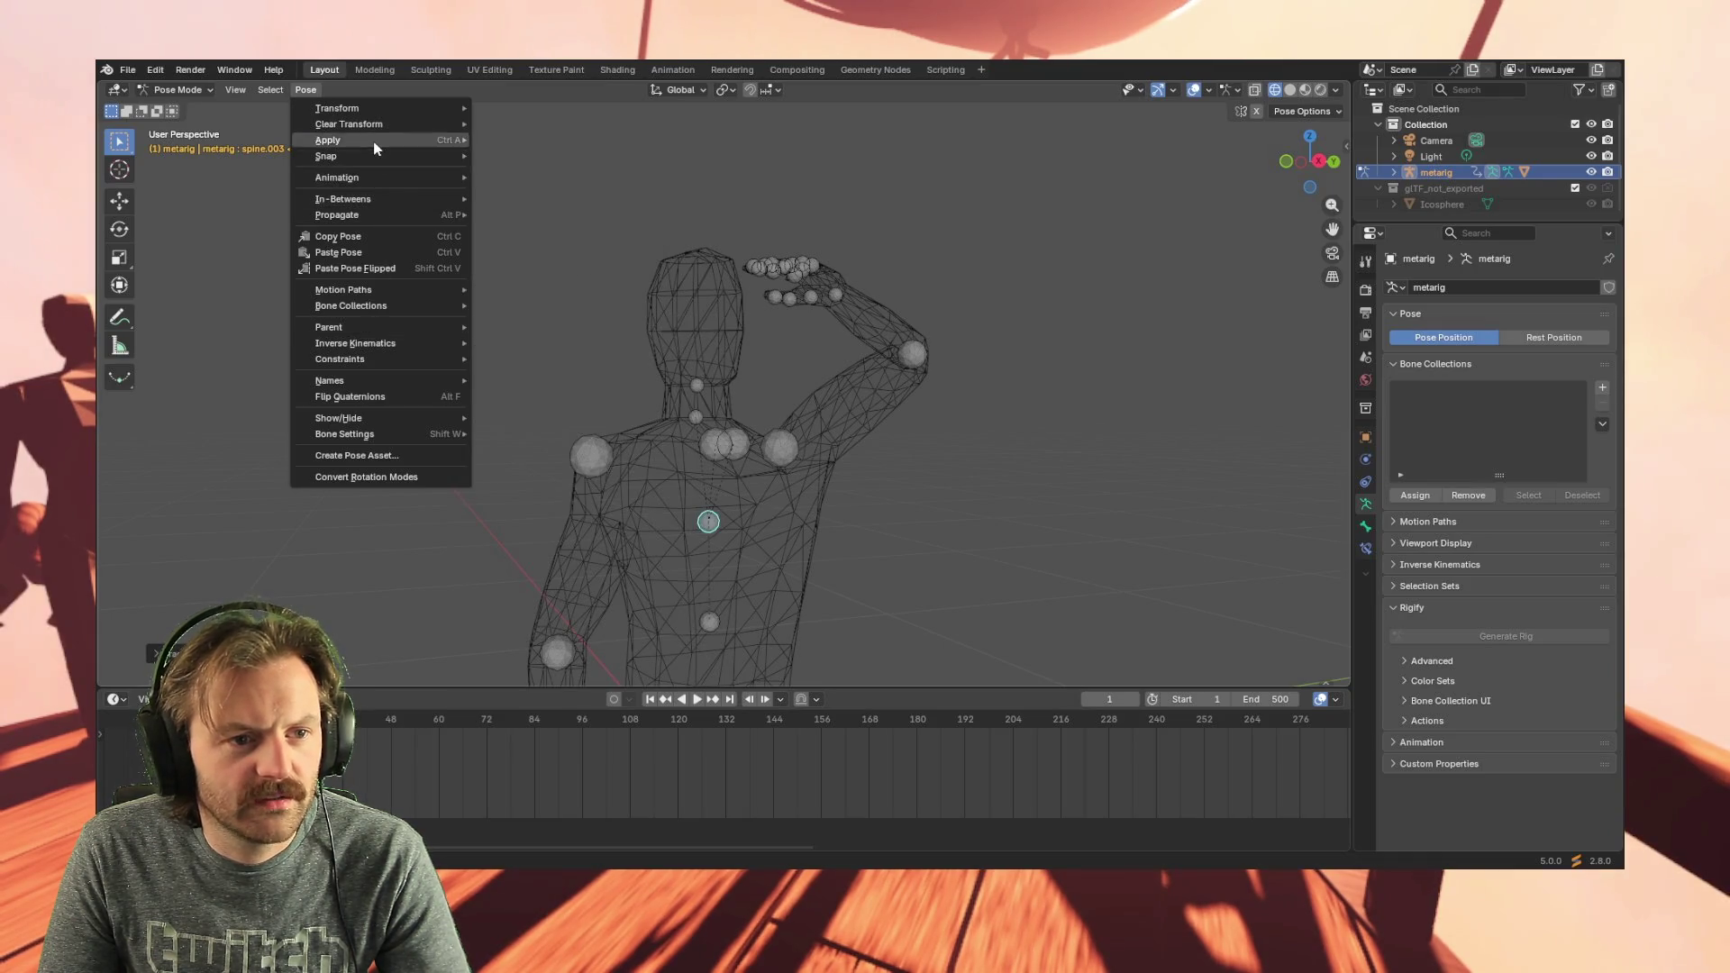
{"action": "mouse_move", "coordinate": [380, 186]}
{"action": "left_click", "coordinate": [519, 179]}
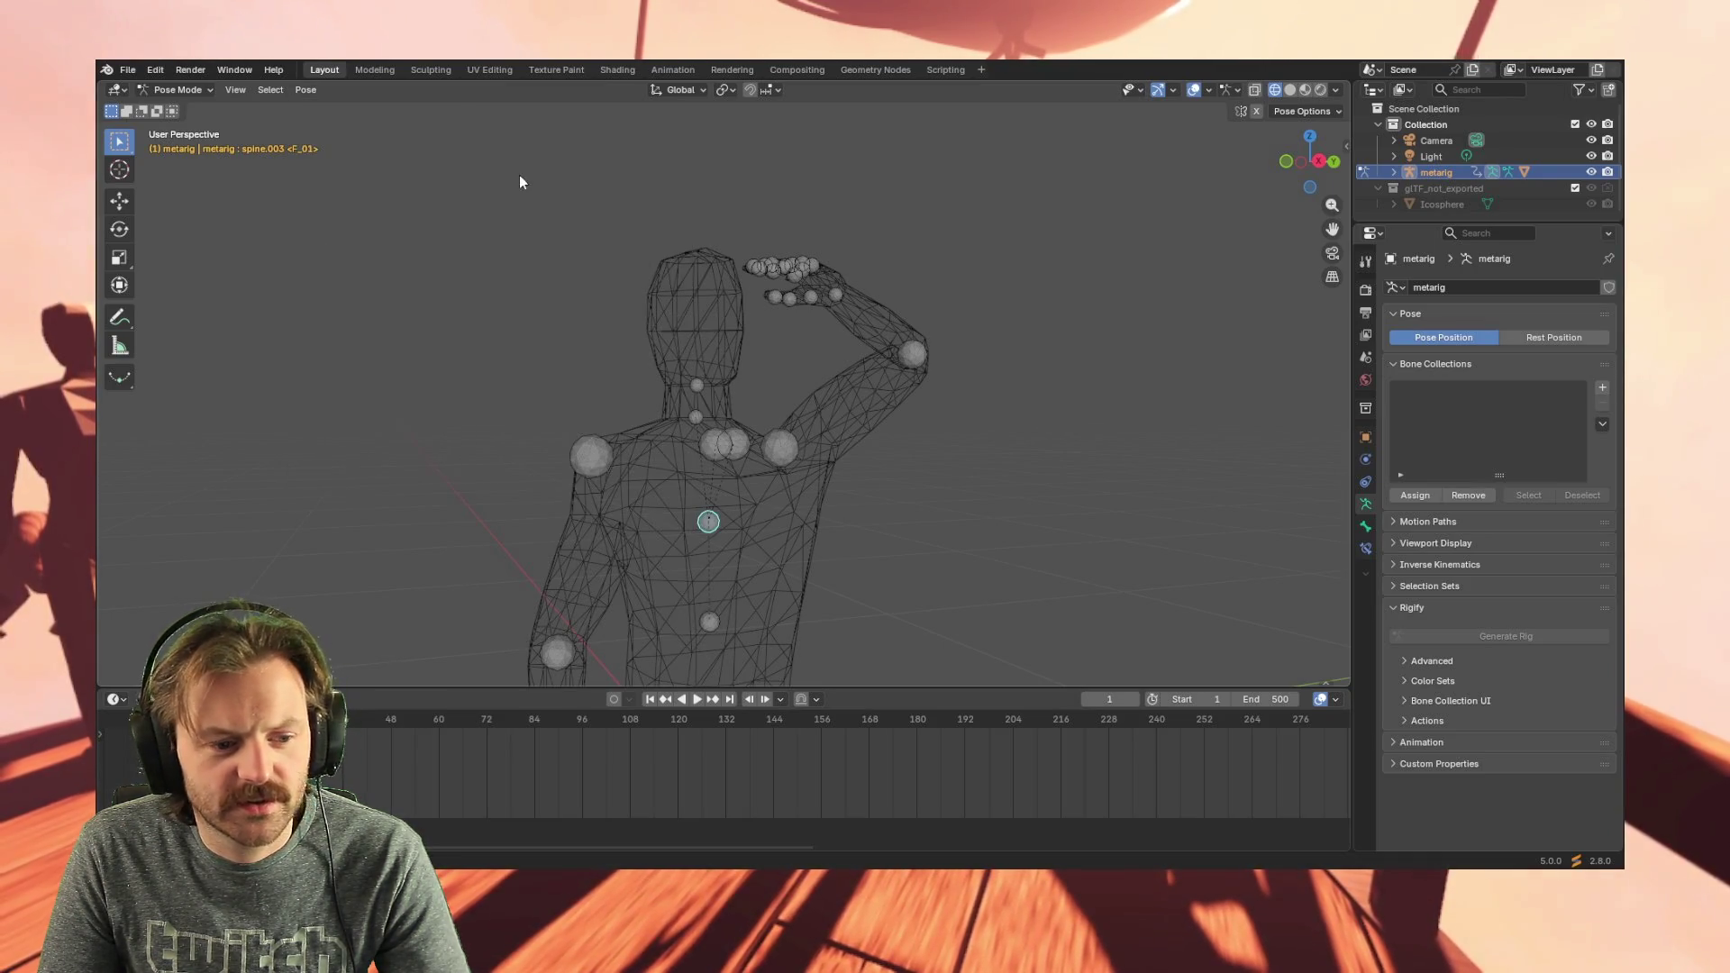
At frame 108, rotate spine.003 so the upper body leans, and keyframe that pose
{"action": "left_click", "coordinate": [472, 725]}
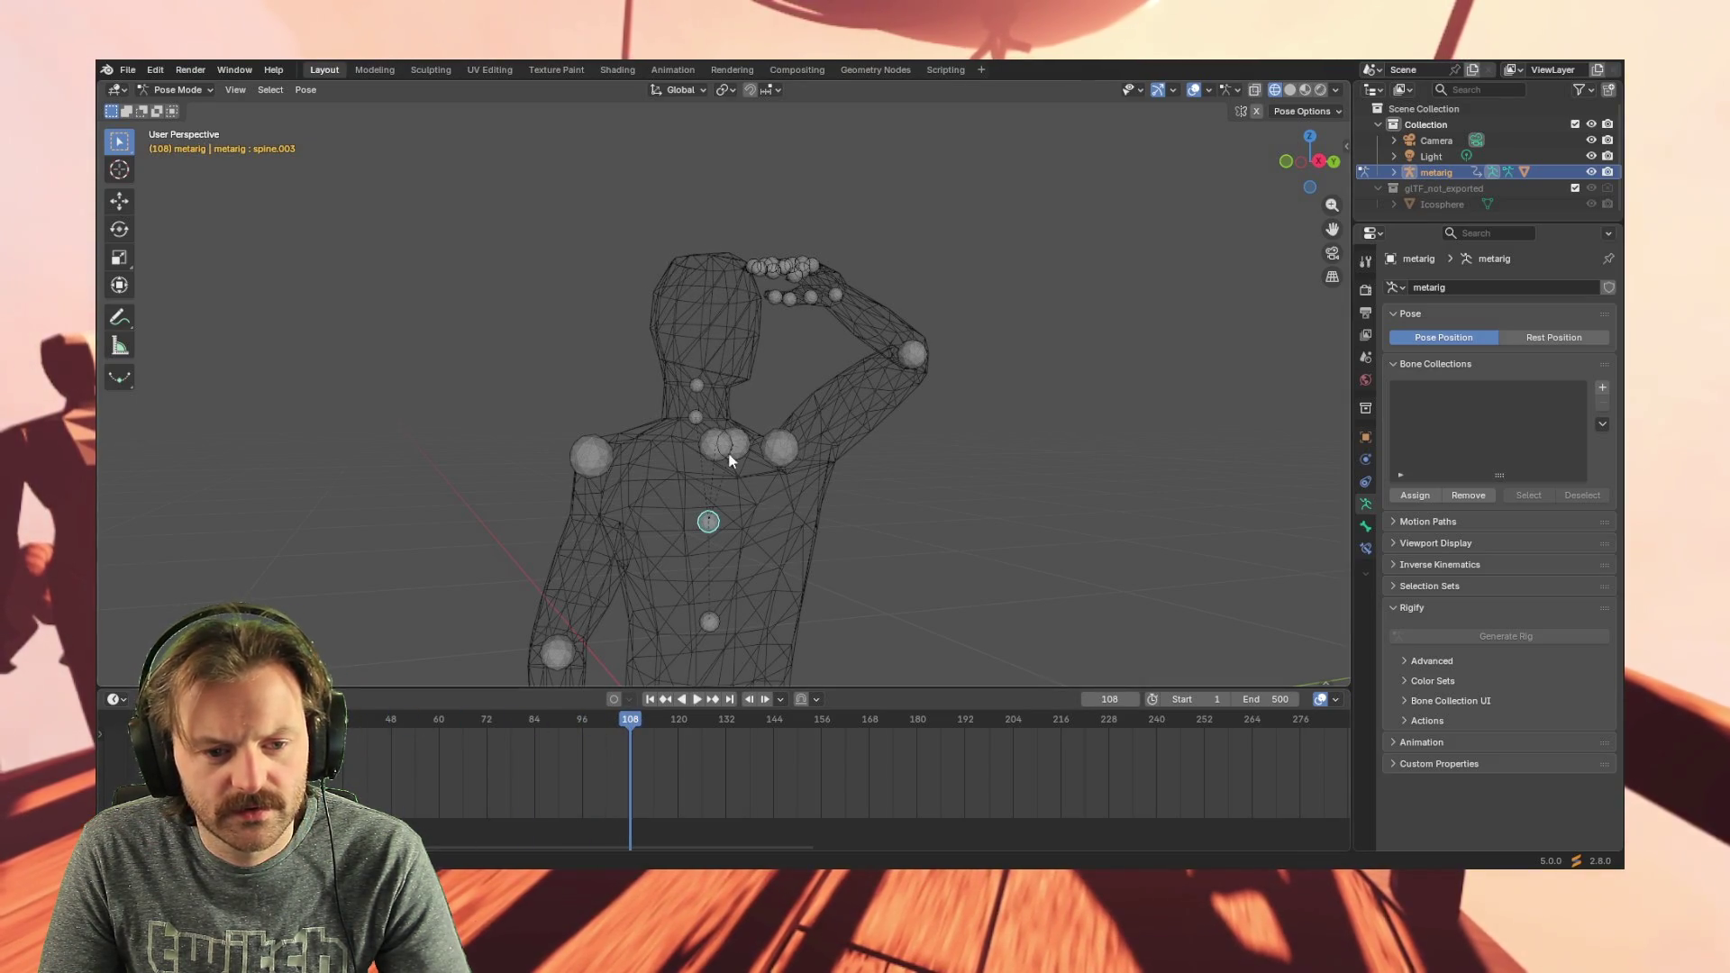
{"action": "key", "text": "r"}
{"action": "key", "text": "r"}
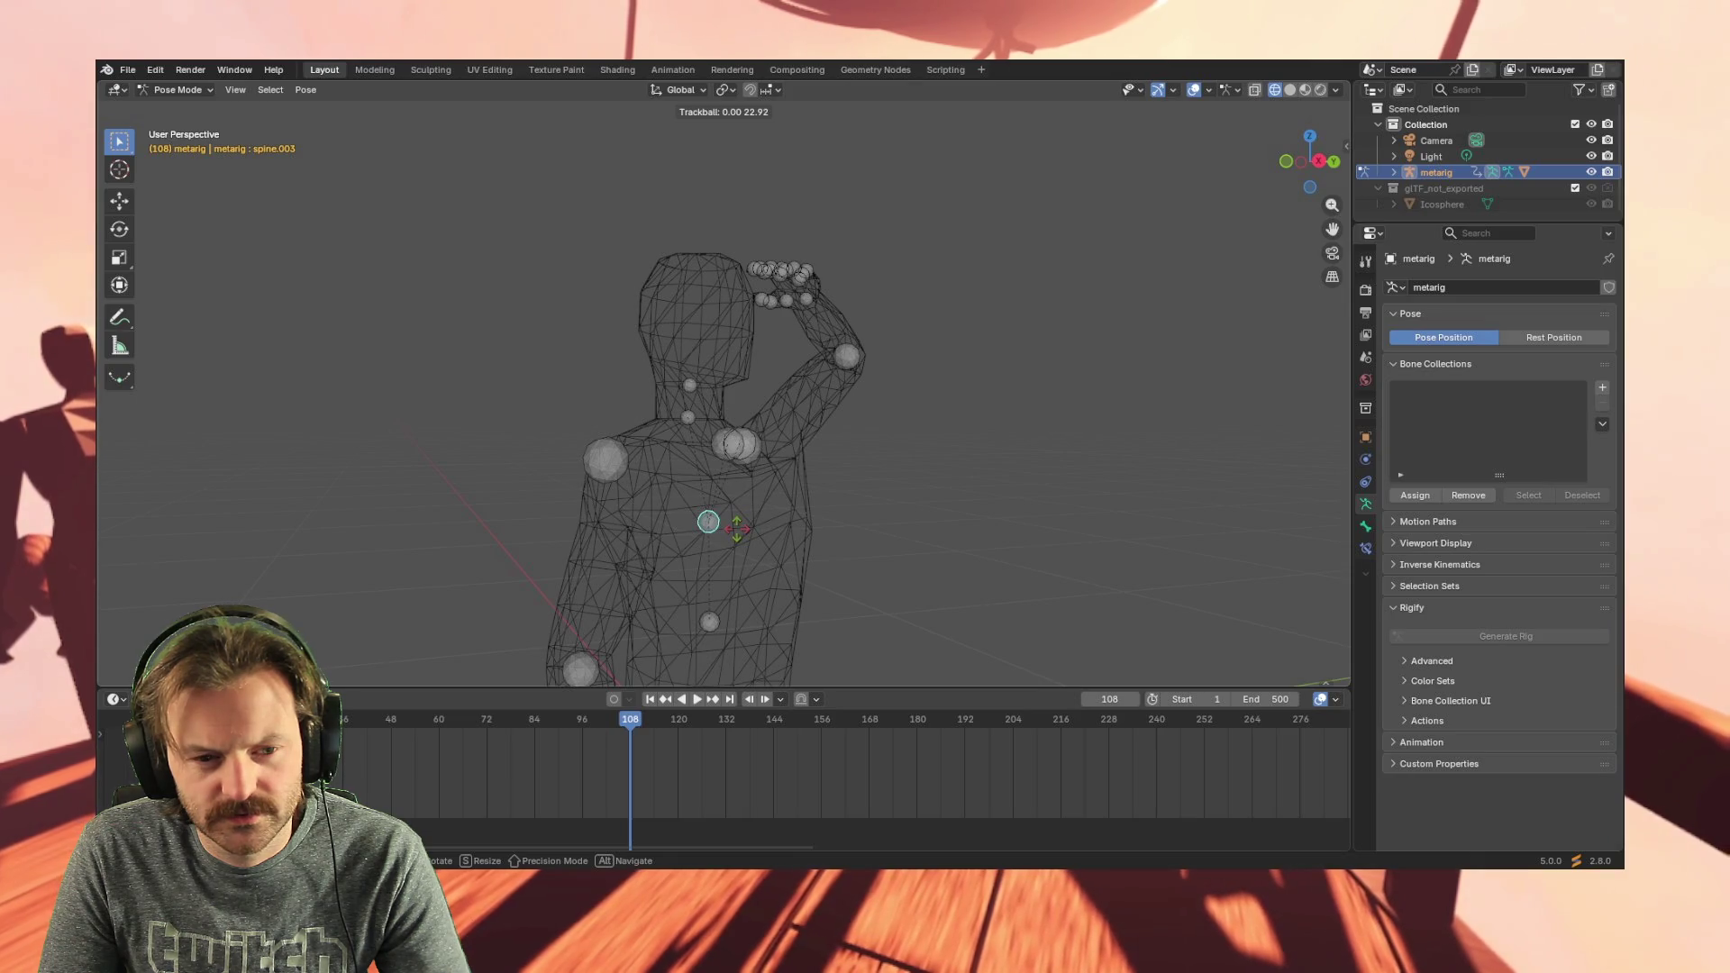
{"action": "left_click", "coordinate": [737, 529]}
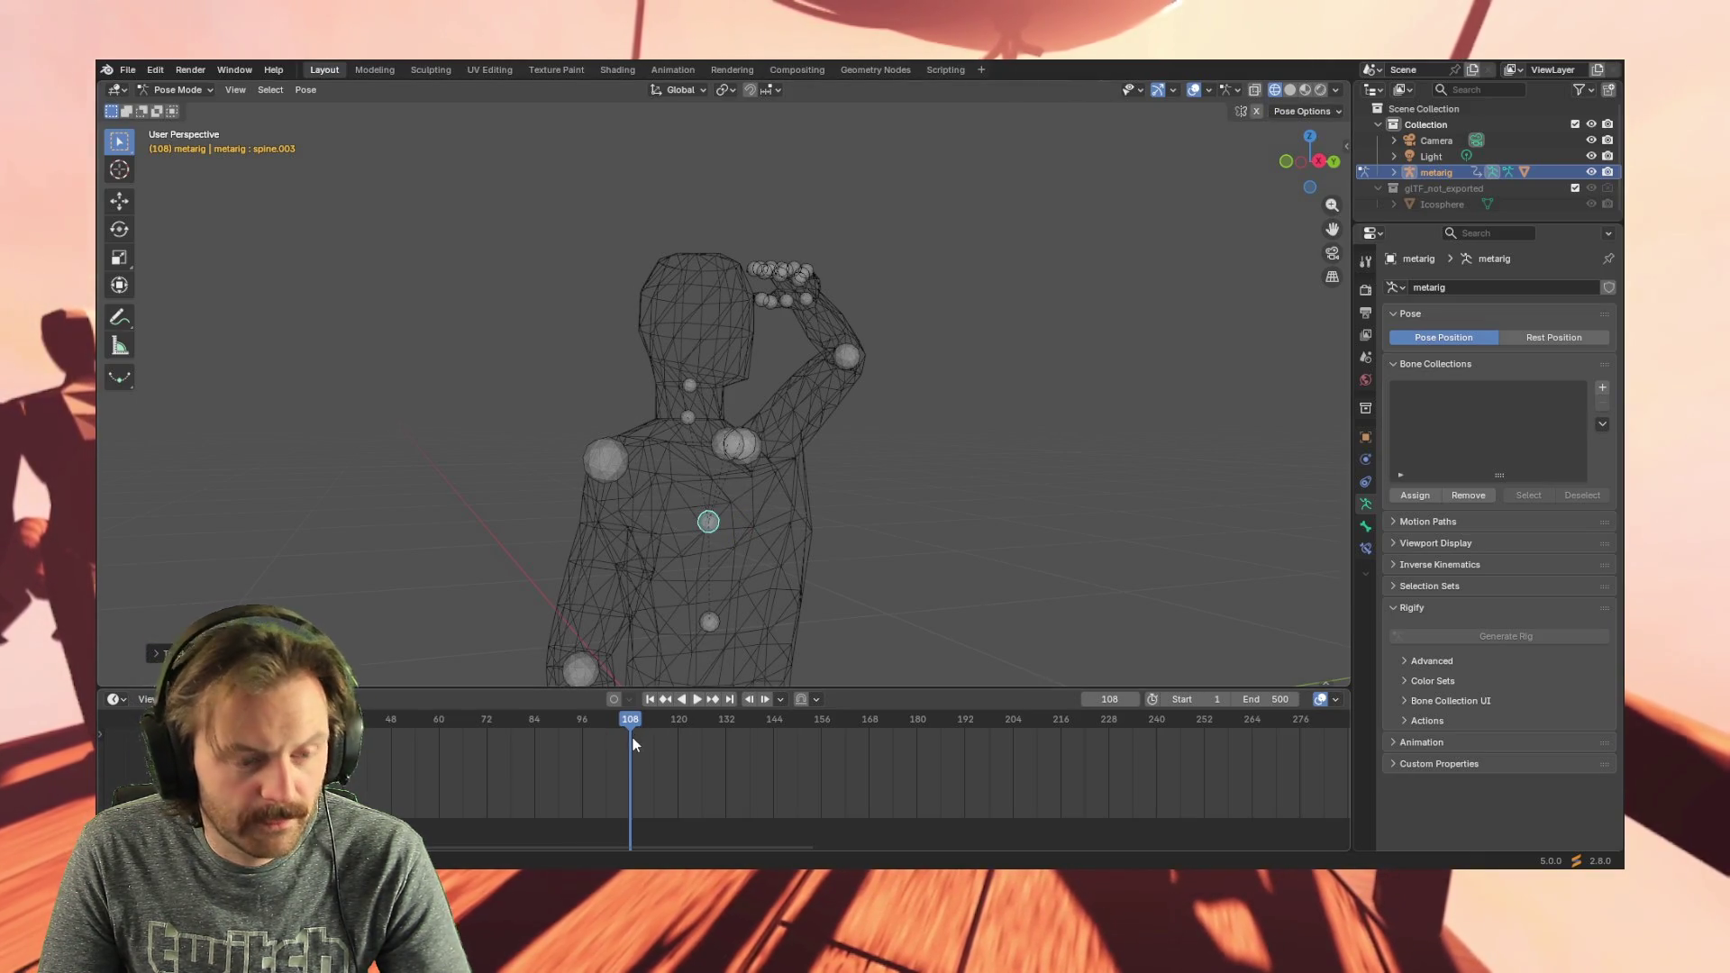
{"action": "left_click", "coordinate": [305, 90]}
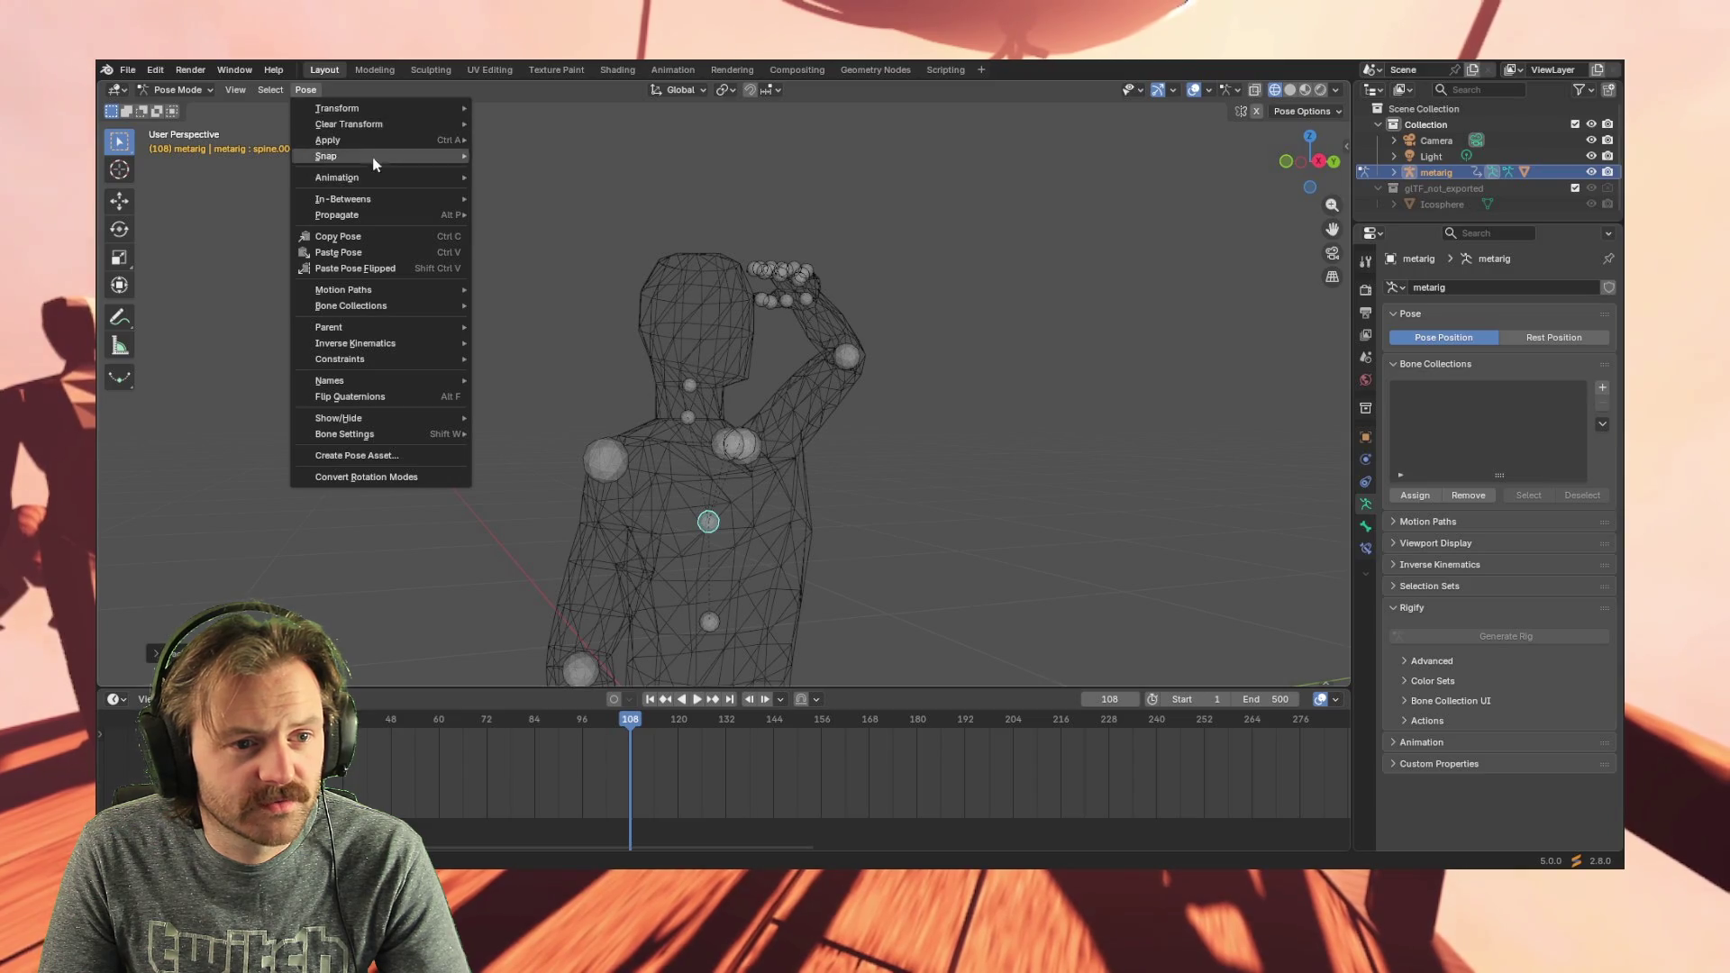
{"action": "left_click", "coordinate": [495, 181]}
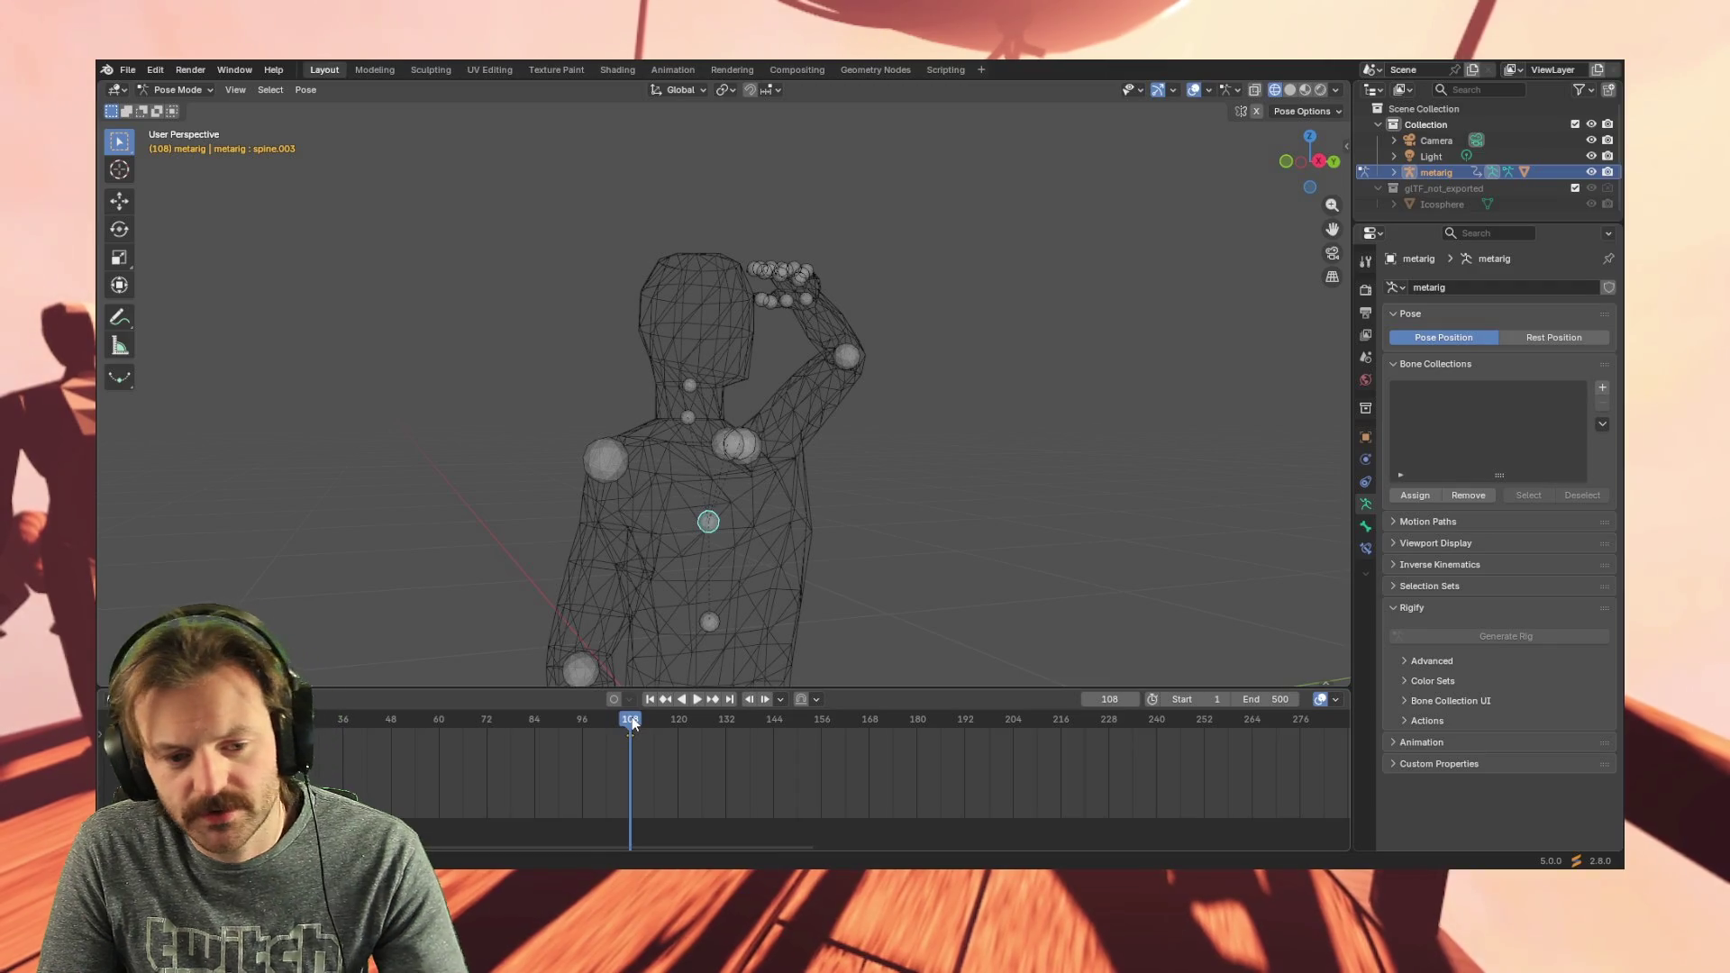
Preview the animation, stop near frame 300 and select the spine.003 bone
{"action": "key", "text": "space"}
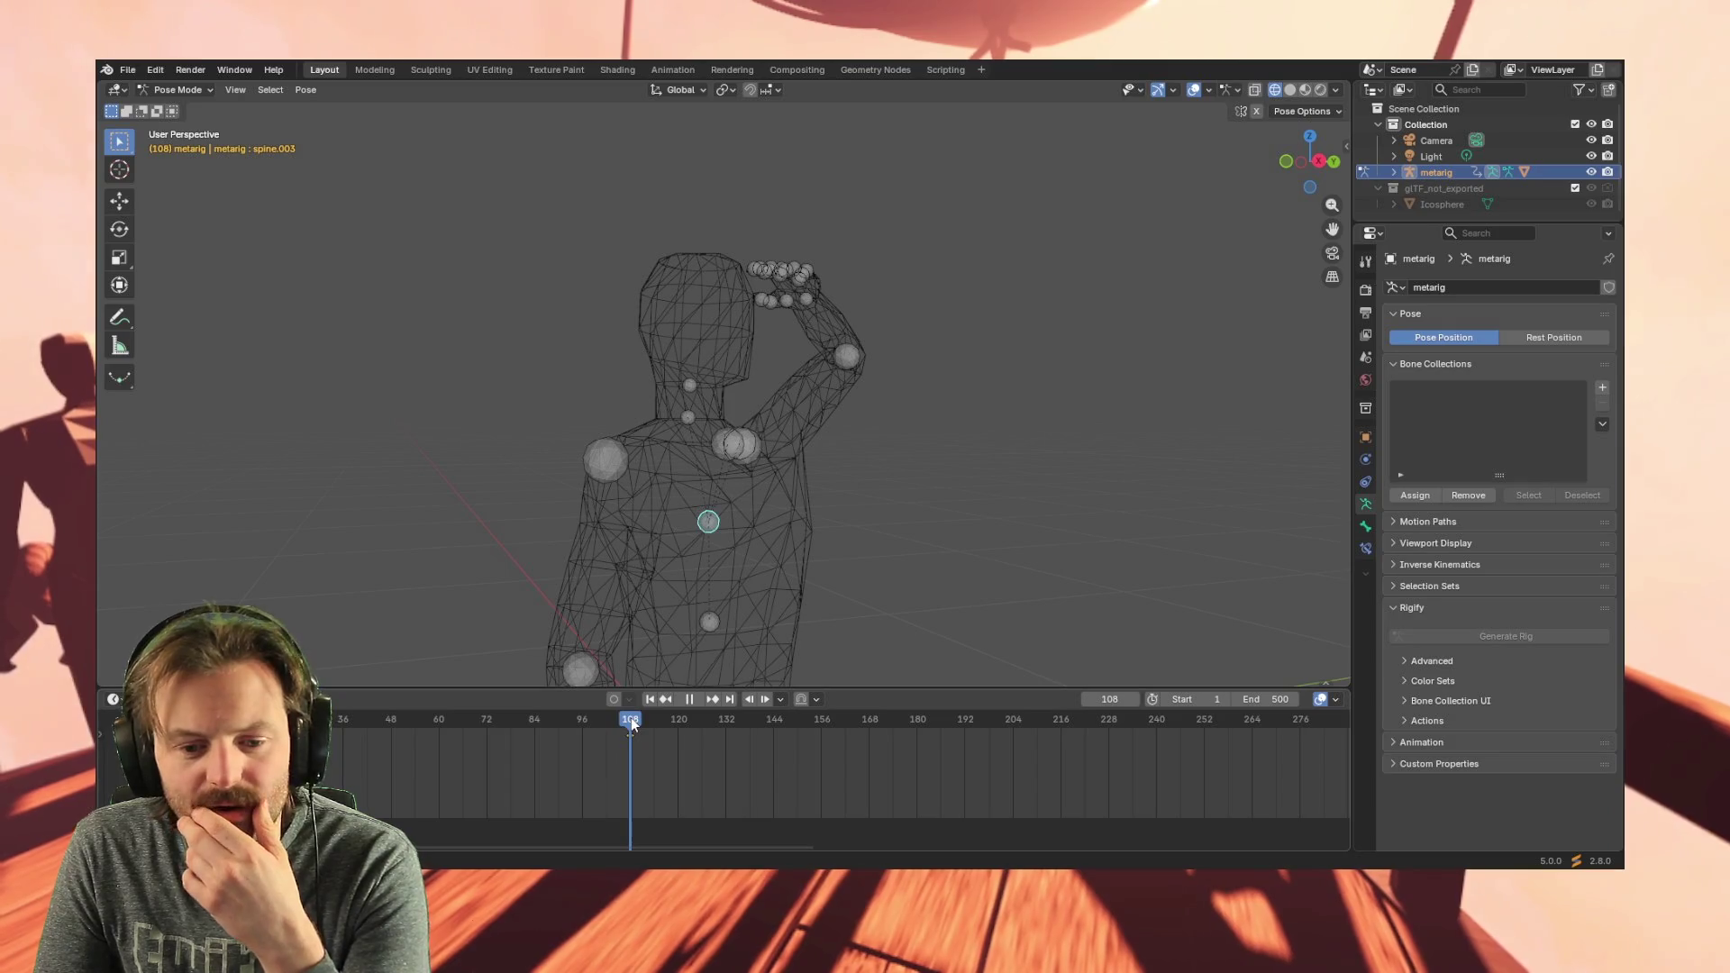
{"action": "key", "text": "space"}
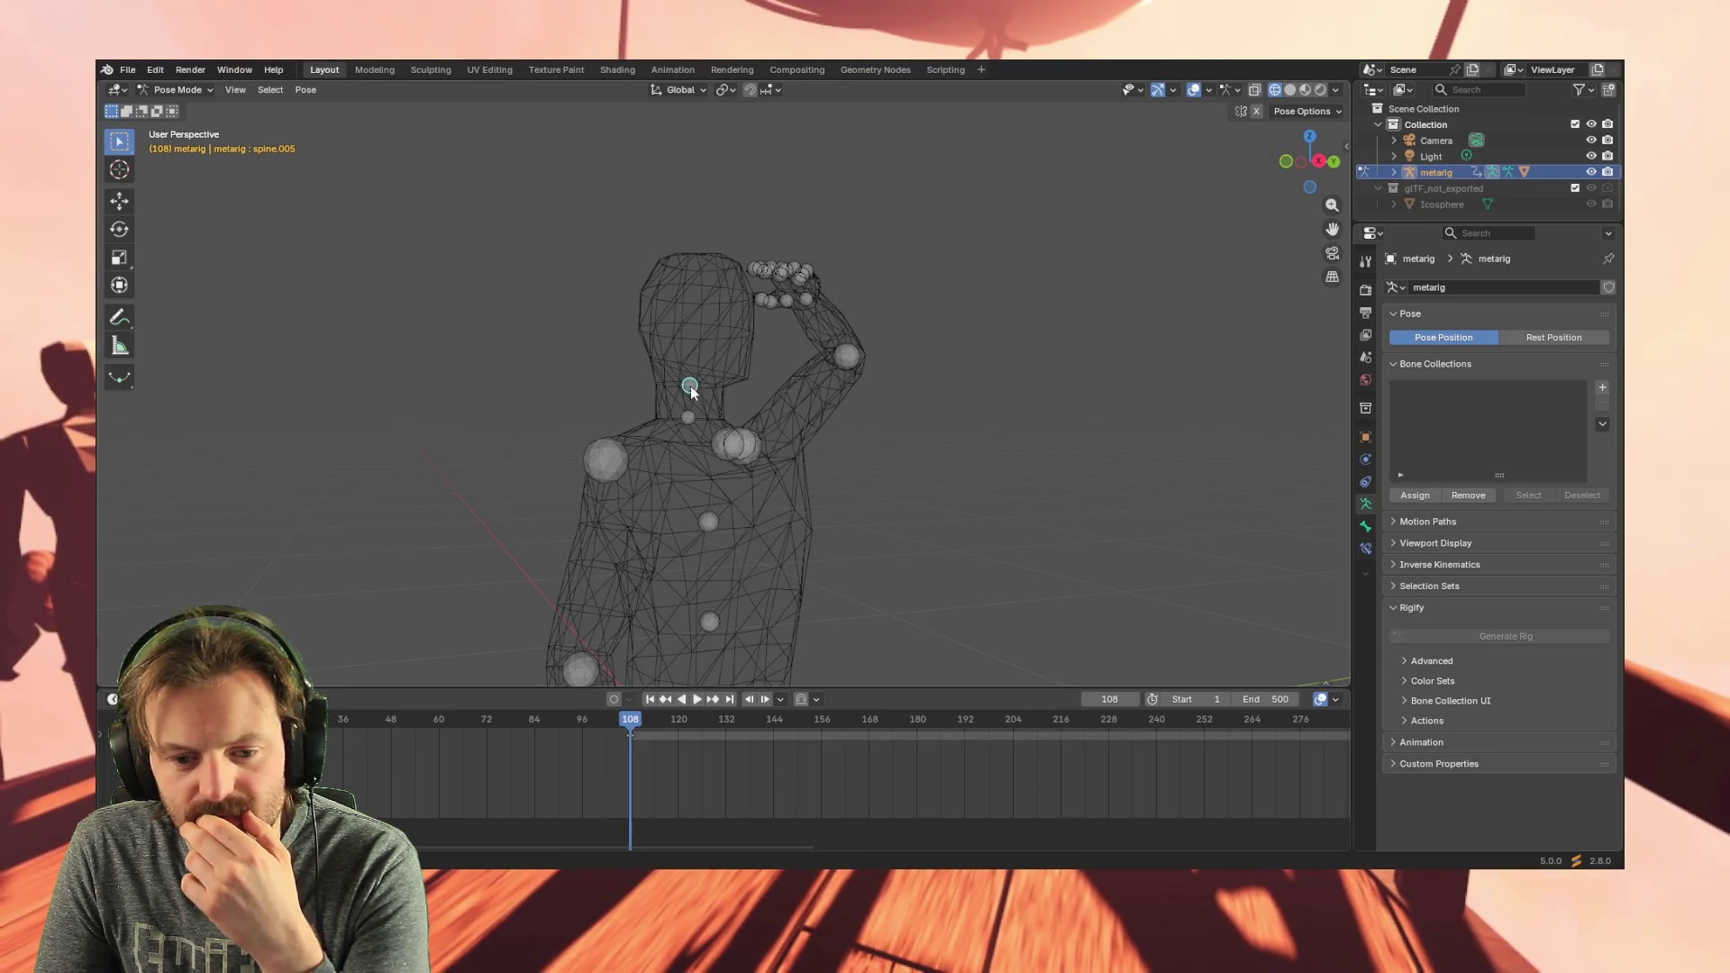
{"action": "mouse_move", "coordinate": [651, 845]}
{"action": "left_mouse_down"}
{"action": "mouse_move", "coordinate": [1220, 844]}
{"action": "mouse_move", "coordinate": [889, 842]}
{"action": "left_mouse_up"}
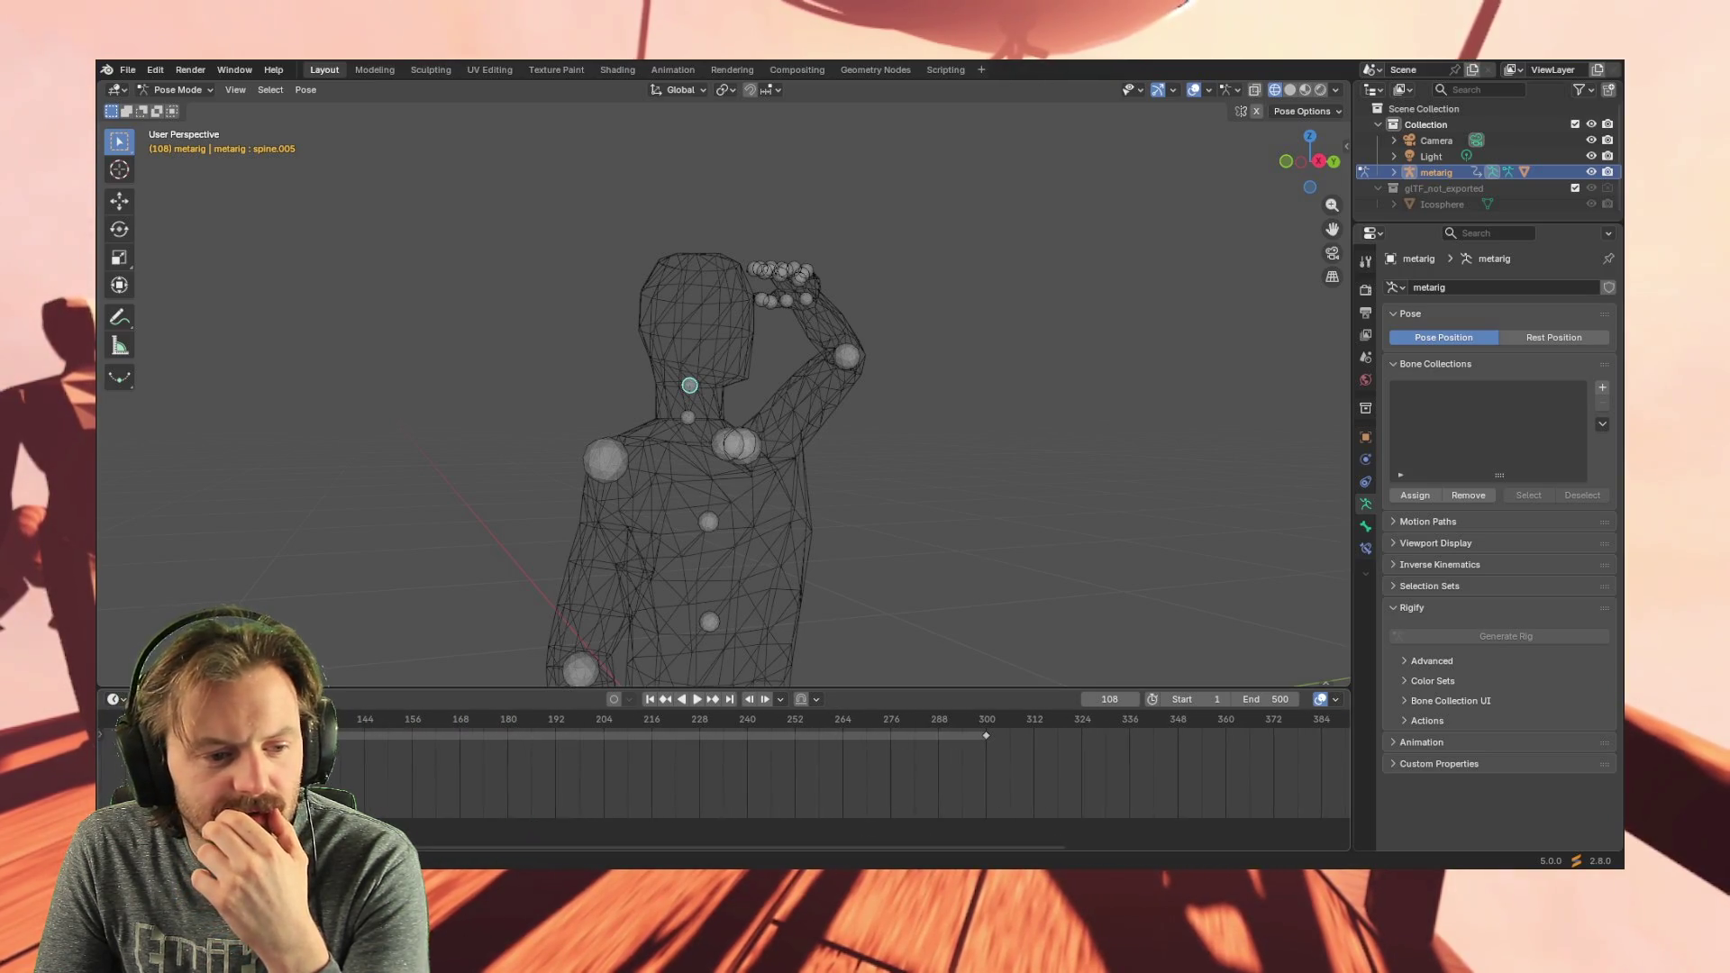
{"action": "key", "text": "Escape"}
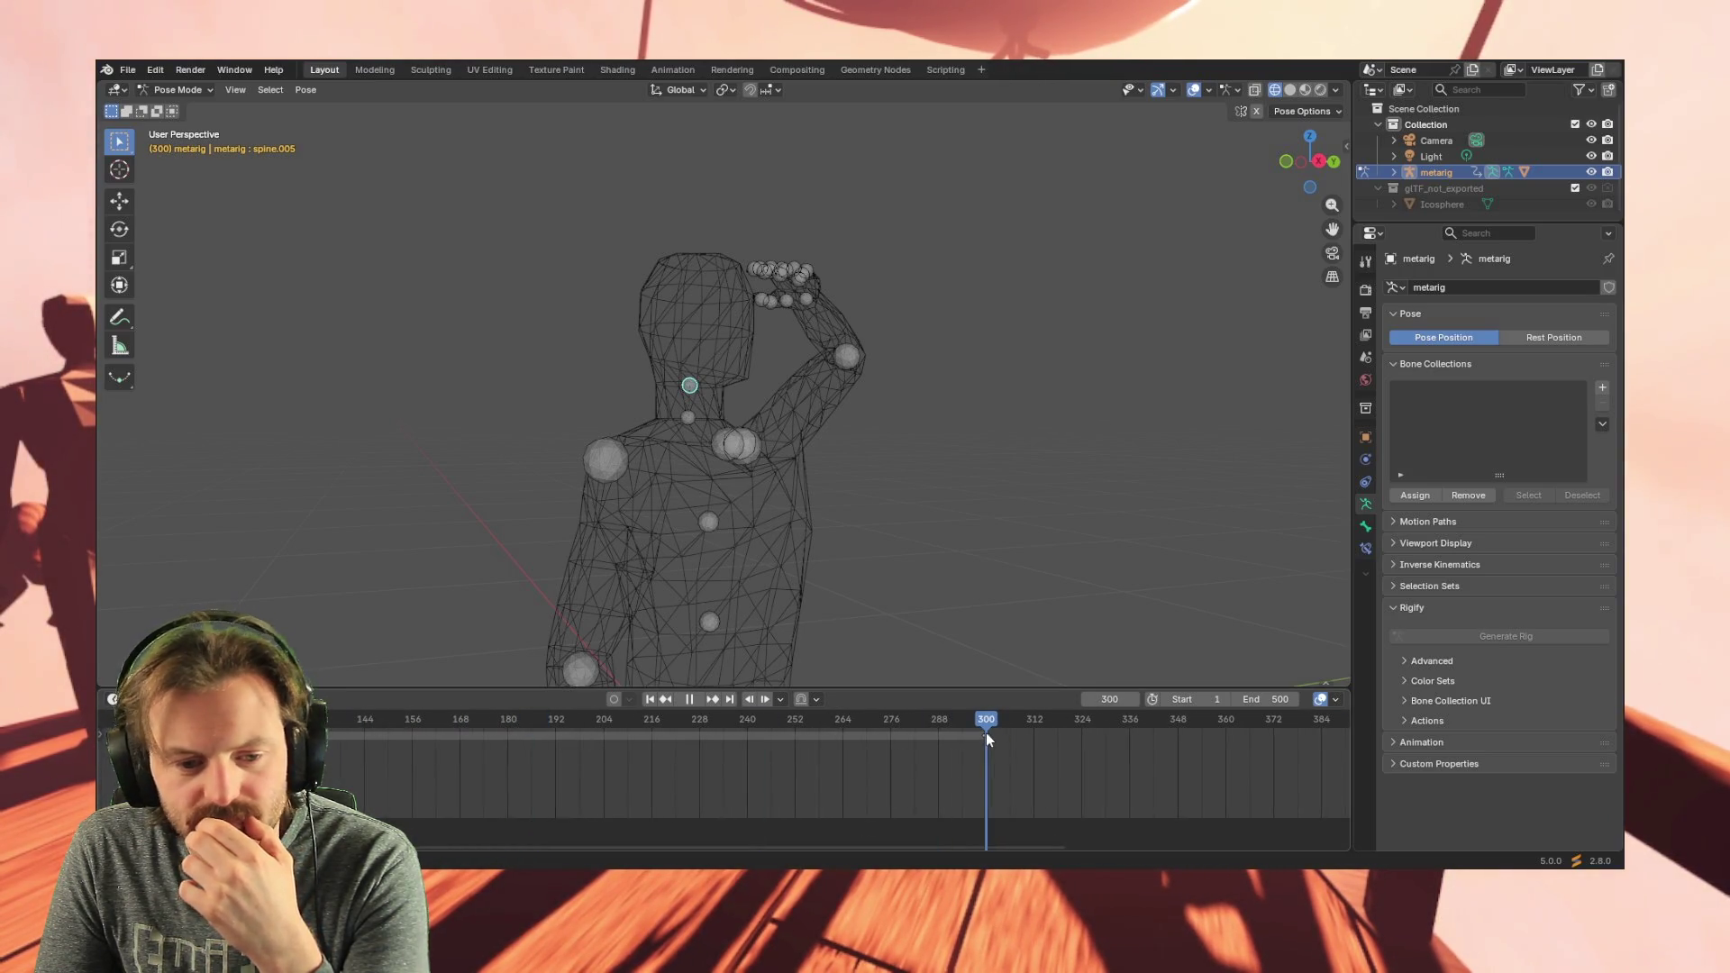
{"action": "left_click", "coordinate": [707, 523]}
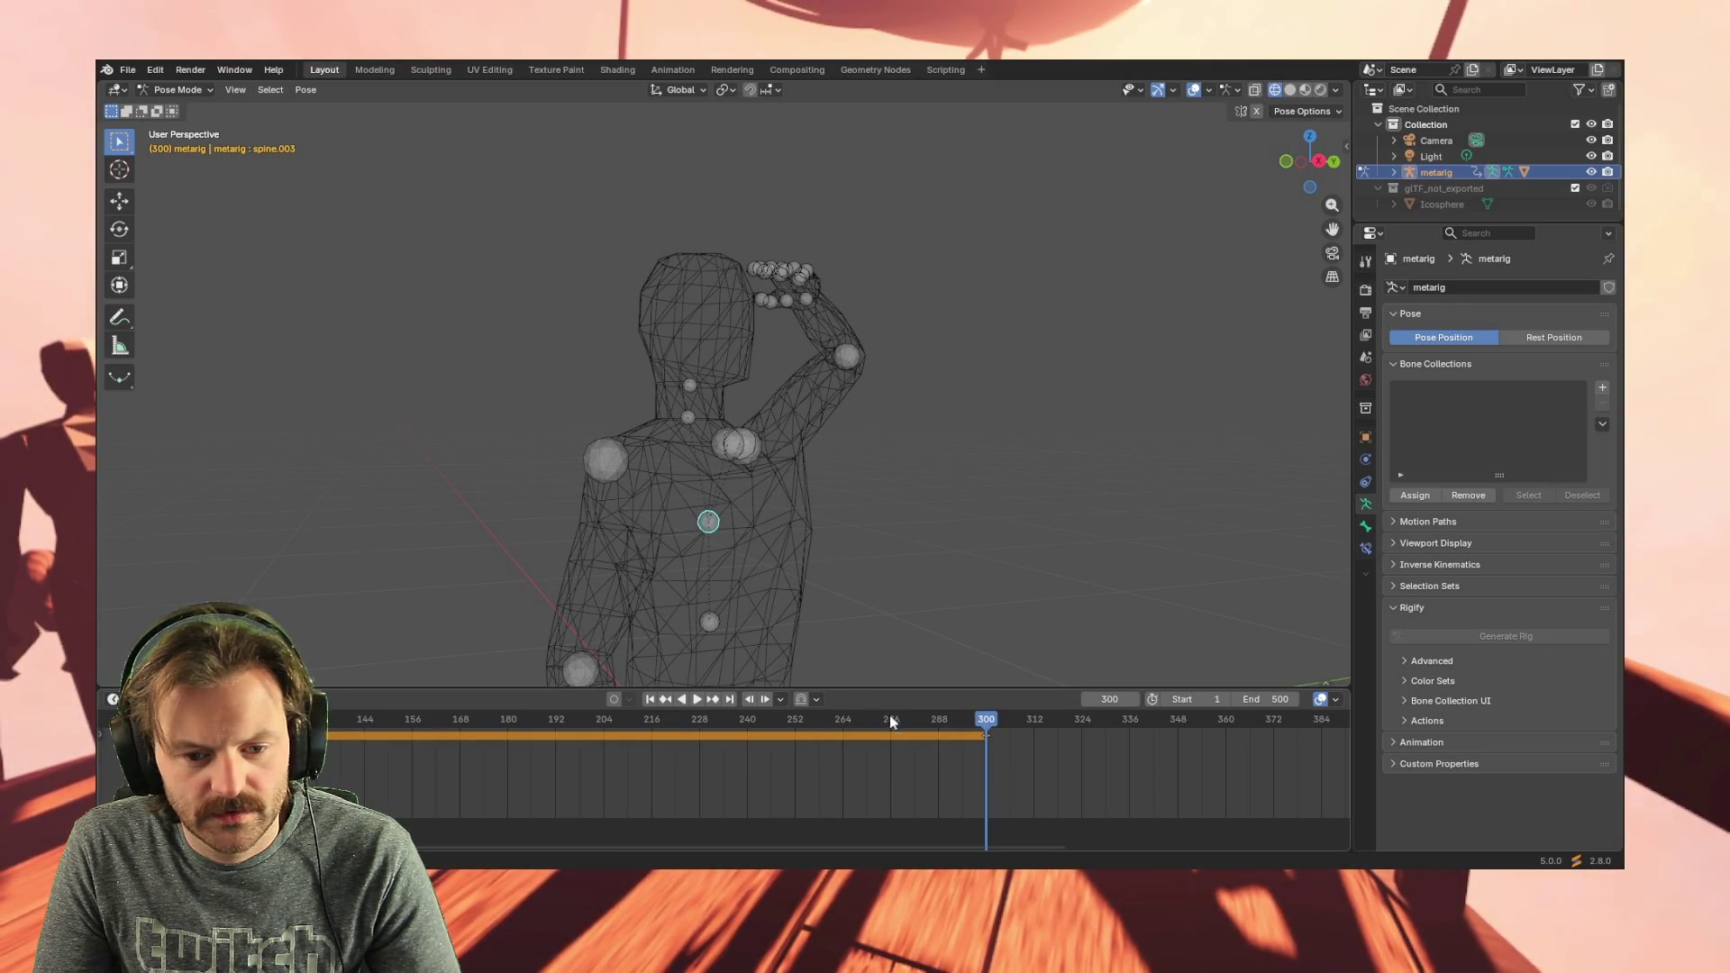
Play and scrub the timeline toward frame 499 to preview the lean
{"action": "key", "text": "space"}
{"action": "left_click_drag", "start_coordinate": [877, 721], "coordinate": [996, 729]}
{"action": "key", "text": "space"}
{"action": "left_click_drag", "start_coordinate": [972, 846], "coordinate": [1322, 822]}
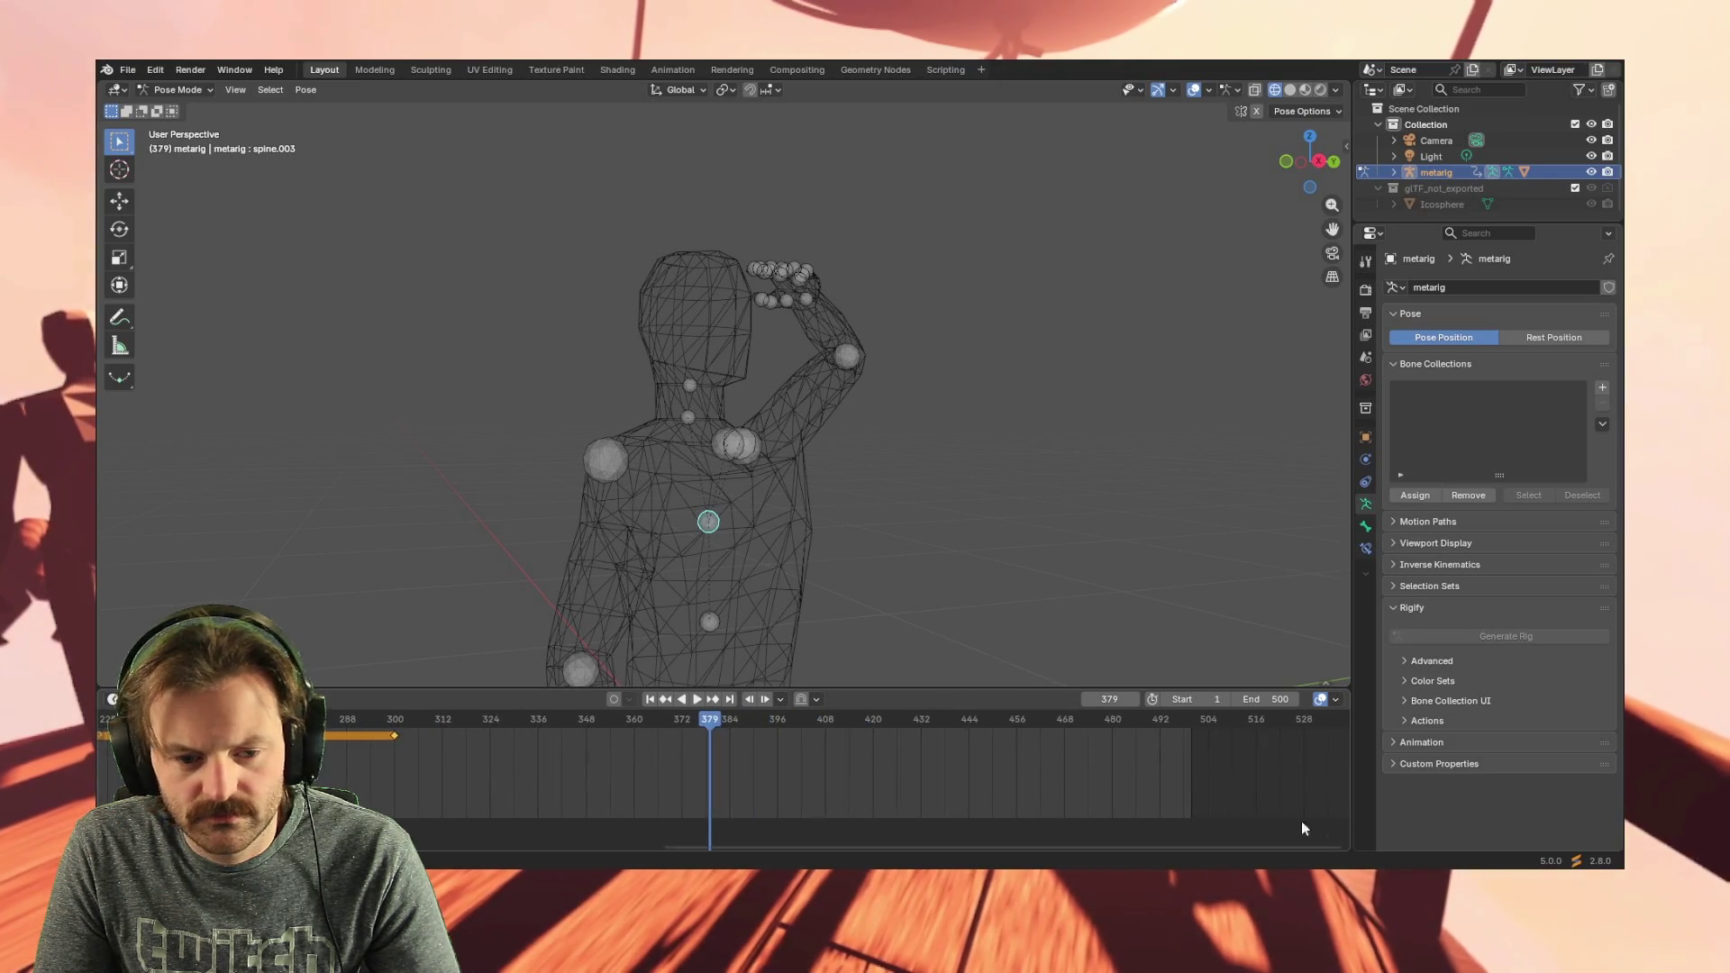
{"action": "key", "text": "space"}
{"action": "left_click_drag", "start_coordinate": [759, 717], "coordinate": [1190, 728]}
{"action": "key", "text": "space"}
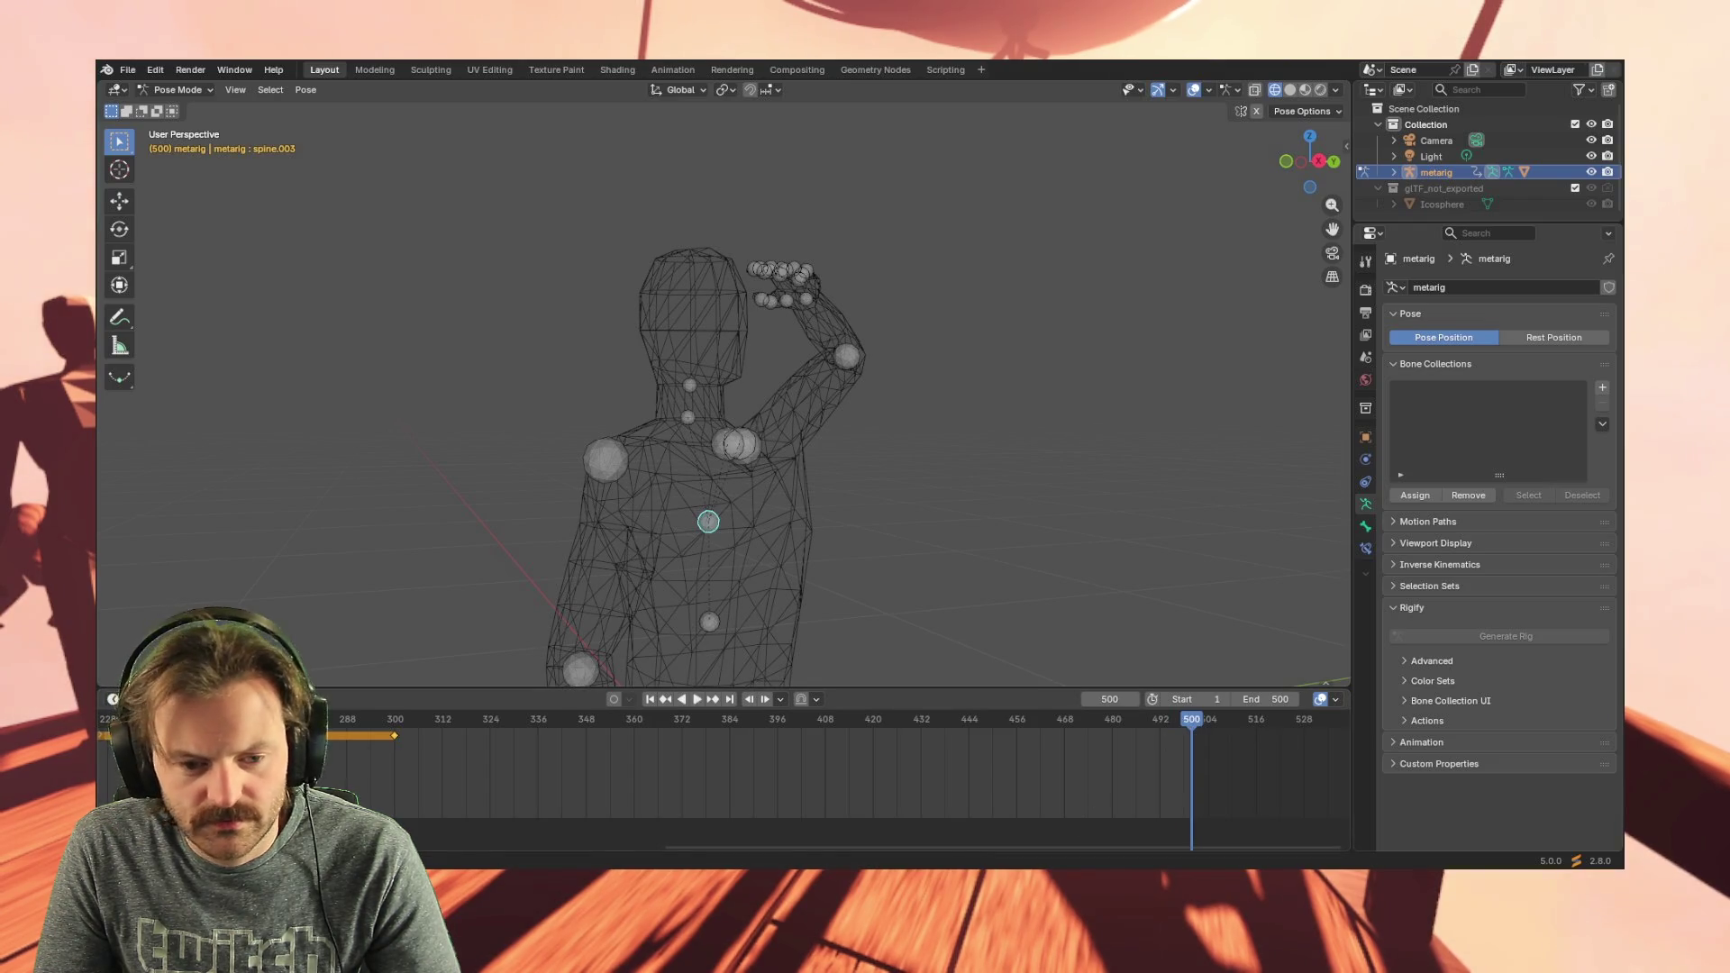
{"action": "left_click_drag", "start_coordinate": [855, 846], "coordinate": [360, 847]}
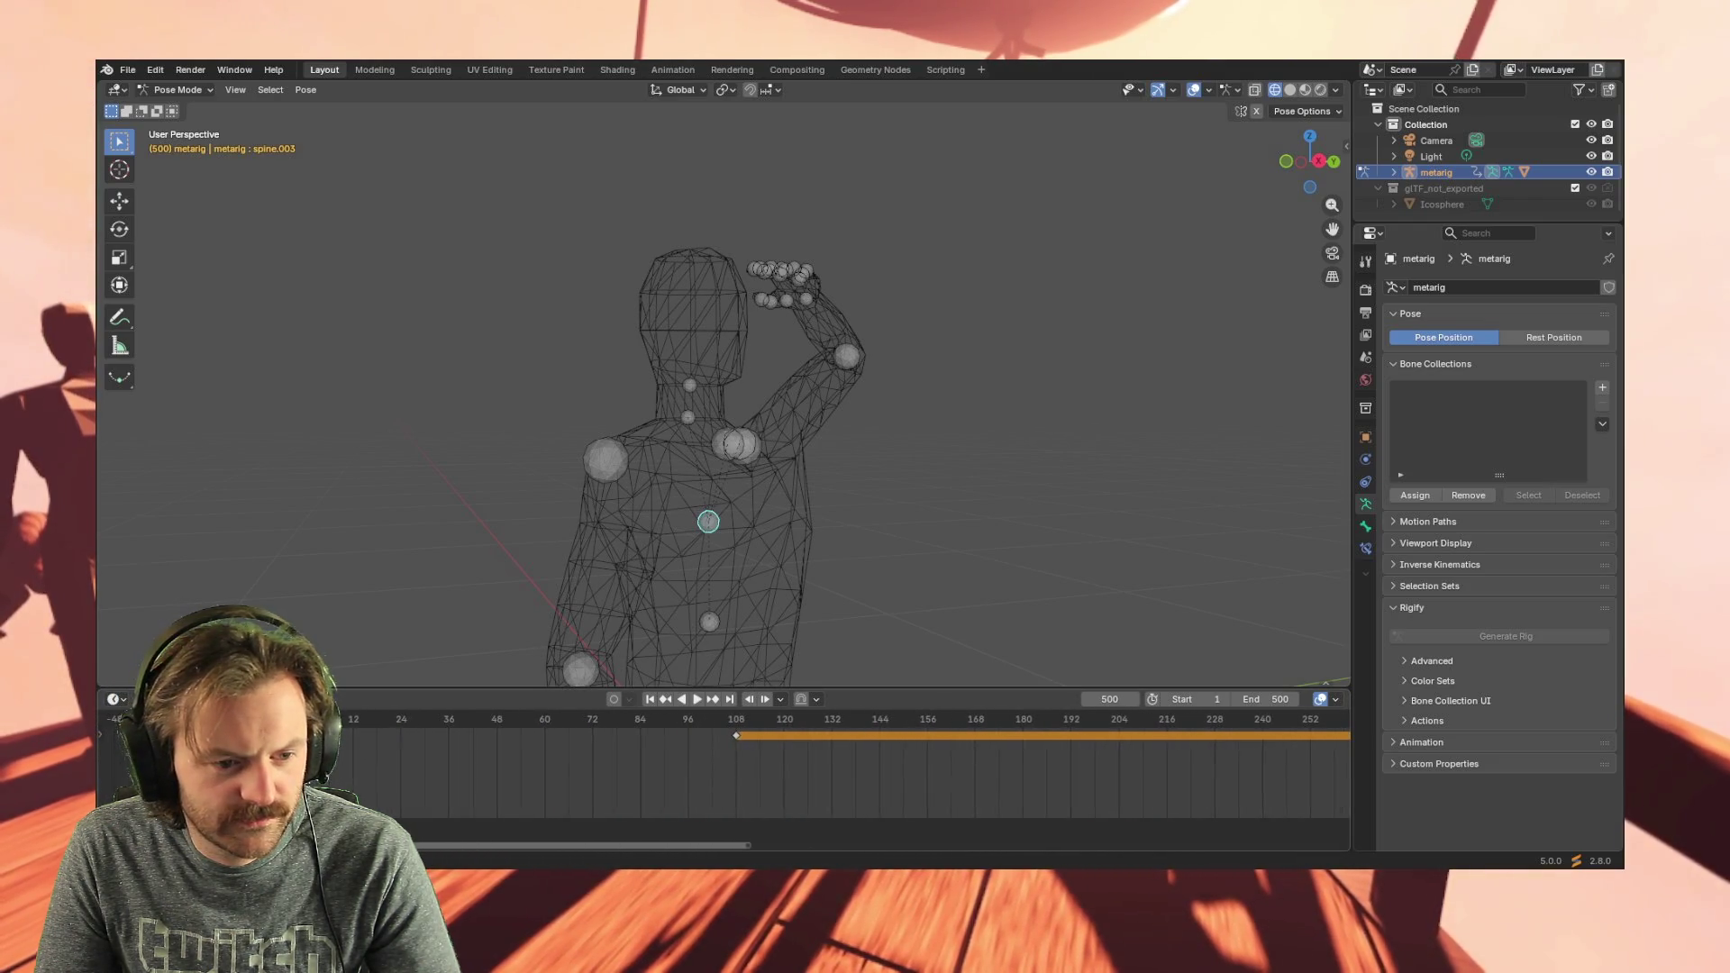
Return the rig to its upright pose at frame 500, then scrub back to frame 381
{"action": "key", "text": "alt+a"}
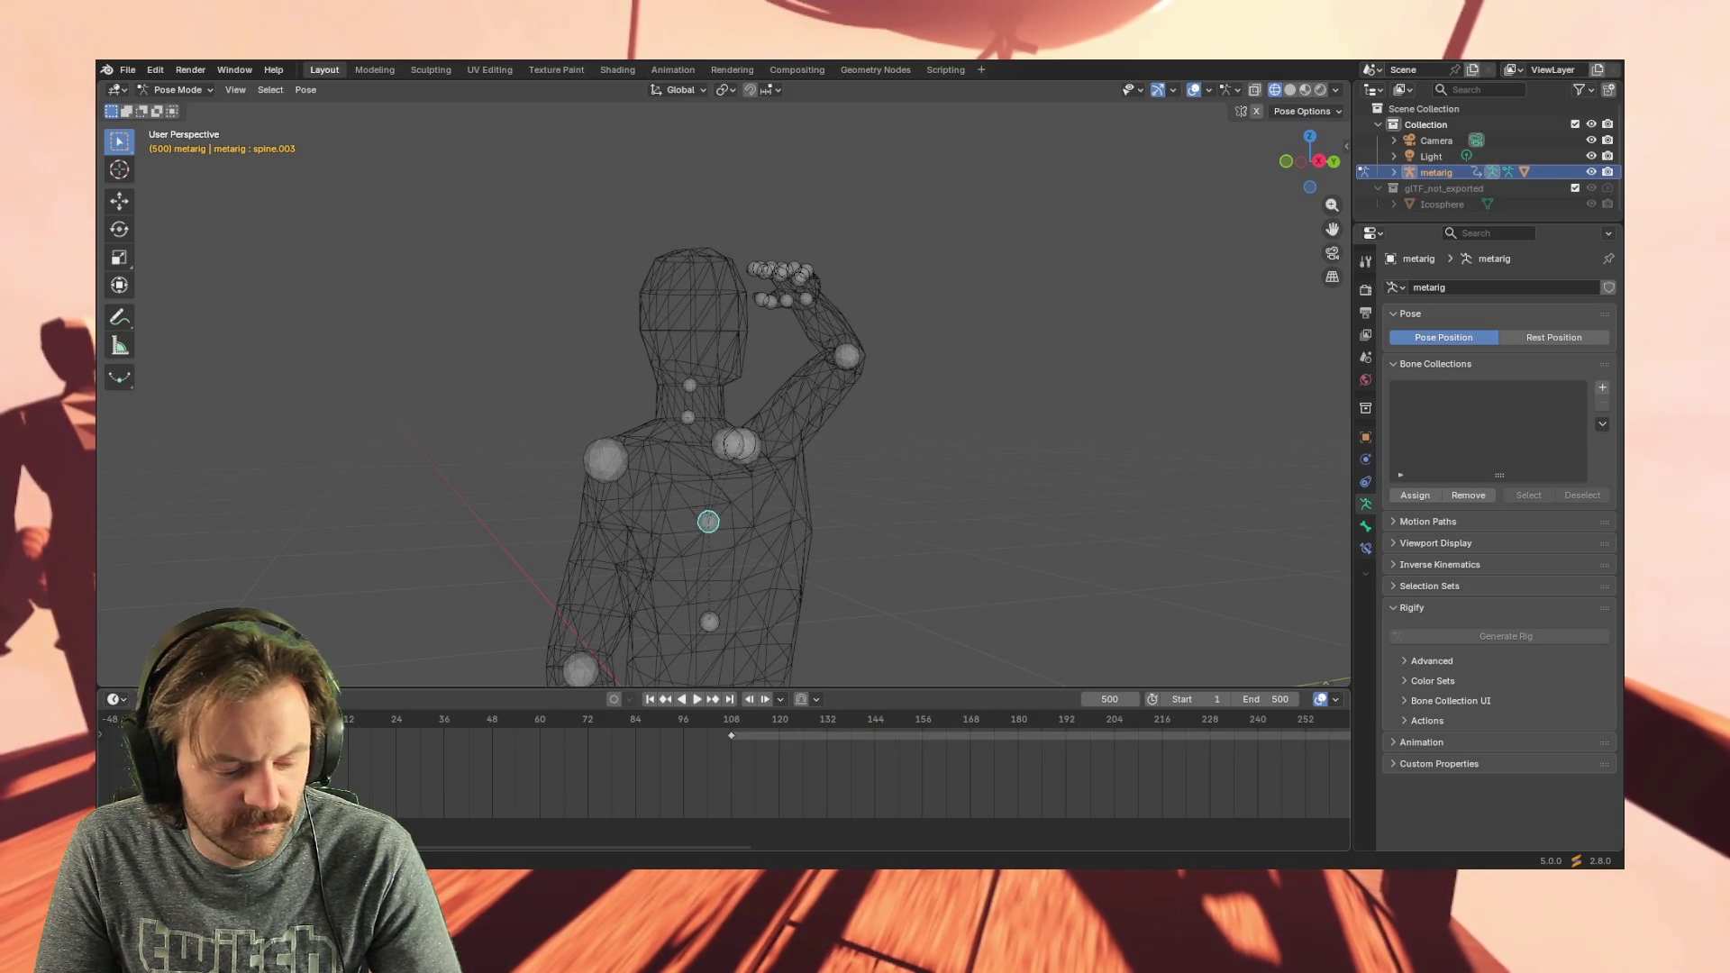
{"action": "left_click_drag", "start_coordinate": [360, 847], "coordinate": [1042, 851]}
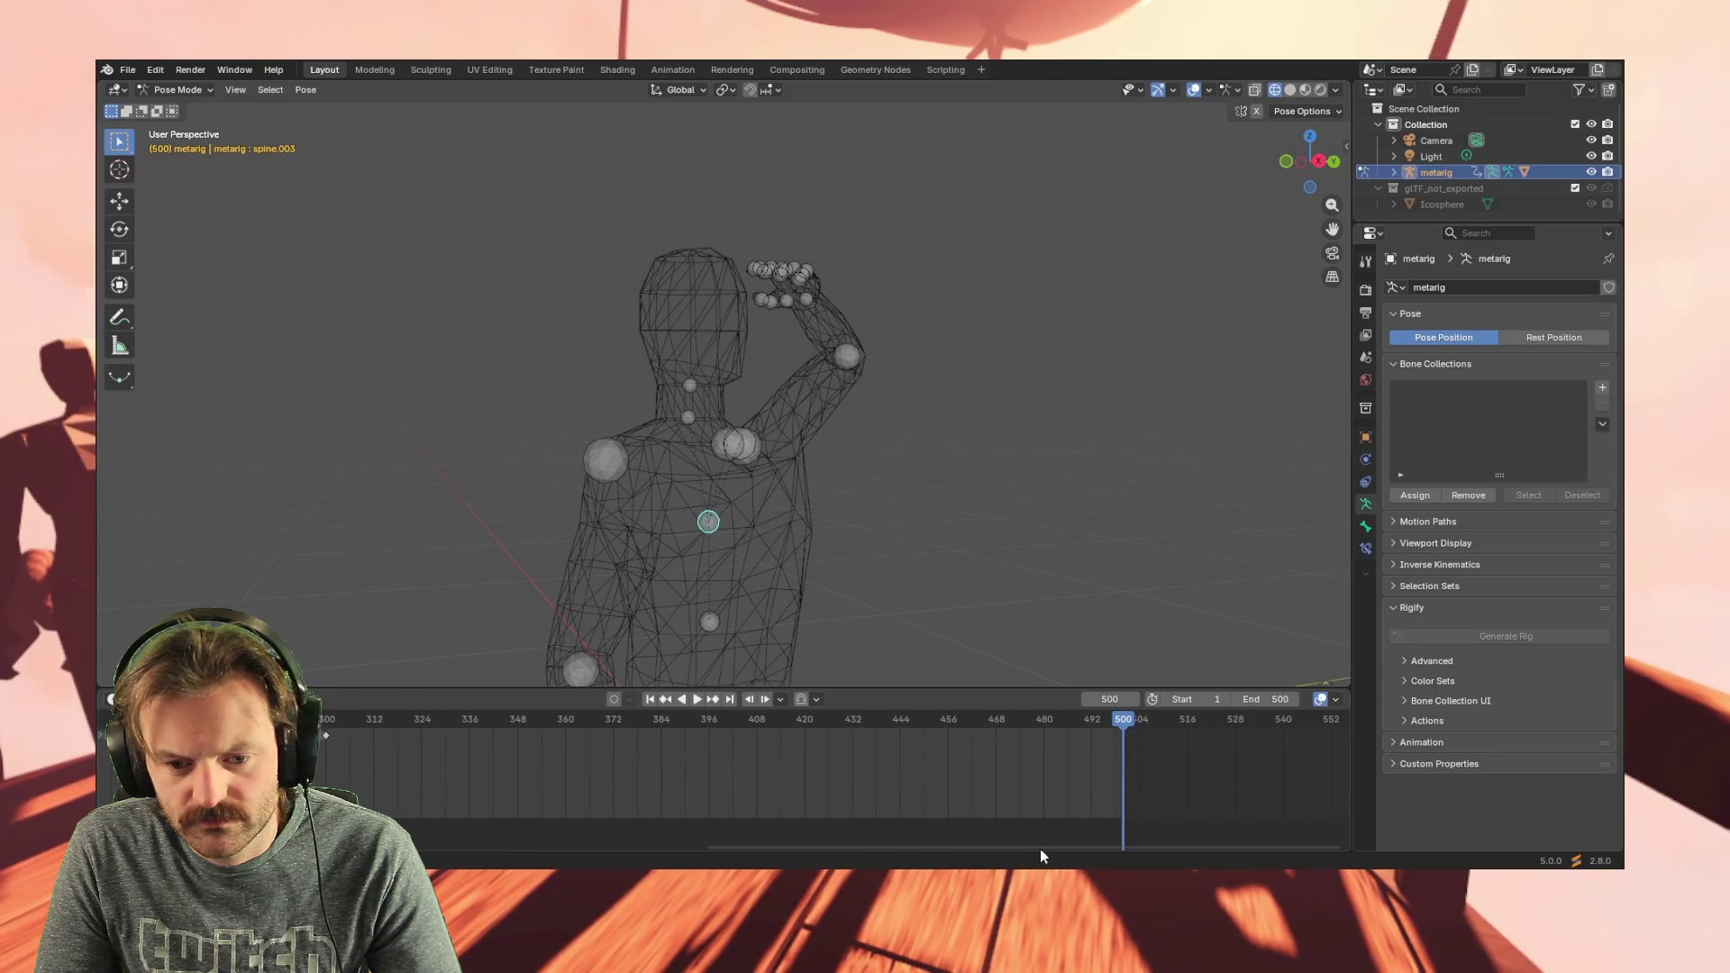
{"action": "left_click_drag", "start_coordinate": [1133, 726], "coordinate": [1122, 732]}
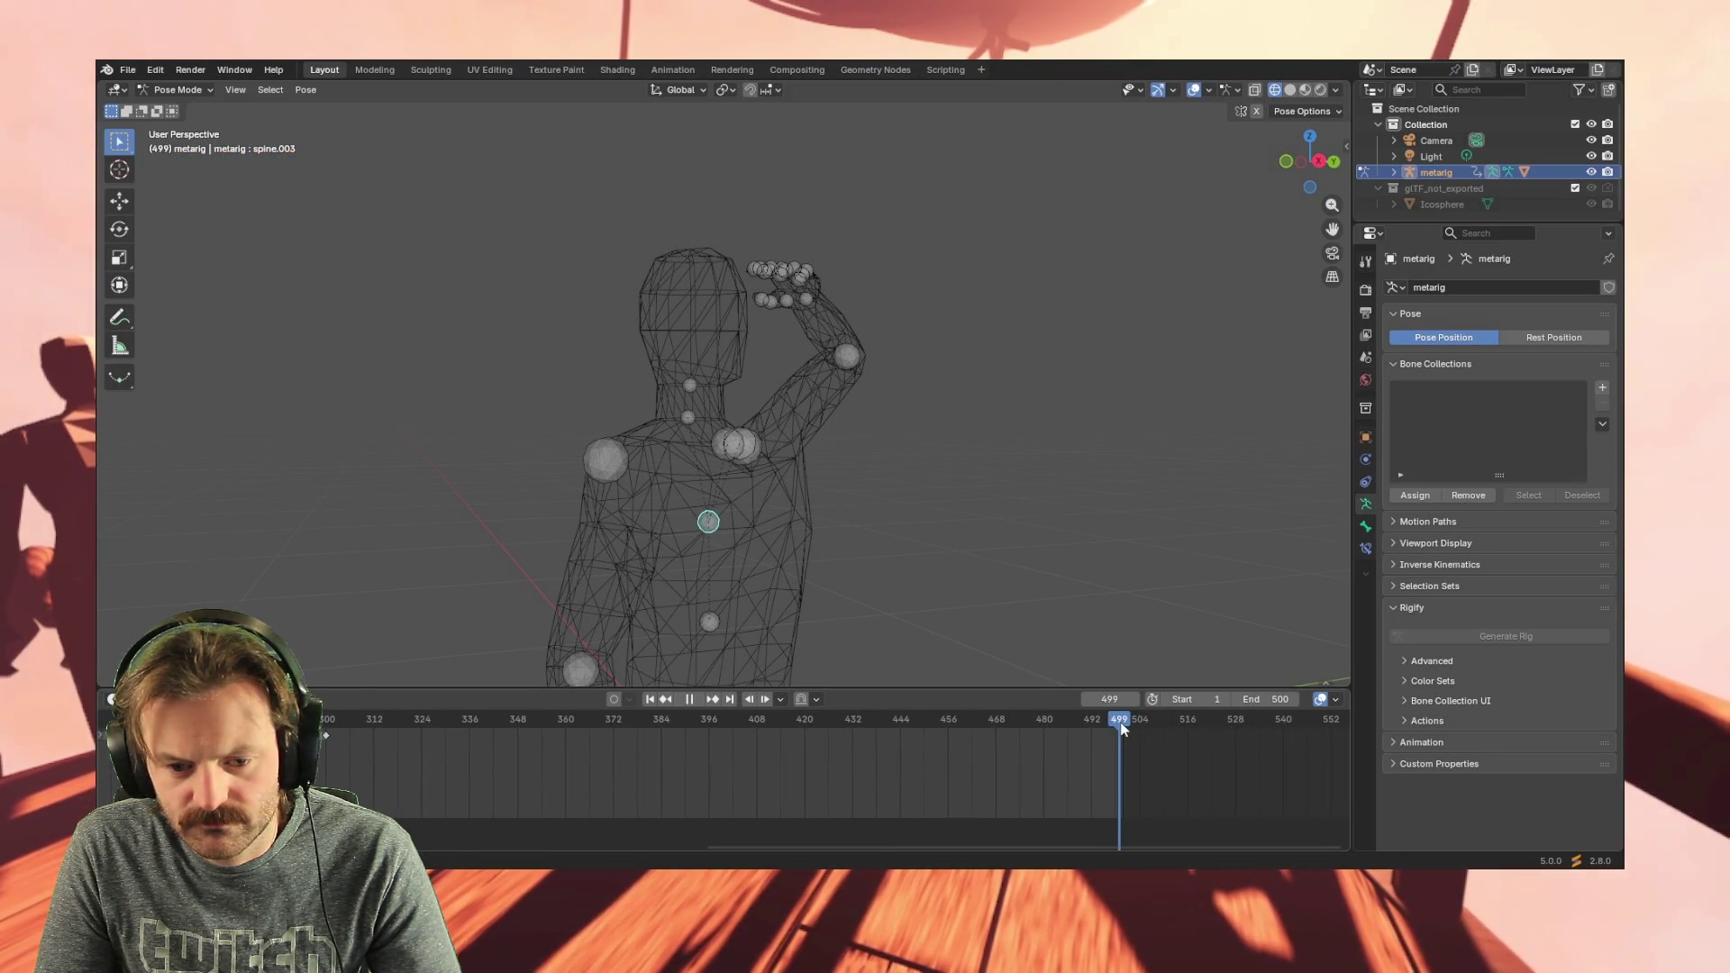
{"action": "key", "text": "space"}
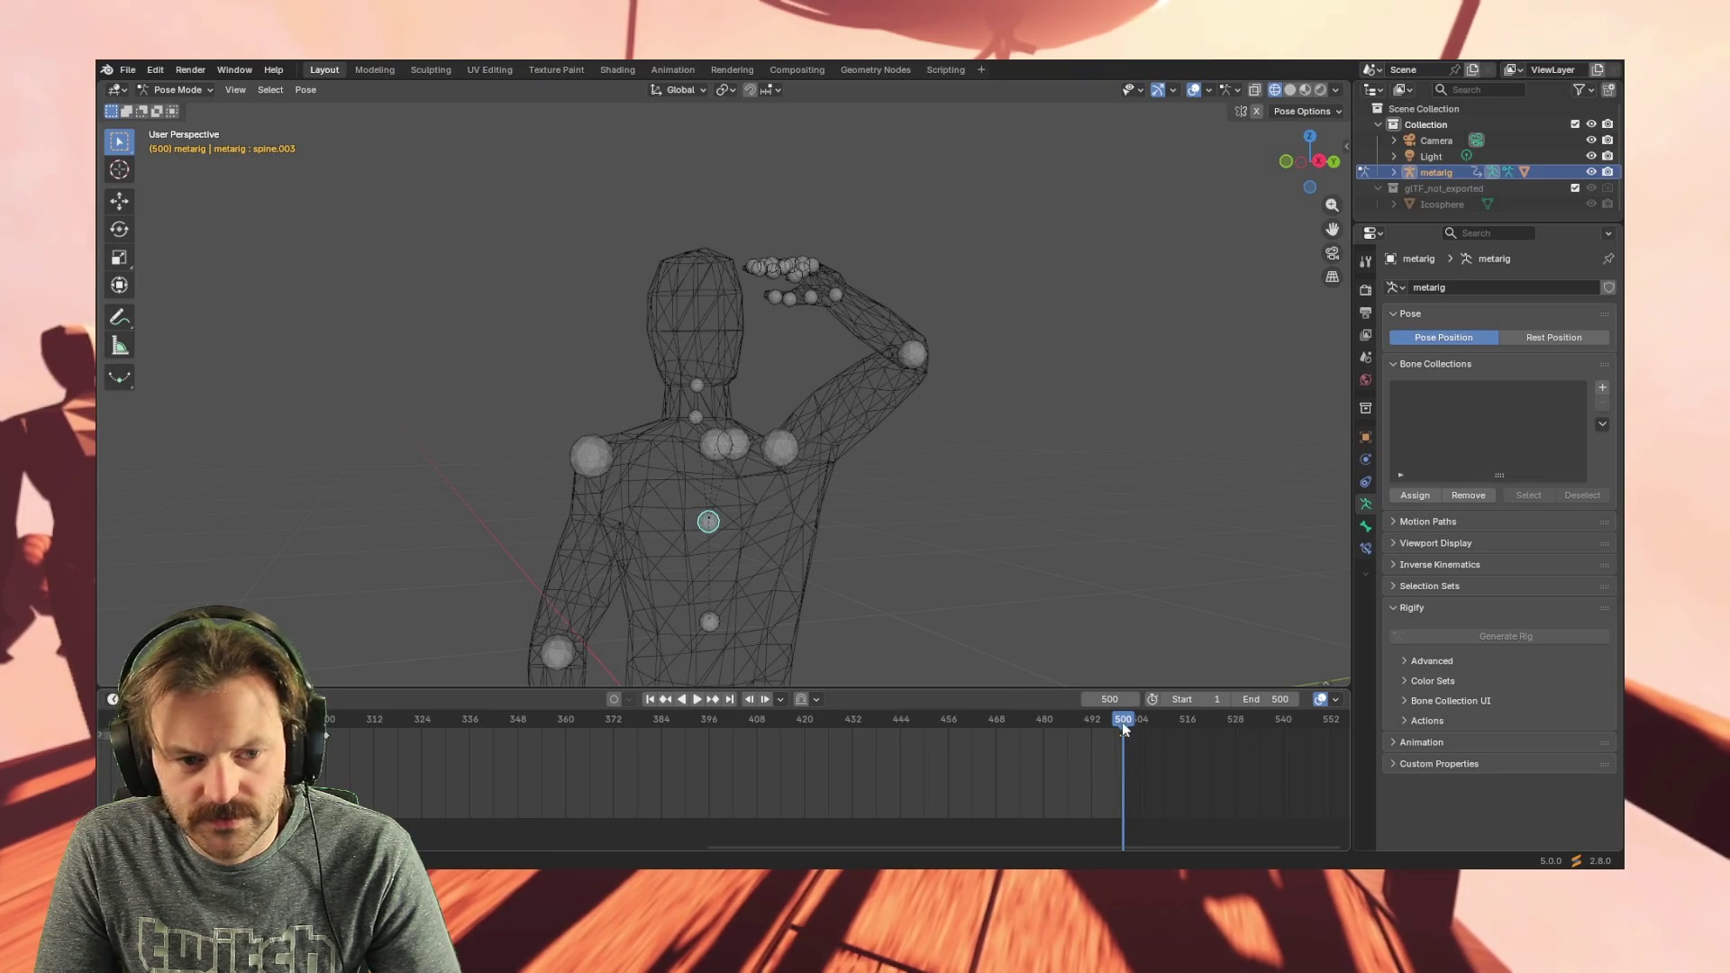
{"action": "left_click_drag", "start_coordinate": [1035, 721], "coordinate": [659, 722]}
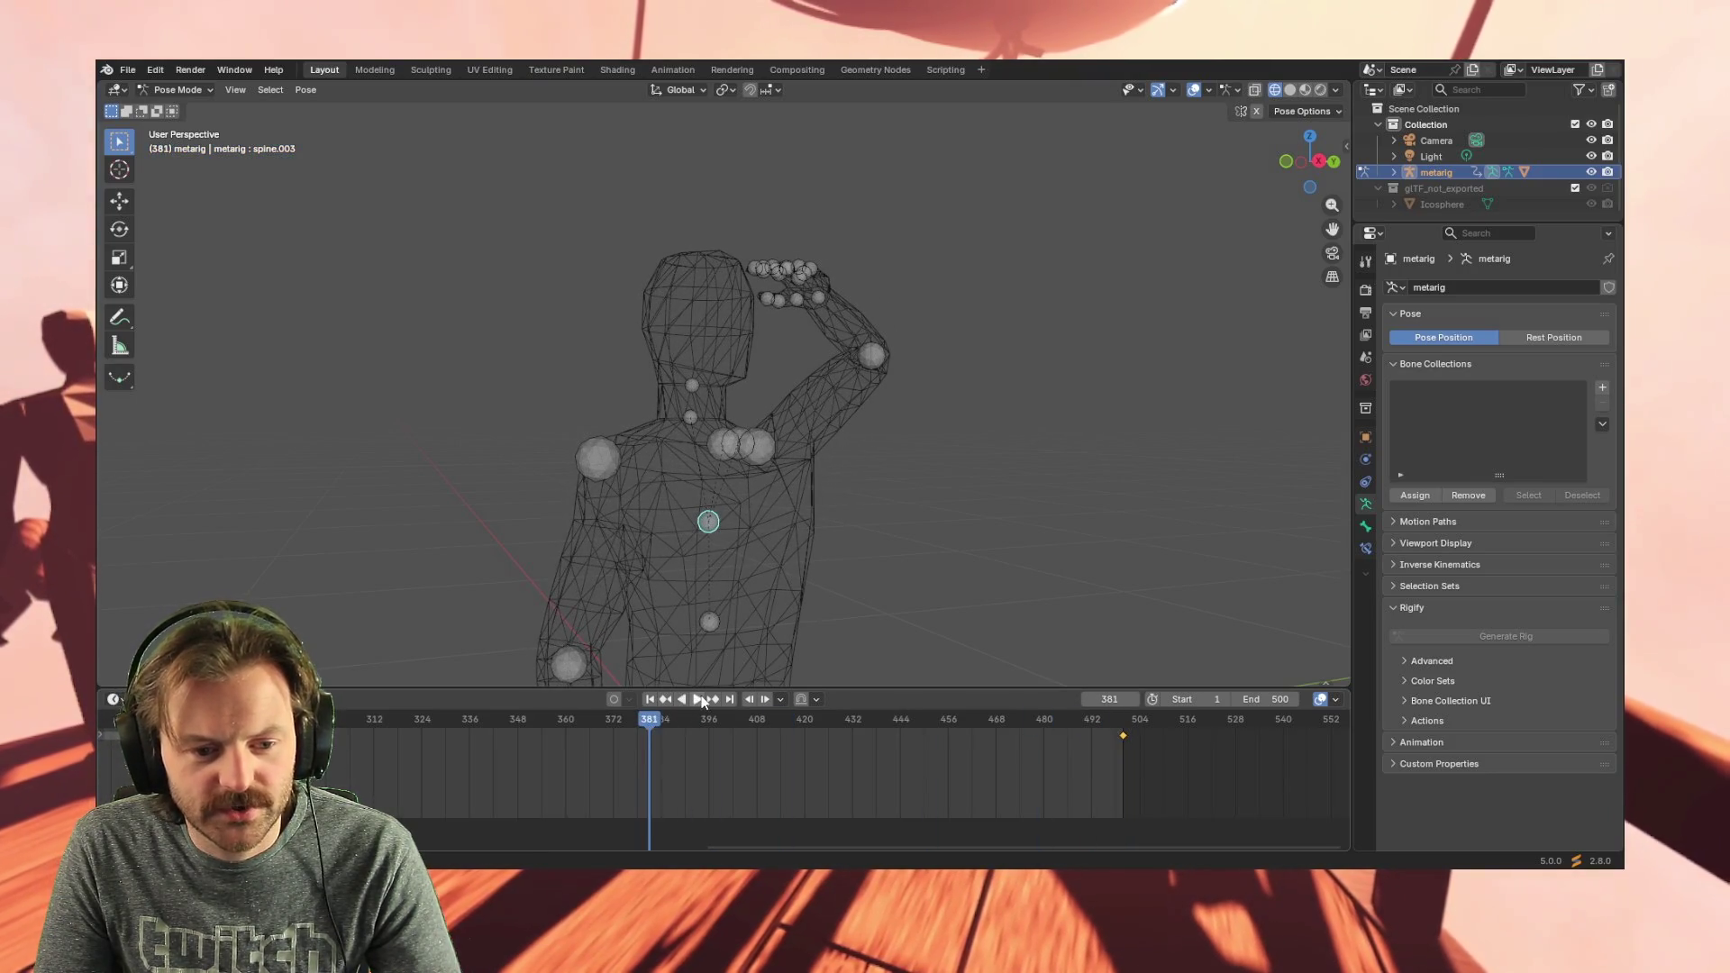
Play the animation and orbit around the rig to watch the lean from several sides
{"action": "left_click", "coordinate": [699, 700]}
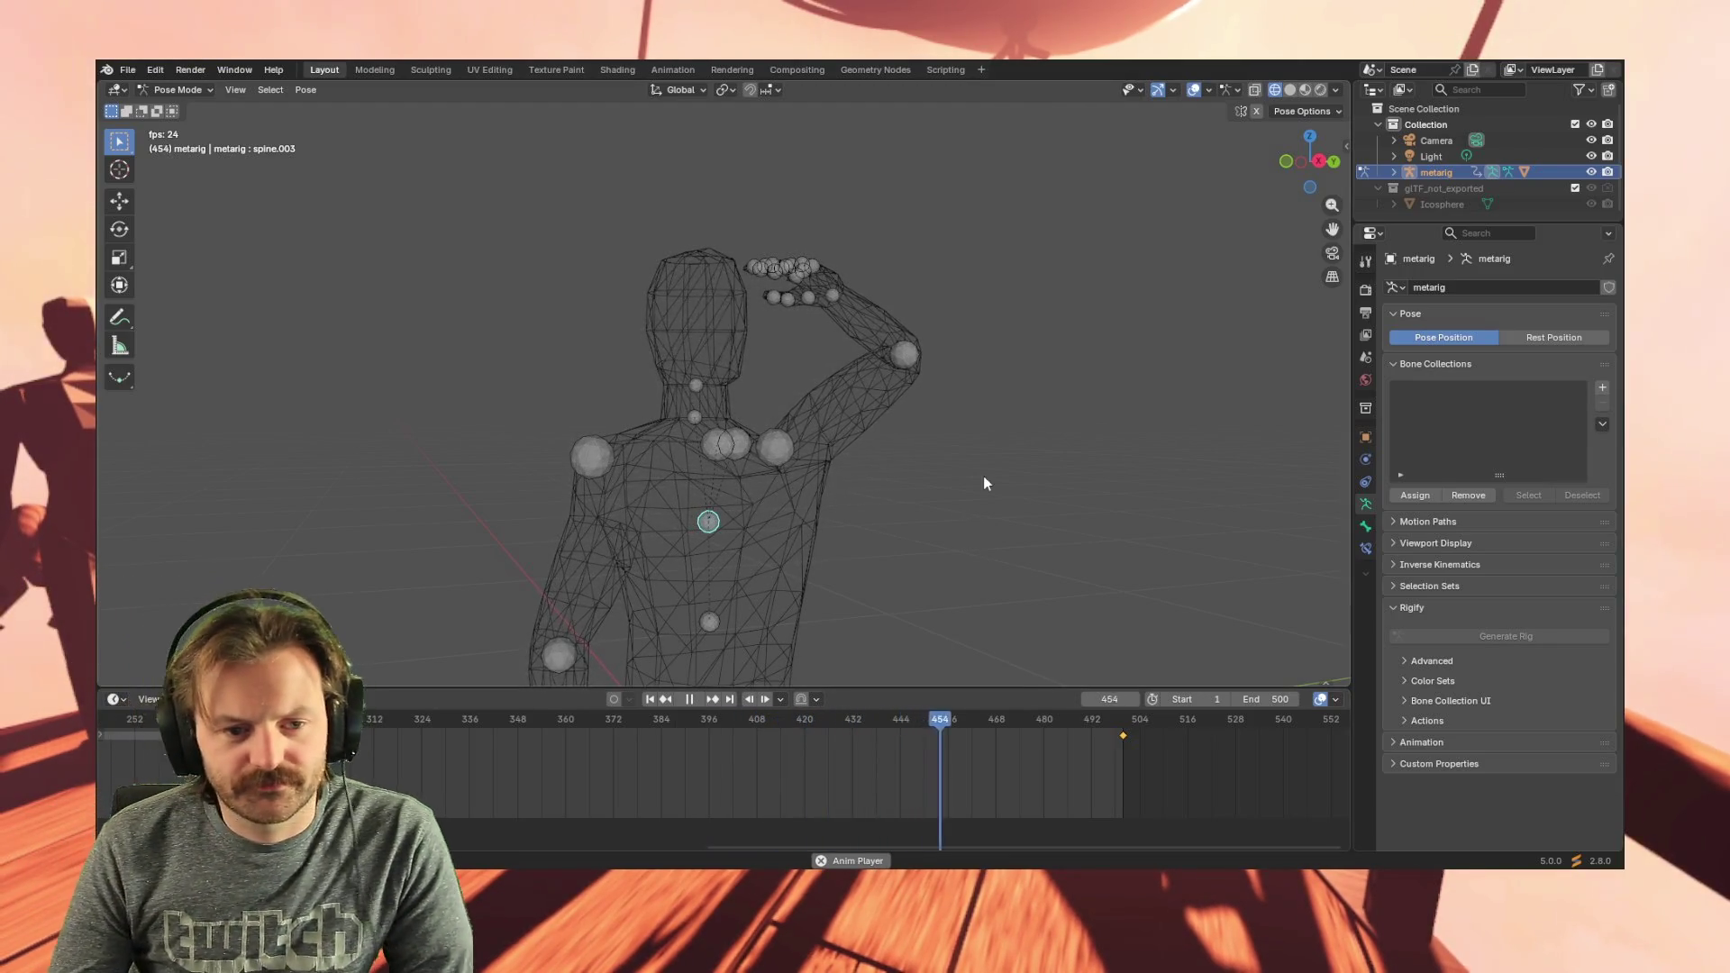
{"action": "right_click", "coordinate": [940, 503]}
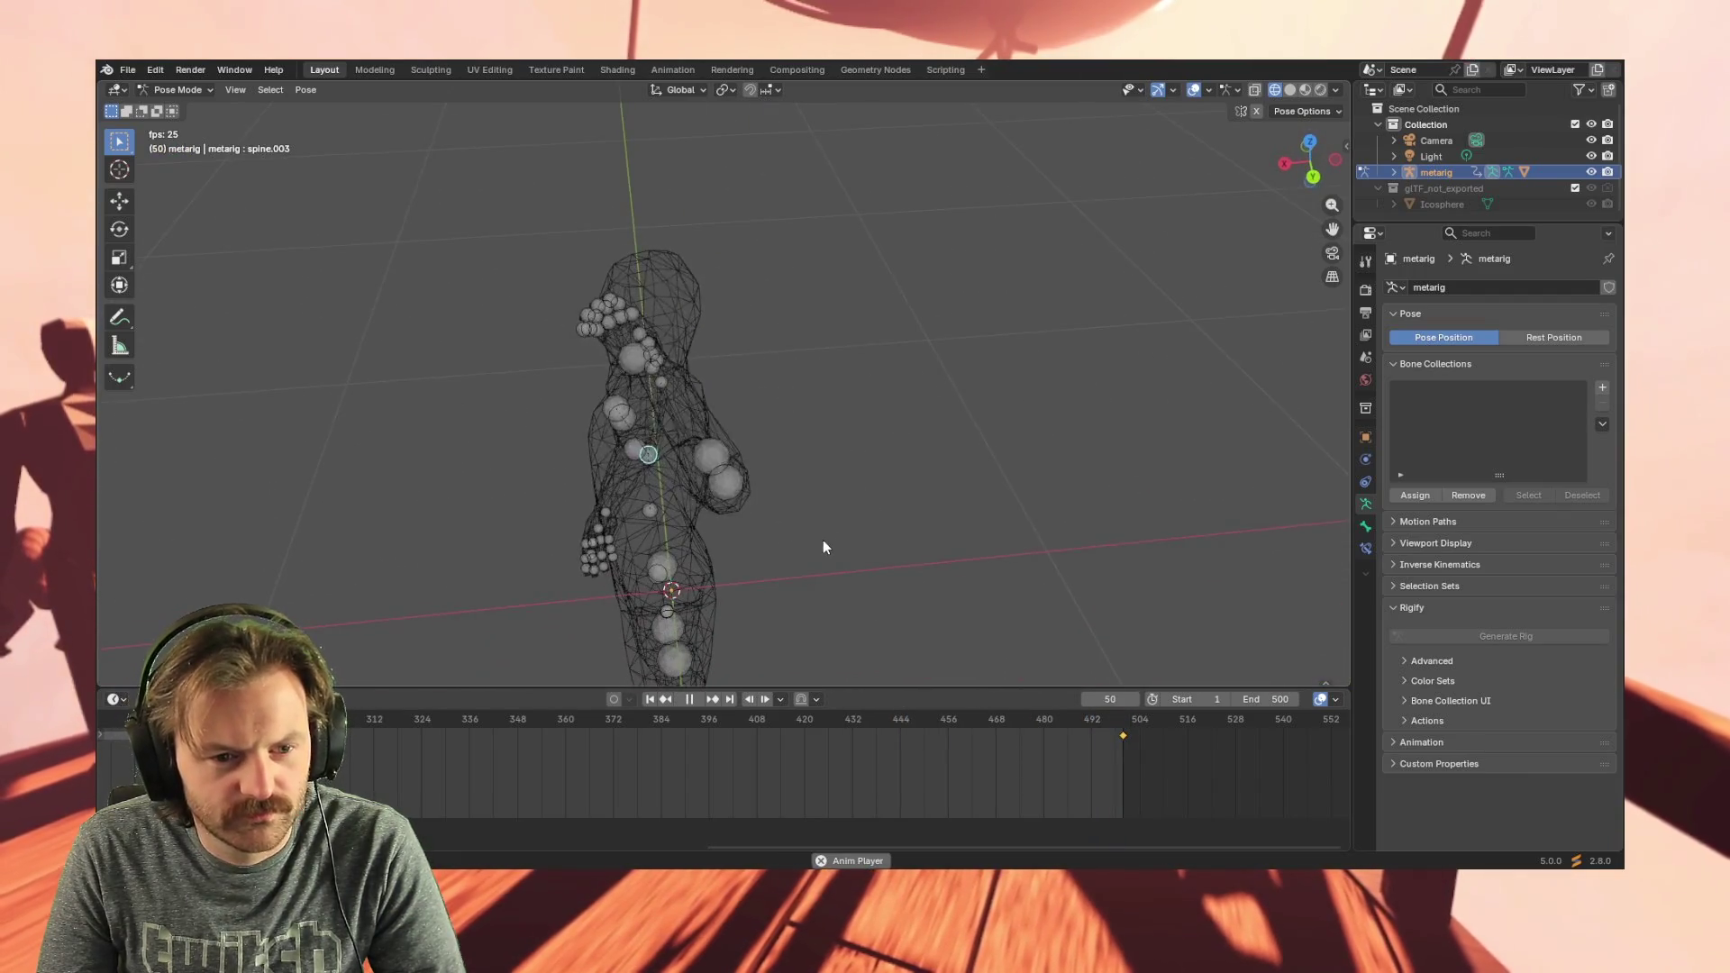
{"action": "middle_click_drag", "start_coordinate": [823, 539], "coordinate": [861, 495]}
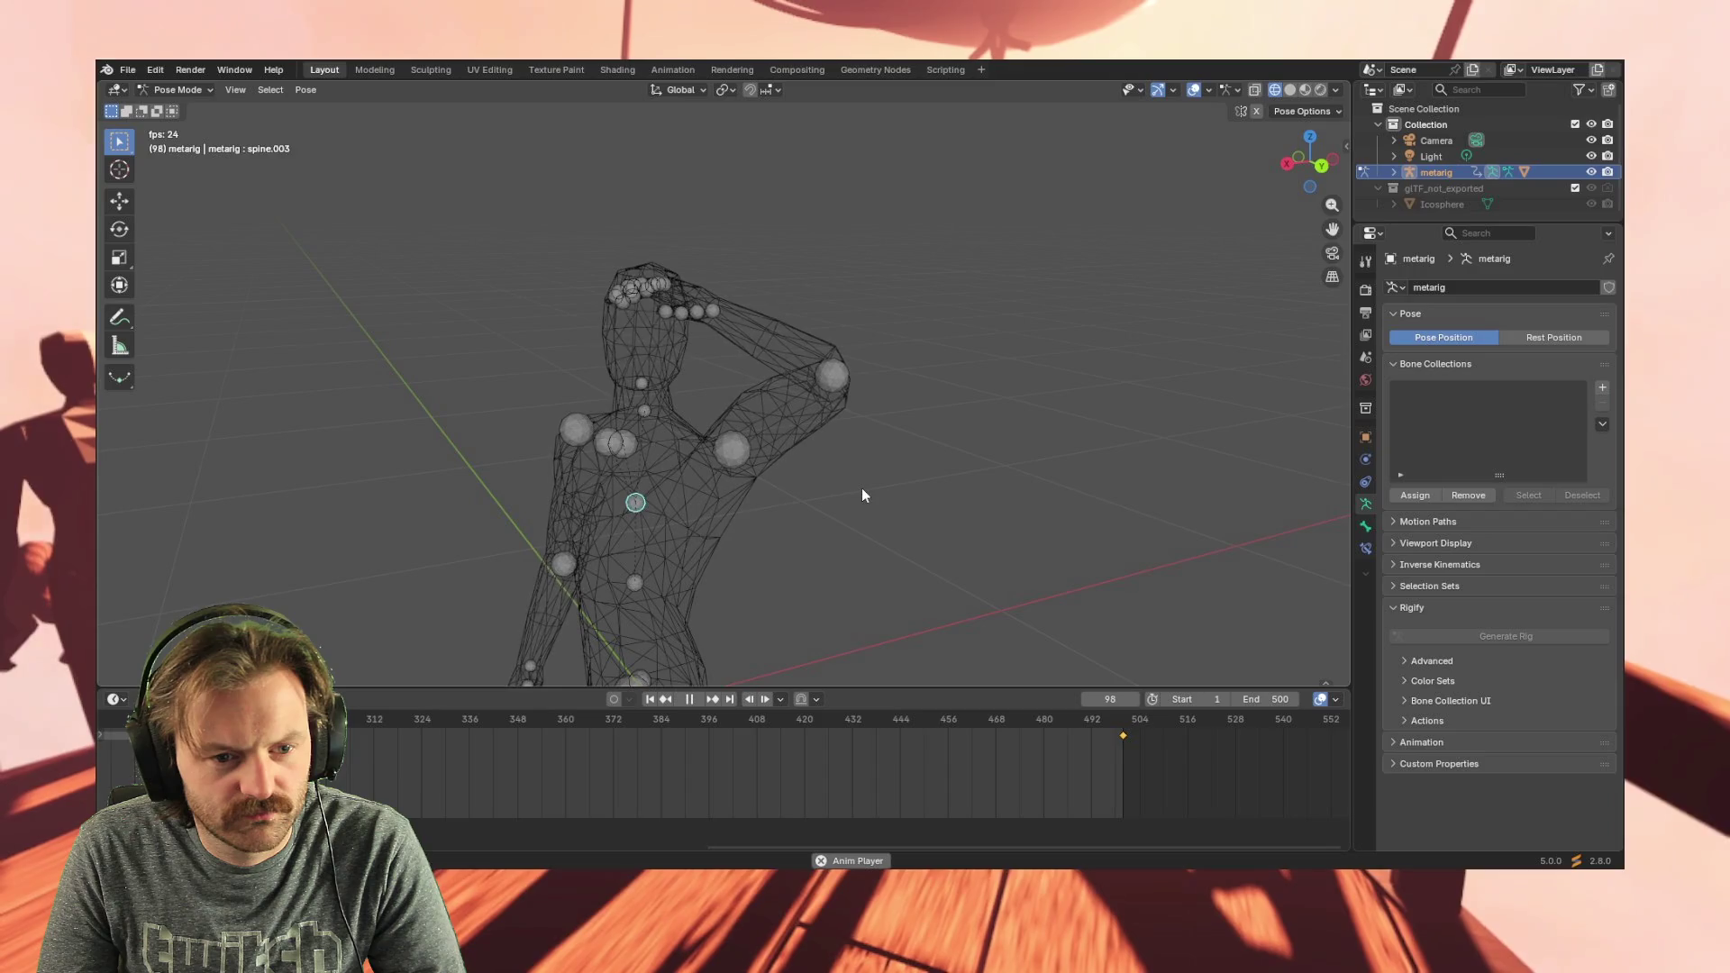
{"action": "middle_click_drag", "start_coordinate": [862, 489], "coordinate": [543, 488]}
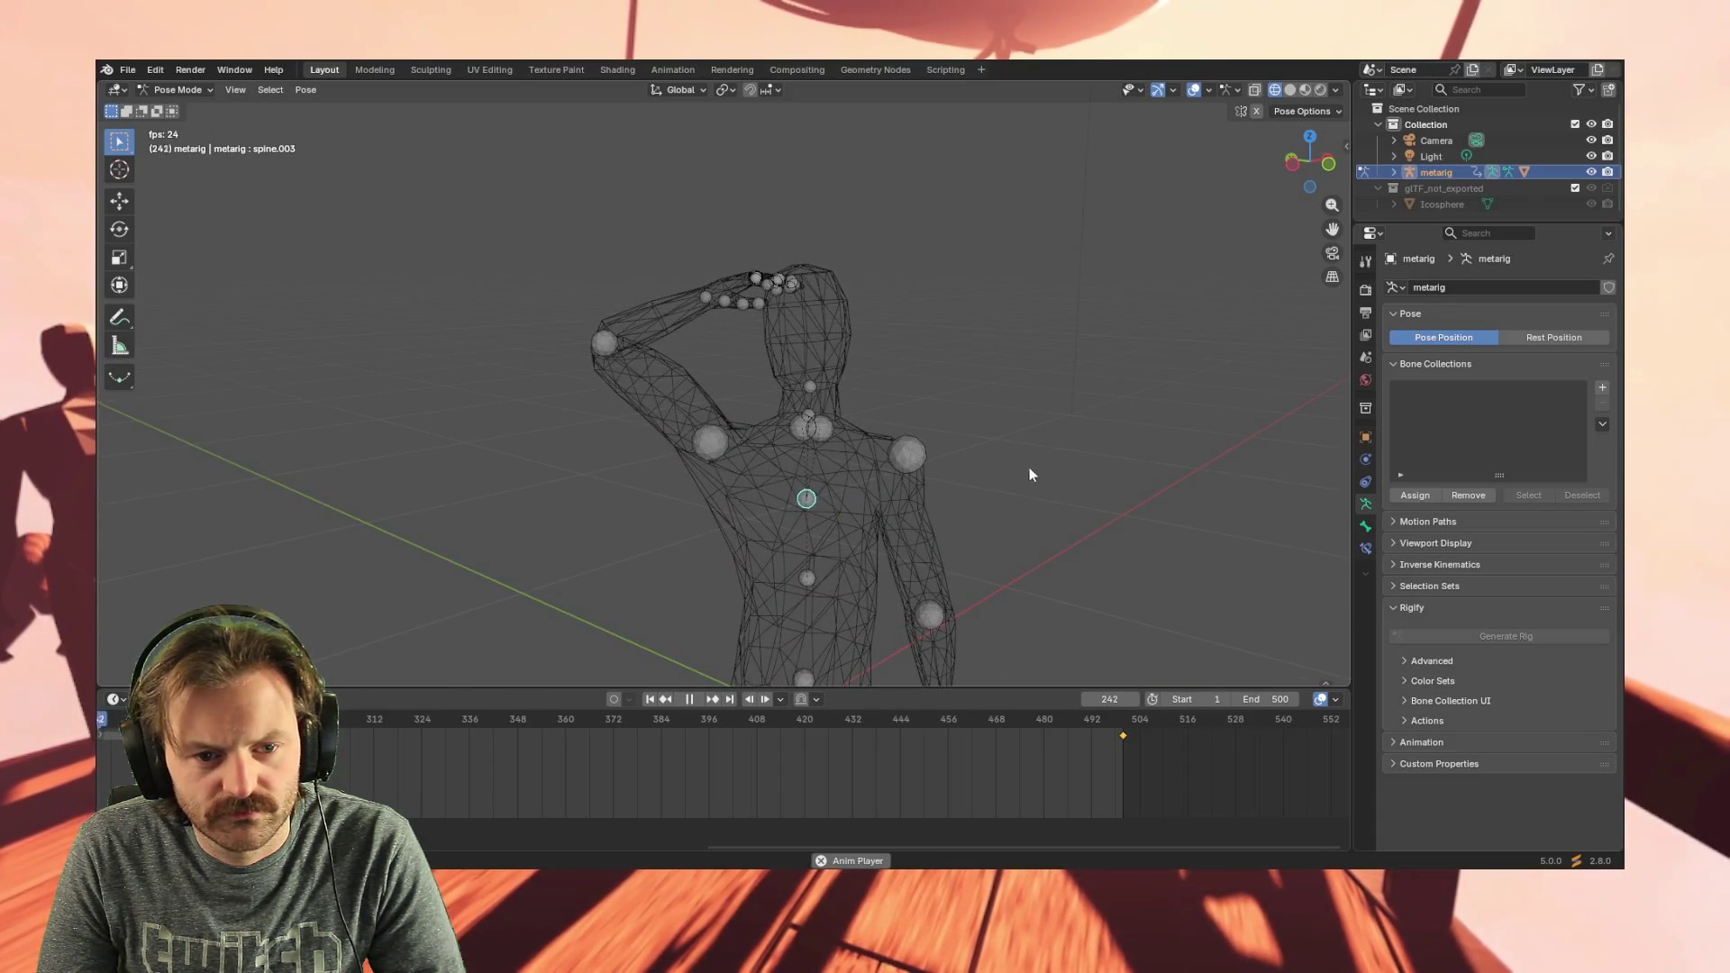
{"action": "middle_click_drag", "start_coordinate": [1021, 468], "coordinate": [894, 470]}
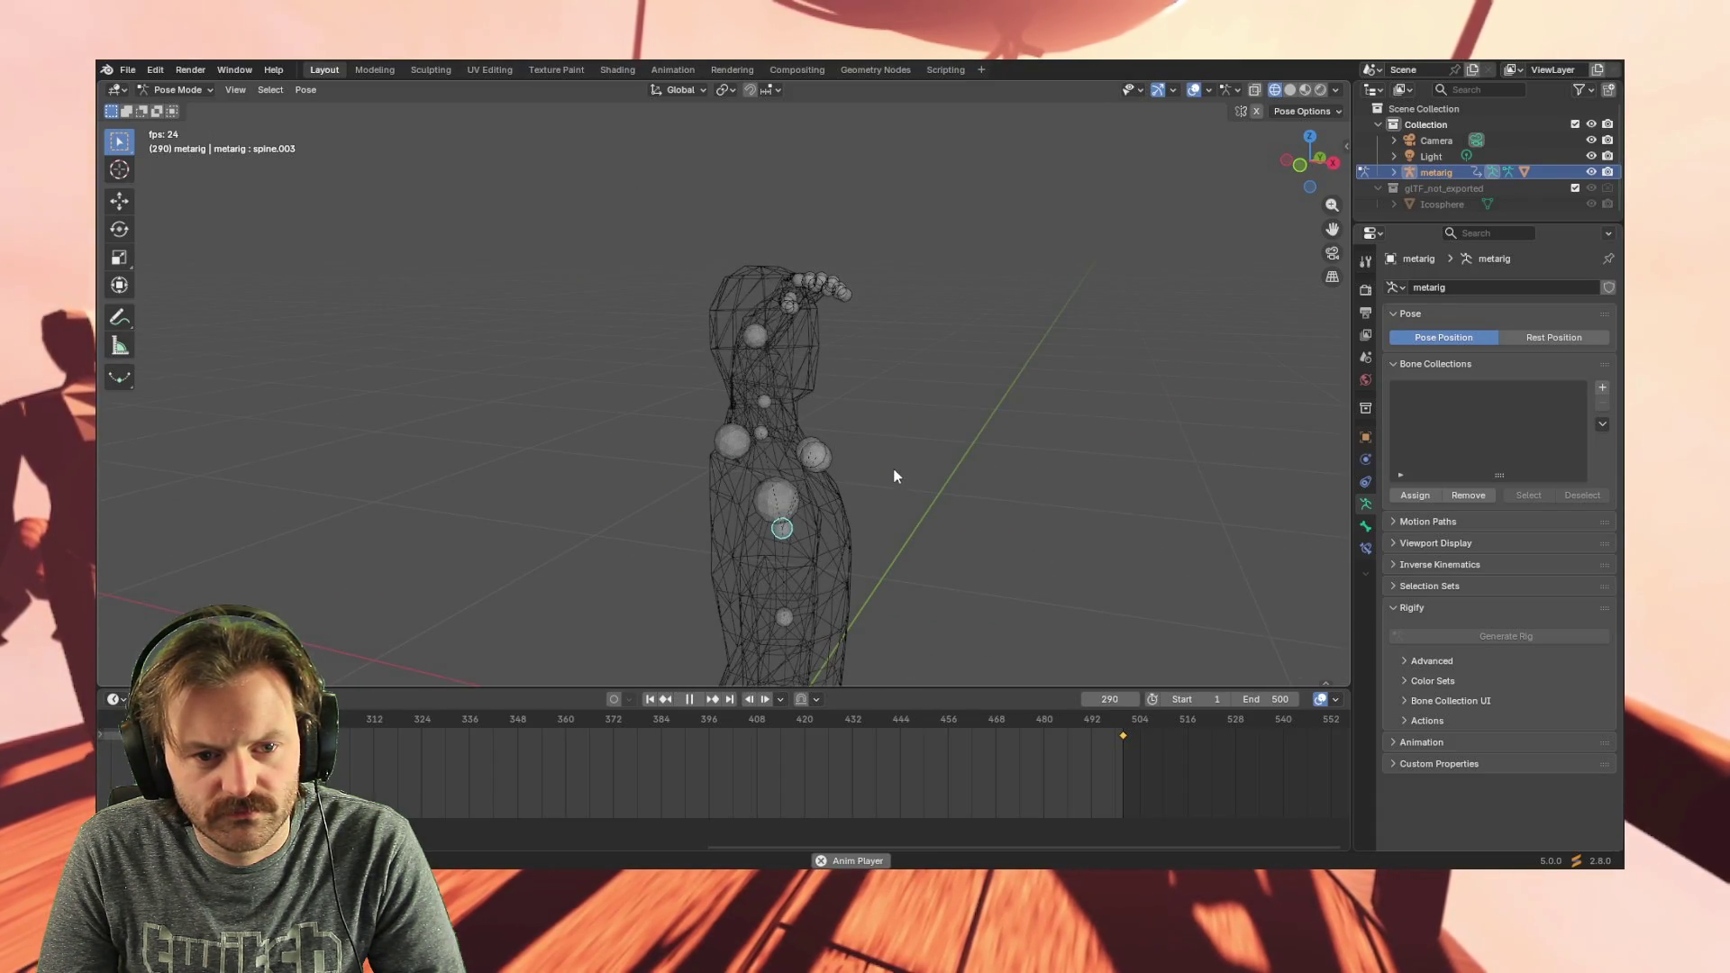
{"action": "mouse_move", "coordinate": [923, 479]}
{"action": "middle_mouse_down"}
{"action": "mouse_move", "coordinate": [818, 475]}
{"action": "mouse_move", "coordinate": [916, 475]}
{"action": "mouse_move", "coordinate": [845, 480]}
{"action": "middle_mouse_up"}
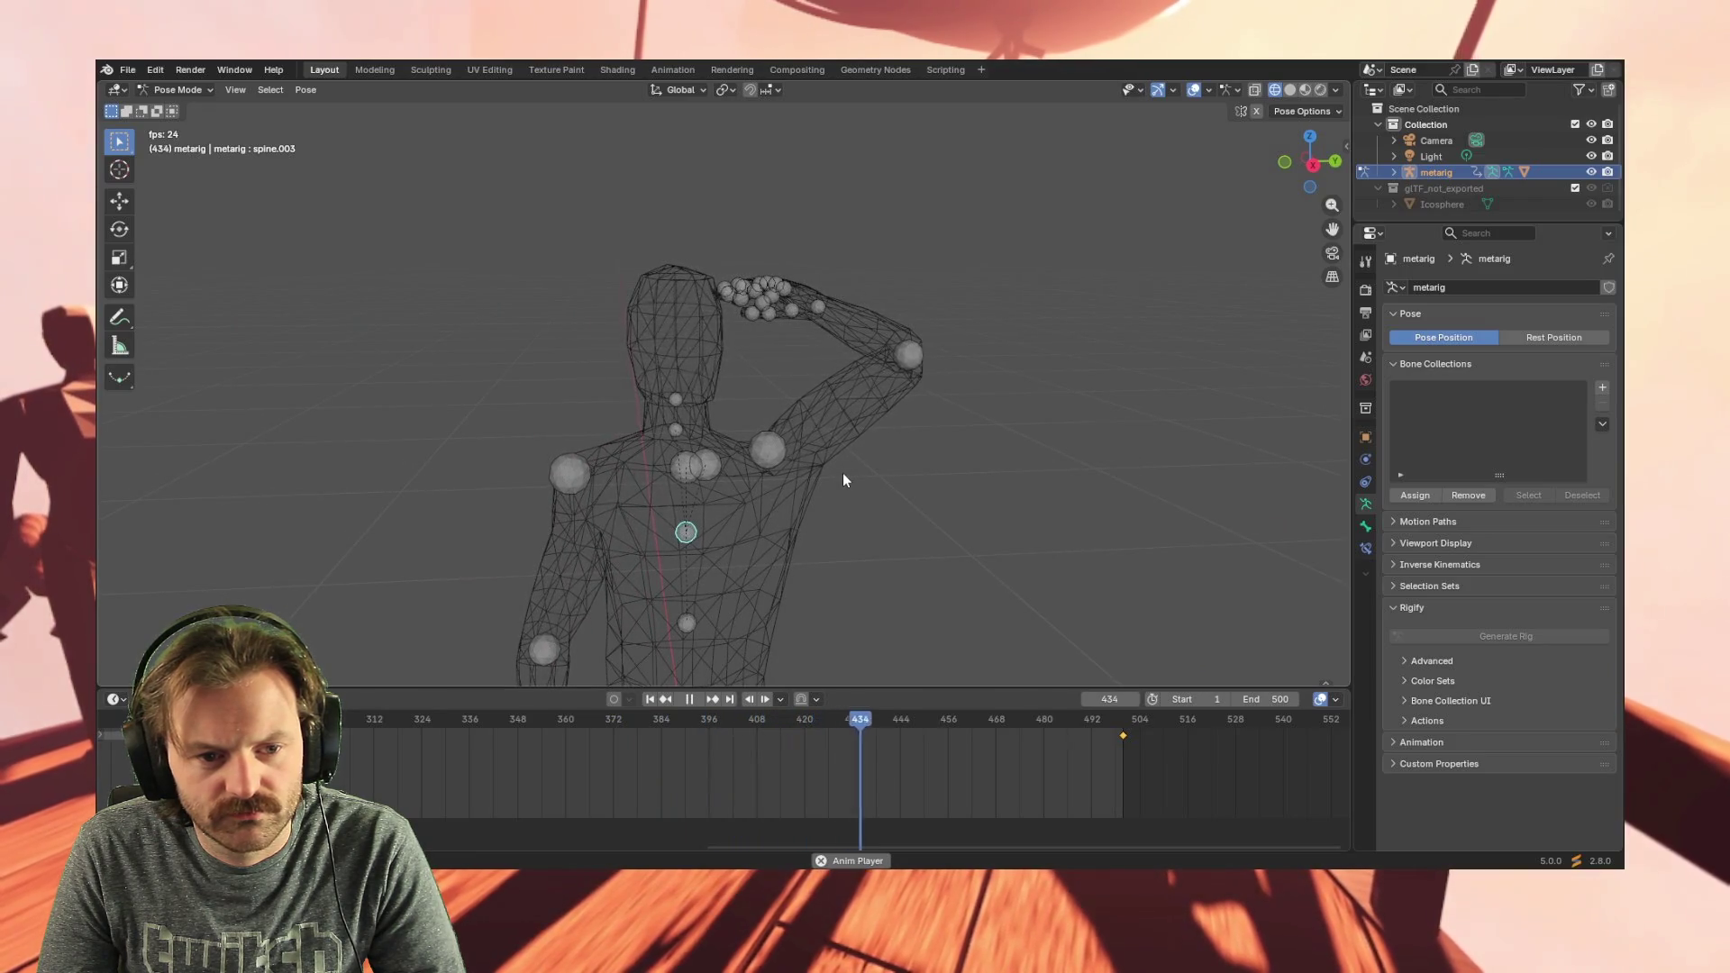
{"action": "middle_click_drag", "start_coordinate": [844, 480], "coordinate": [914, 462]}
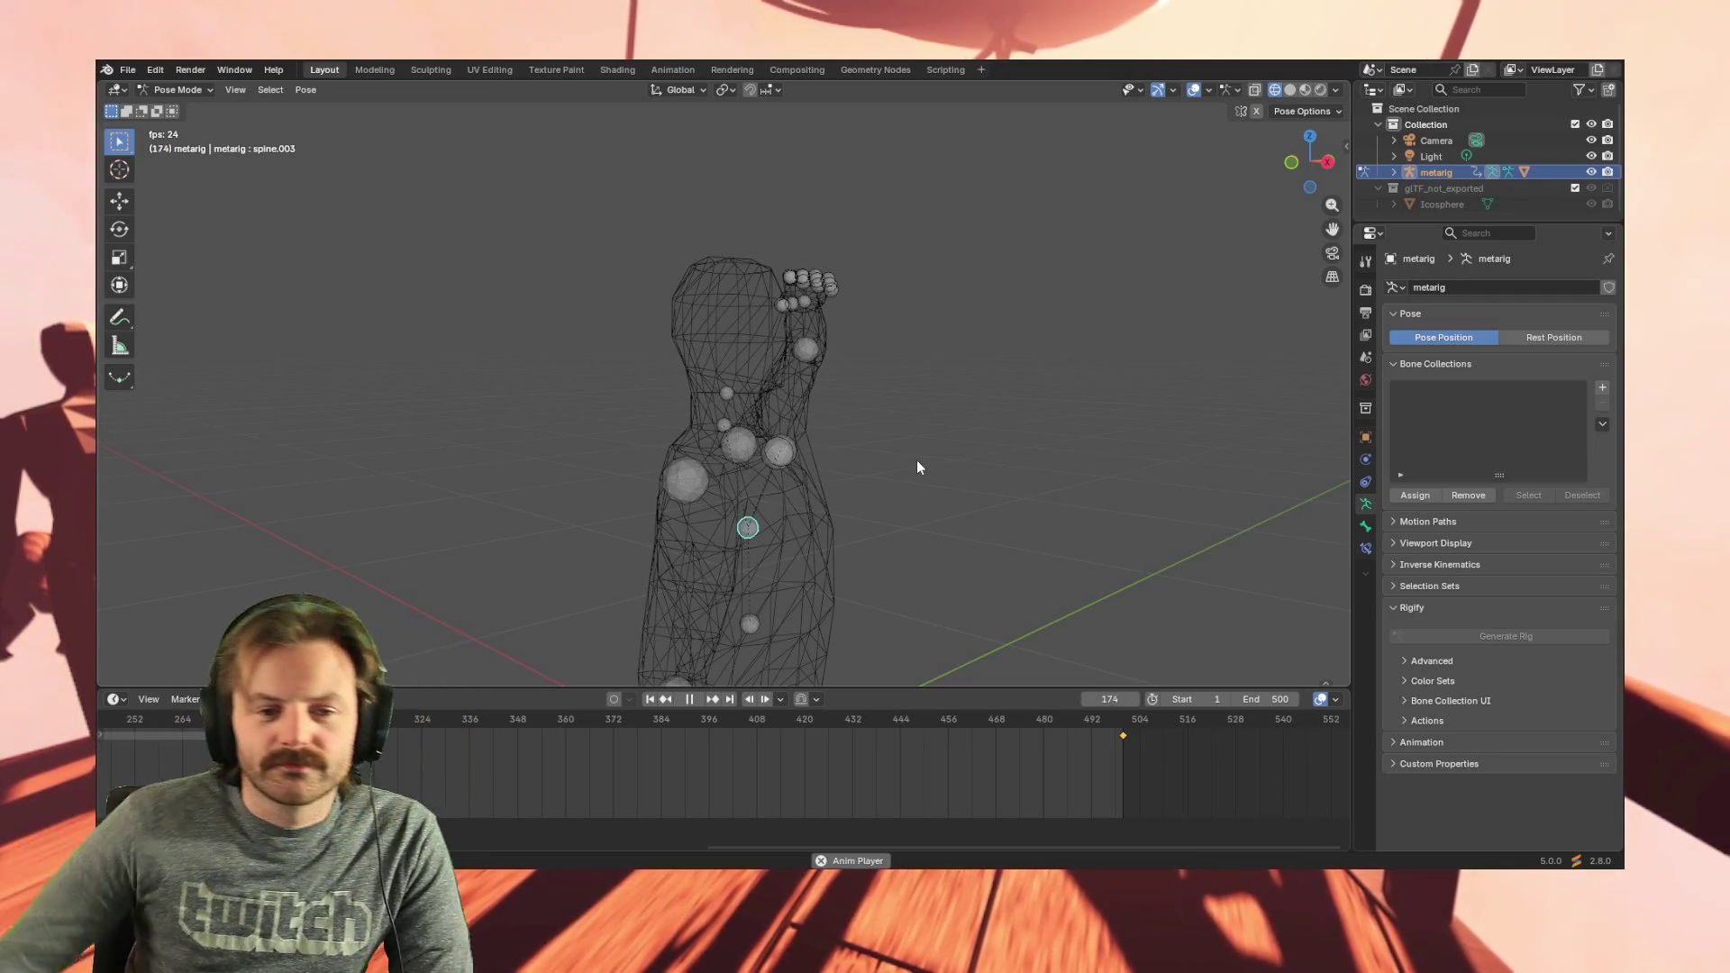
Slide the final keyframe from frame 500 earlier, toward frame 468
{"action": "middle_click_drag", "start_coordinate": [935, 451], "coordinate": [847, 429]}
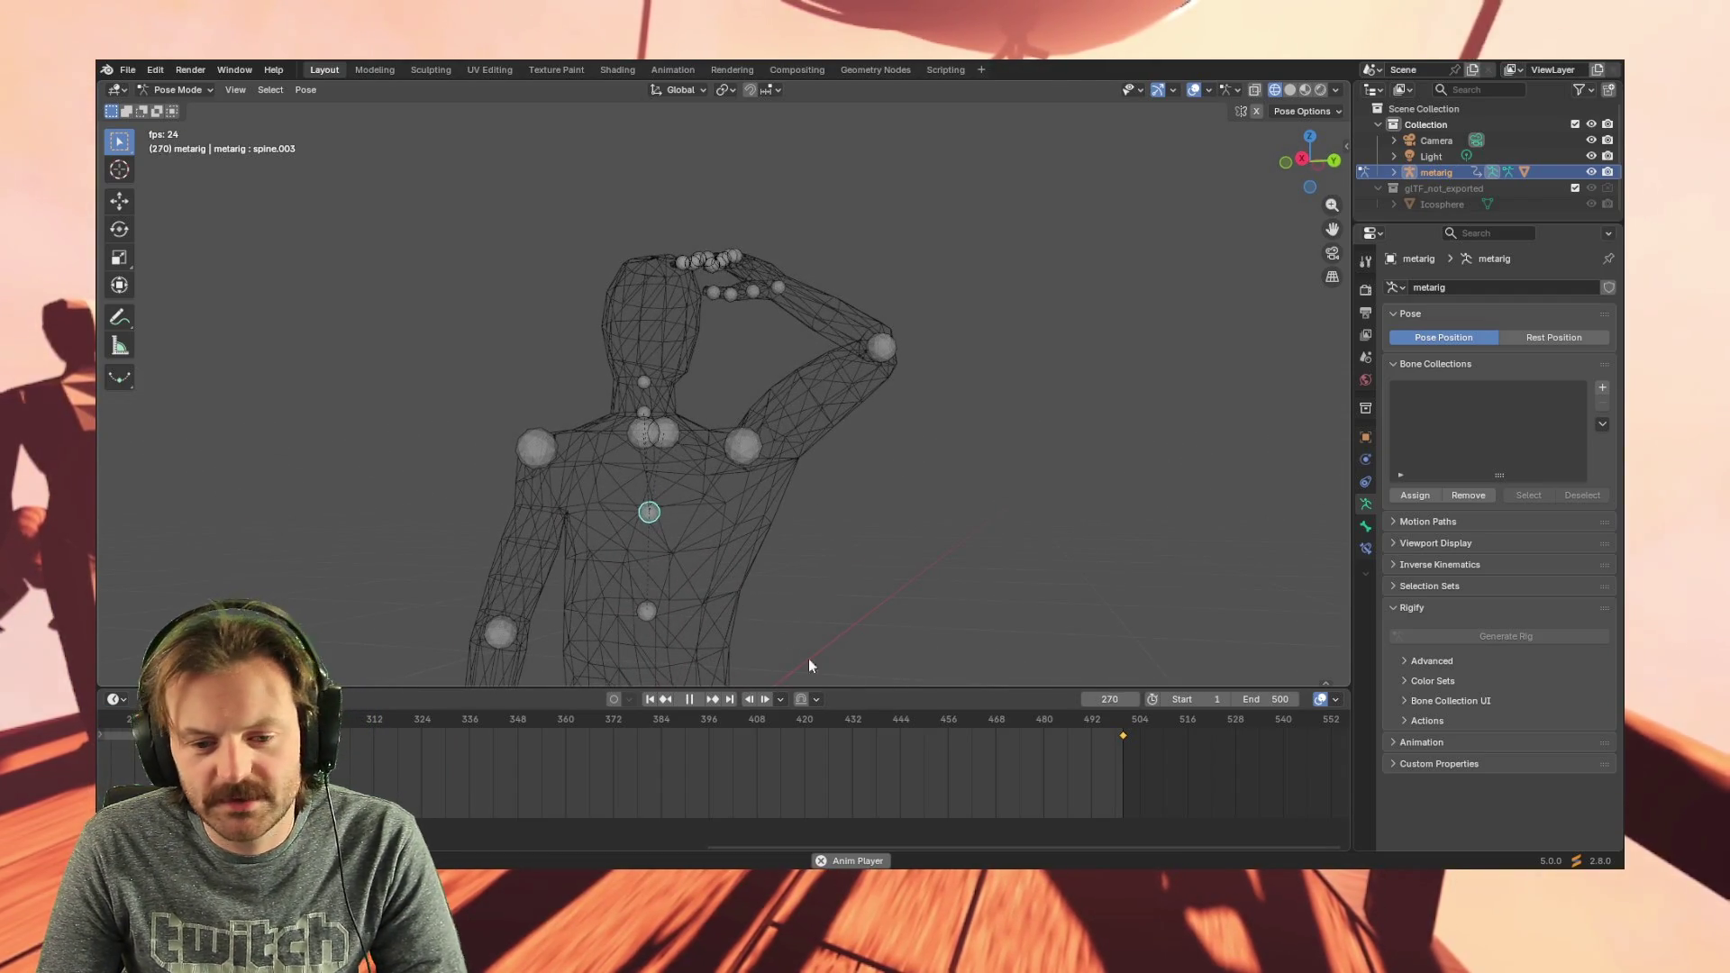
{"action": "left_click_drag", "start_coordinate": [343, 735], "coordinate": [565, 736]}
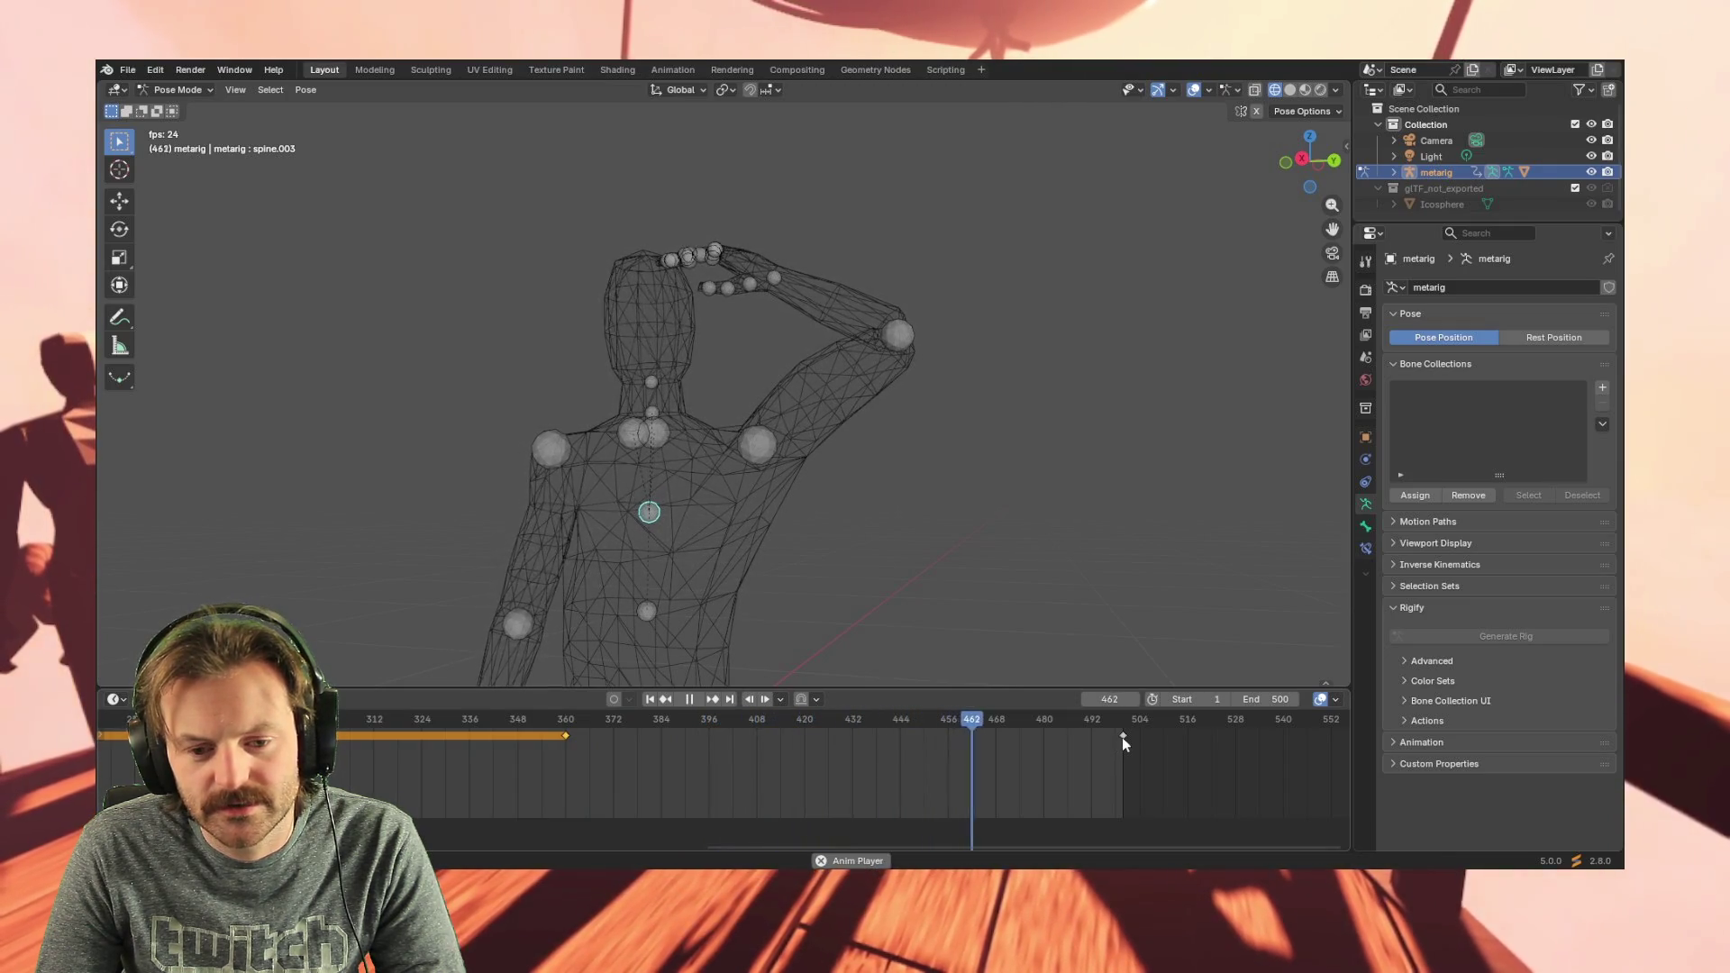
{"action": "mouse_move", "coordinate": [1122, 737]}
{"action": "left_mouse_down"}
{"action": "mouse_move", "coordinate": [992, 734]}
{"action": "mouse_move", "coordinate": [879, 759]}
{"action": "mouse_move", "coordinate": [997, 734]}
{"action": "left_mouse_up"}
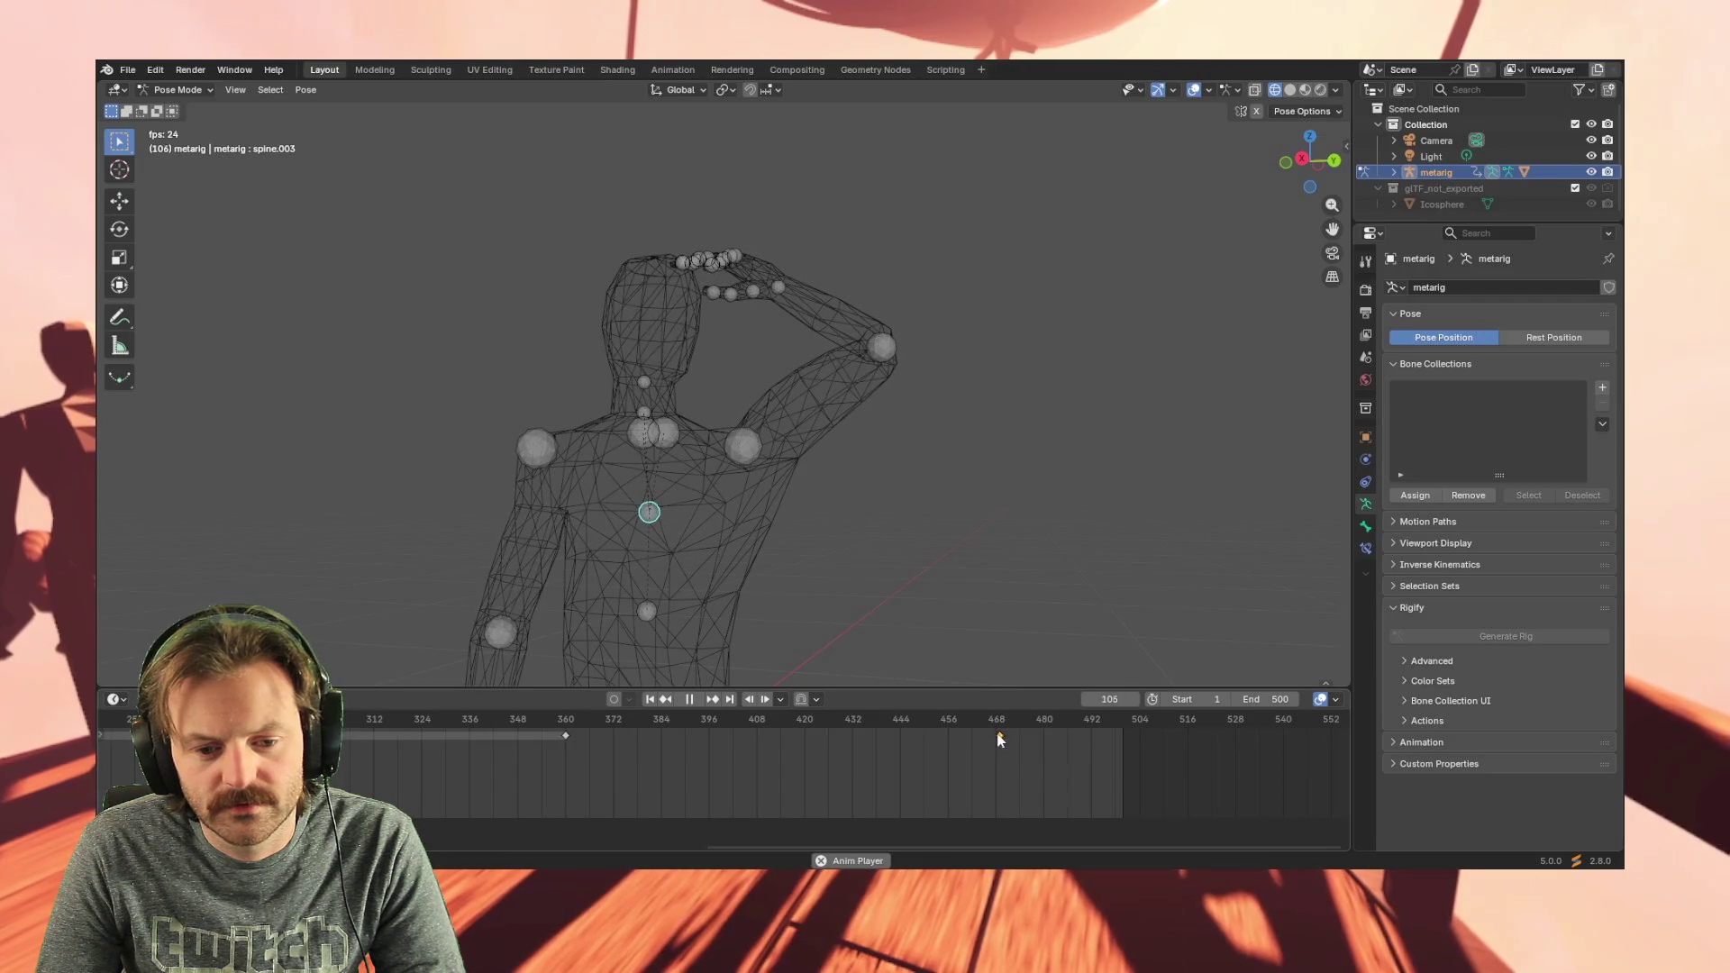
Shift the keyframes earlier so keys sit near frames 48 and 204, selecting the frame-48 key
{"action": "left_click_drag", "start_coordinate": [786, 842], "coordinate": [180, 841]}
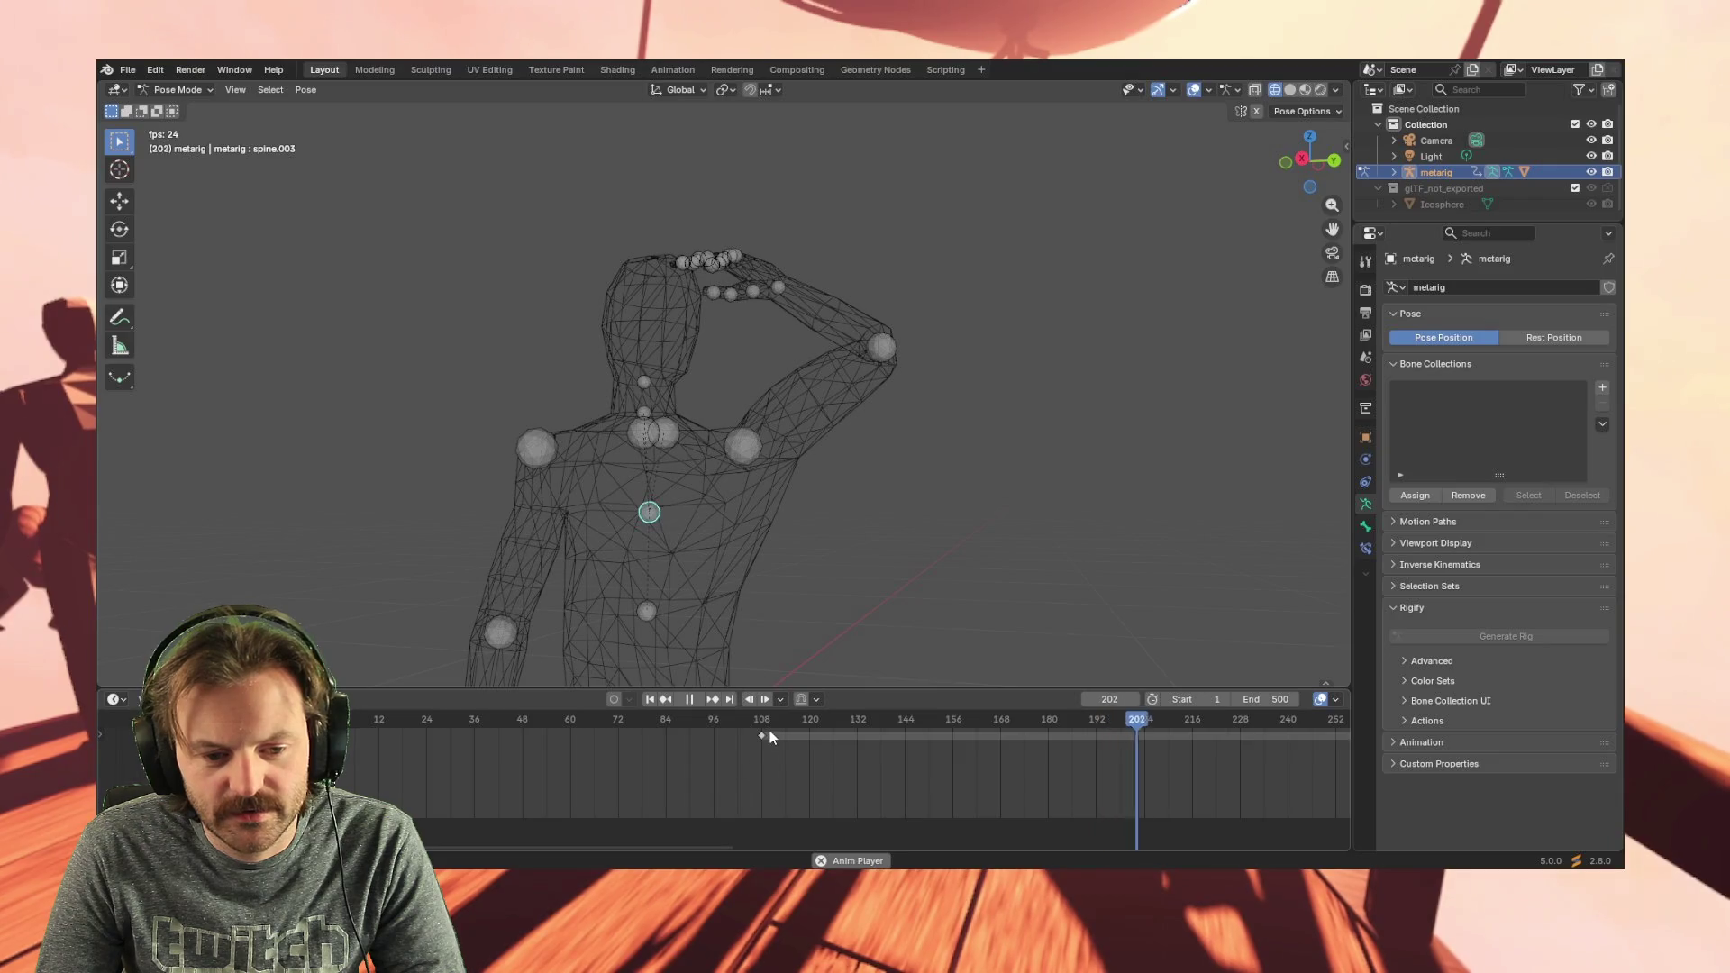
{"action": "left_click_drag", "start_coordinate": [766, 733], "coordinate": [779, 736]}
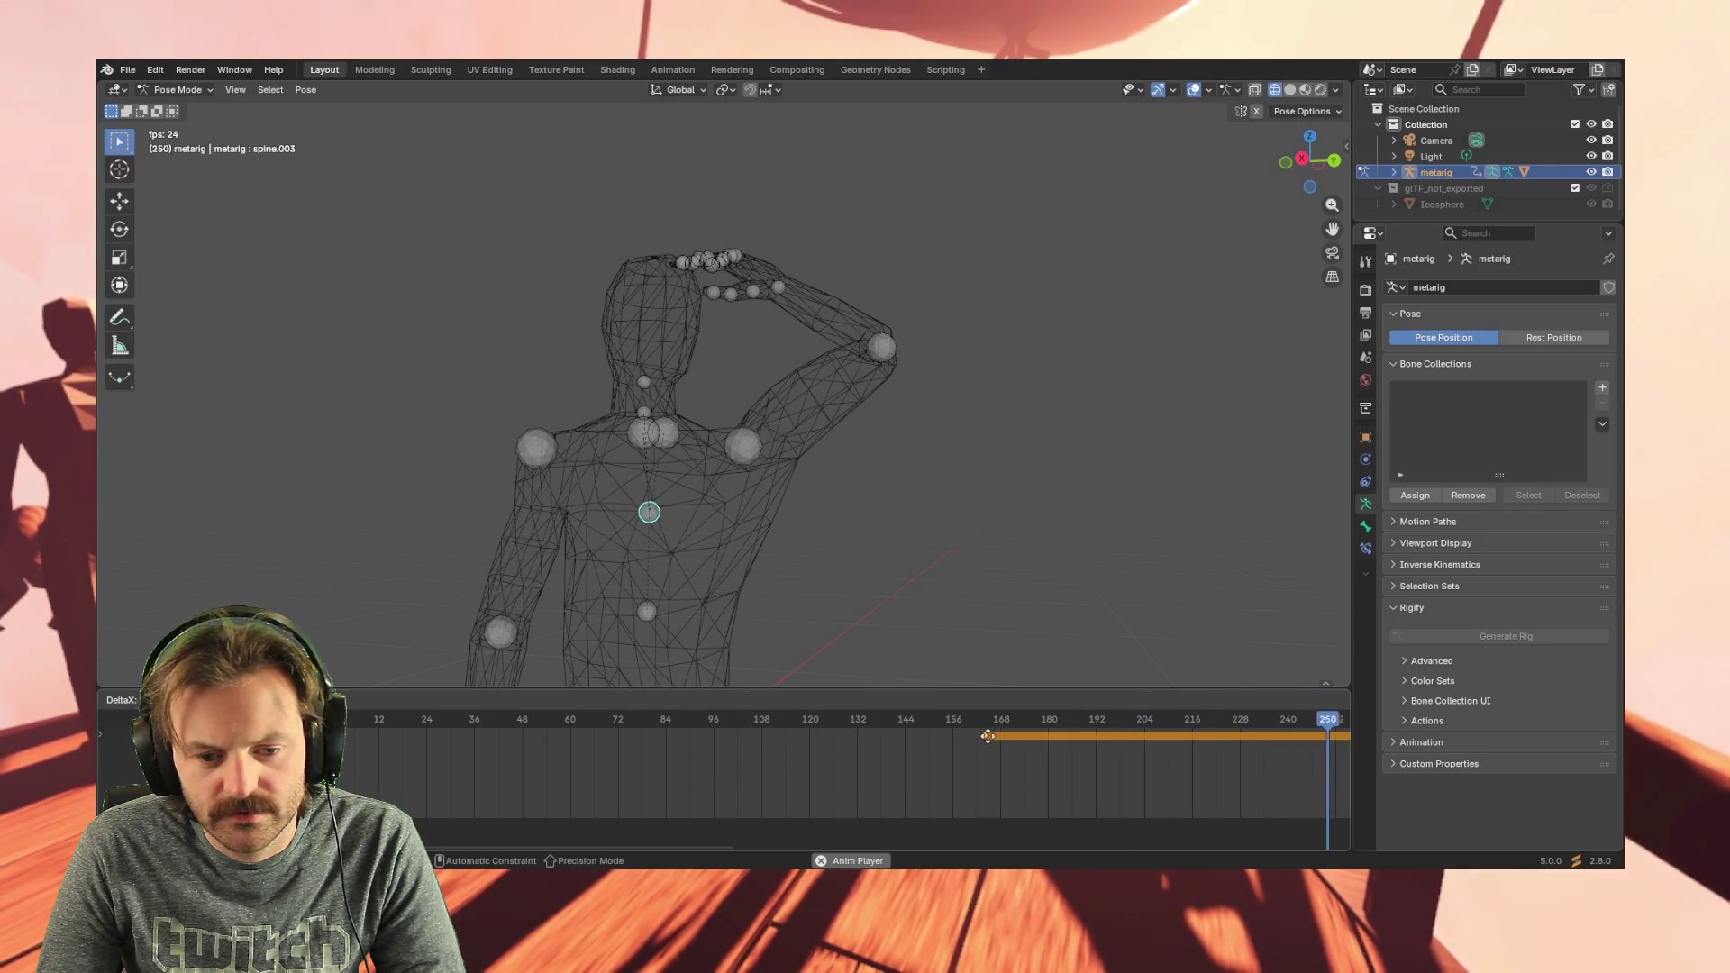
{"action": "mouse_move", "coordinate": [996, 735]}
{"action": "left_mouse_down"}
{"action": "mouse_move", "coordinate": [594, 739]}
{"action": "mouse_move", "coordinate": [1144, 737]}
{"action": "left_mouse_up"}
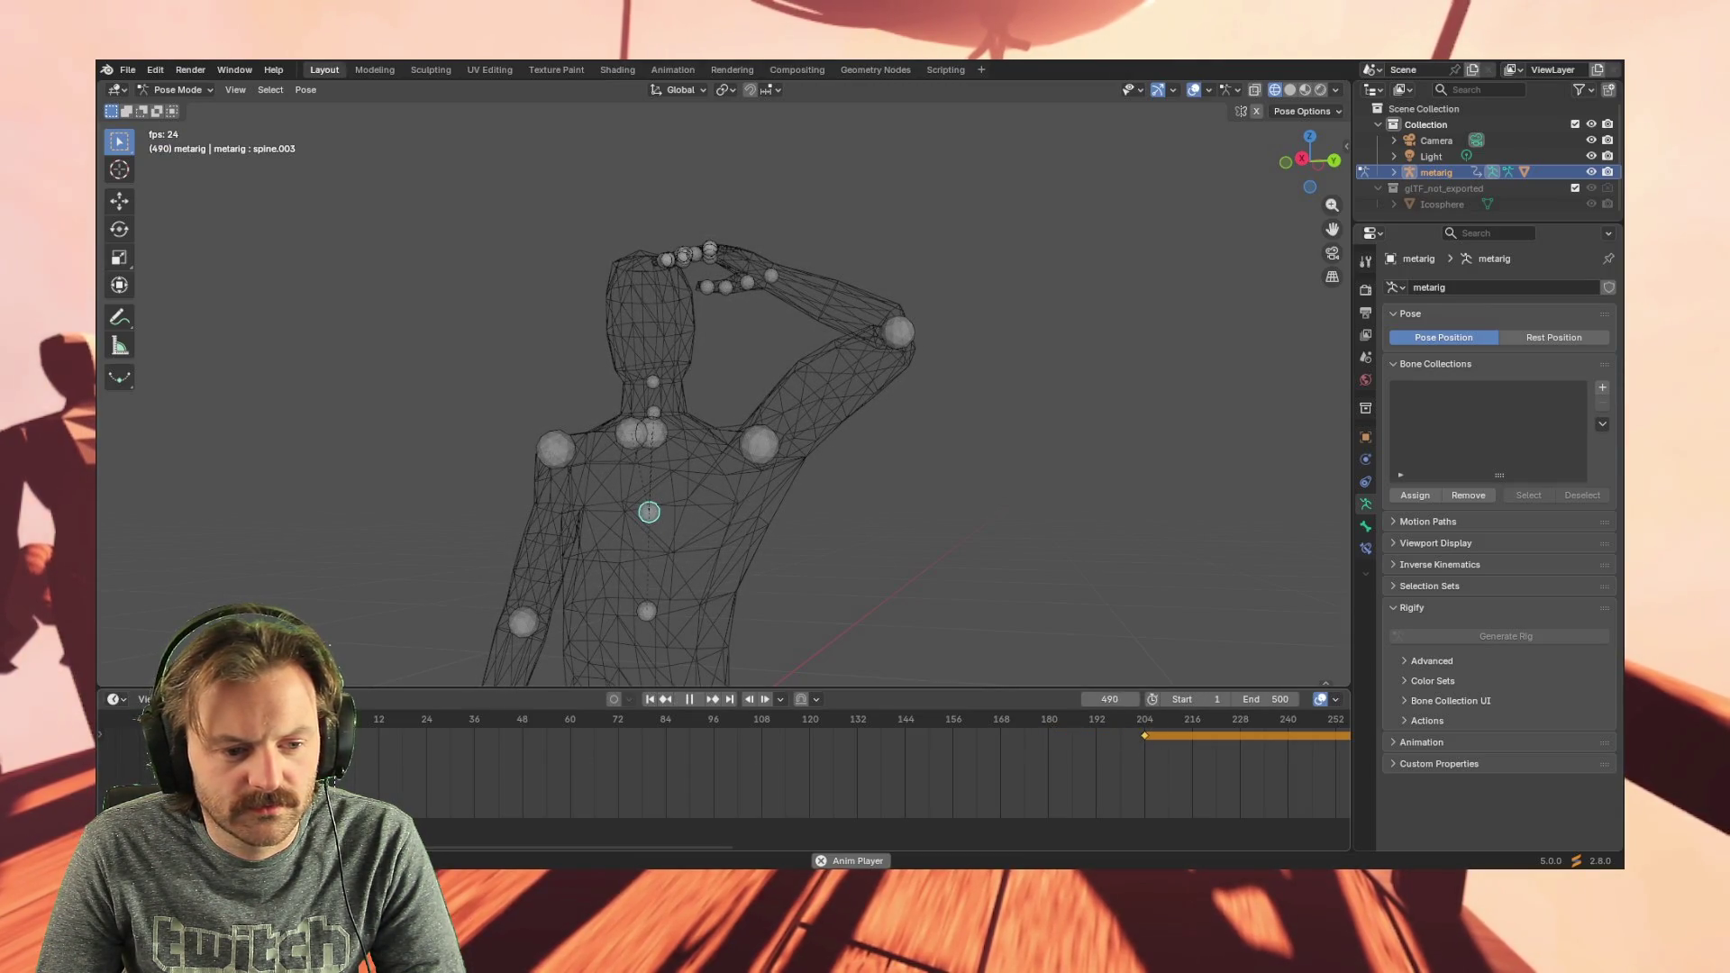
{"action": "left_click", "coordinate": [523, 735]}
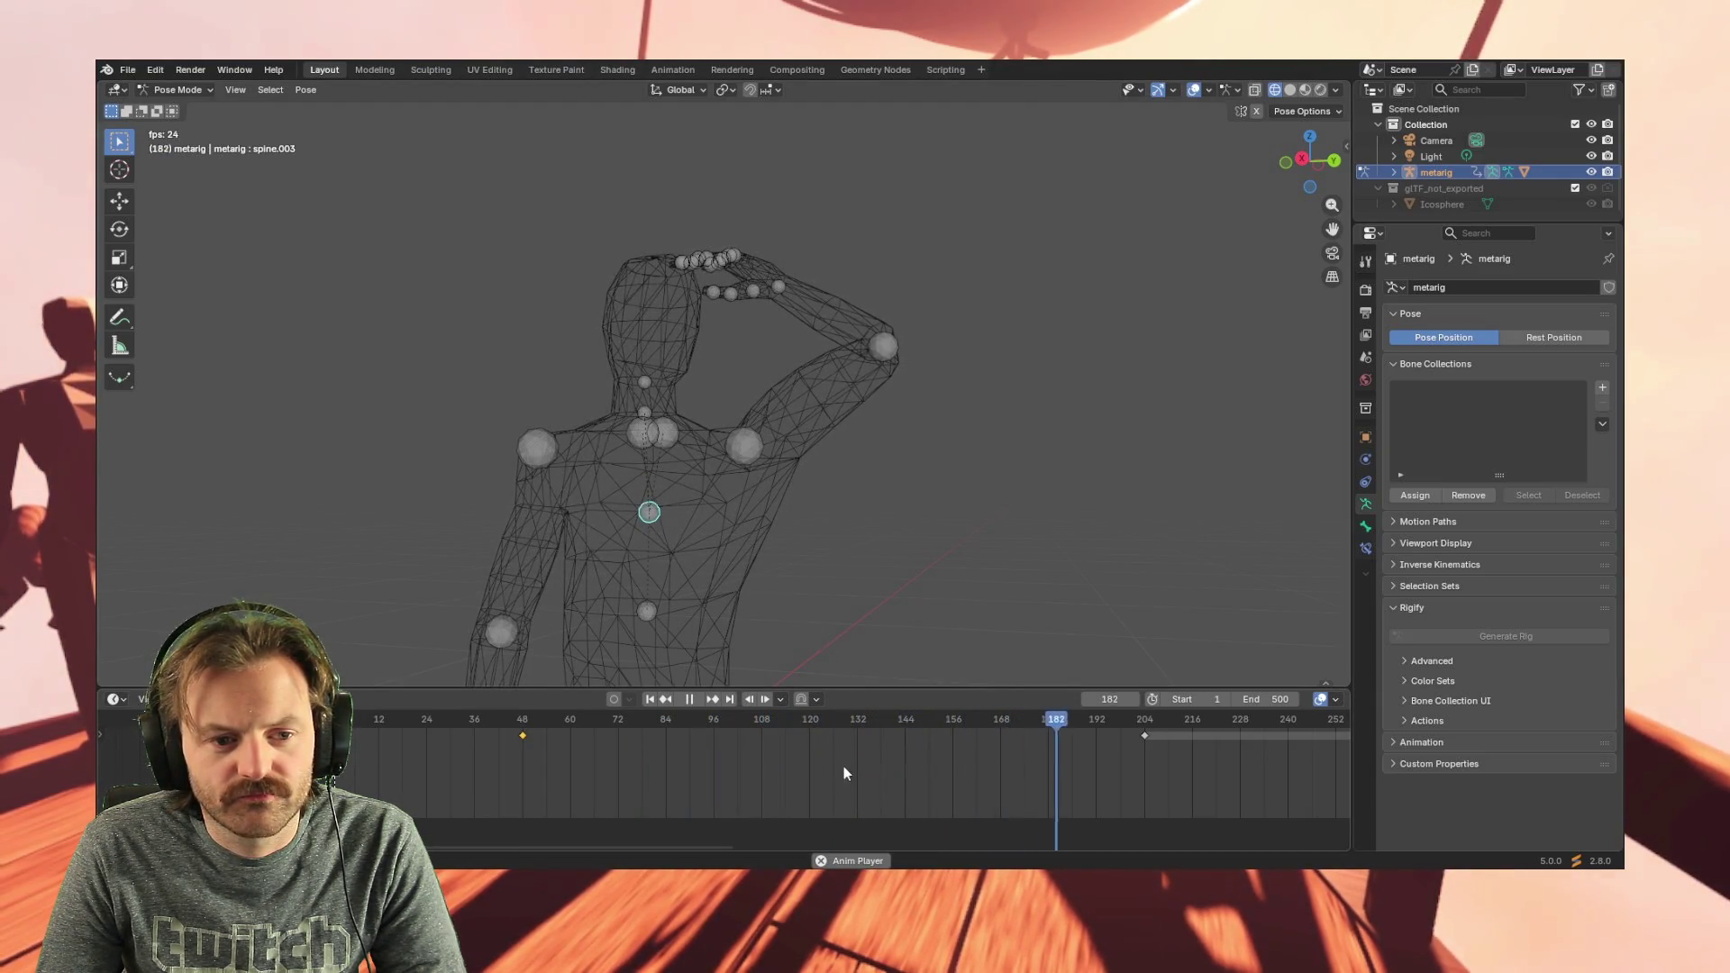
{"action": "left_click_drag", "start_coordinate": [698, 845], "coordinate": [1178, 845]}
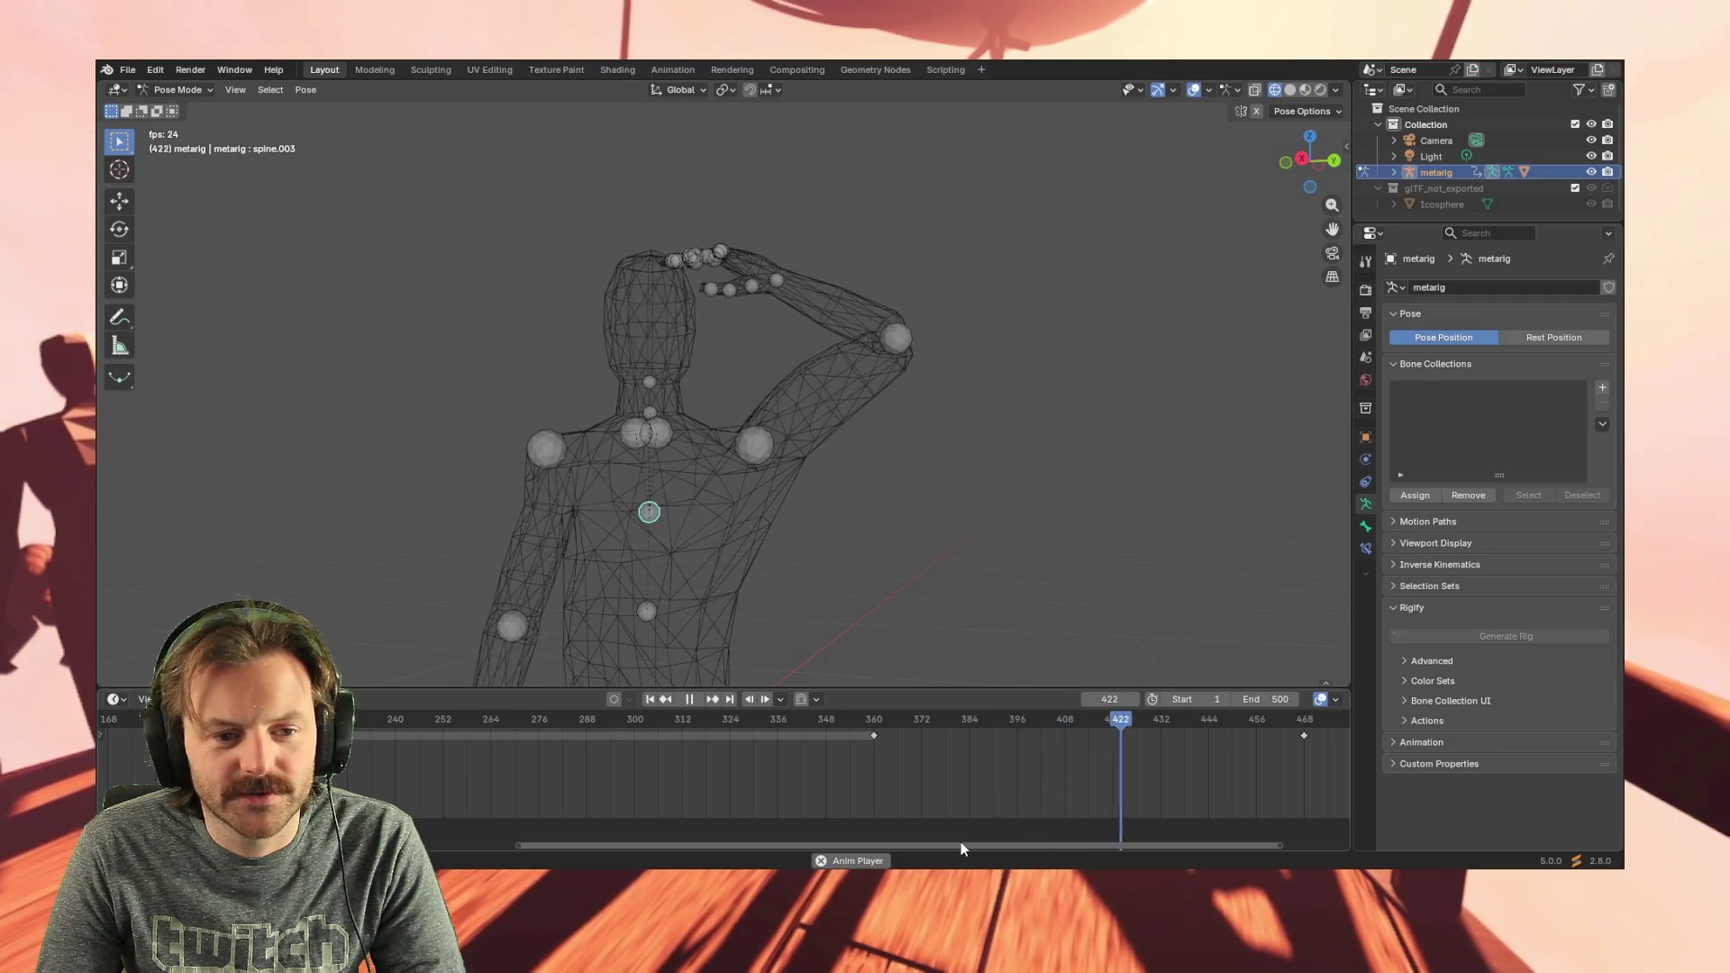
{"action": "left_click_drag", "start_coordinate": [962, 846], "coordinate": [1167, 846]}
{"action": "left_click_drag", "start_coordinate": [1169, 852], "coordinate": [652, 851]}
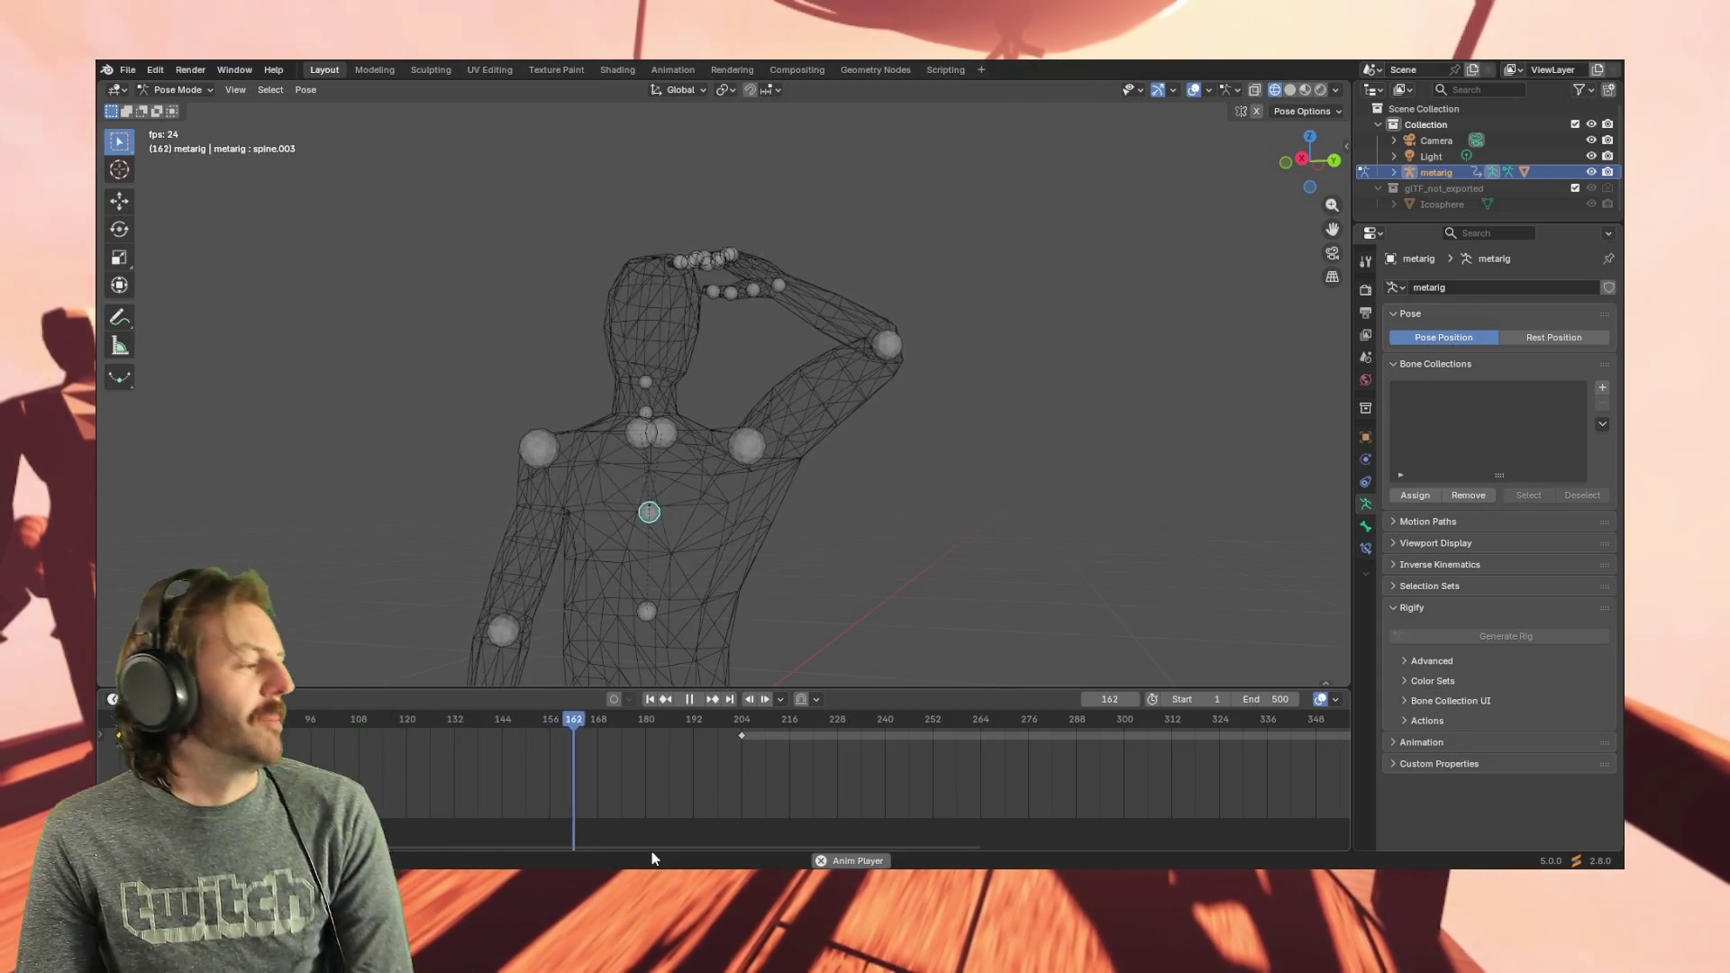
{"action": "left_click_drag", "start_coordinate": [652, 852], "coordinate": [617, 840]}
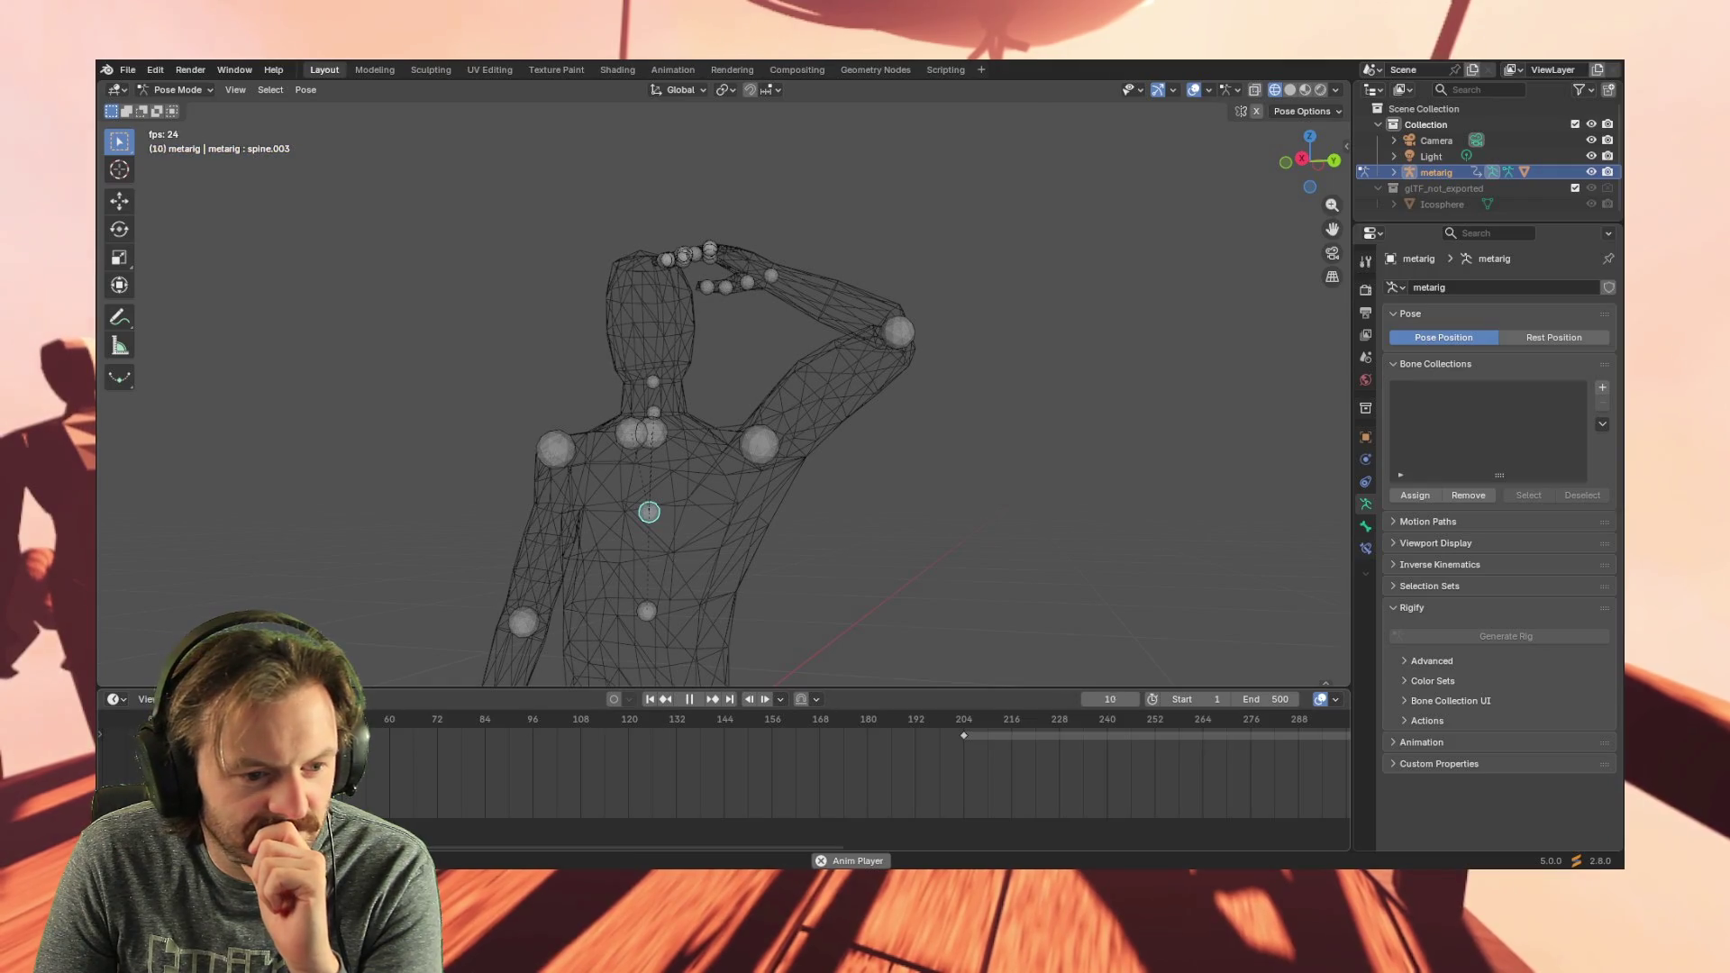
Check the Timeline's Playback settings, then switch to the Animation workspace
{"action": "left_click", "coordinate": [207, 700]}
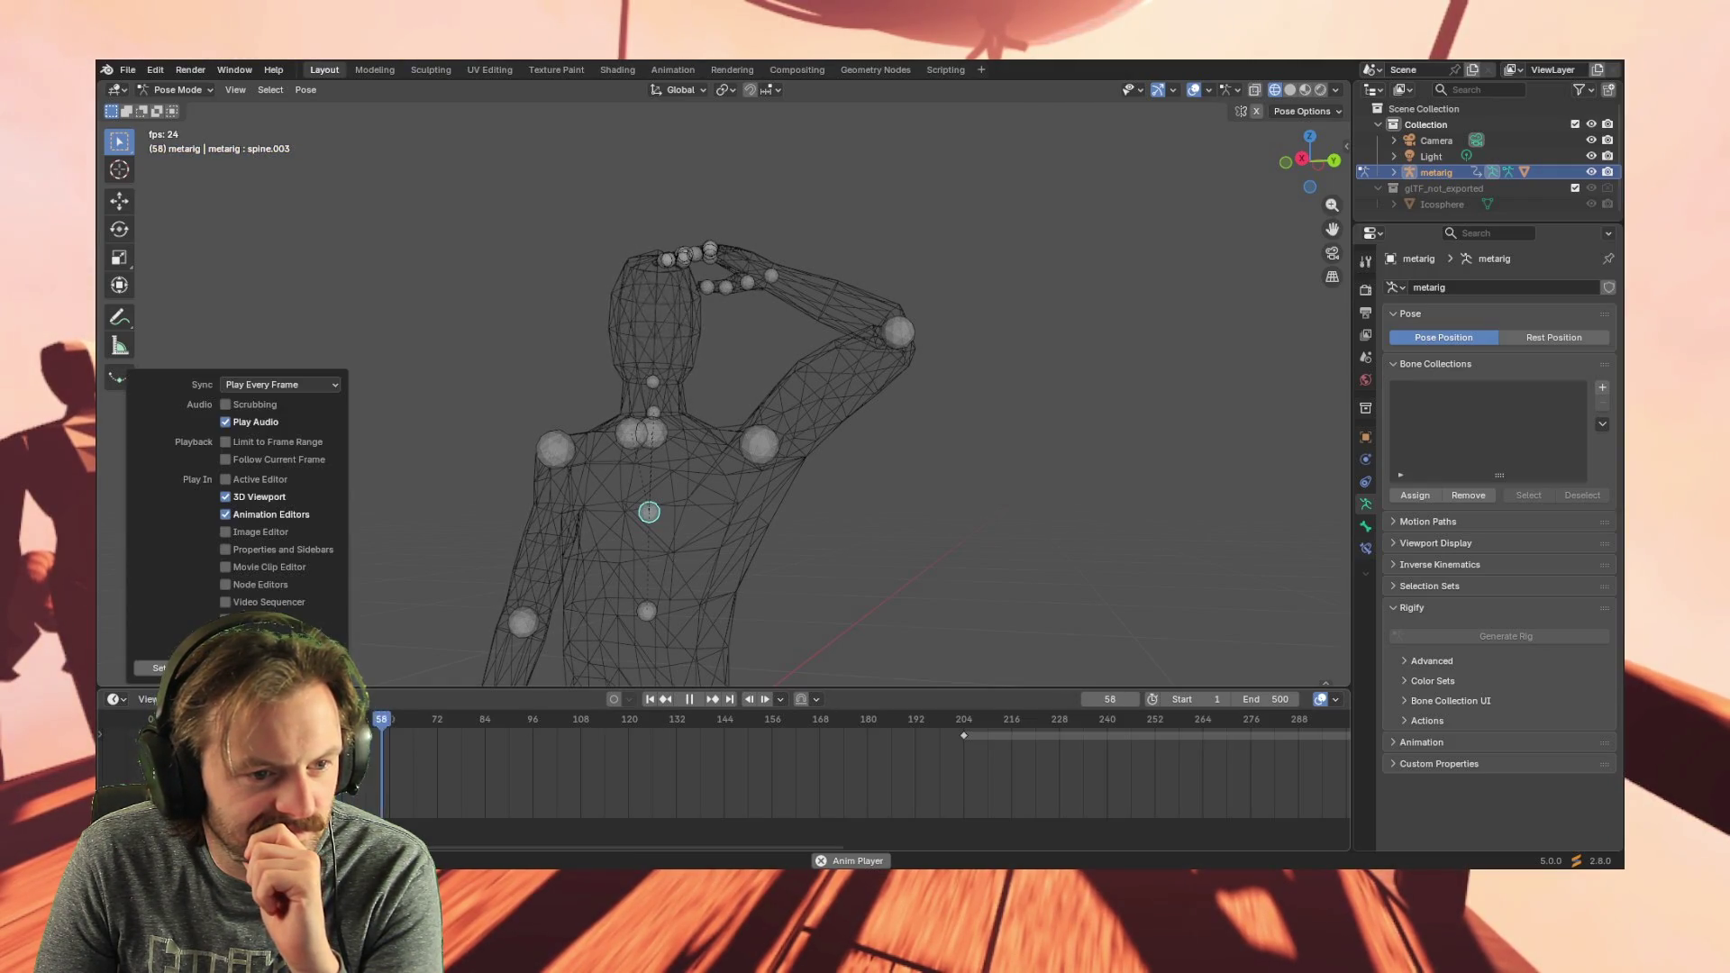
{"action": "left_click", "coordinate": [150, 694]}
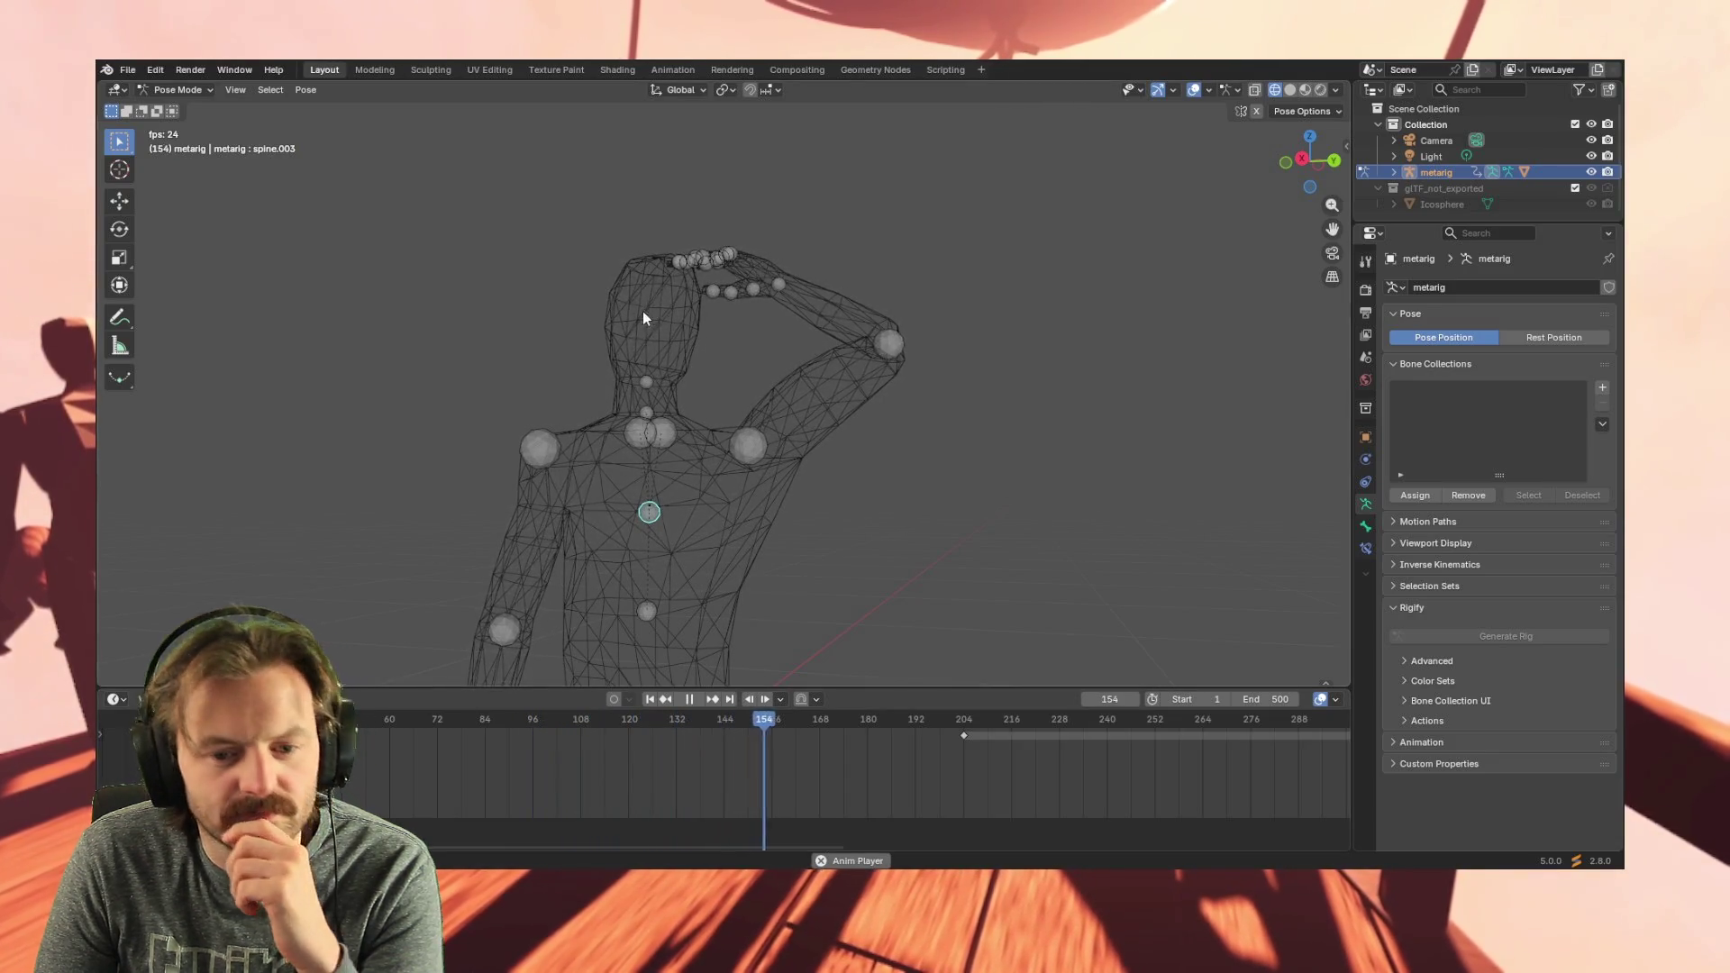
{"action": "left_click", "coordinate": [665, 69]}
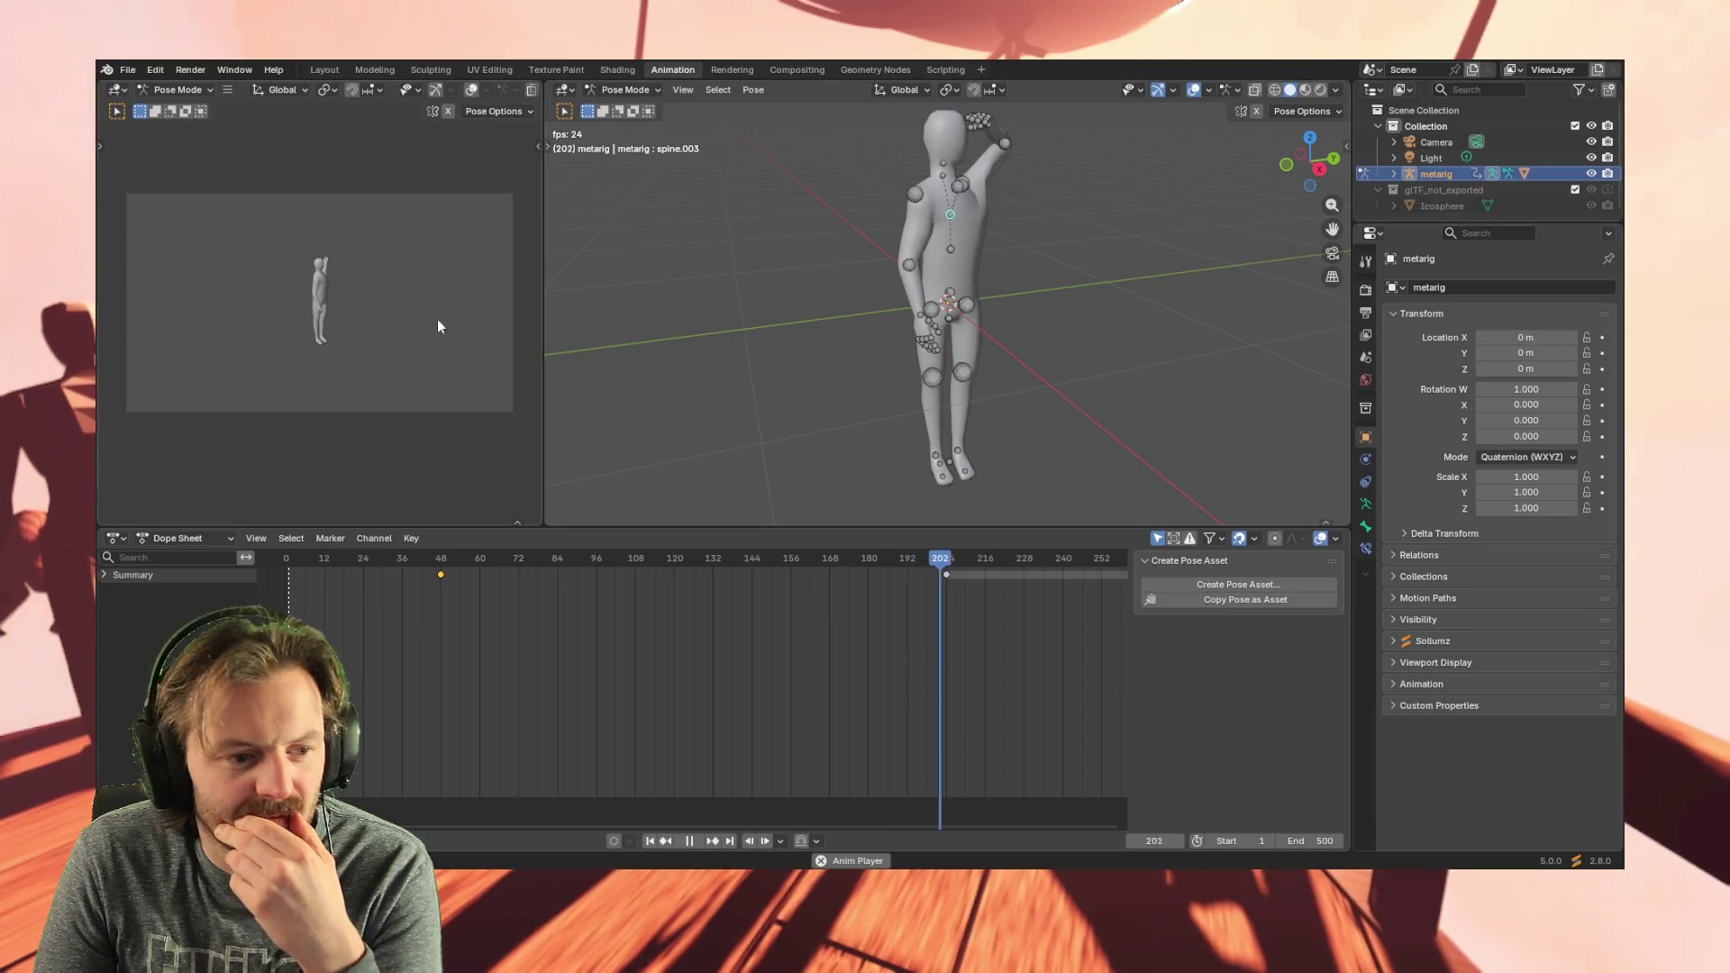
Expand the Dope Sheet Summary and look through the mode list and Pose menu
{"action": "left_click", "coordinate": [104, 575]}
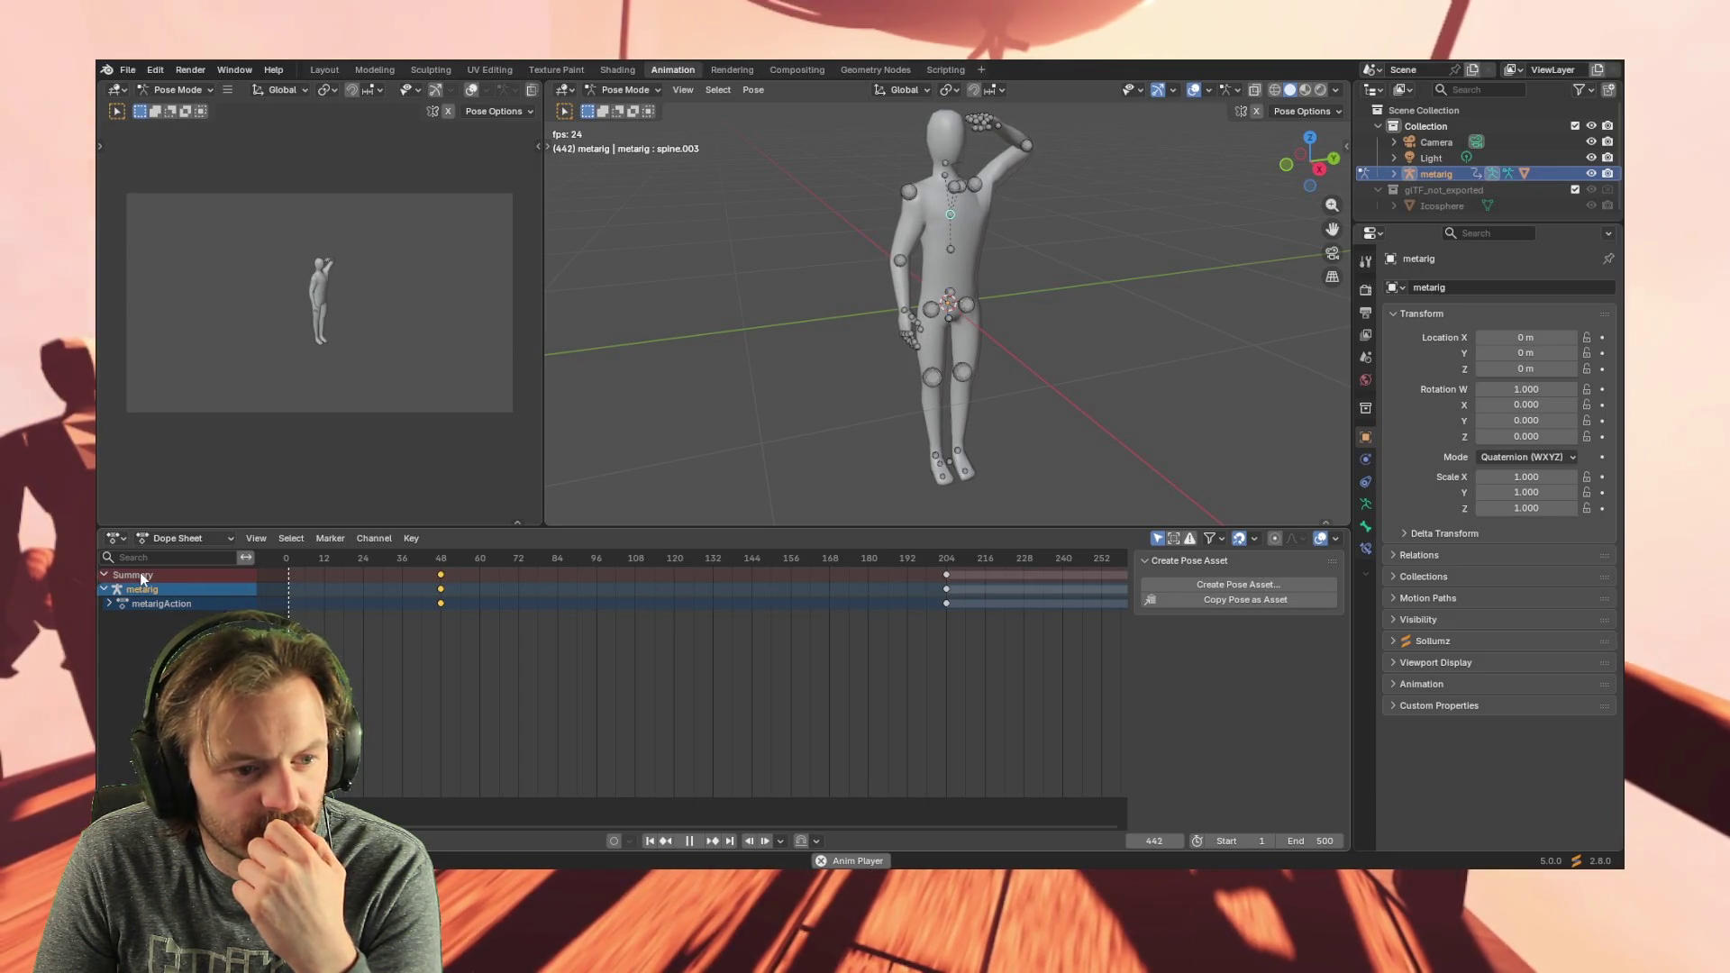
{"action": "left_click", "coordinate": [192, 539]}
{"action": "left_click", "coordinate": [192, 539]}
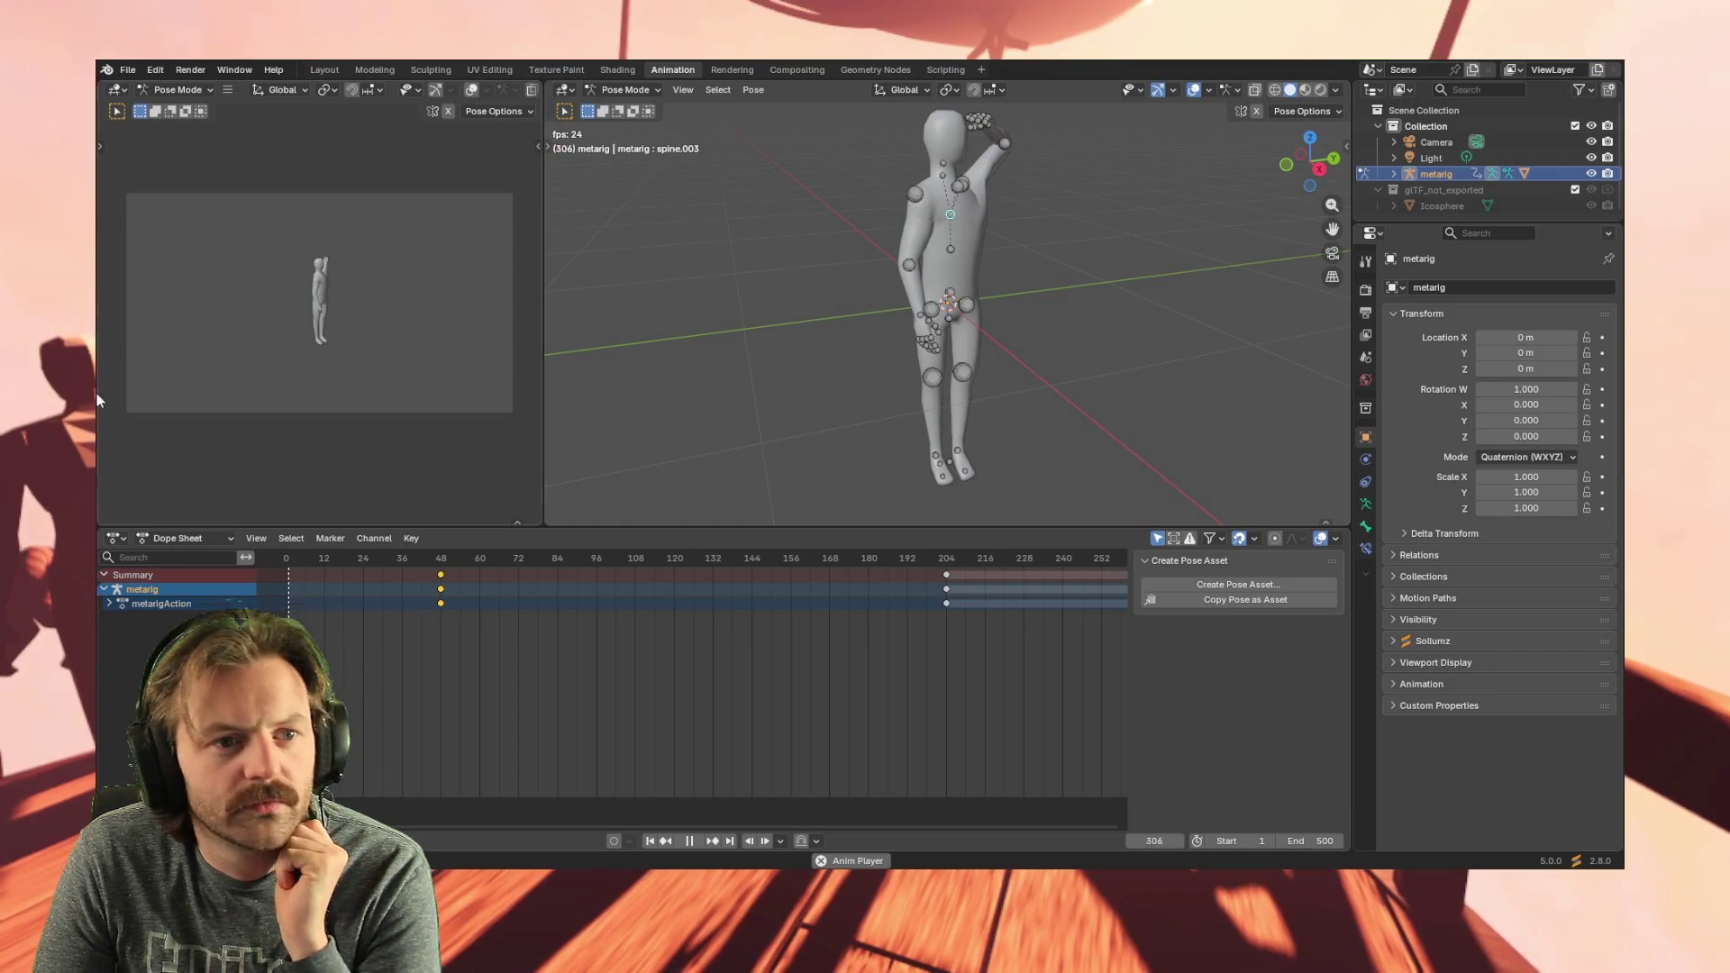
{"action": "left_click", "coordinate": [753, 90]}
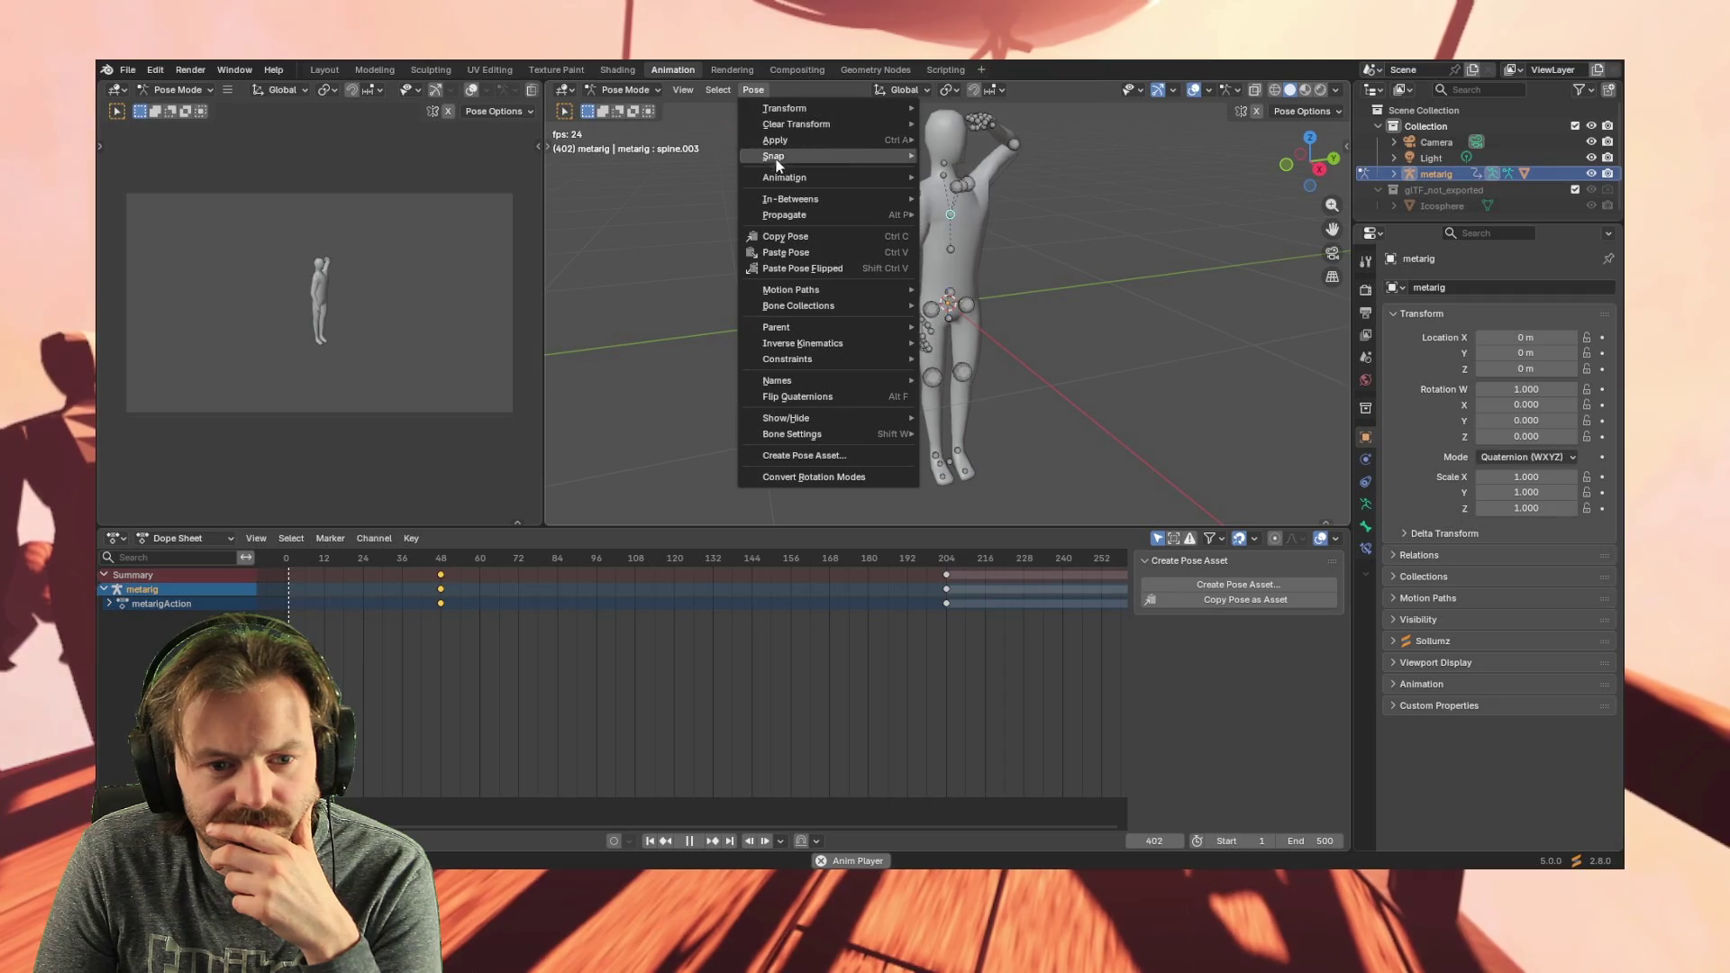
{"action": "mouse_move", "coordinate": [845, 386]}
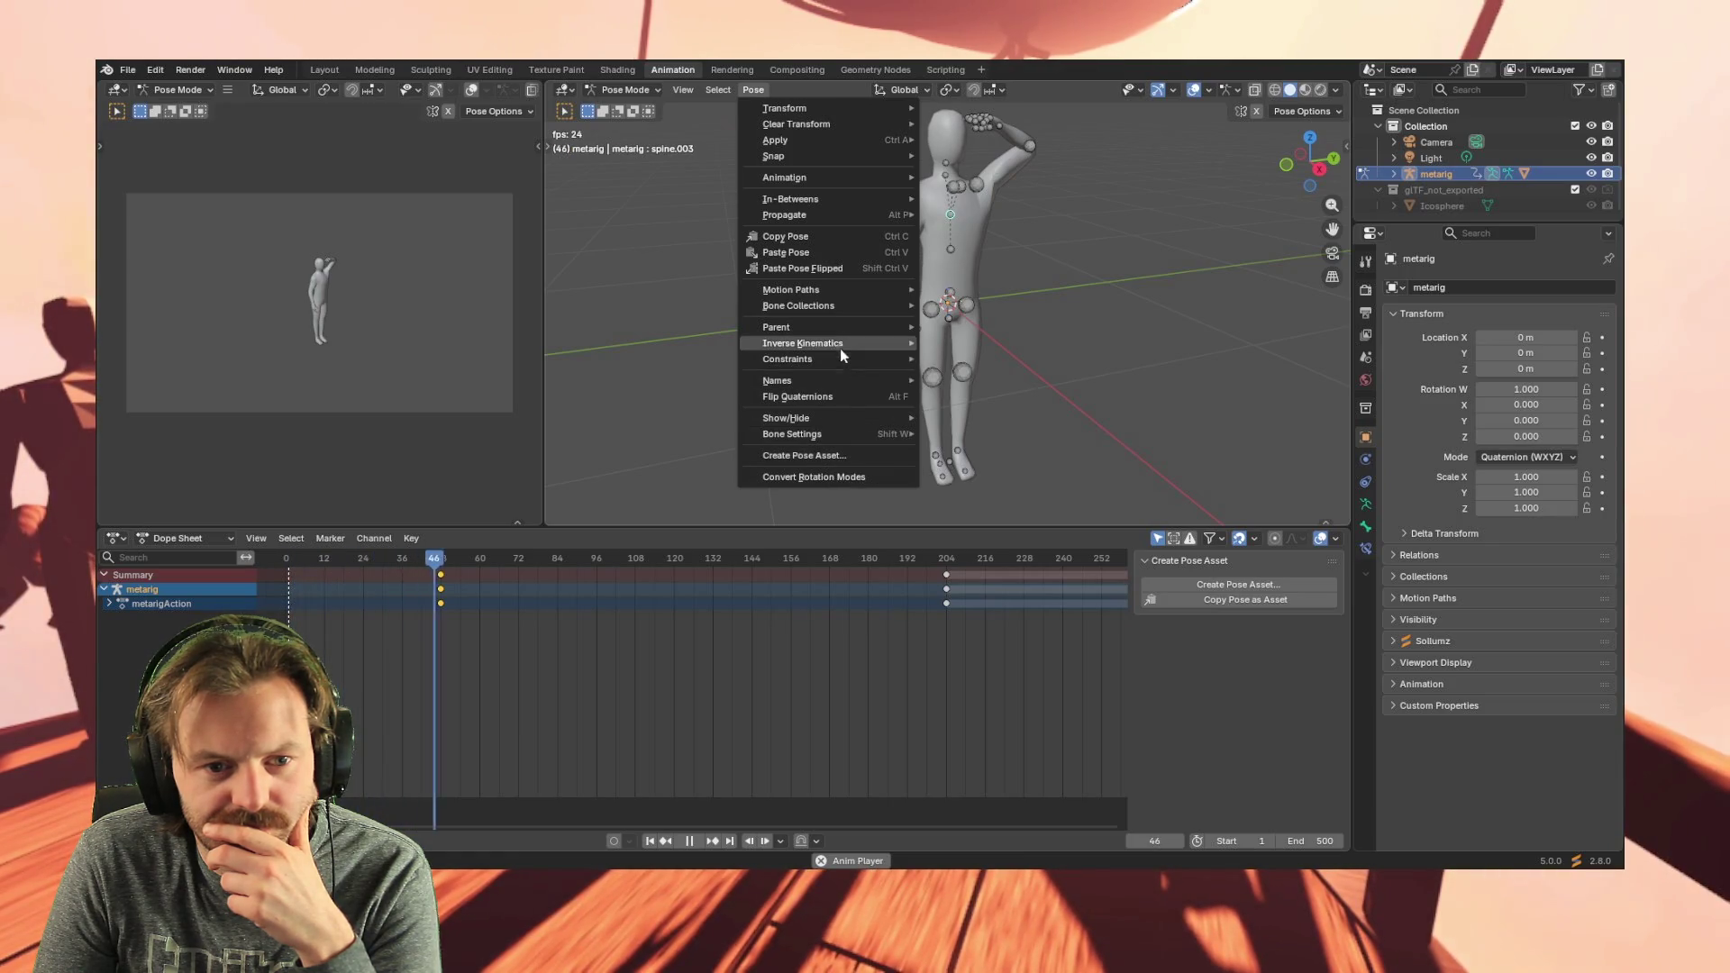
{"action": "mouse_move", "coordinate": [838, 290]}
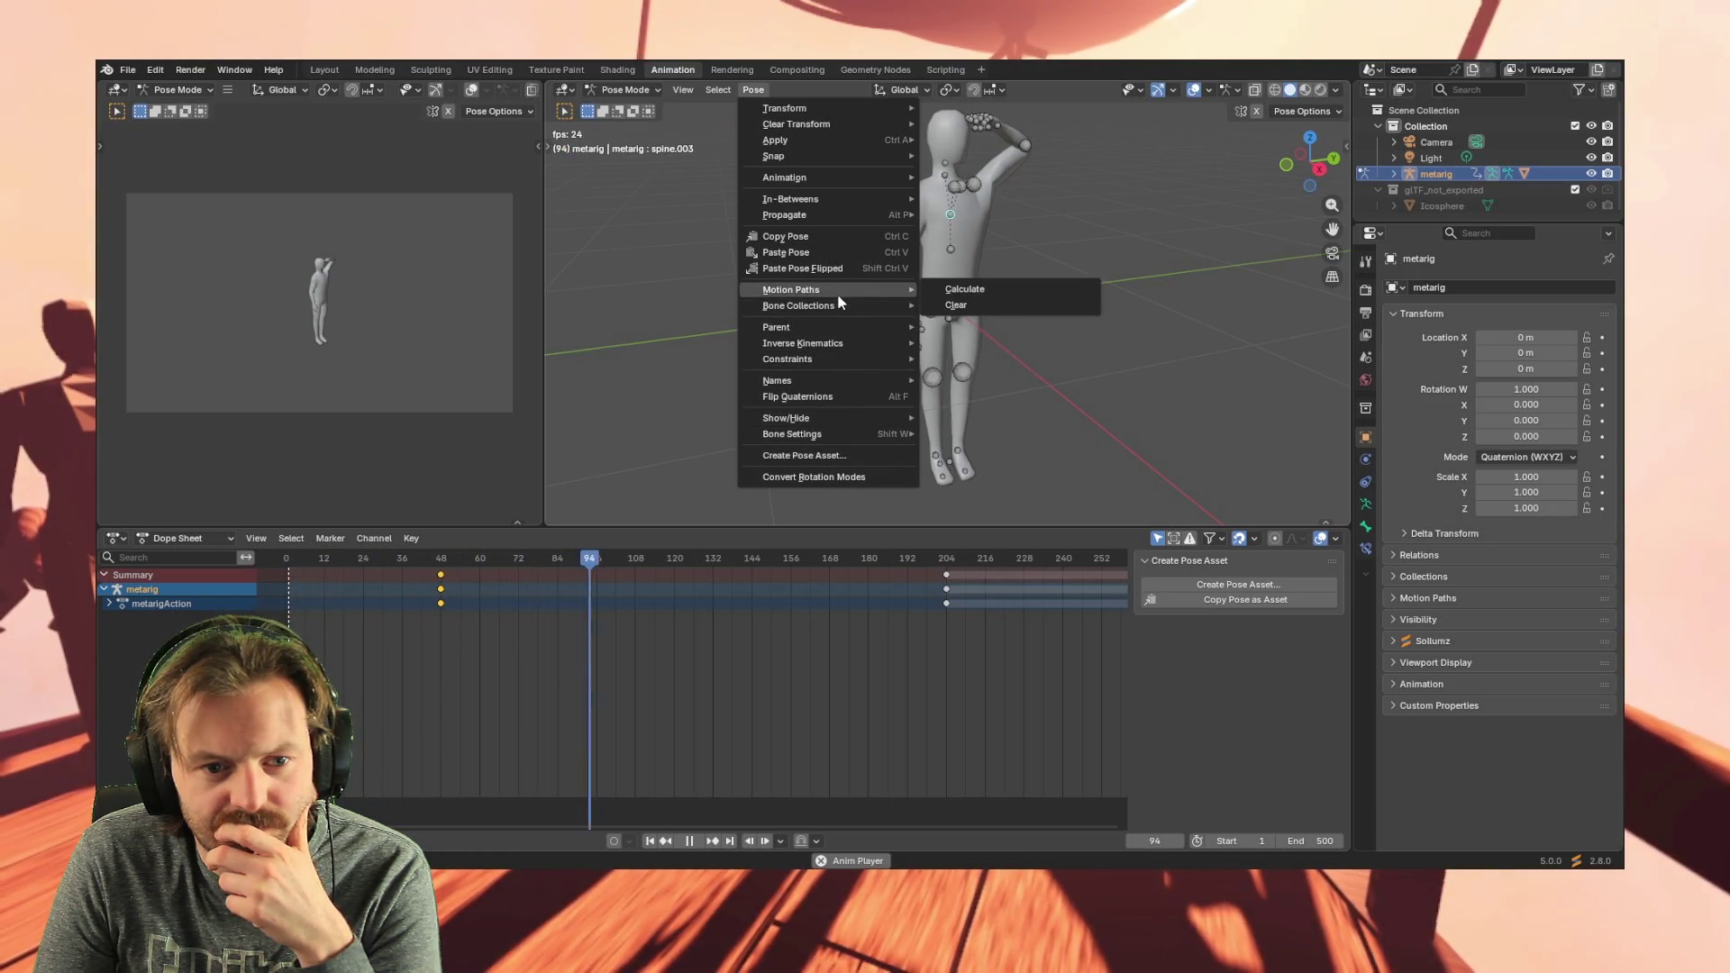
{"action": "mouse_move", "coordinate": [845, 164]}
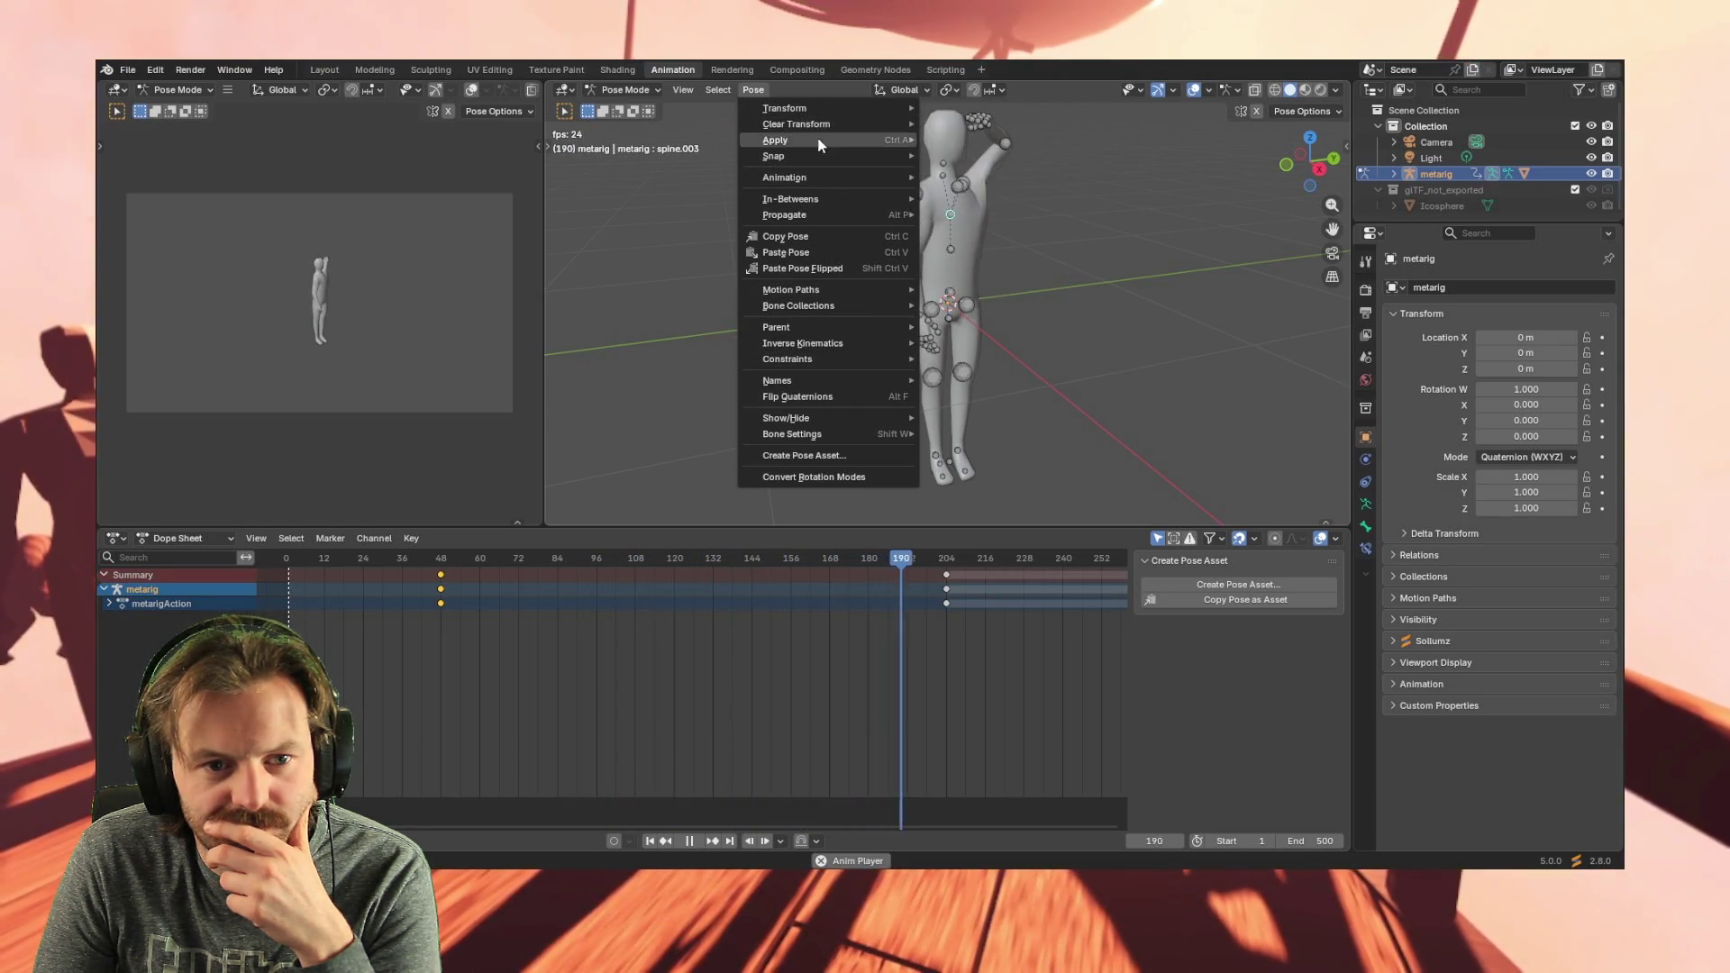
Switch the dope sheet to the Action Editor showing metarigAction
{"action": "right_click", "coordinate": [137, 576]}
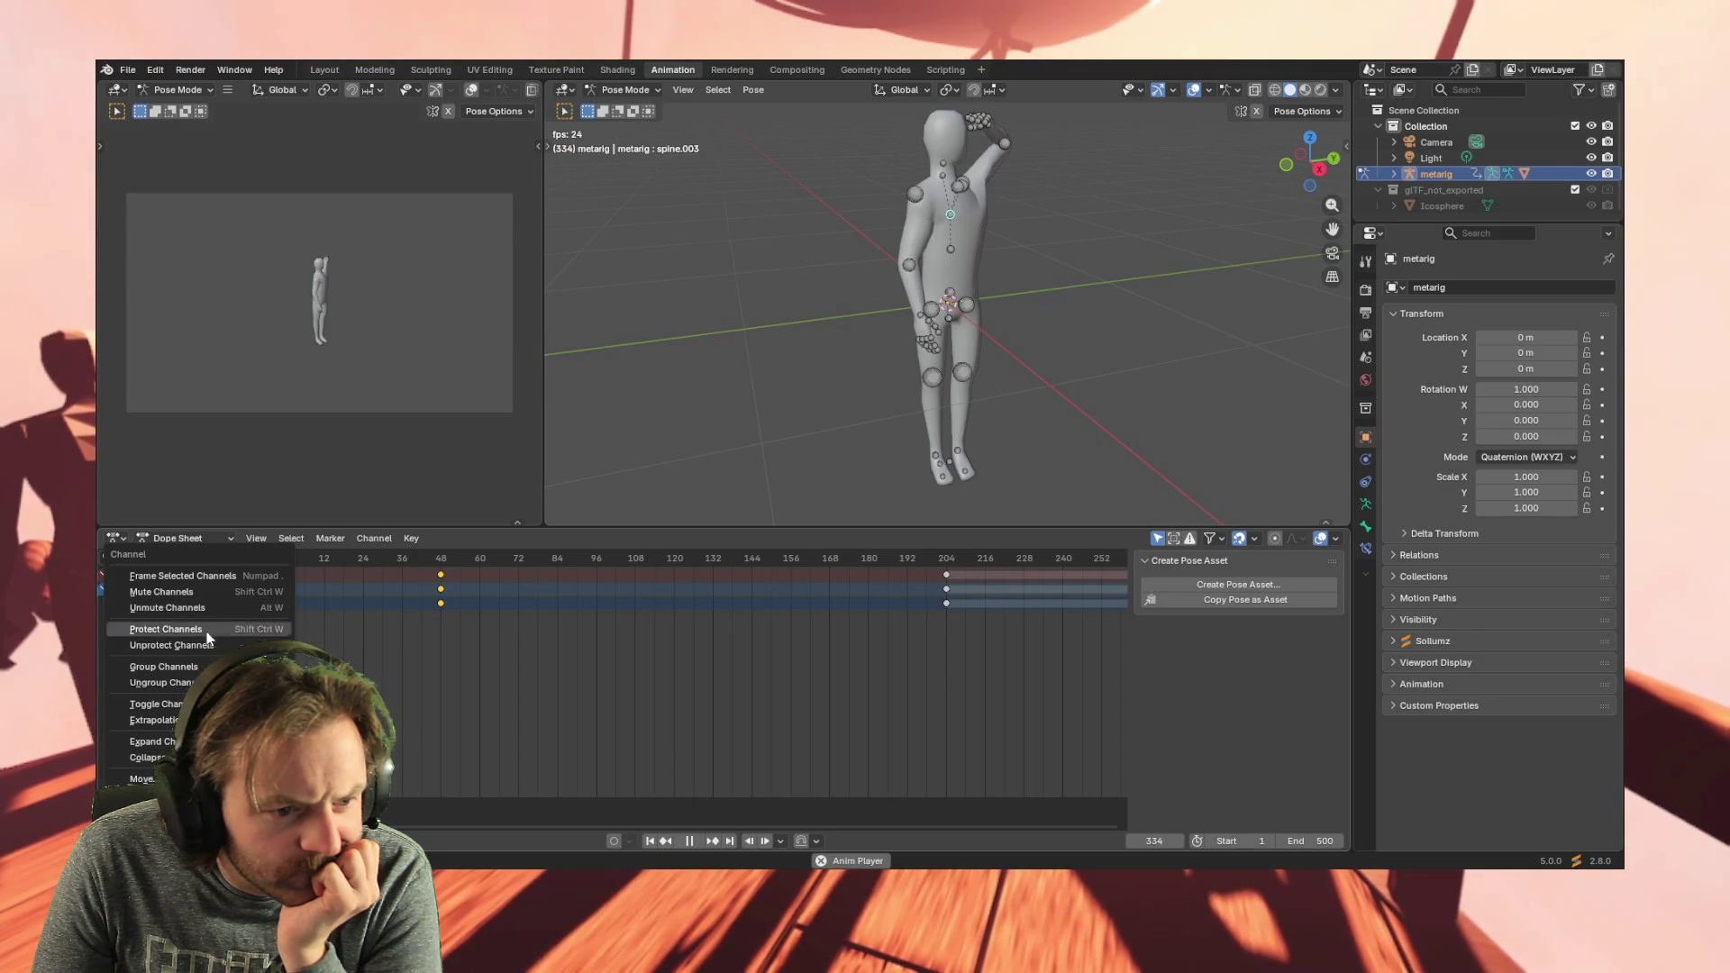
{"action": "key", "text": "Escape"}
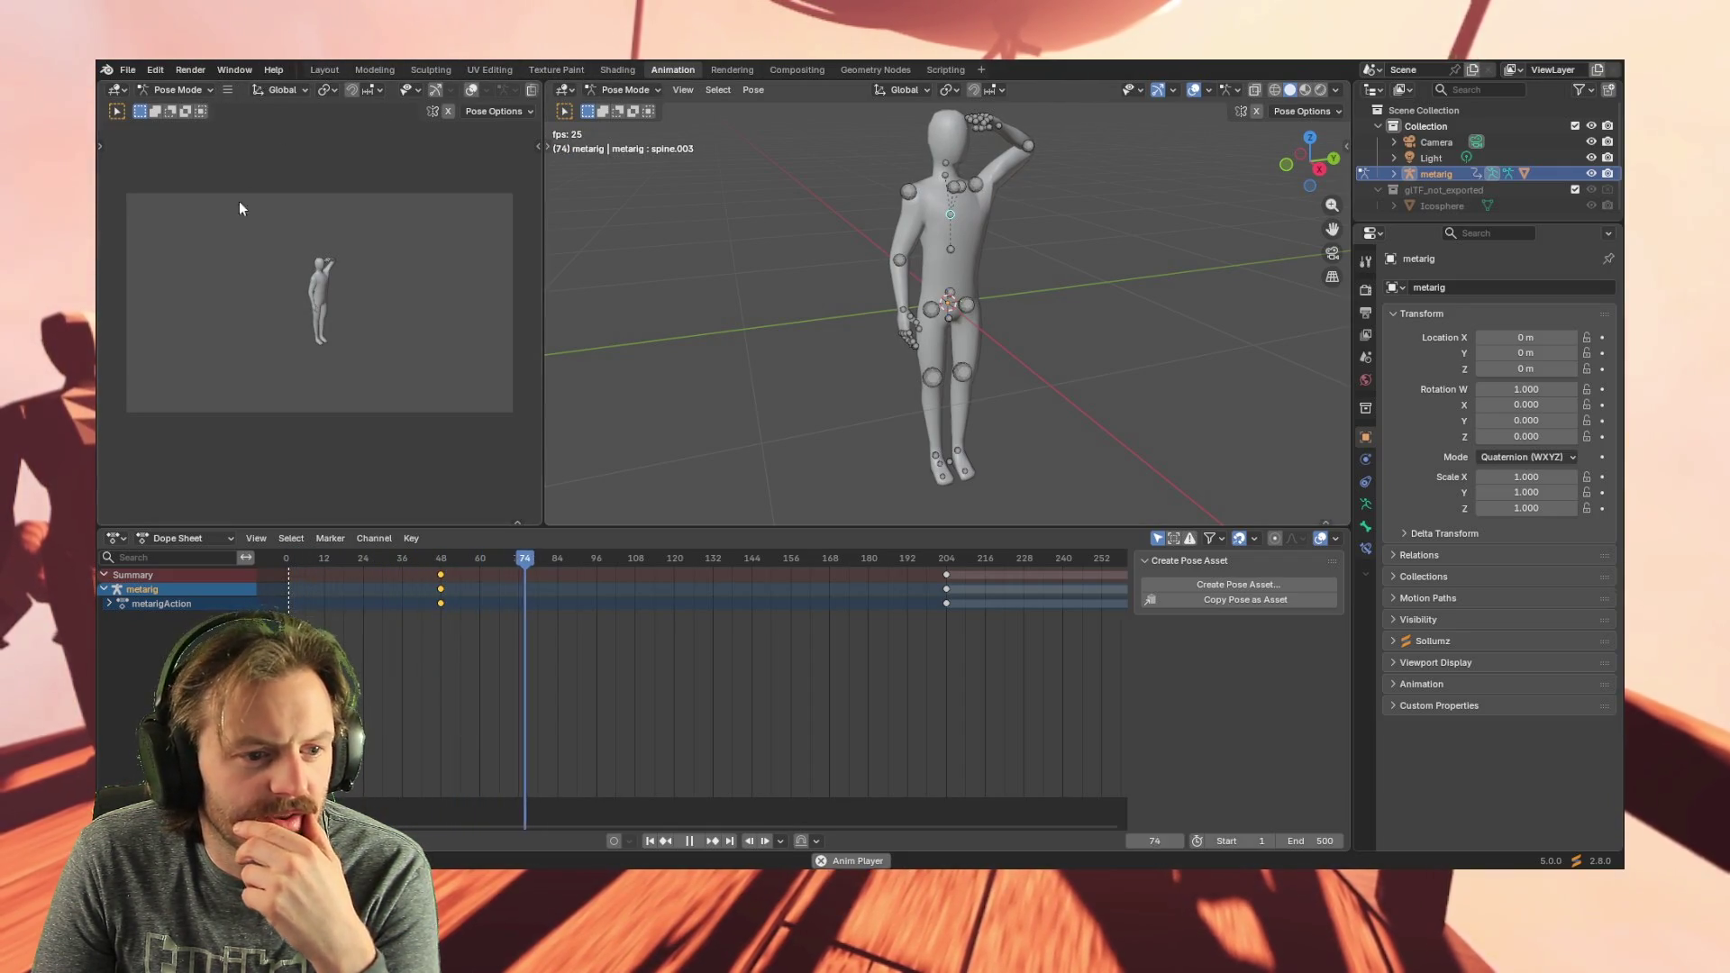
{"action": "left_click", "coordinate": [215, 538]}
{"action": "left_click", "coordinate": [220, 553]}
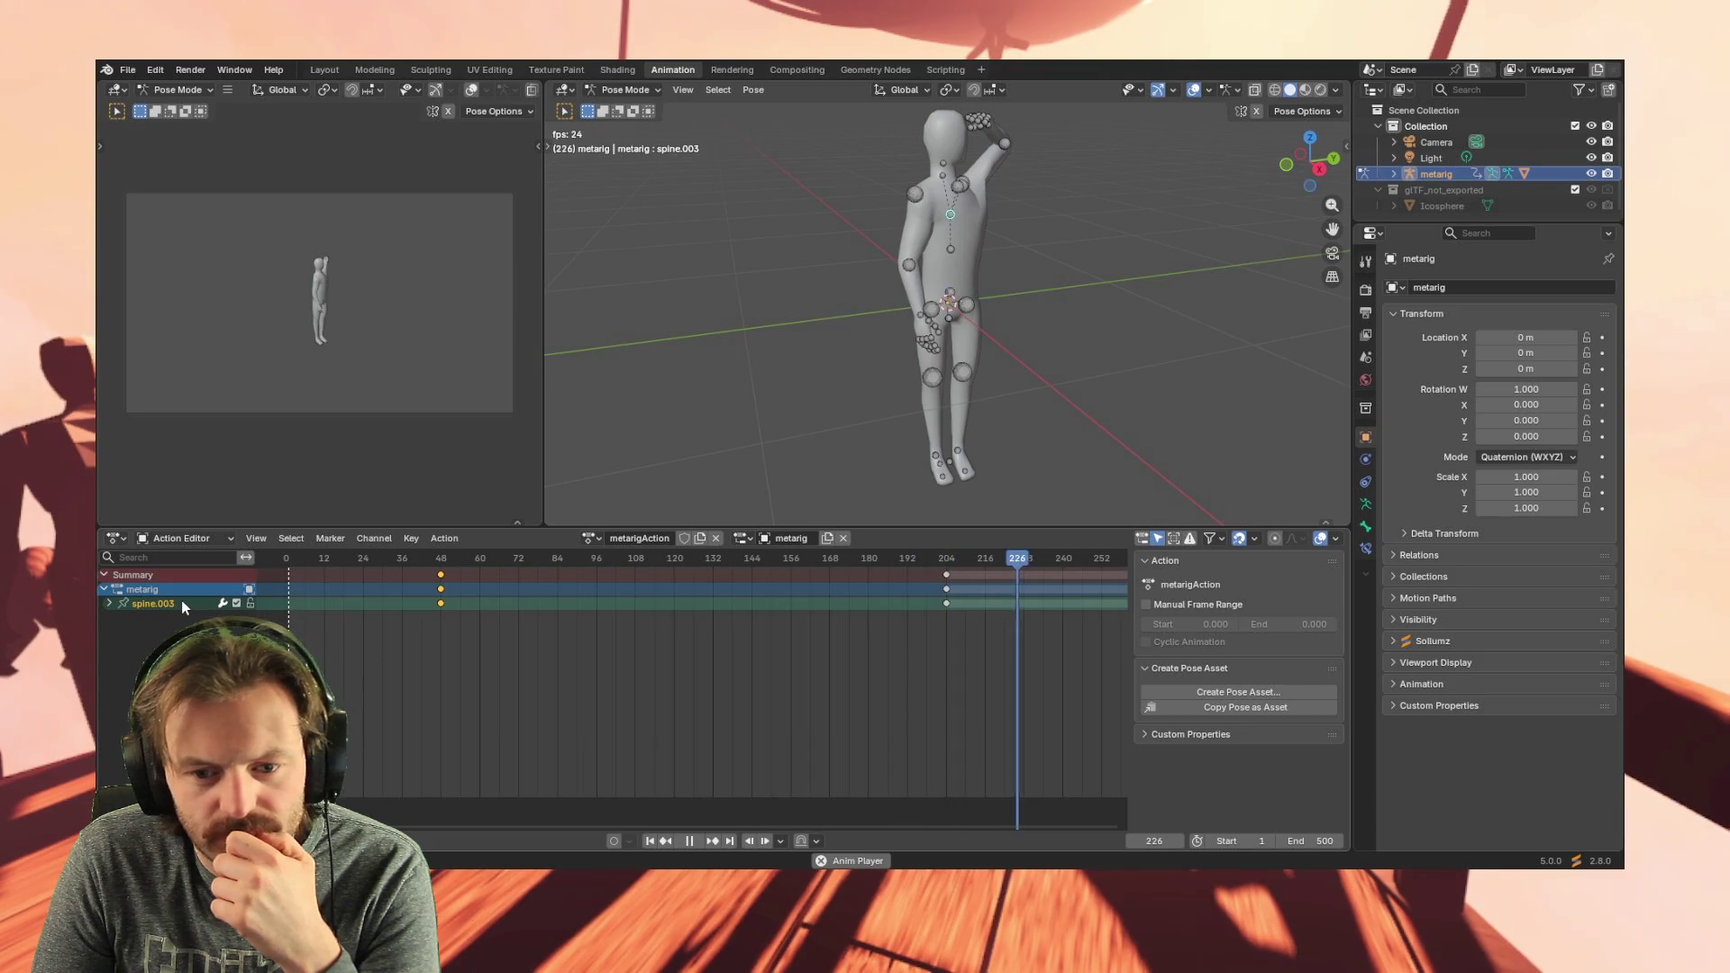
Rename the metarig channel in the Action Editor to 'Idle_Lookout'
{"action": "left_click", "coordinate": [154, 602]}
{"action": "double_click", "coordinate": [154, 602]}
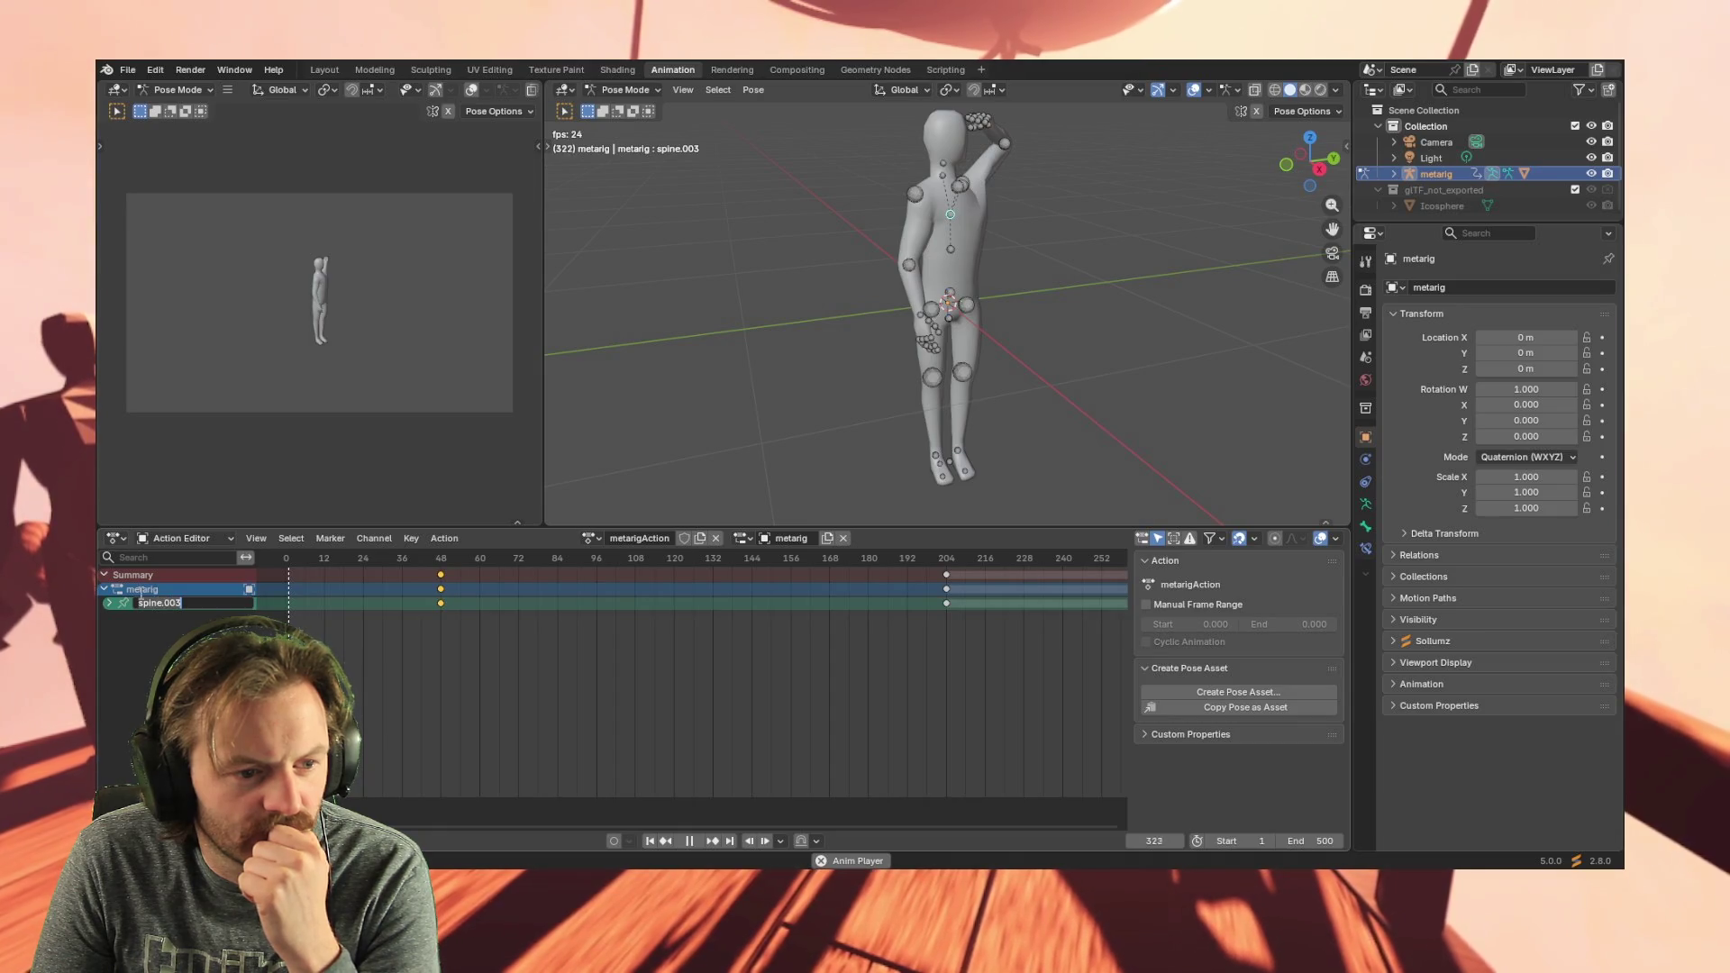
{"action": "double_click", "coordinate": [140, 591]}
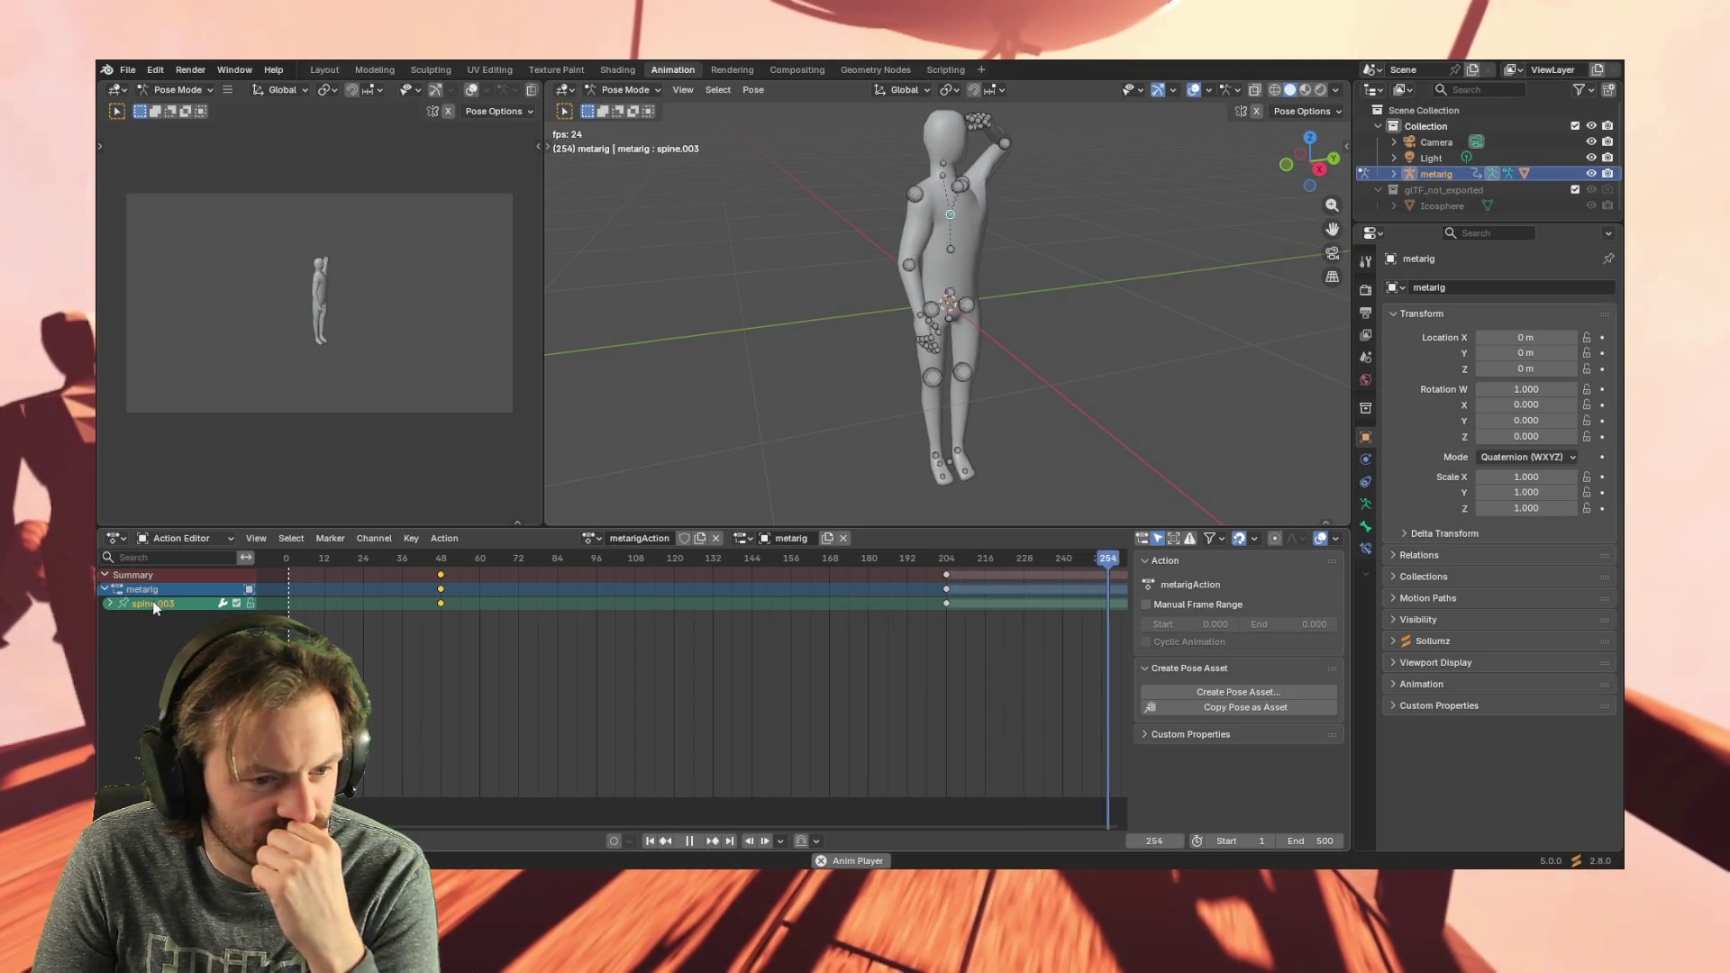
{"action": "left_click", "coordinate": [104, 575]}
{"action": "left_click", "coordinate": [104, 575]}
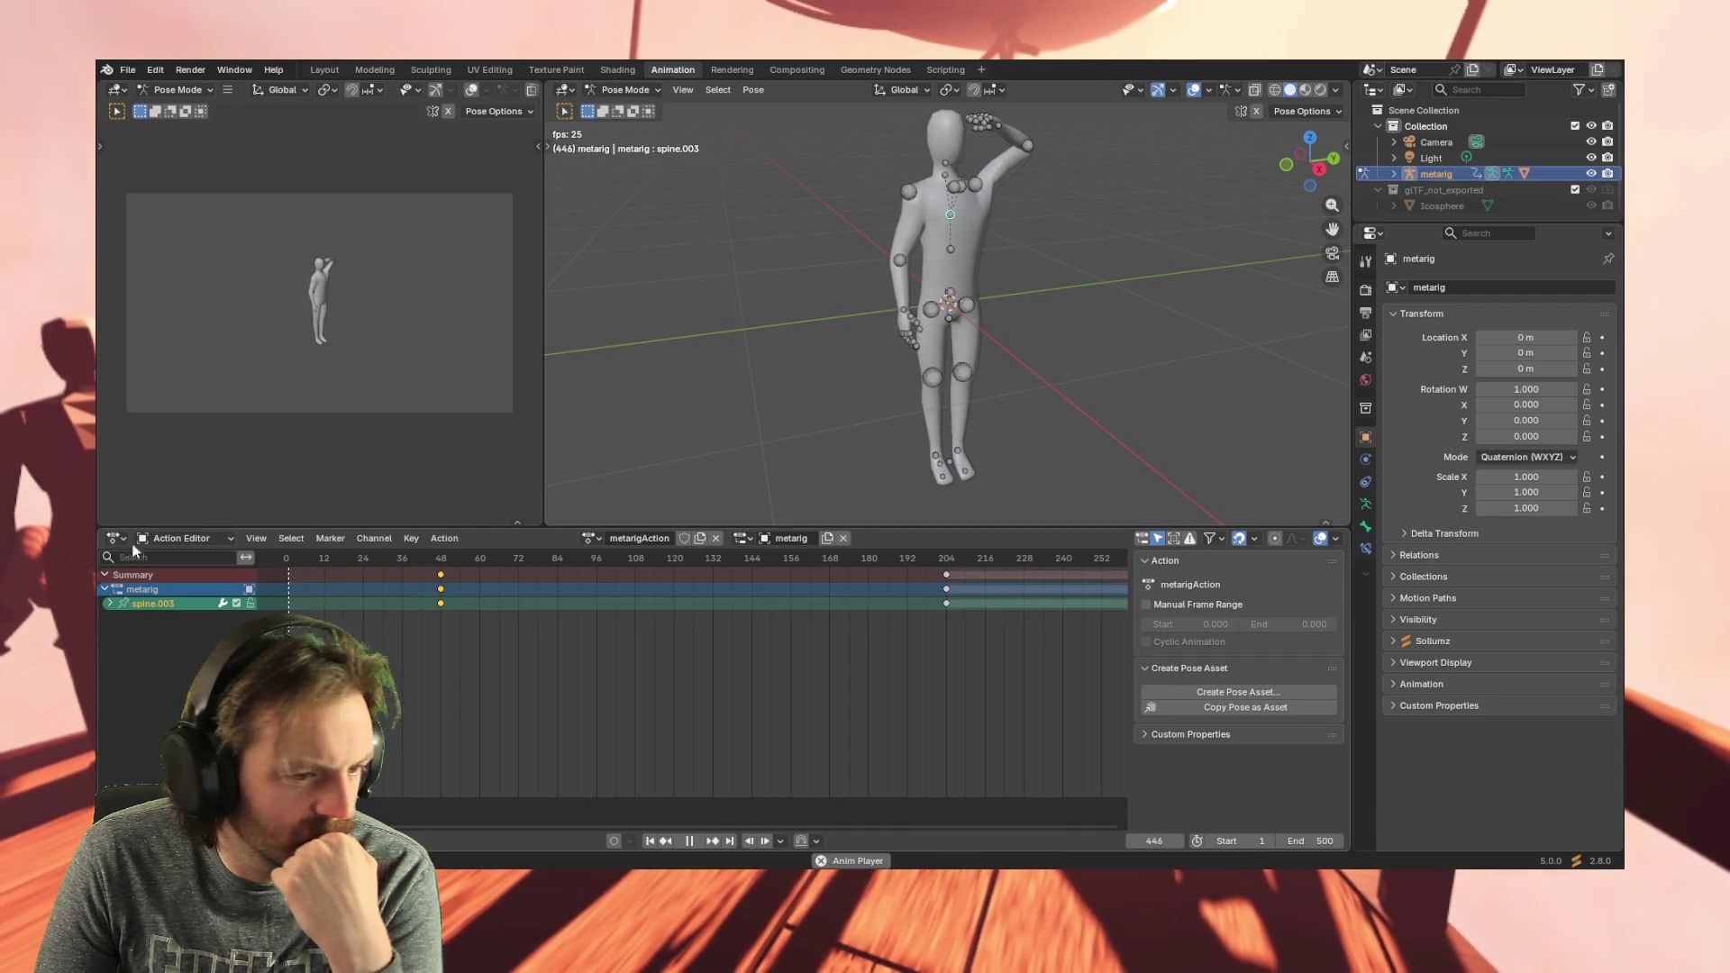
{"action": "double_click", "coordinate": [149, 600]}
{"action": "double_click", "coordinate": [142, 590]}
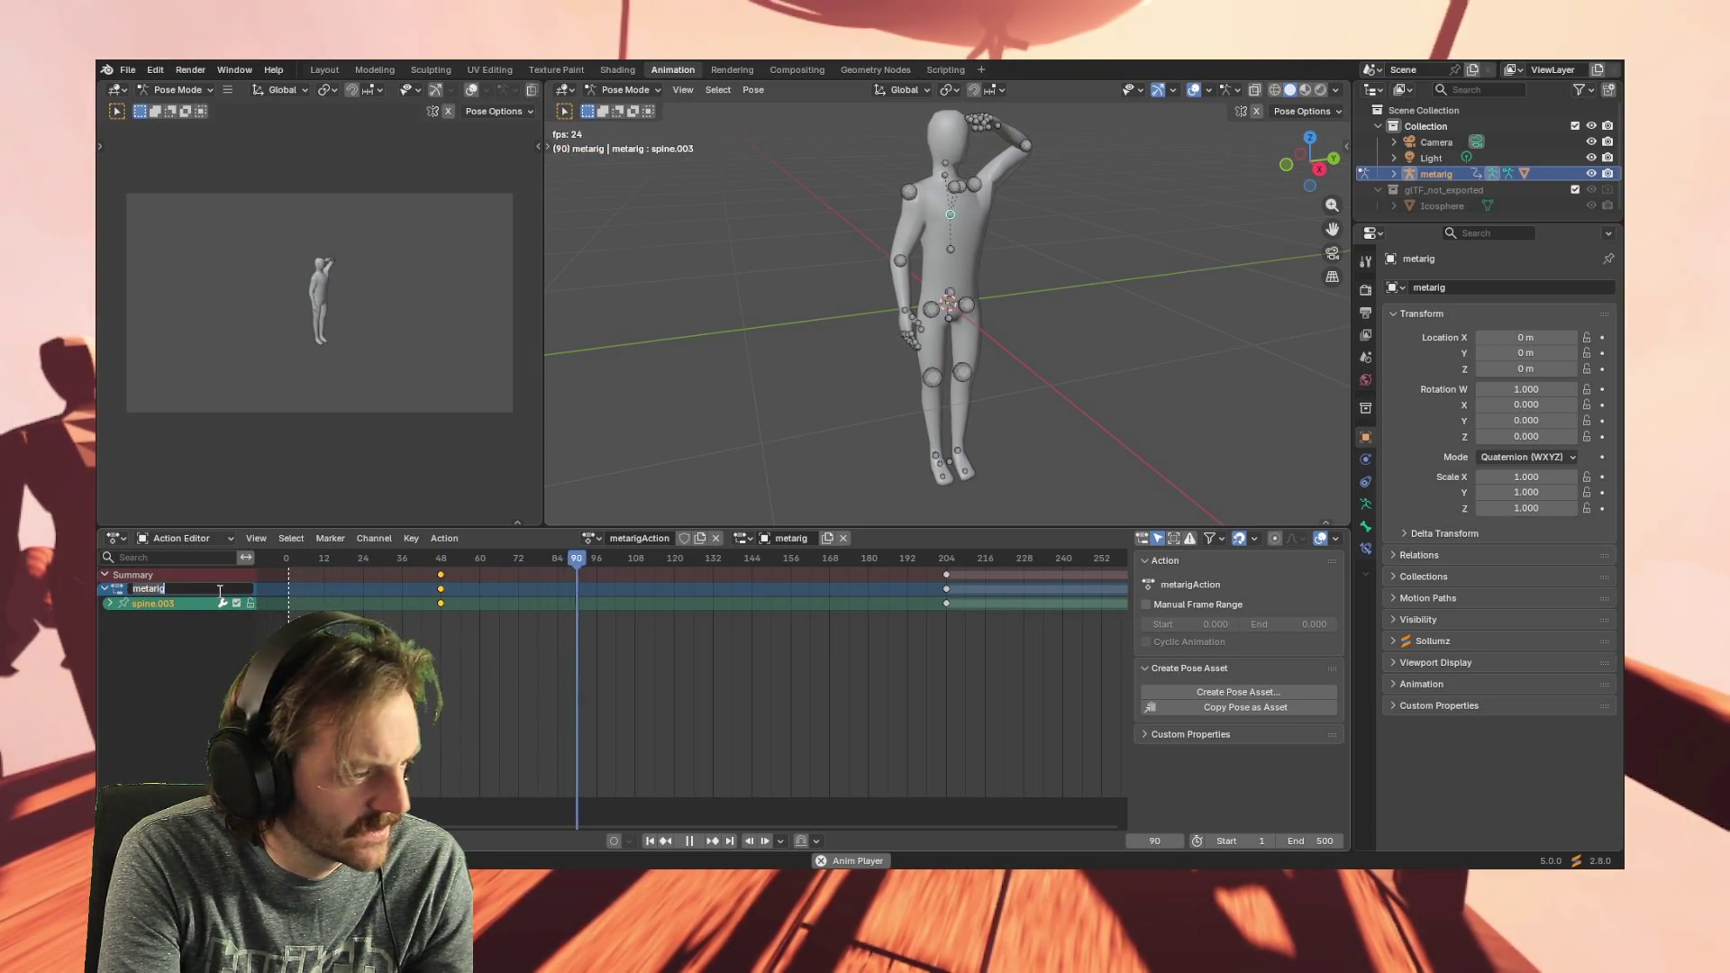
{"action": "type", "text": "Idle_look"}
{"action": "key", "text": "BackSpace"}
{"action": "key", "text": "BackSpace"}
{"action": "key", "text": "BackSpace"}
{"action": "type", "text": "_"}
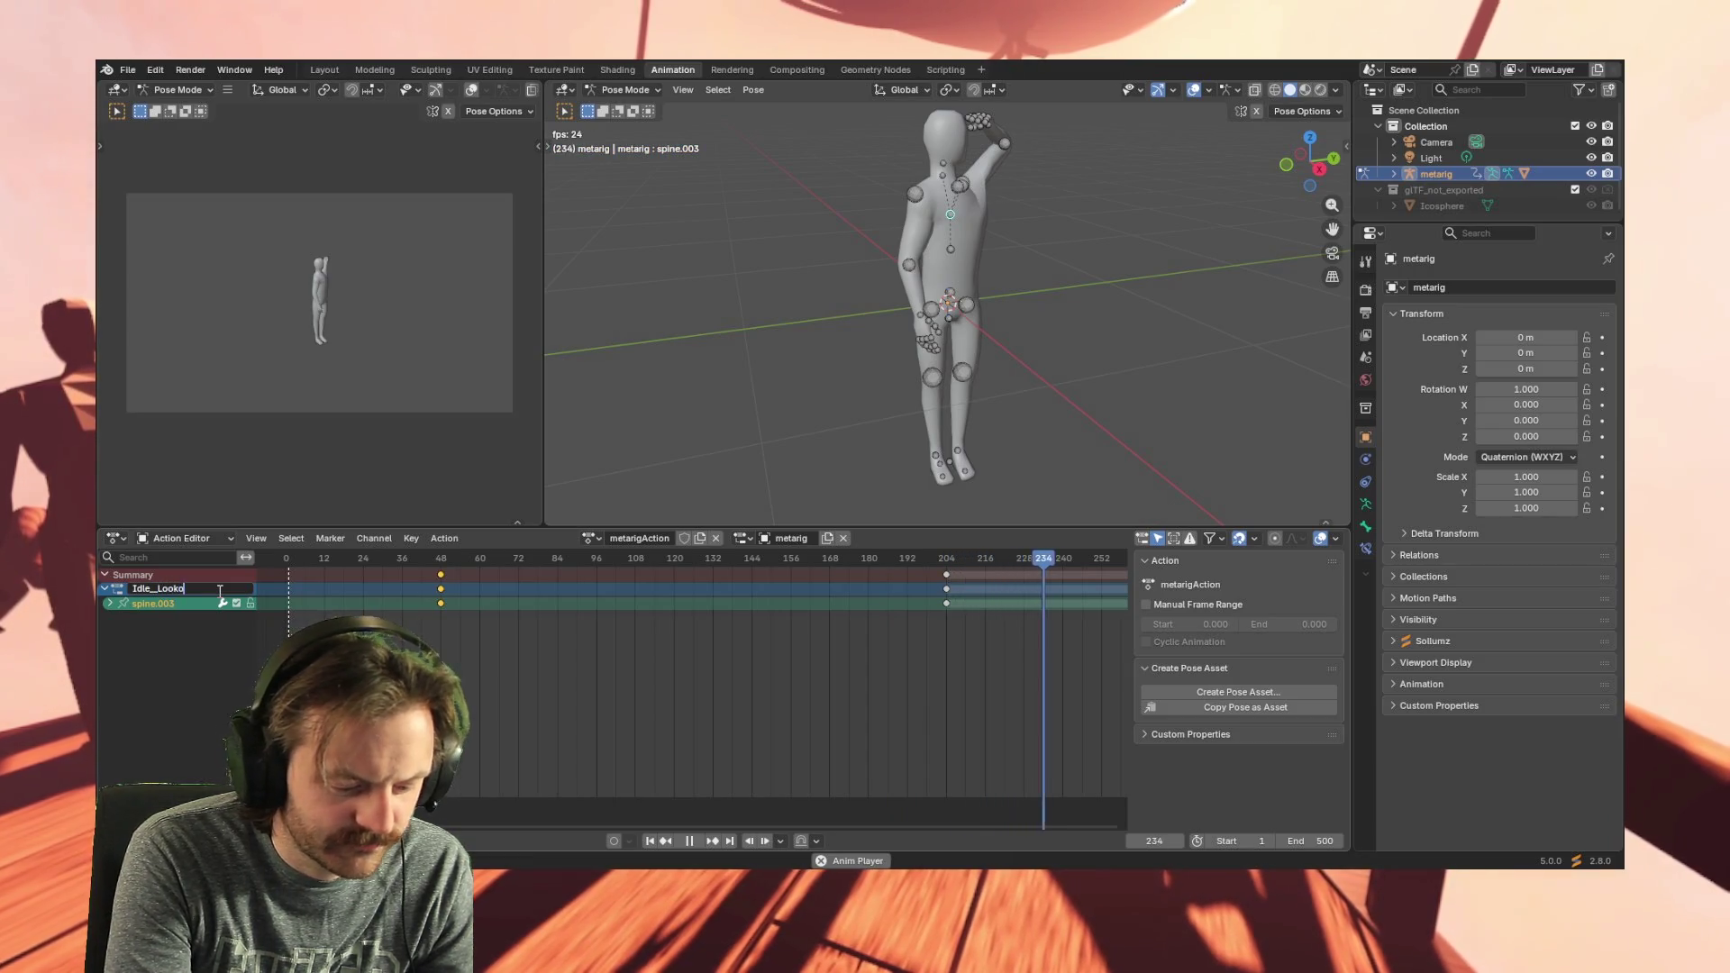
{"action": "key", "text": "Return"}
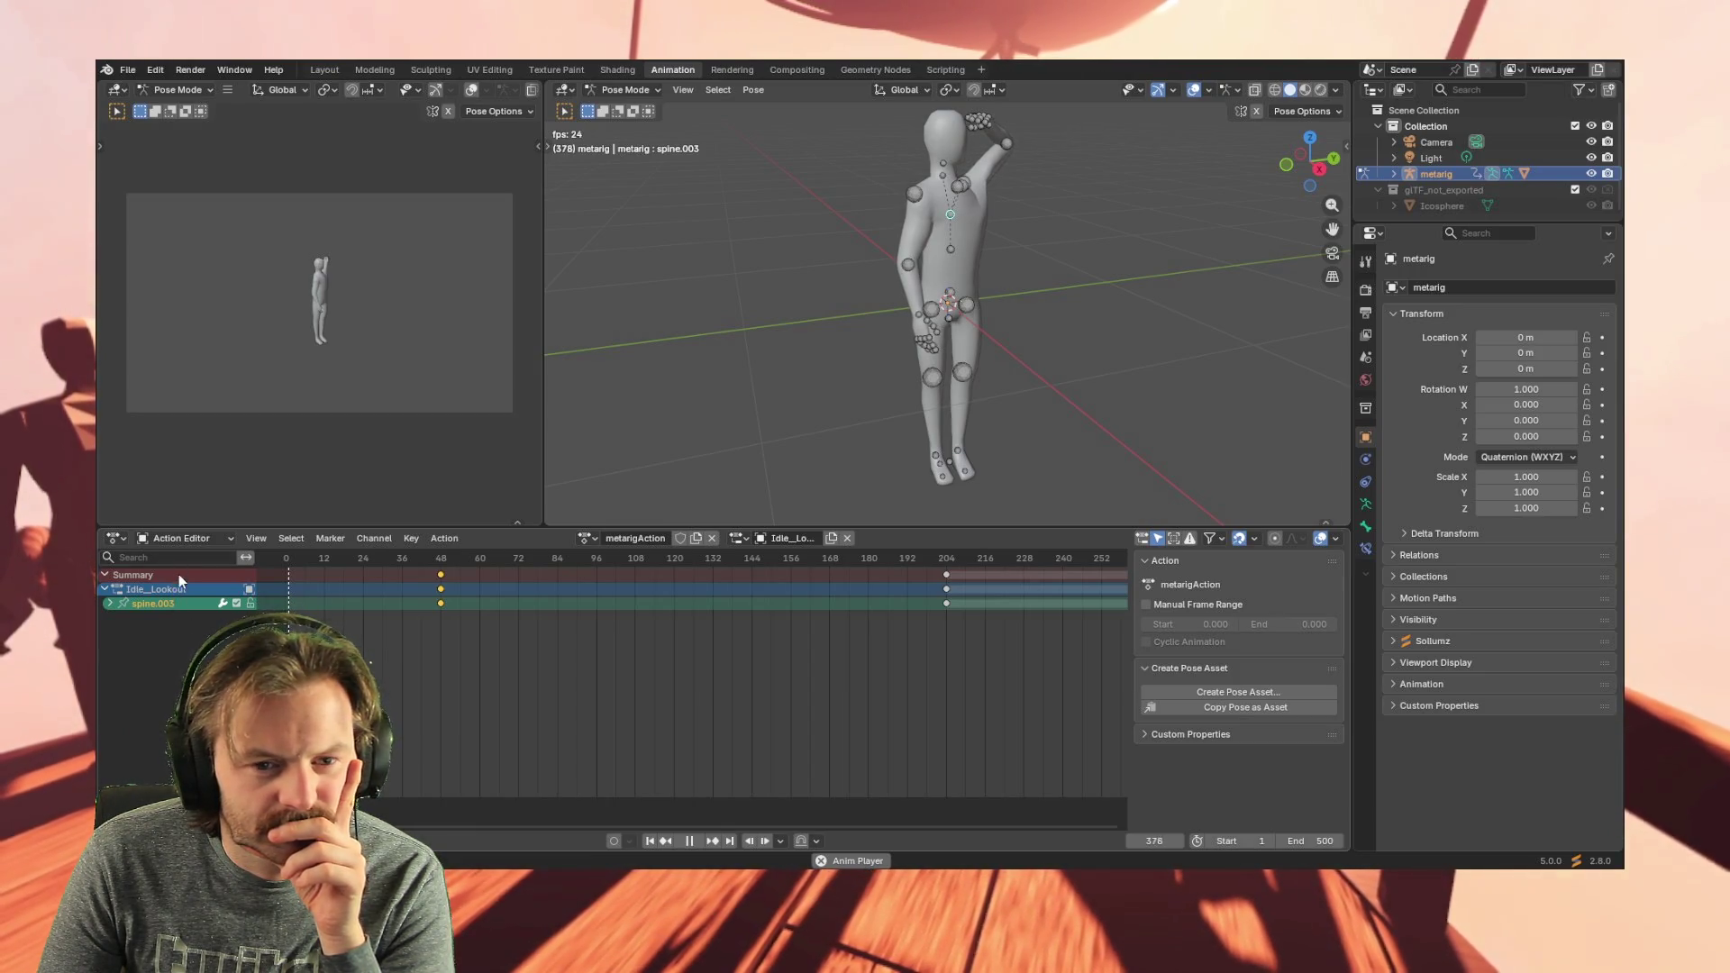
With spine.003 active, select the Idle_Lookout channel and enable Manual Frame Range 1–500
{"action": "left_click", "coordinate": [945, 162]}
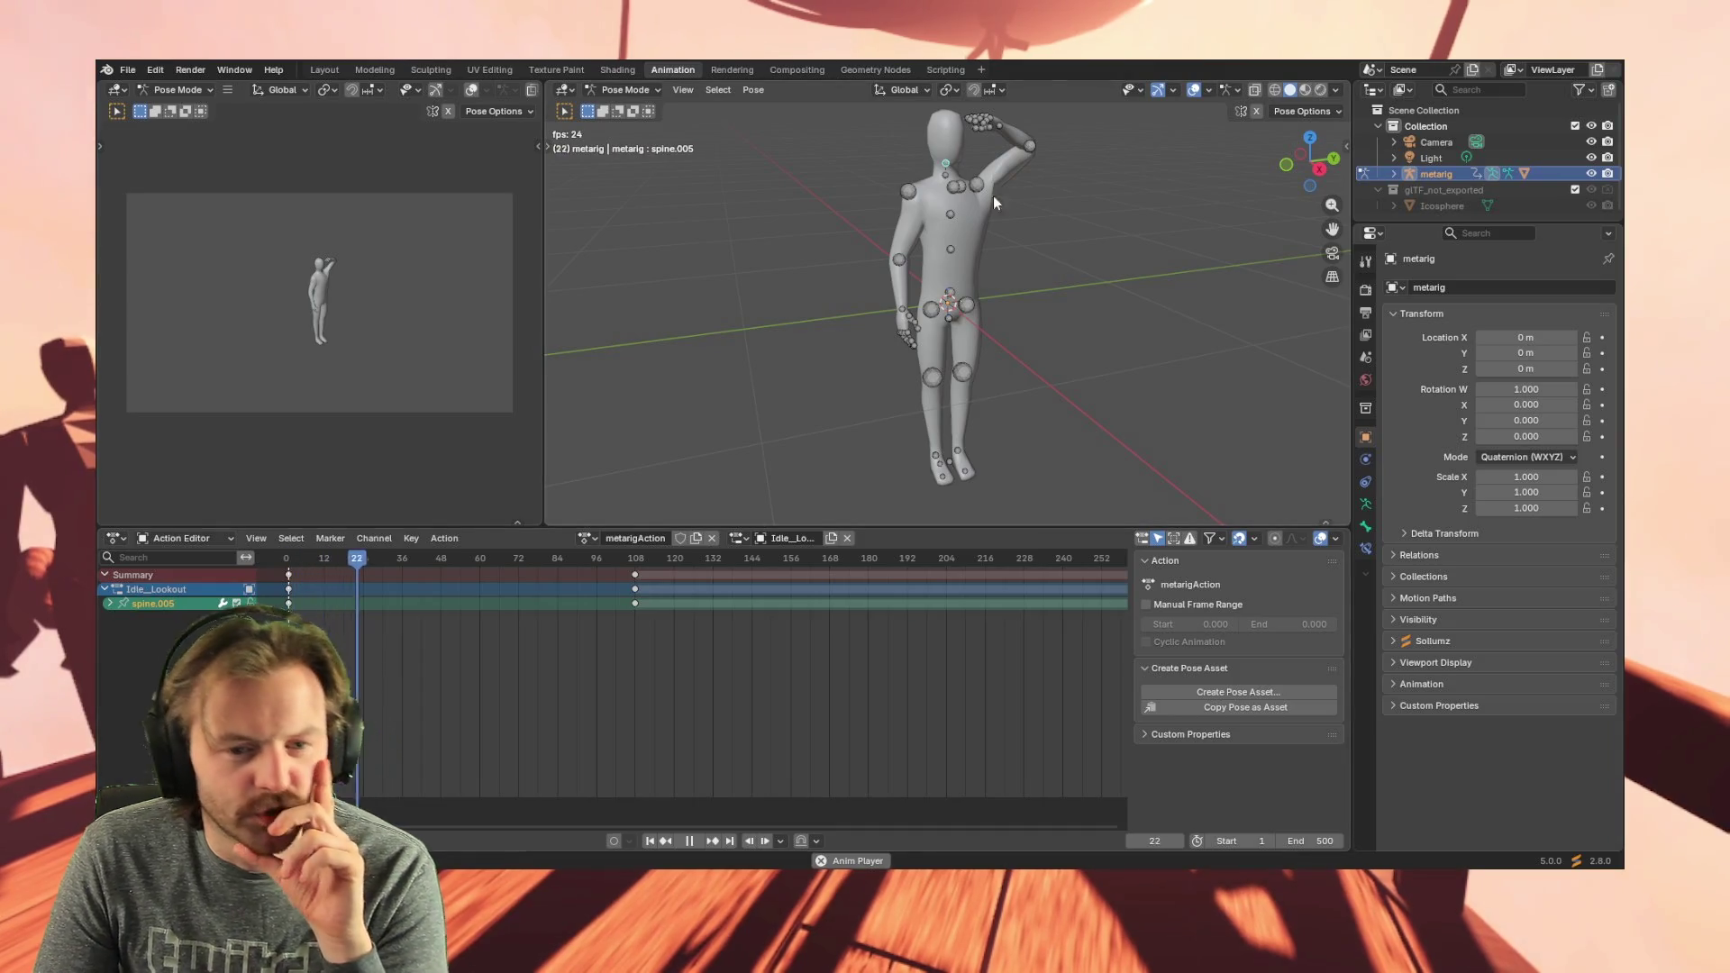
{"action": "left_click", "coordinate": [948, 215]}
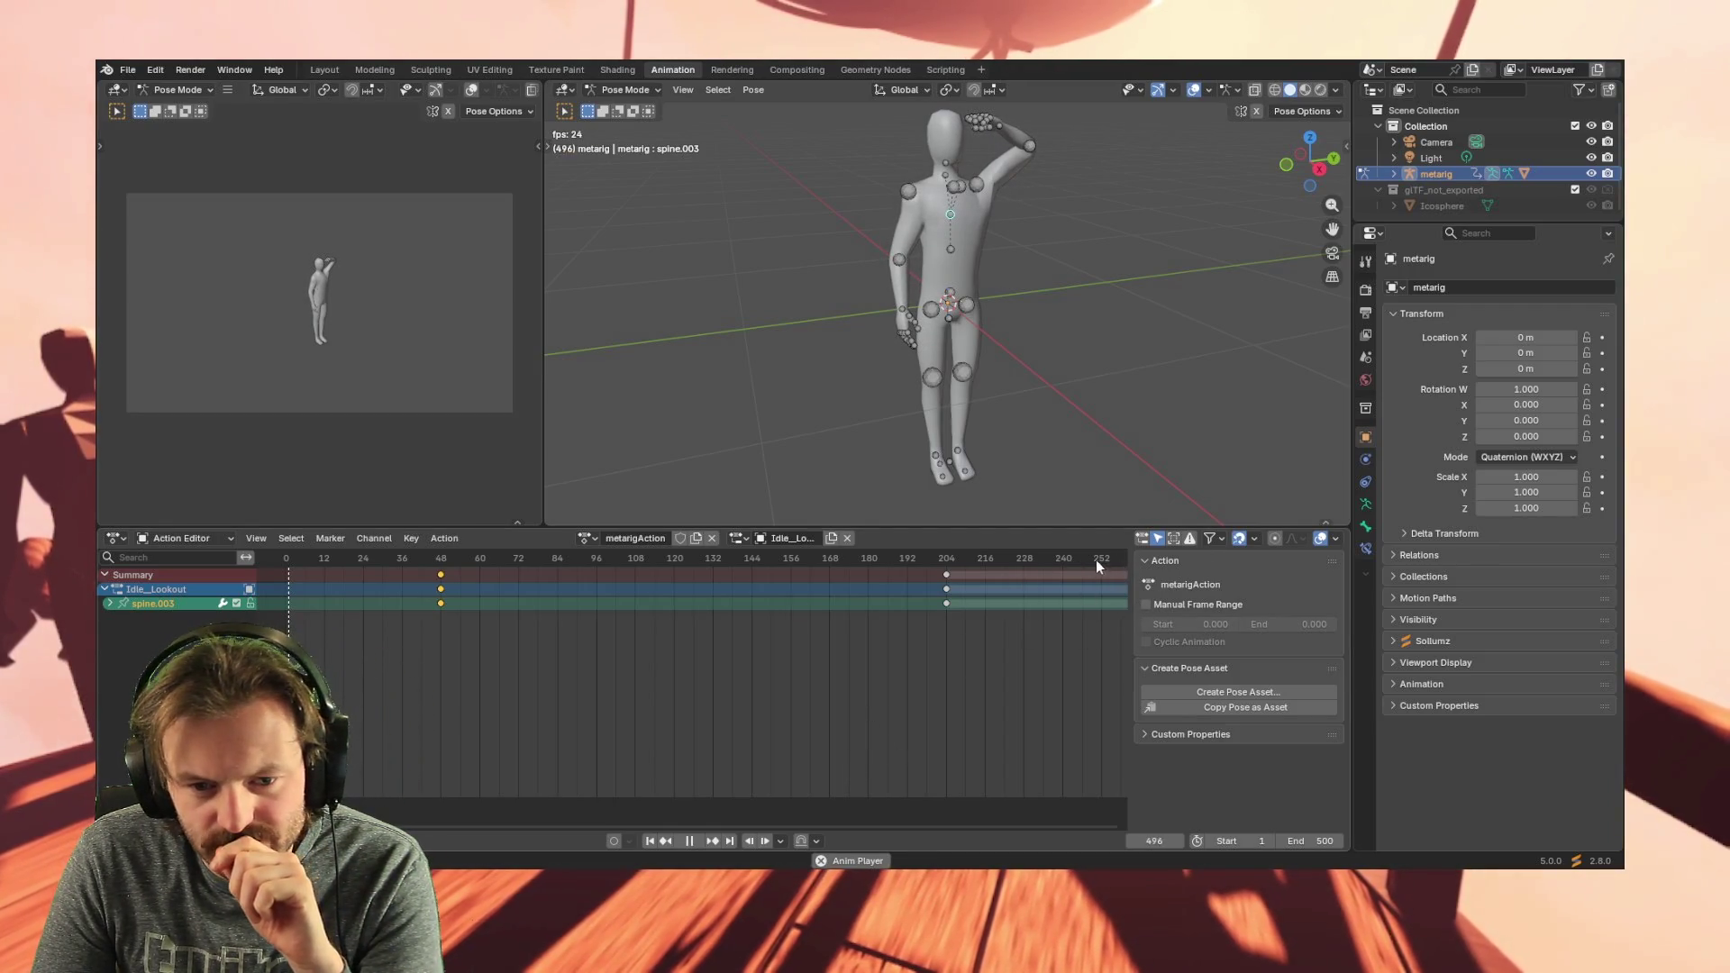
{"action": "mouse_move", "coordinate": [1129, 559]}
{"action": "left_mouse_down"}
{"action": "mouse_move", "coordinate": [1054, 558]}
{"action": "mouse_move", "coordinate": [1160, 557]}
{"action": "left_mouse_up"}
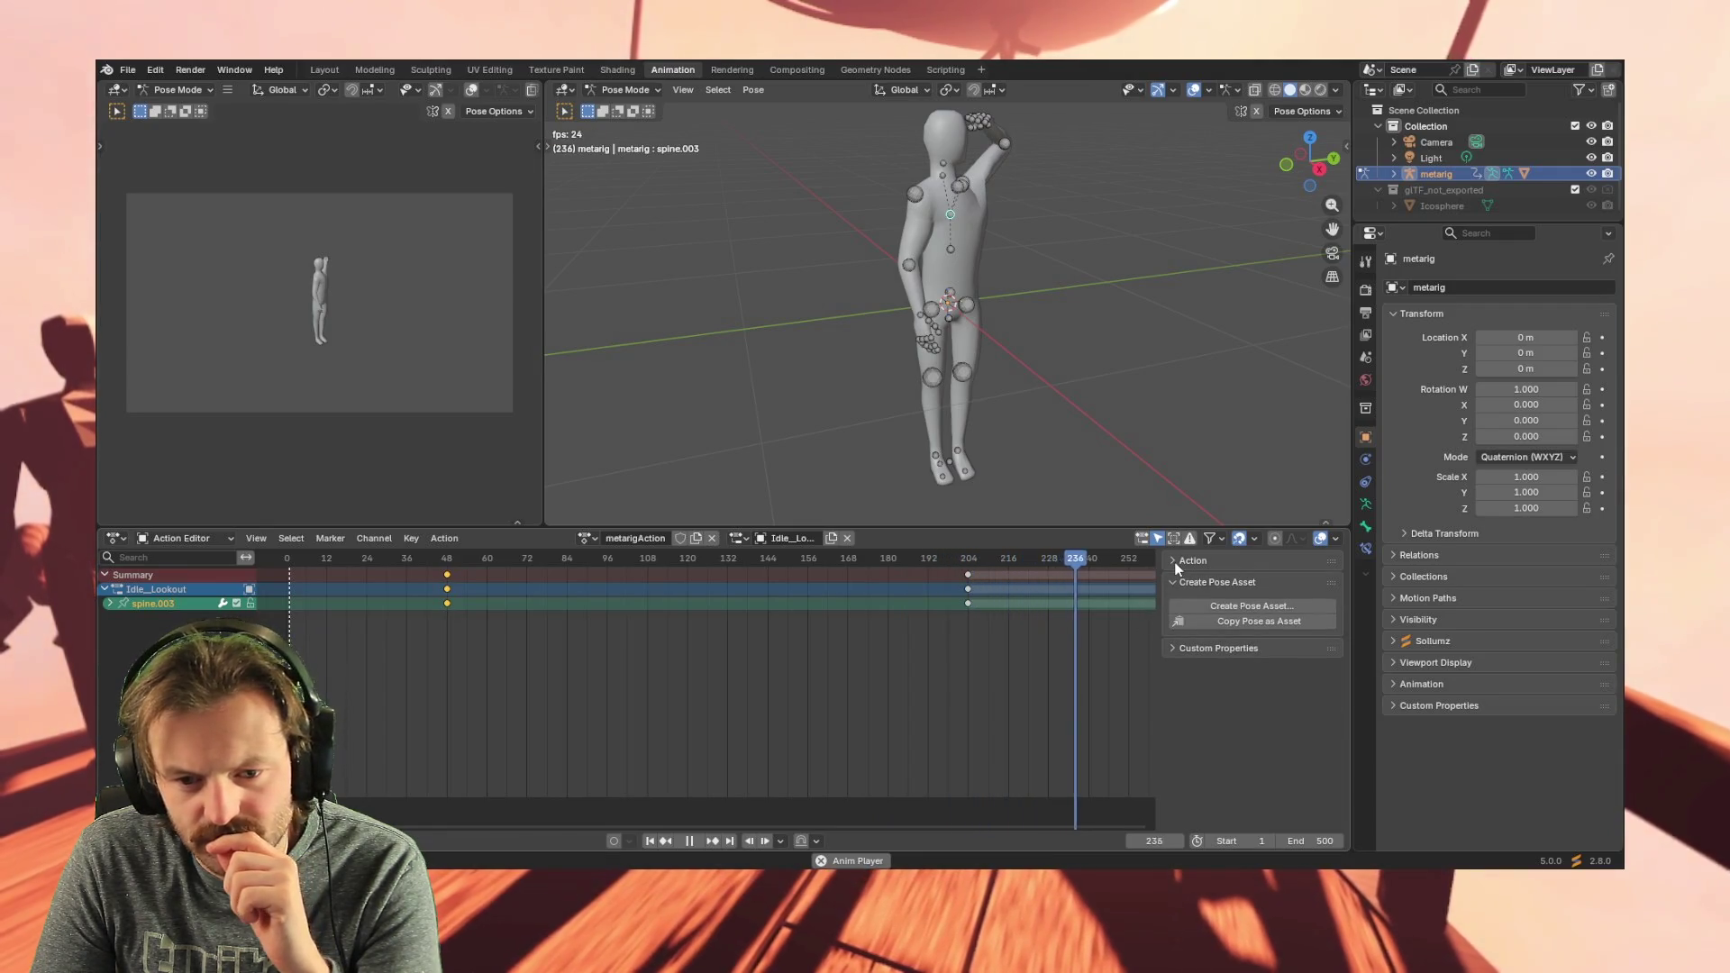
{"action": "left_click", "coordinate": [160, 590]}
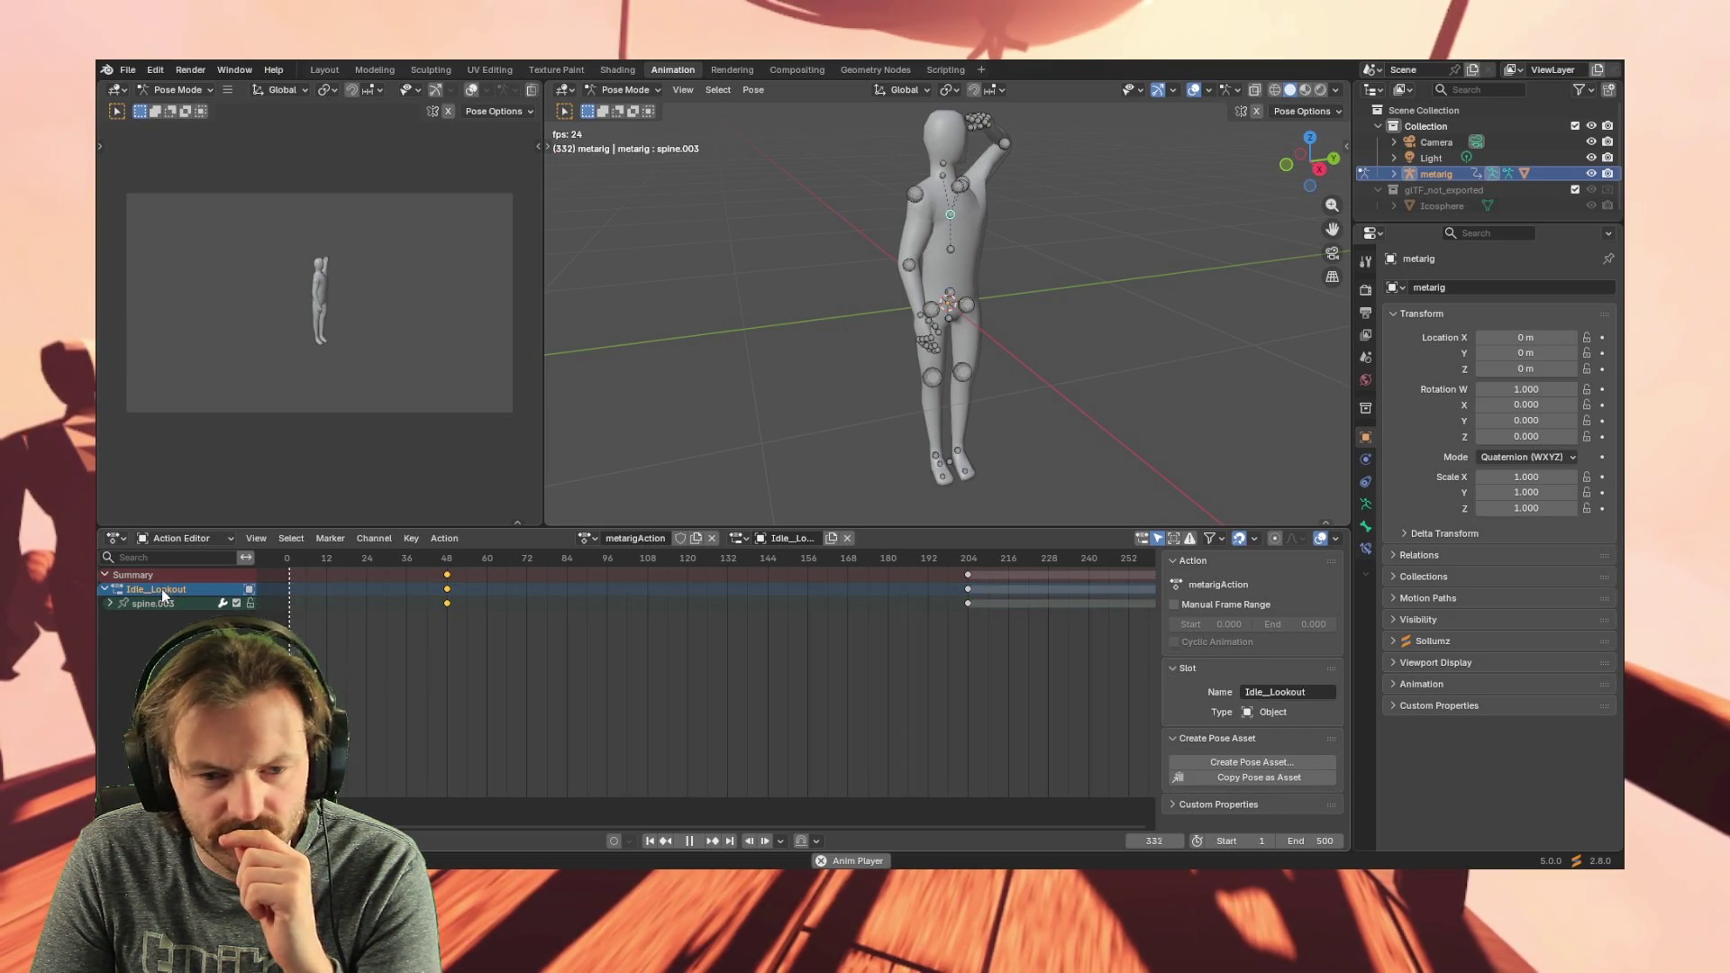
{"action": "left_click", "coordinate": [1174, 562]}
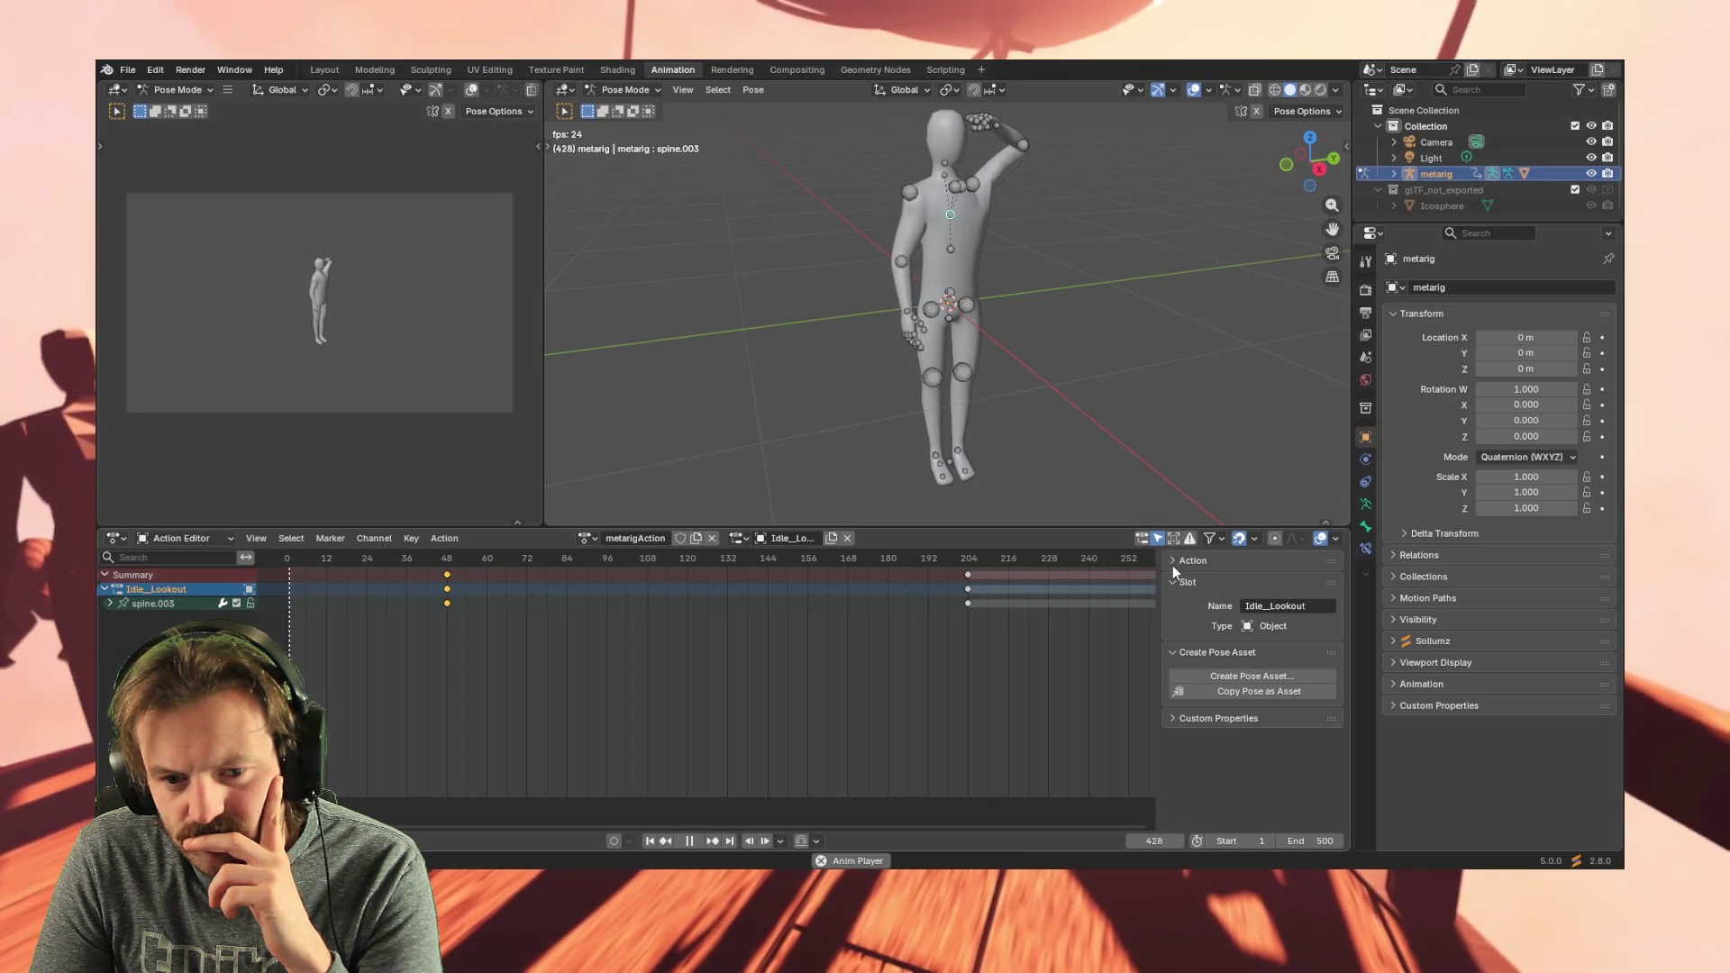
{"action": "left_click", "coordinate": [1171, 562]}
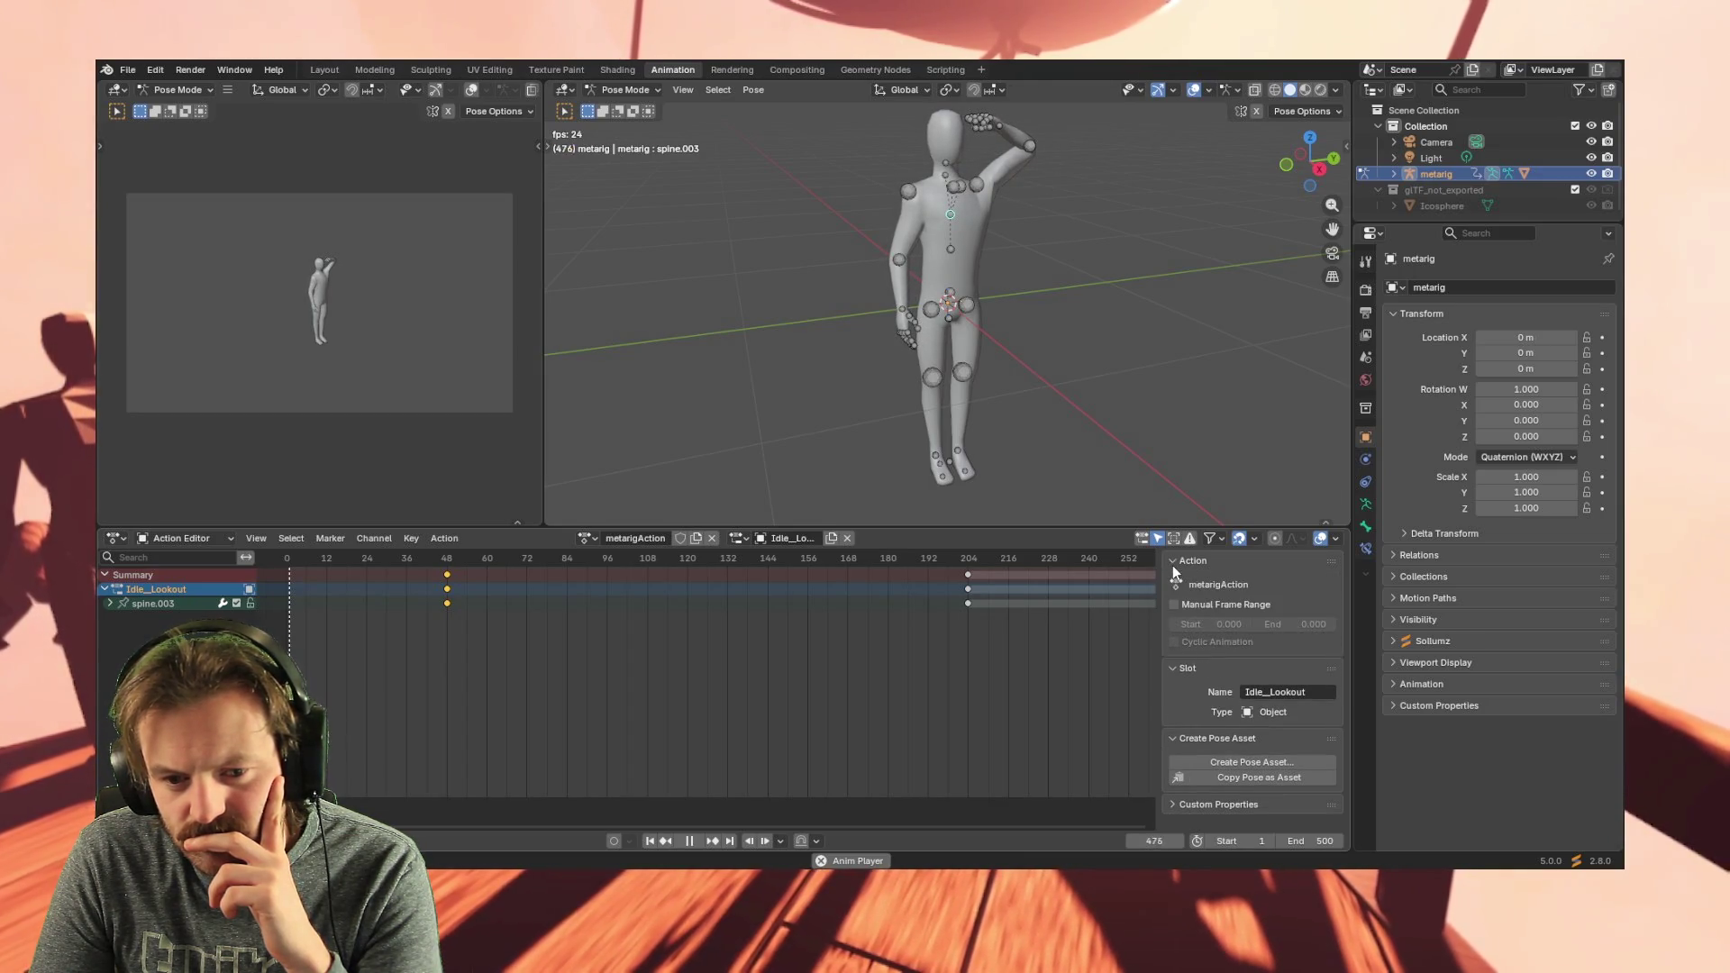
{"action": "left_click", "coordinate": [1175, 604]}
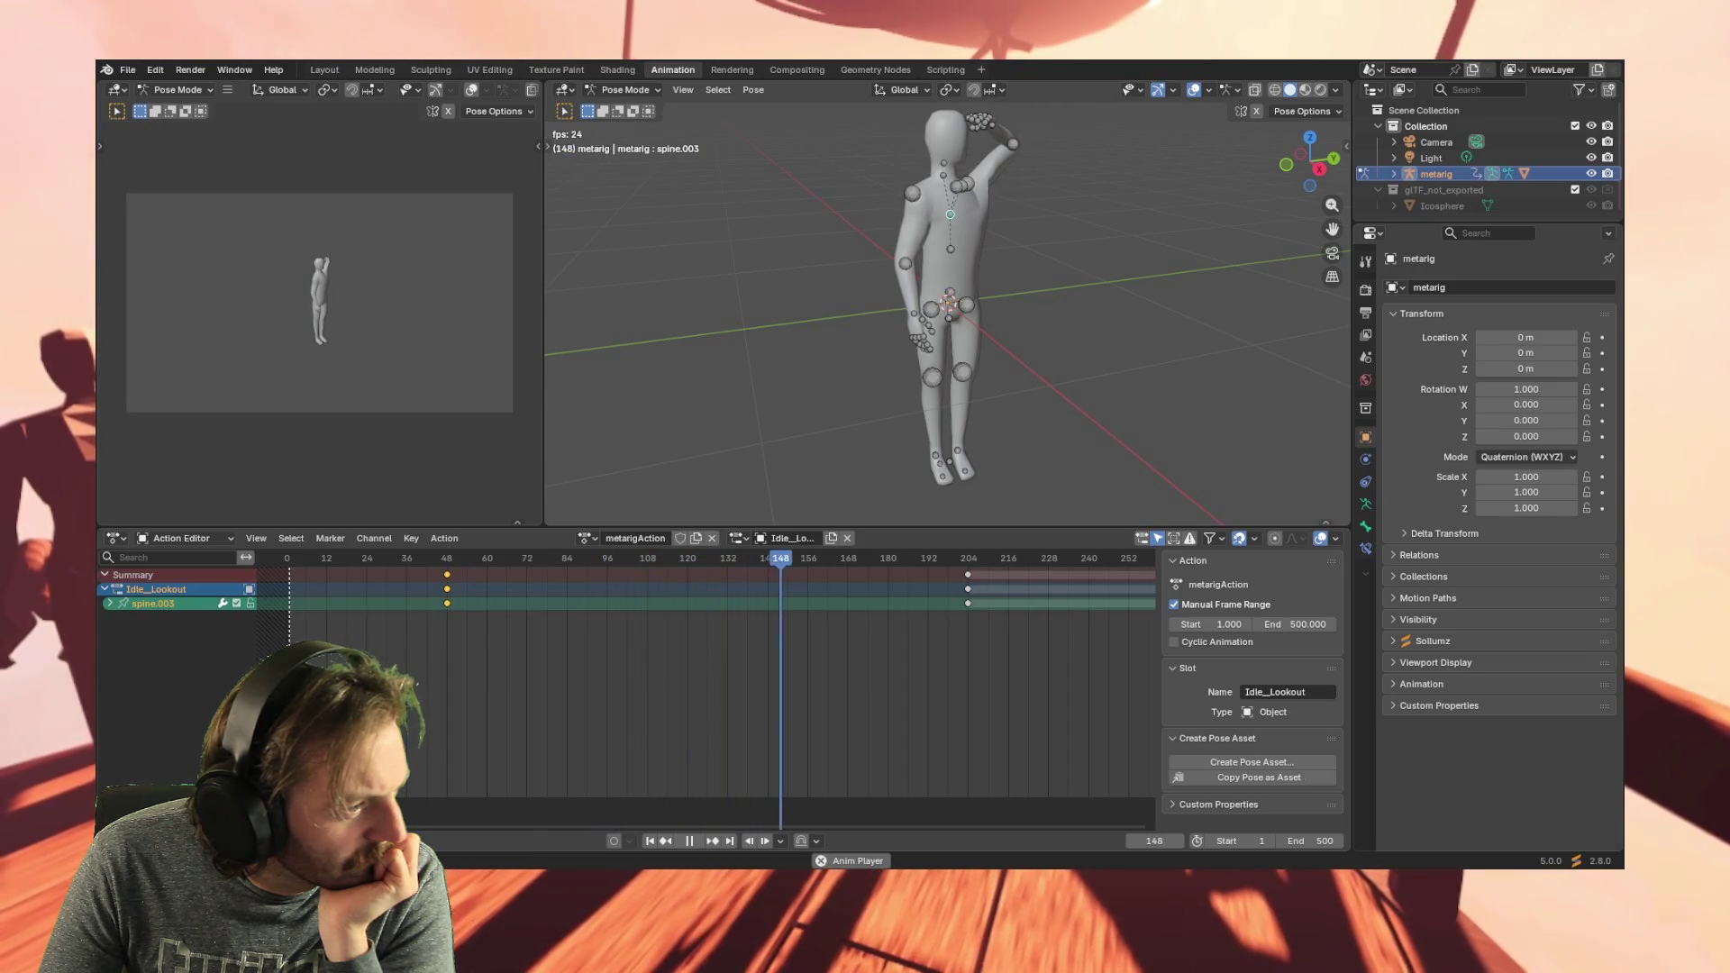
Select the metarig and all its bones, and switch from Pose Mode to Object Mode
{"action": "scroll", "coordinate": [964, 237], "scroll_direction": "down", "scroll_amount": 4}
{"action": "mouse_move", "coordinate": [889, 179]}
{"action": "left_mouse_down"}
{"action": "mouse_move", "coordinate": [948, 251]}
{"action": "mouse_move", "coordinate": [1014, 430]}
{"action": "left_mouse_up"}
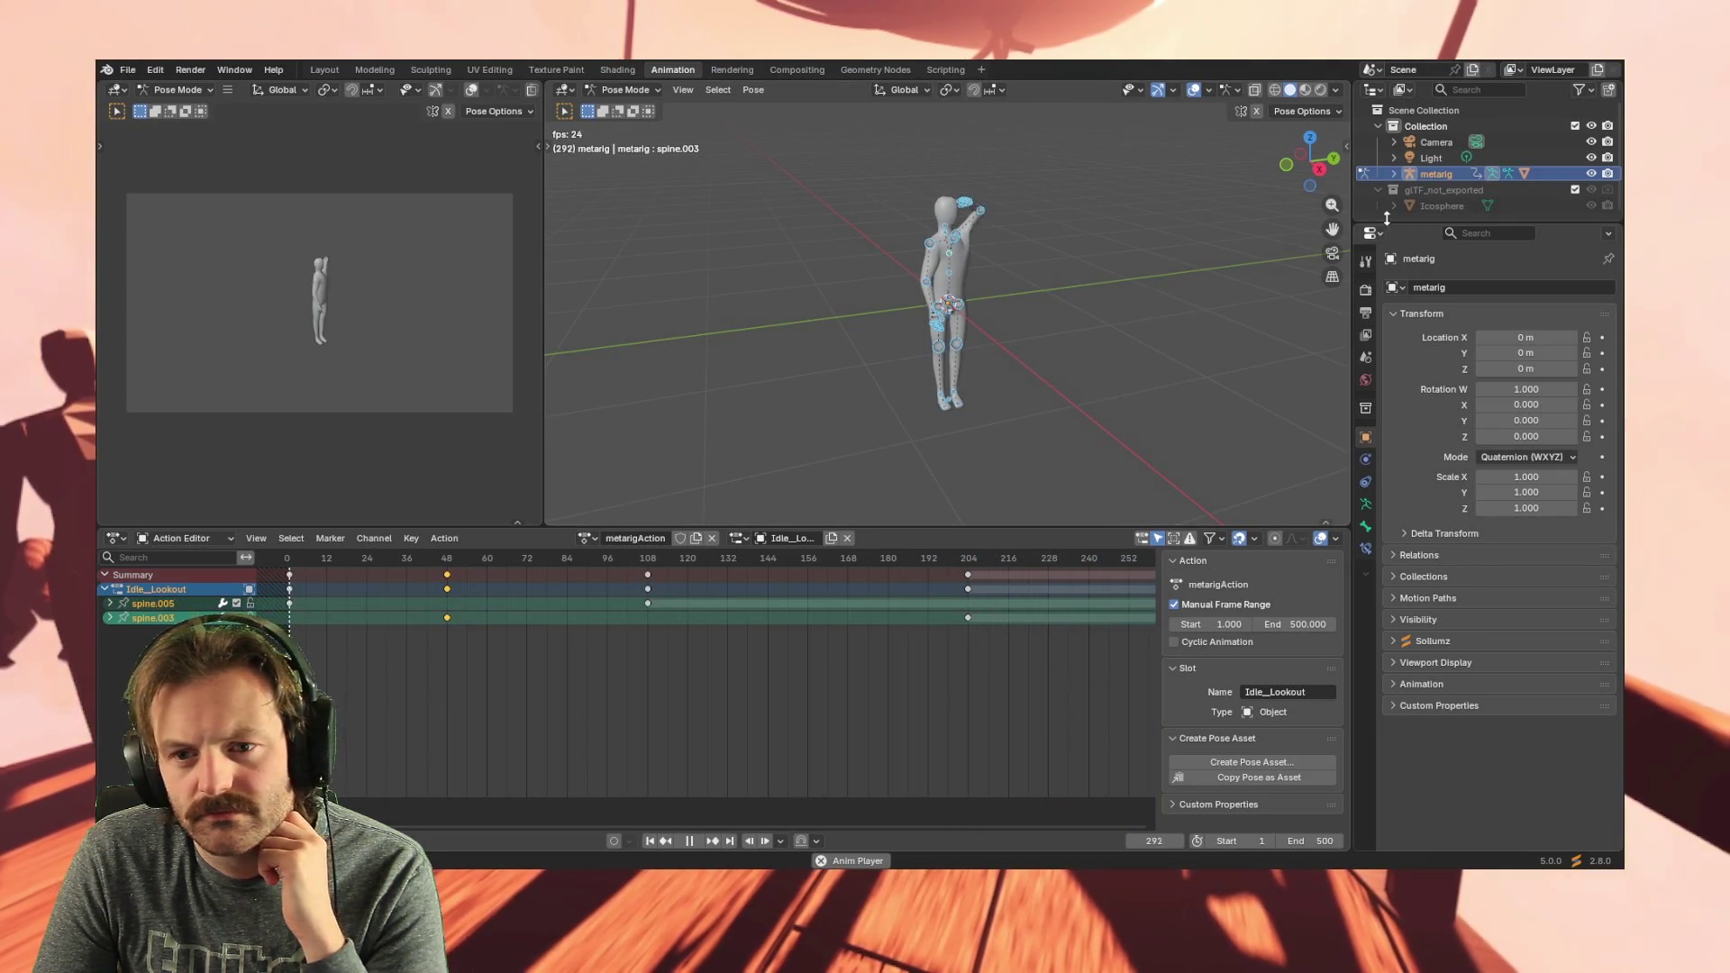
{"action": "left_click", "coordinate": [1437, 176]}
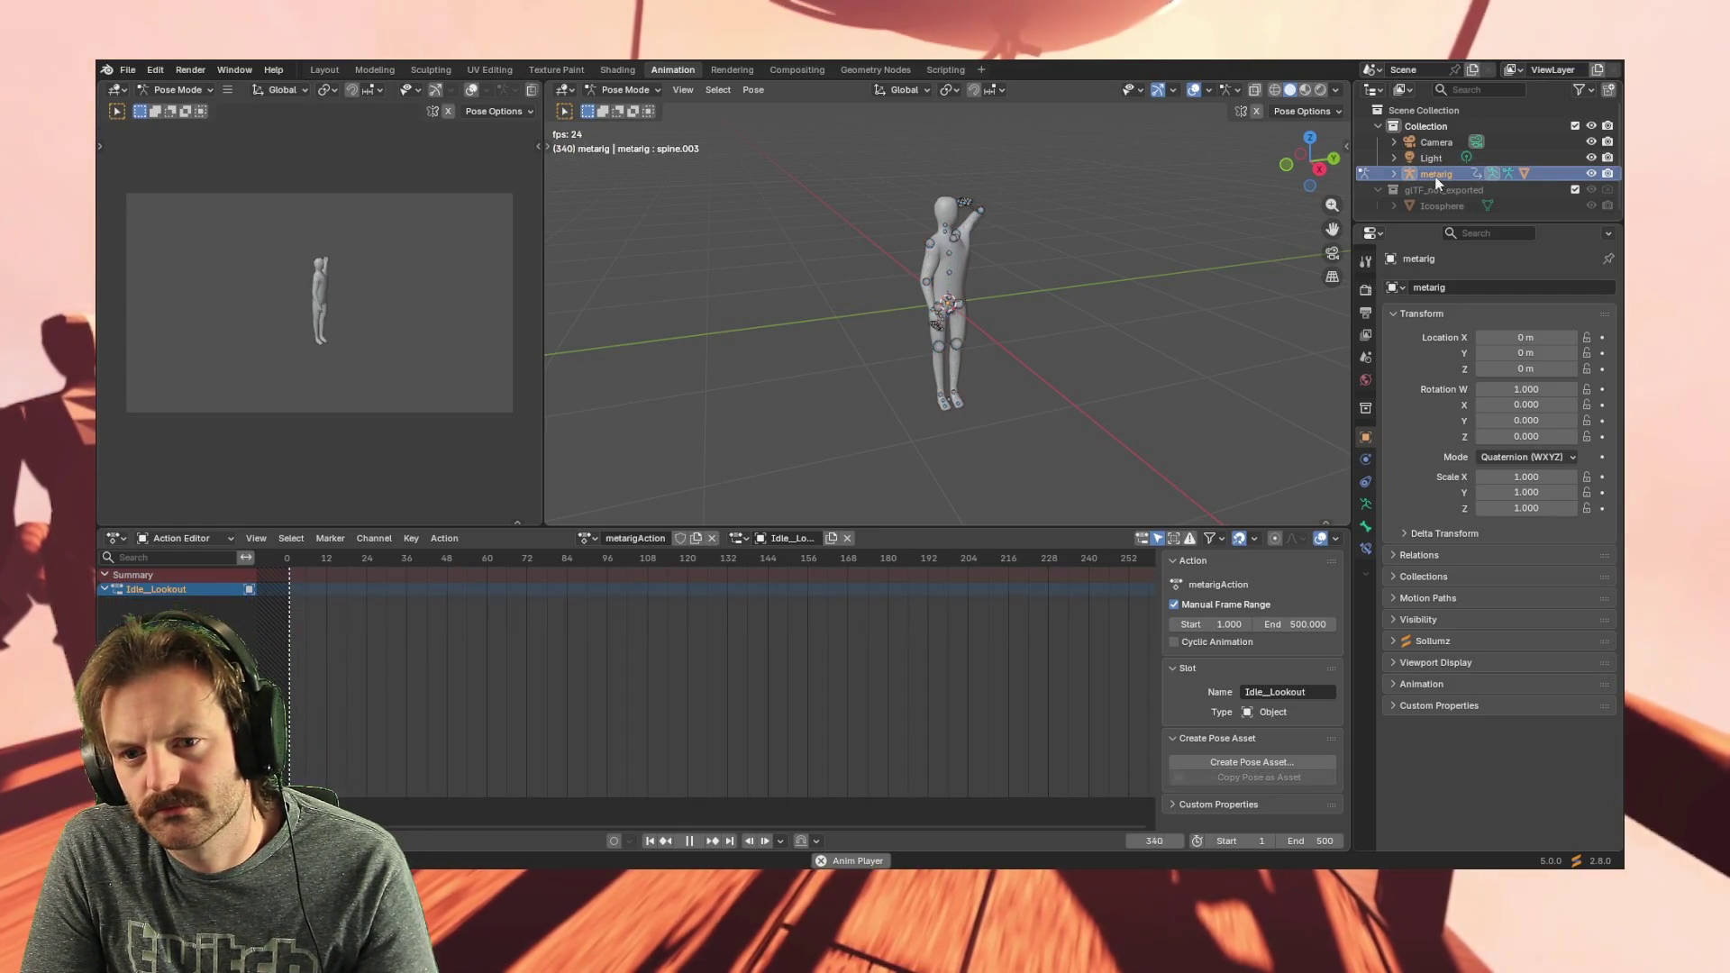
{"action": "left_click", "coordinate": [1522, 171]}
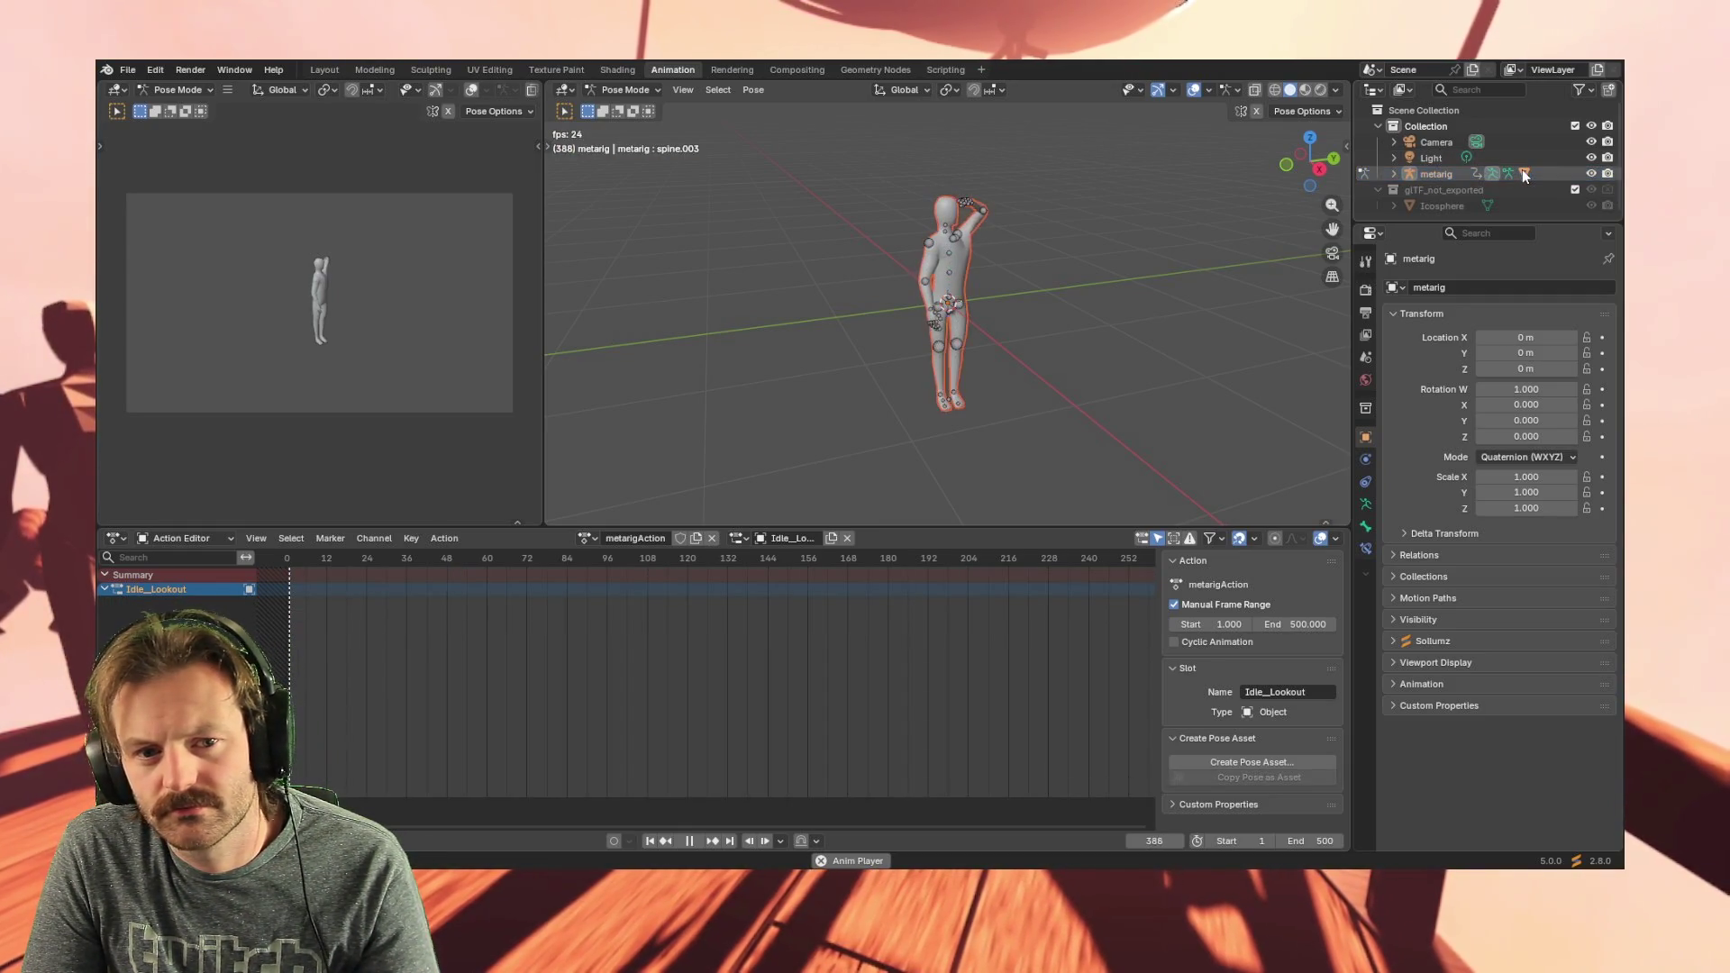
{"action": "mouse_move", "coordinate": [891, 168]}
{"action": "left_mouse_down"}
{"action": "mouse_move", "coordinate": [1080, 404]}
{"action": "mouse_move", "coordinate": [1073, 429]}
{"action": "left_mouse_up"}
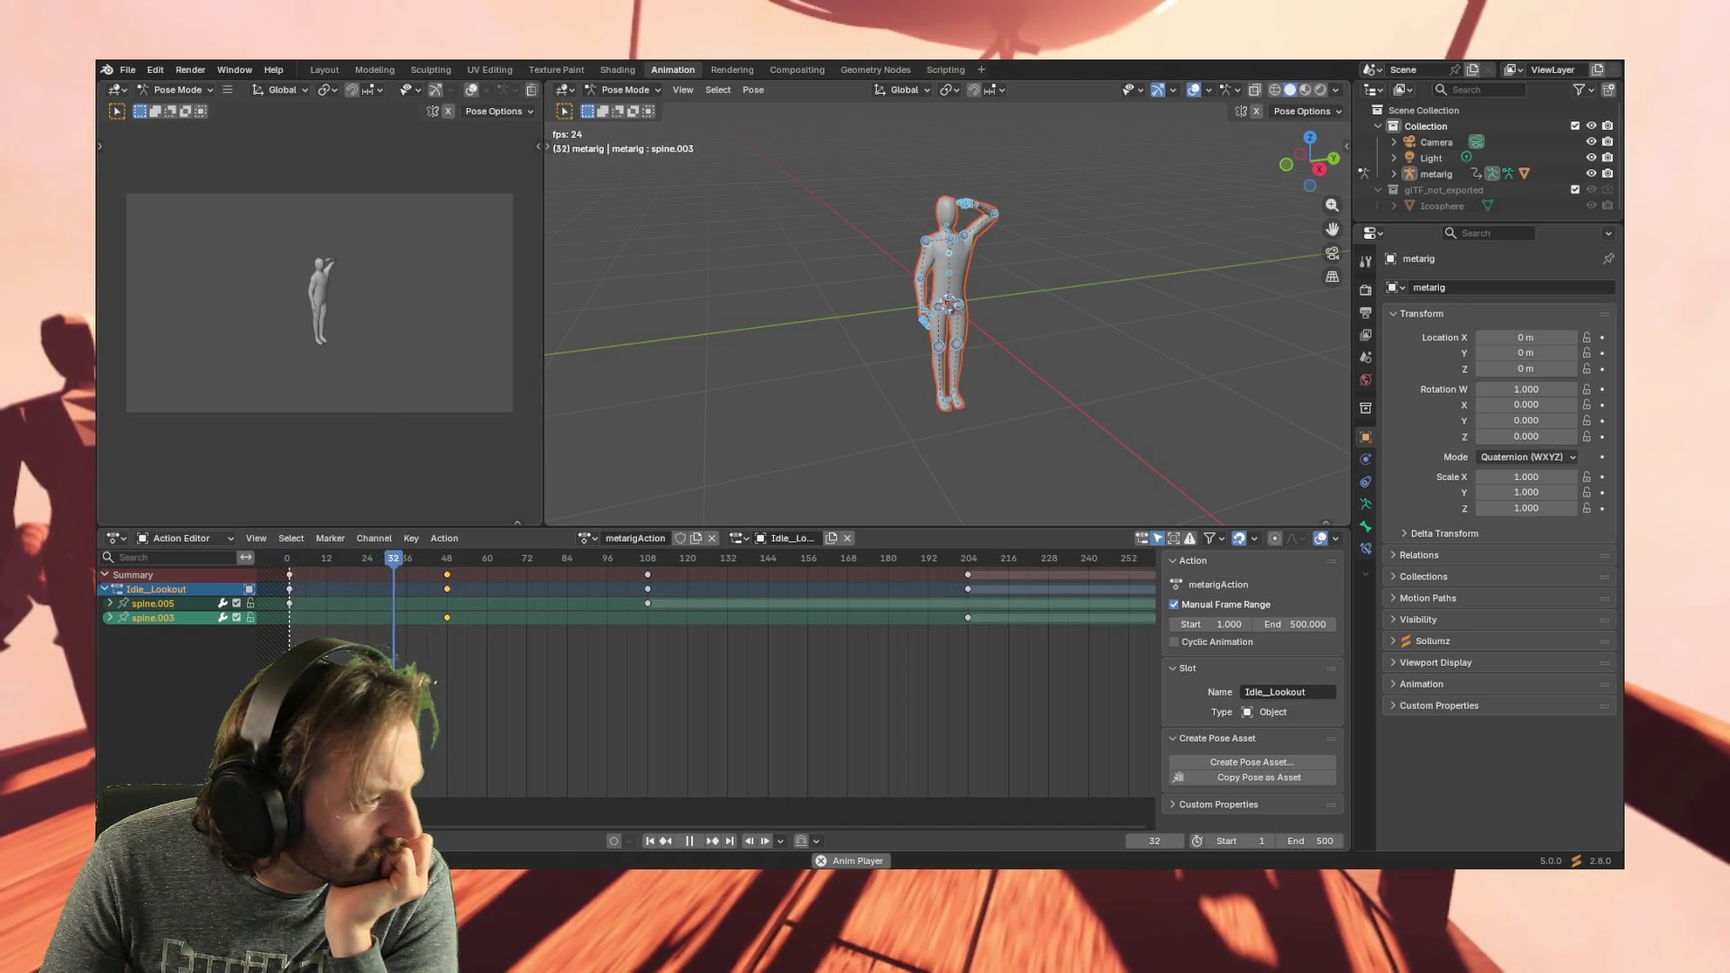
{"action": "left_click", "coordinate": [175, 92]}
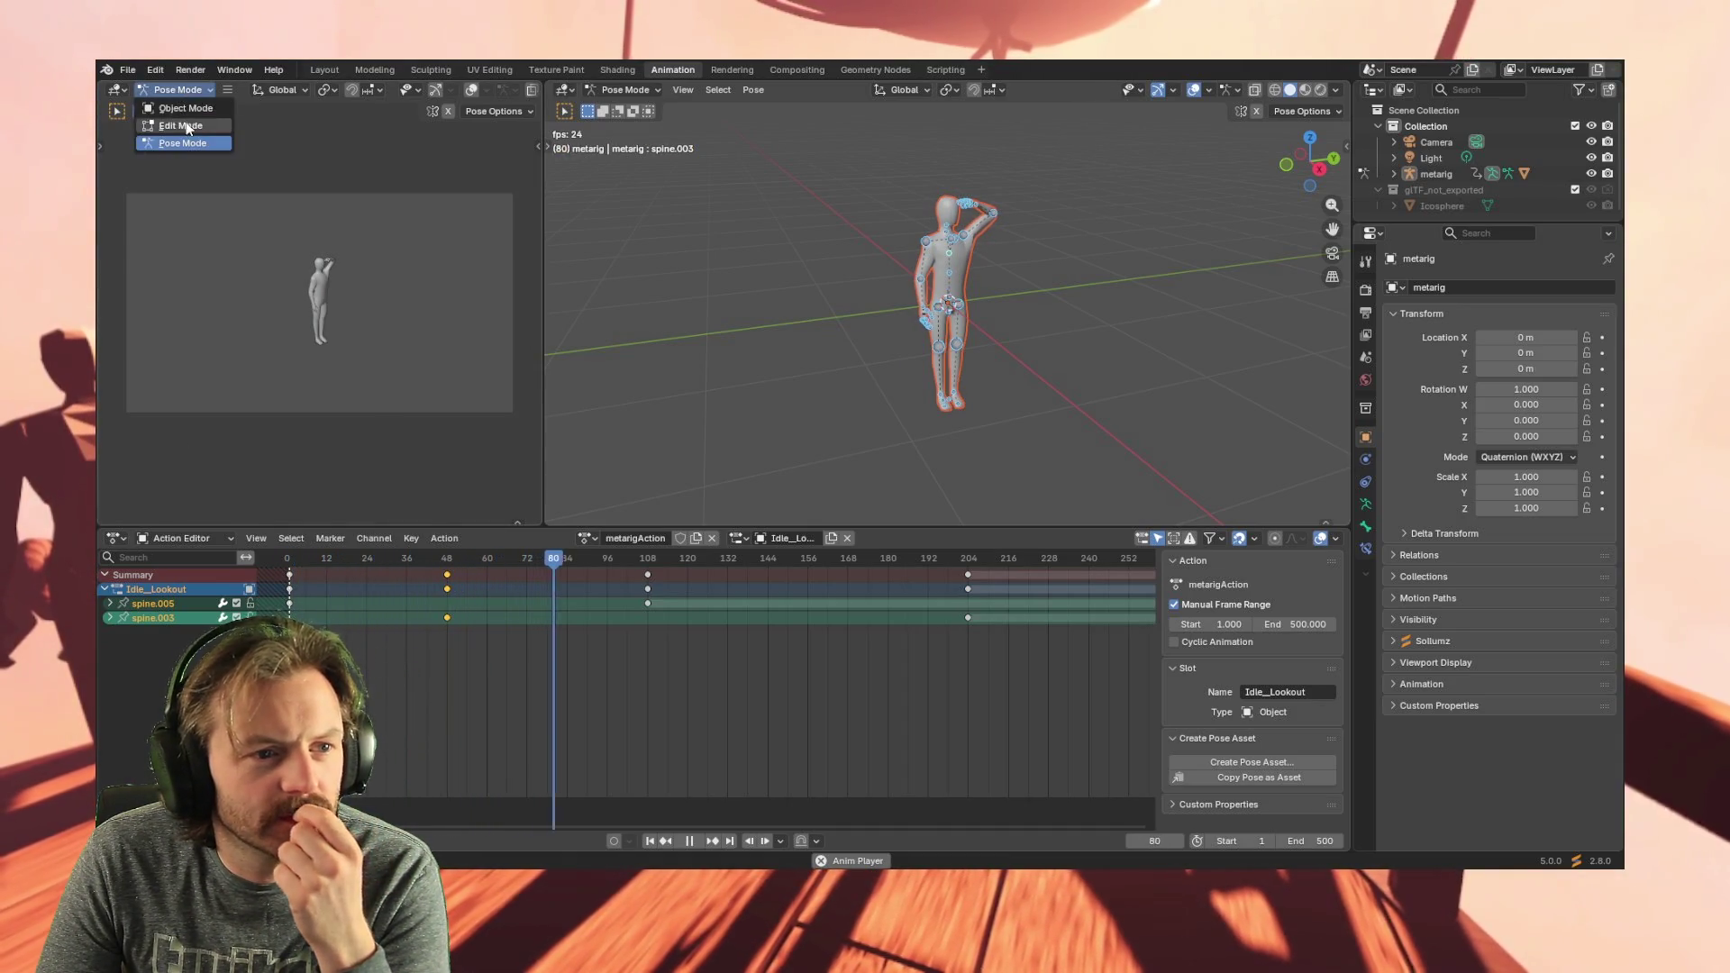
{"action": "left_click", "coordinate": [176, 127]}
{"action": "mouse_move", "coordinate": [866, 155]}
{"action": "left_mouse_down"}
{"action": "mouse_move", "coordinate": [1057, 391]}
{"action": "mouse_move", "coordinate": [1074, 455]}
{"action": "left_mouse_up"}
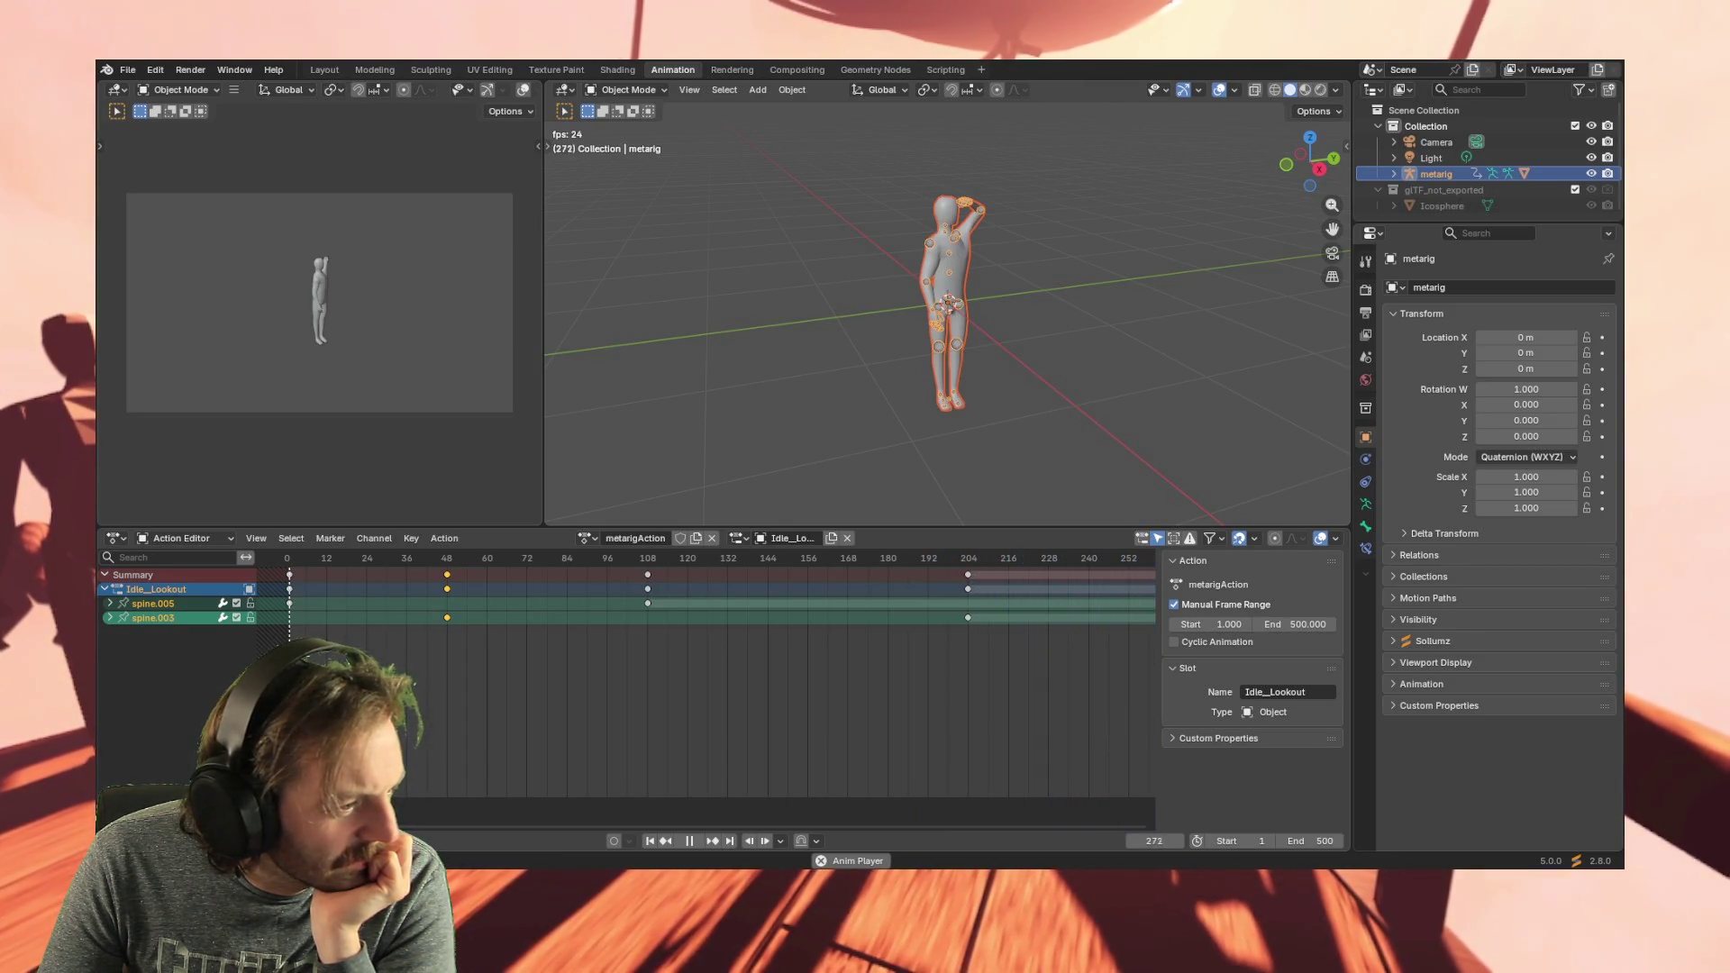
{"action": "left_click", "coordinate": [127, 70]}
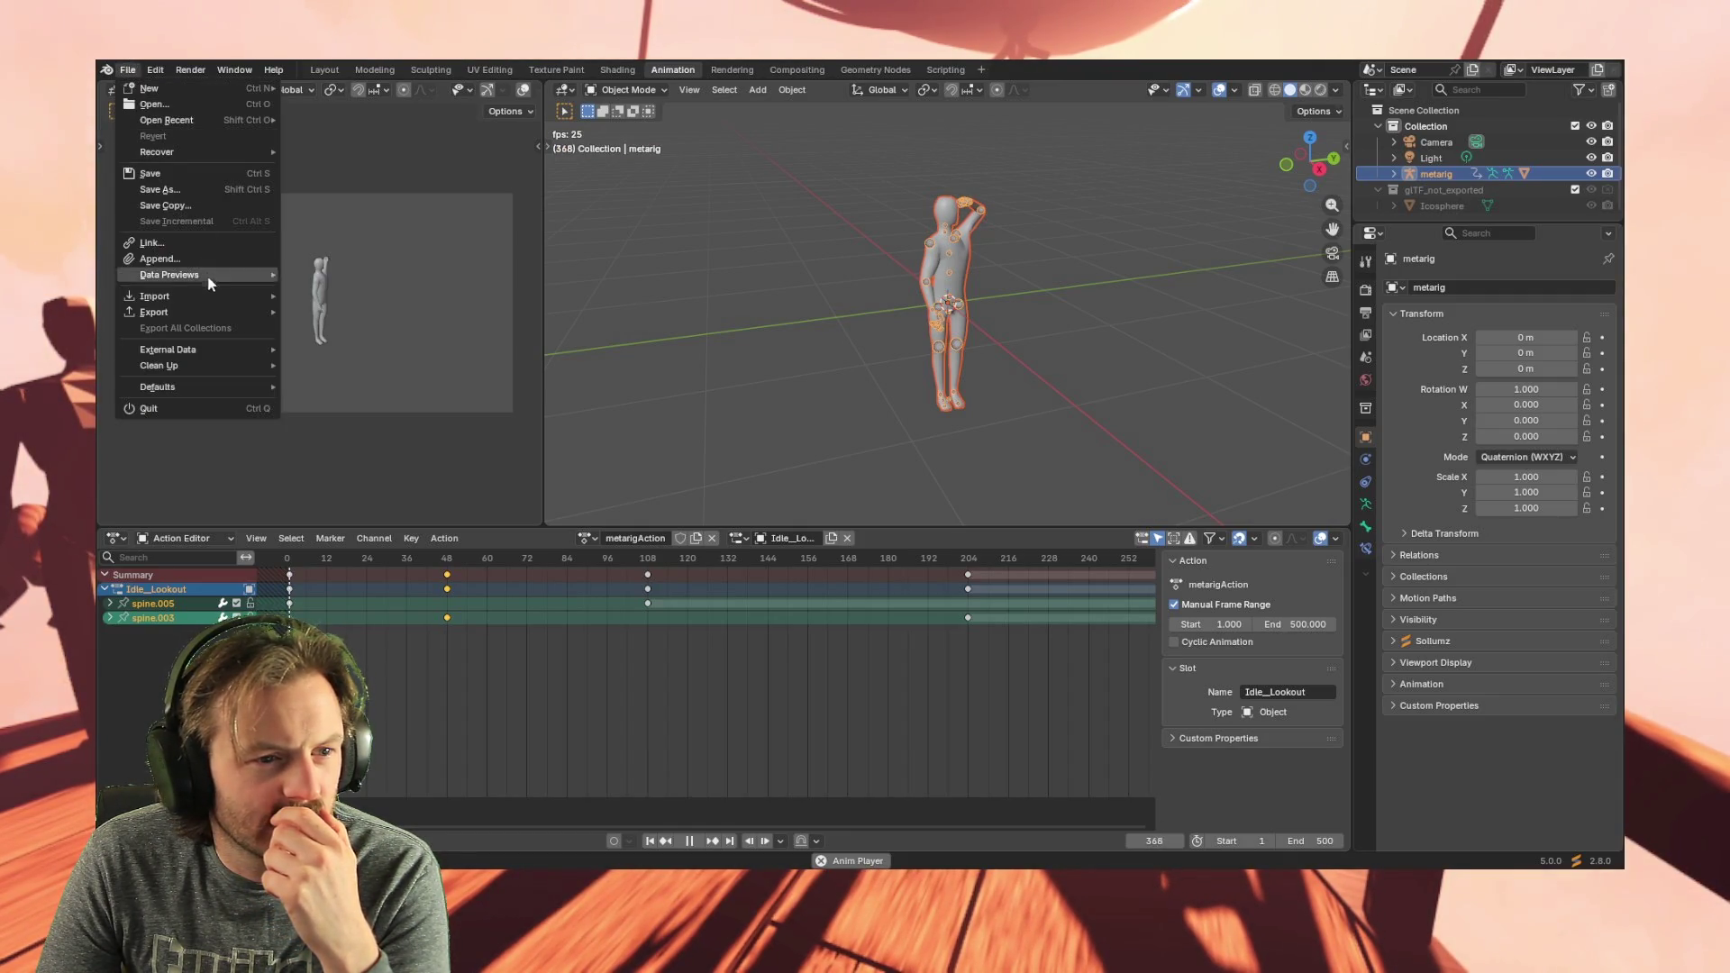
Export the rig as glTF 2.0, then save the Godot world scene and show the 3D view
{"action": "mouse_move", "coordinate": [219, 310]}
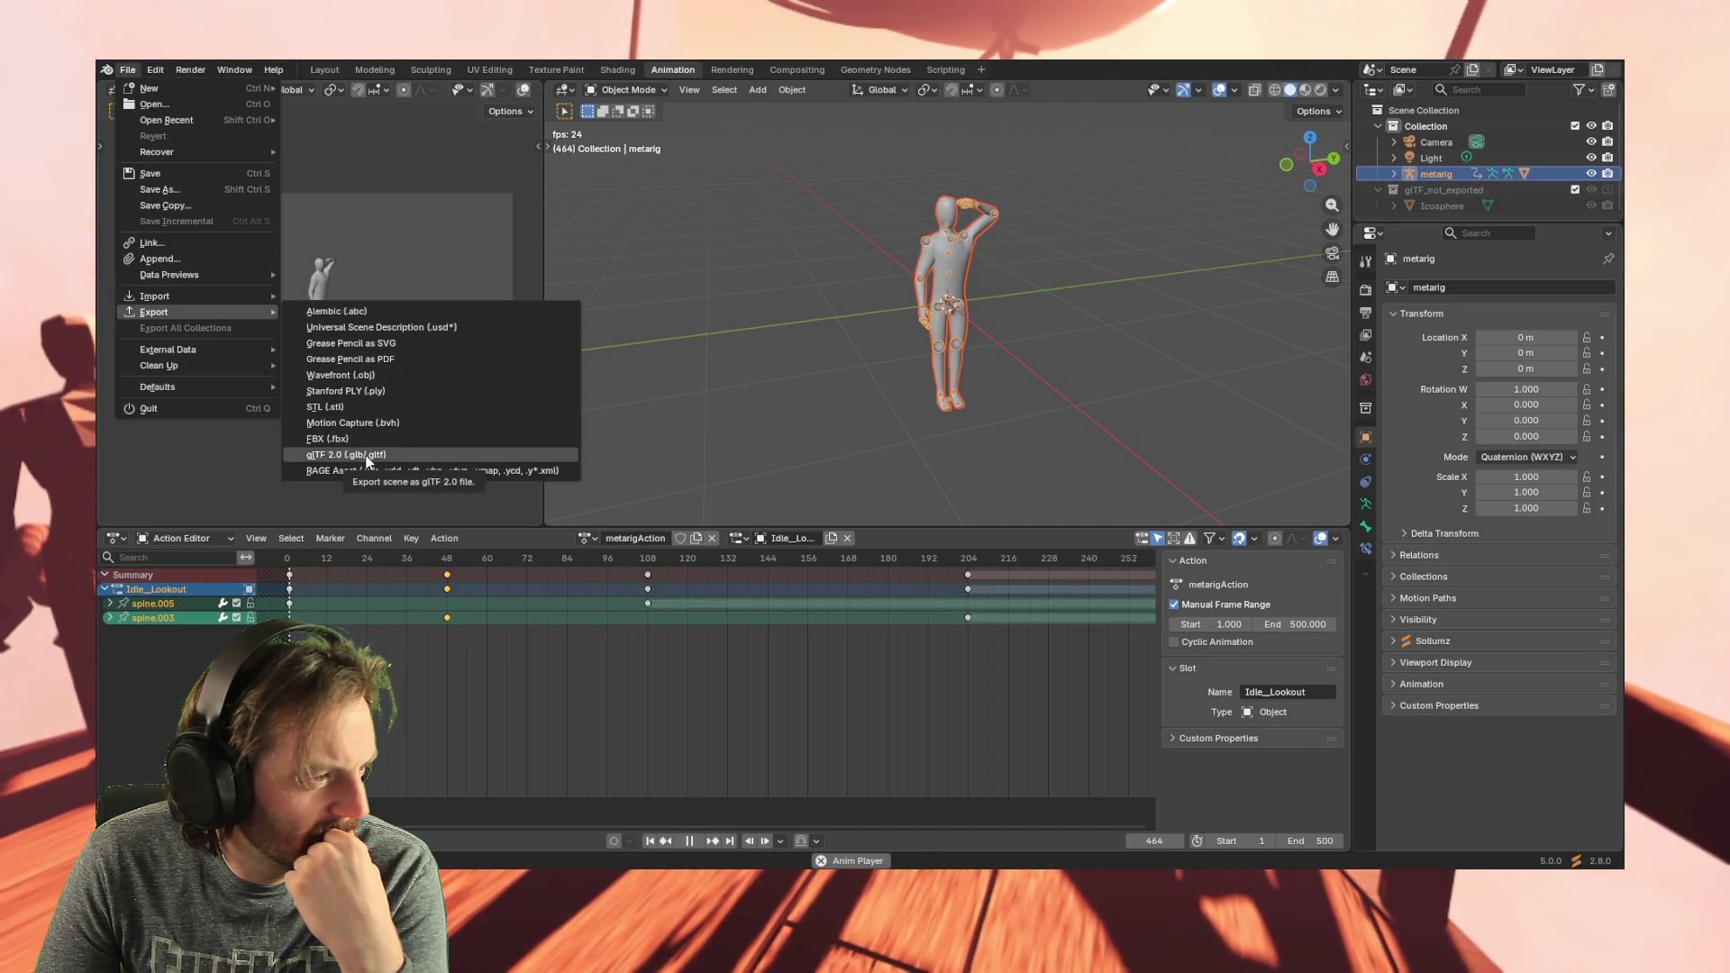
{"action": "left_click", "coordinate": [366, 457]}
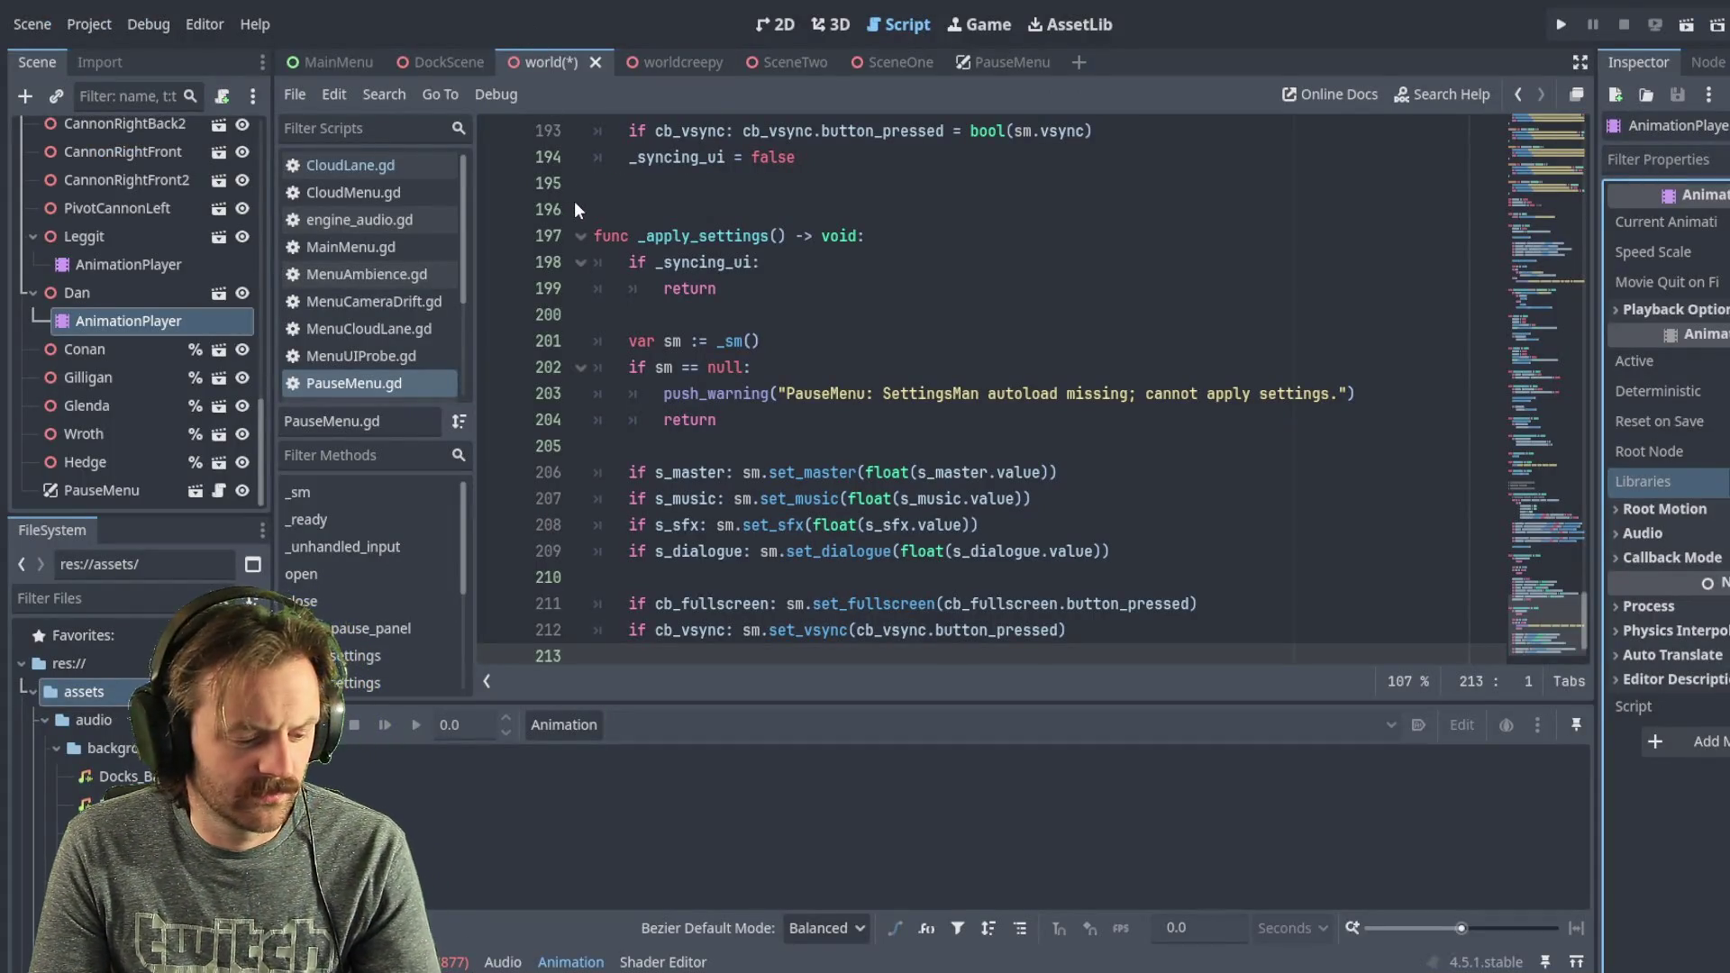
{"action": "key", "text": "ctrl+s"}
{"action": "left_click", "coordinate": [835, 27]}
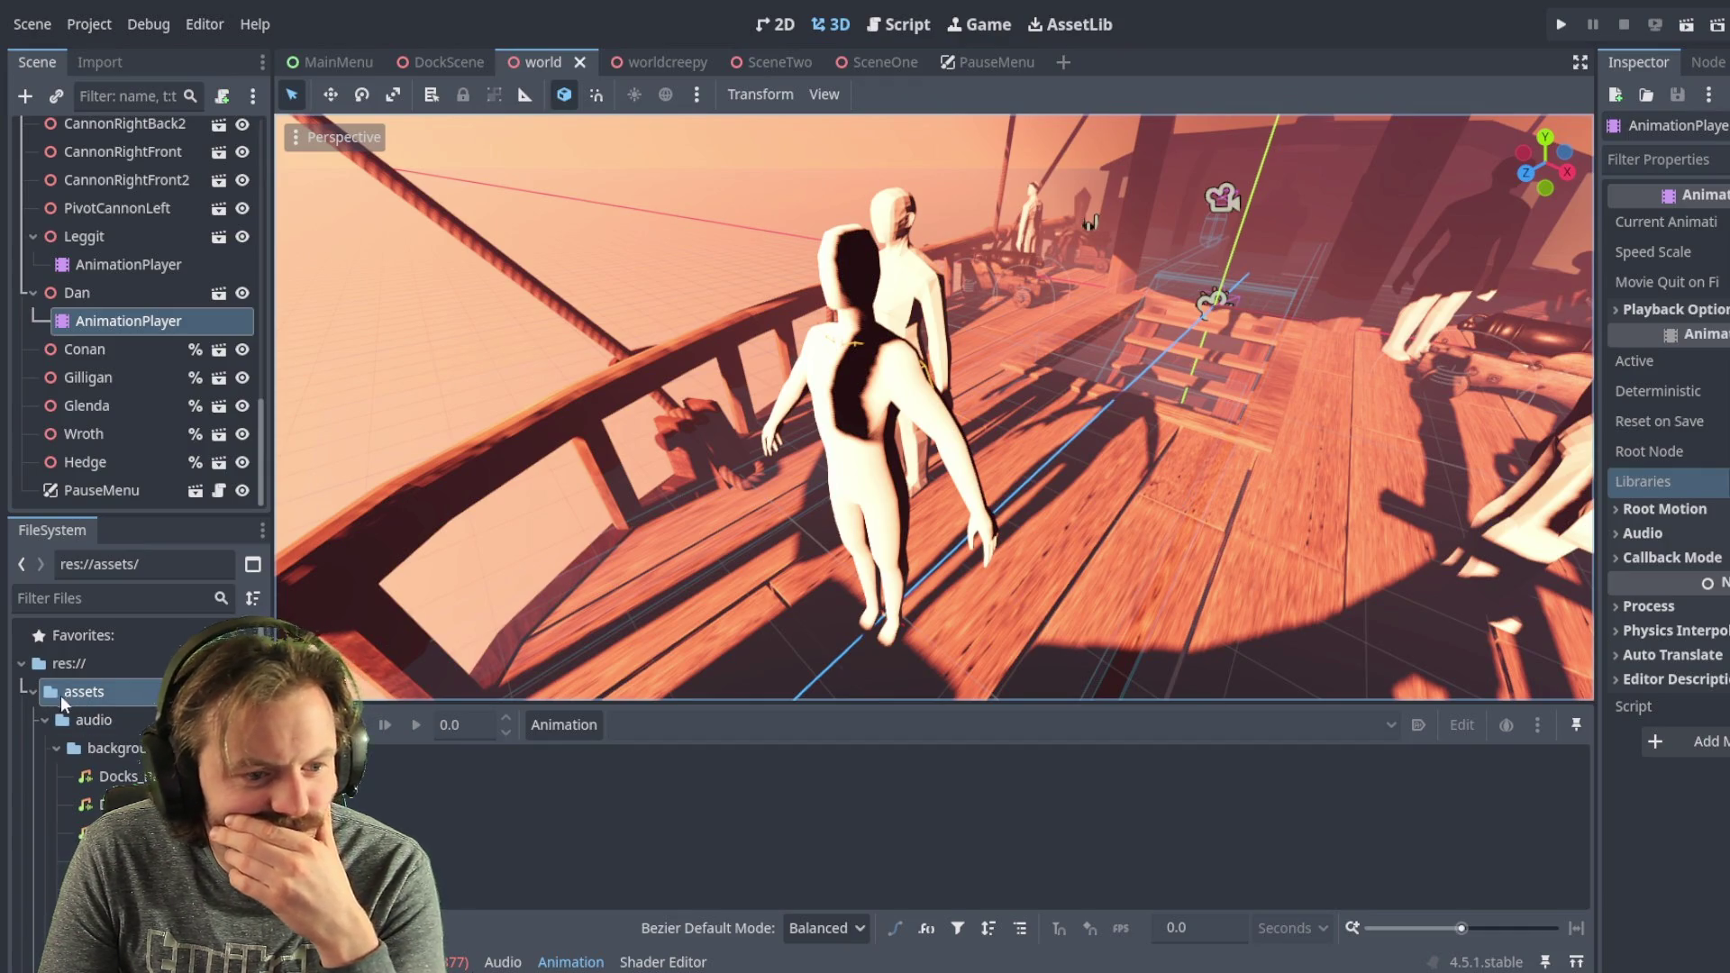
Collapse both audio subfolders and open assets/models/crew in the FileSystem dock
{"action": "left_click", "coordinate": [55, 748]}
{"action": "left_click", "coordinate": [55, 805]}
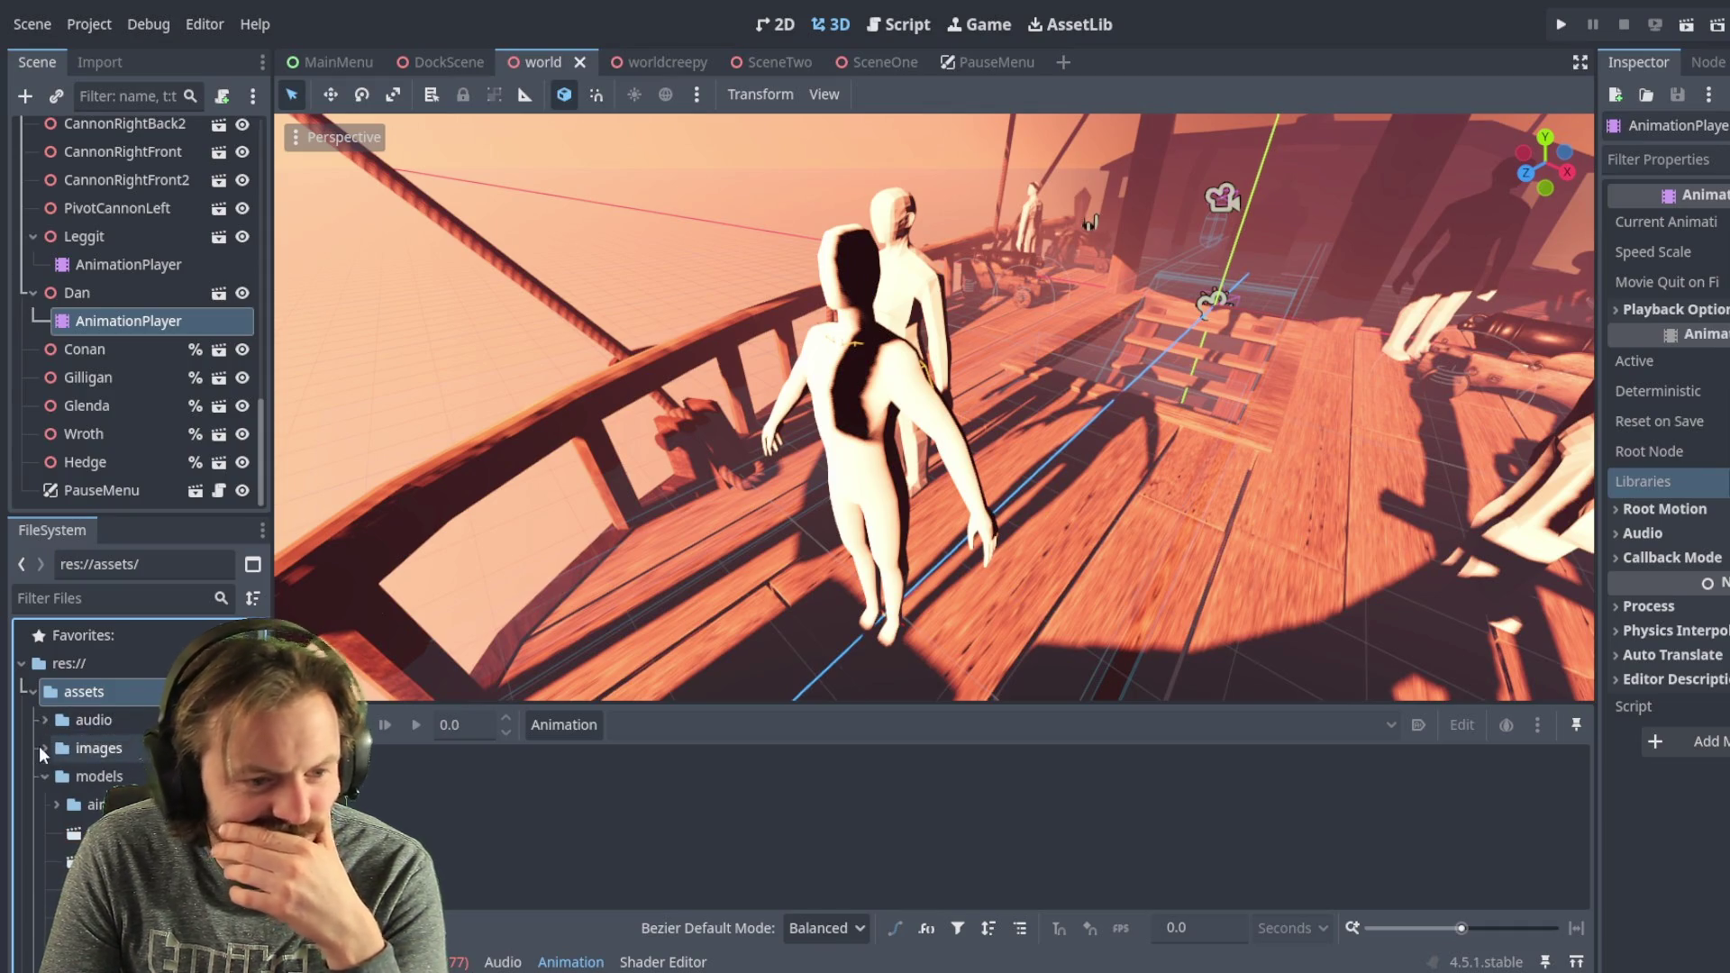
{"action": "left_click", "coordinate": [88, 775]}
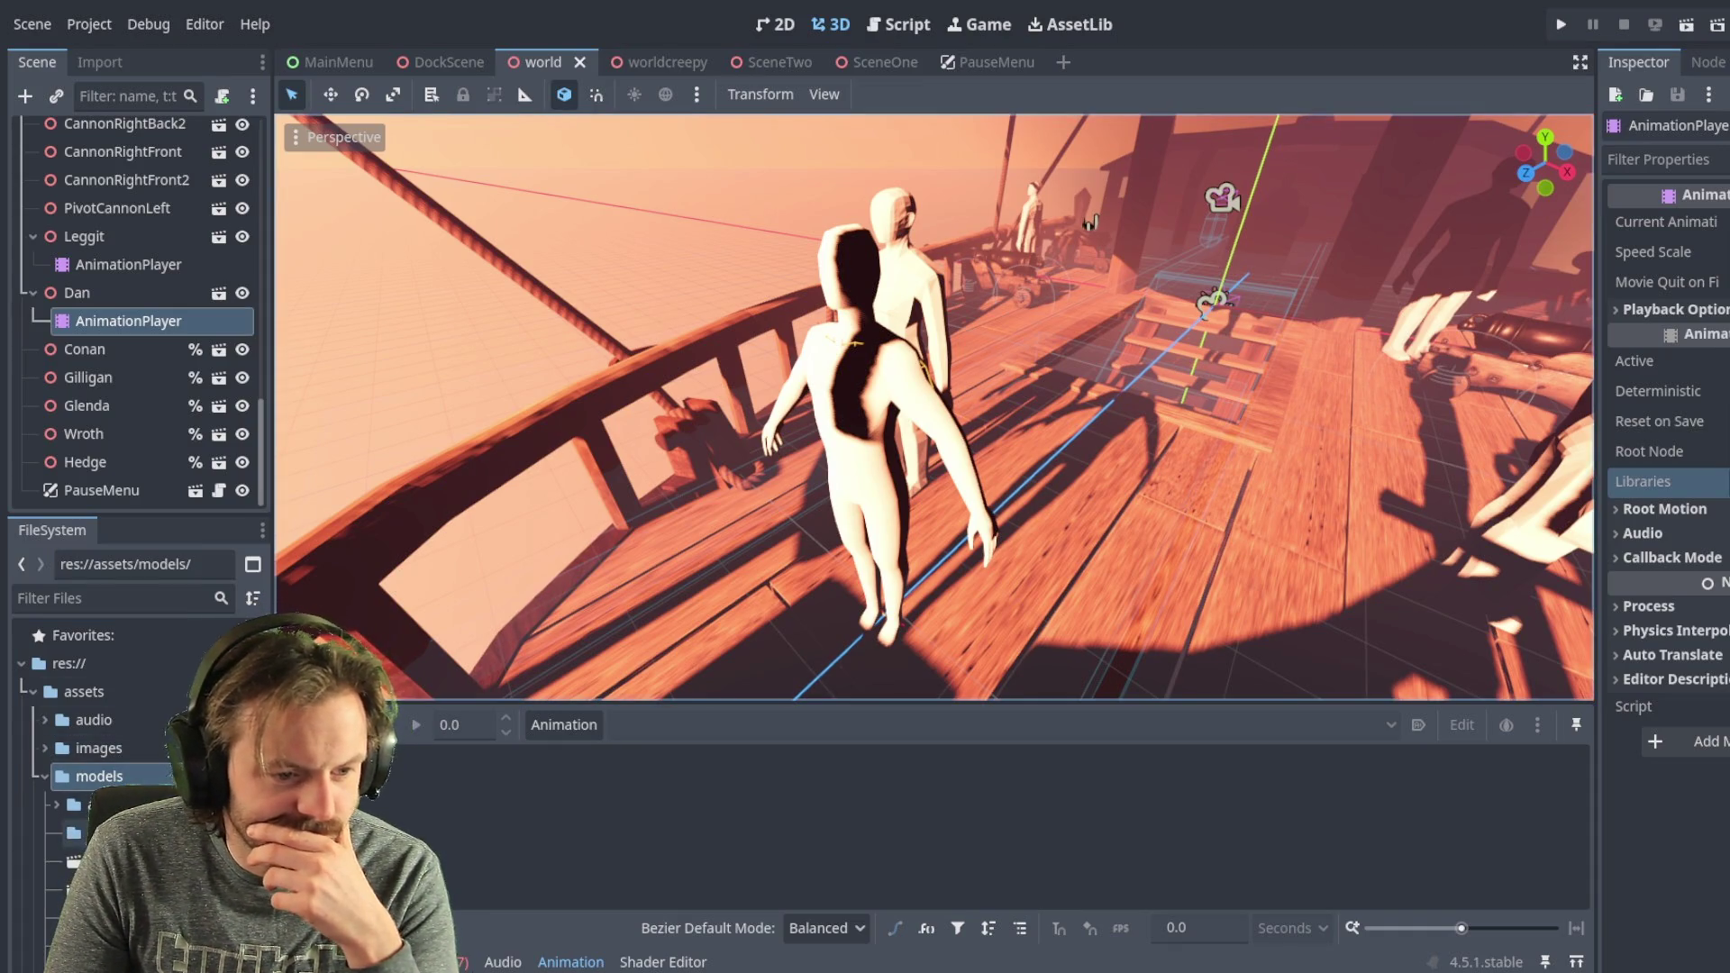
{"action": "left_click", "coordinate": [127, 833]}
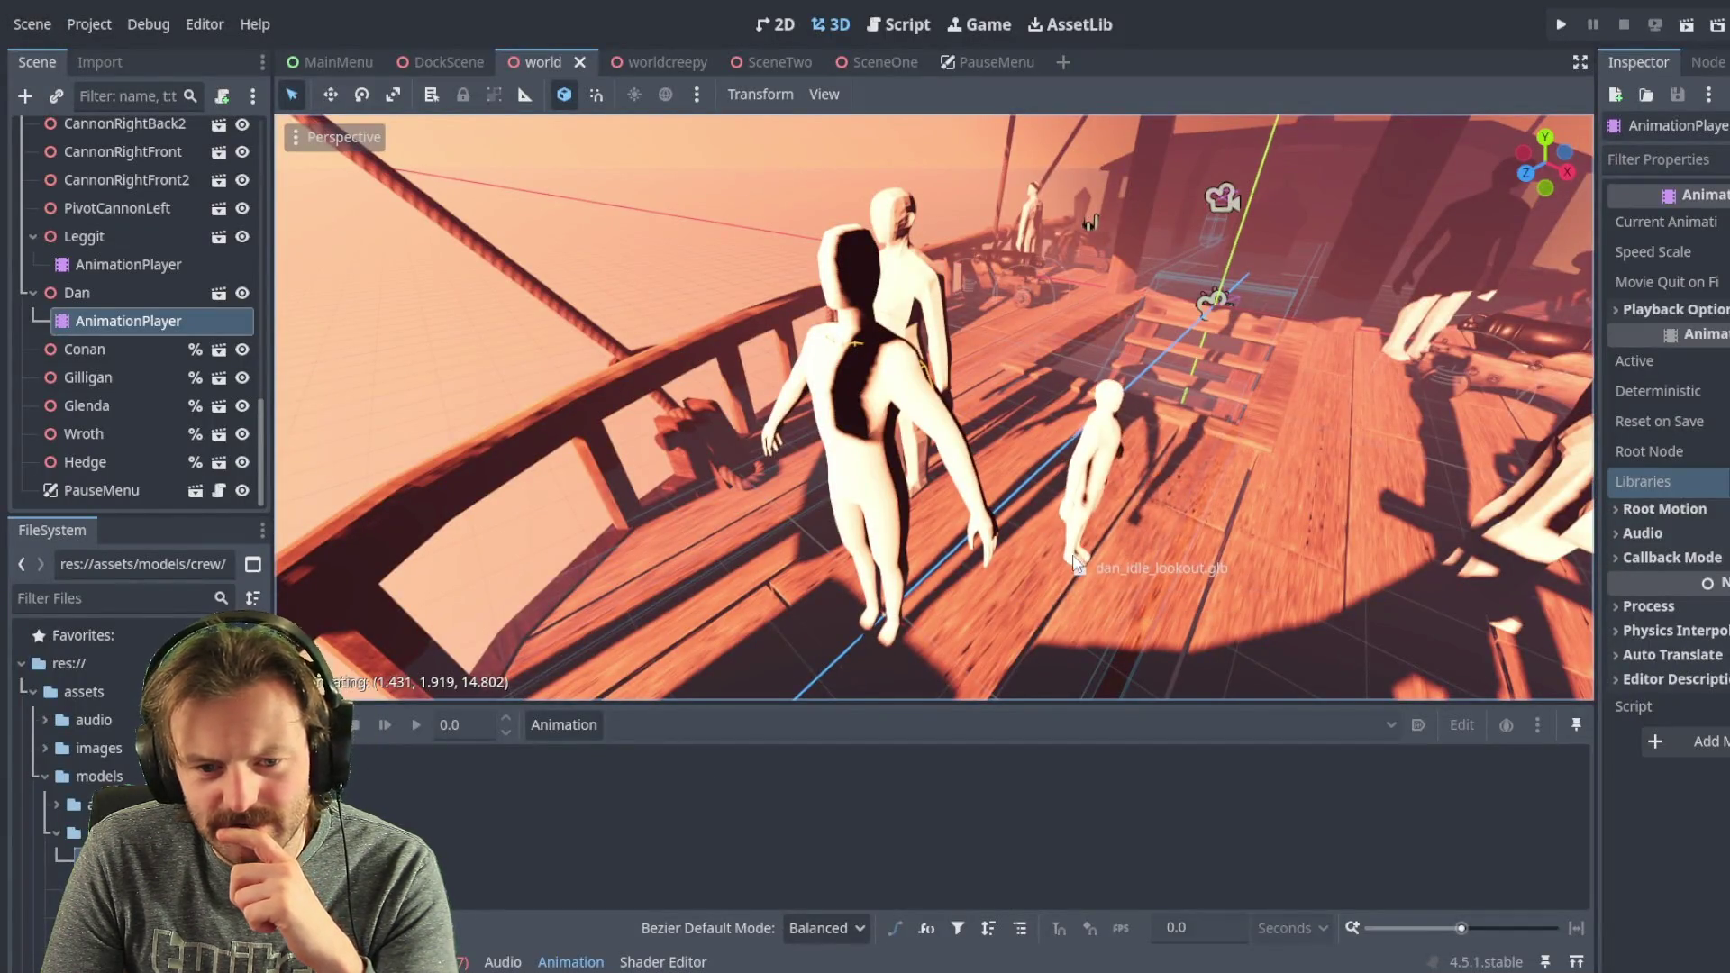
Drop dan_idle_lookout under Dan, rotate it about 87 degrees on deck, and select Dan
{"action": "left_click", "coordinate": [1120, 561]}
{"action": "left_click_drag", "start_coordinate": [1181, 530], "coordinate": [1034, 521]}
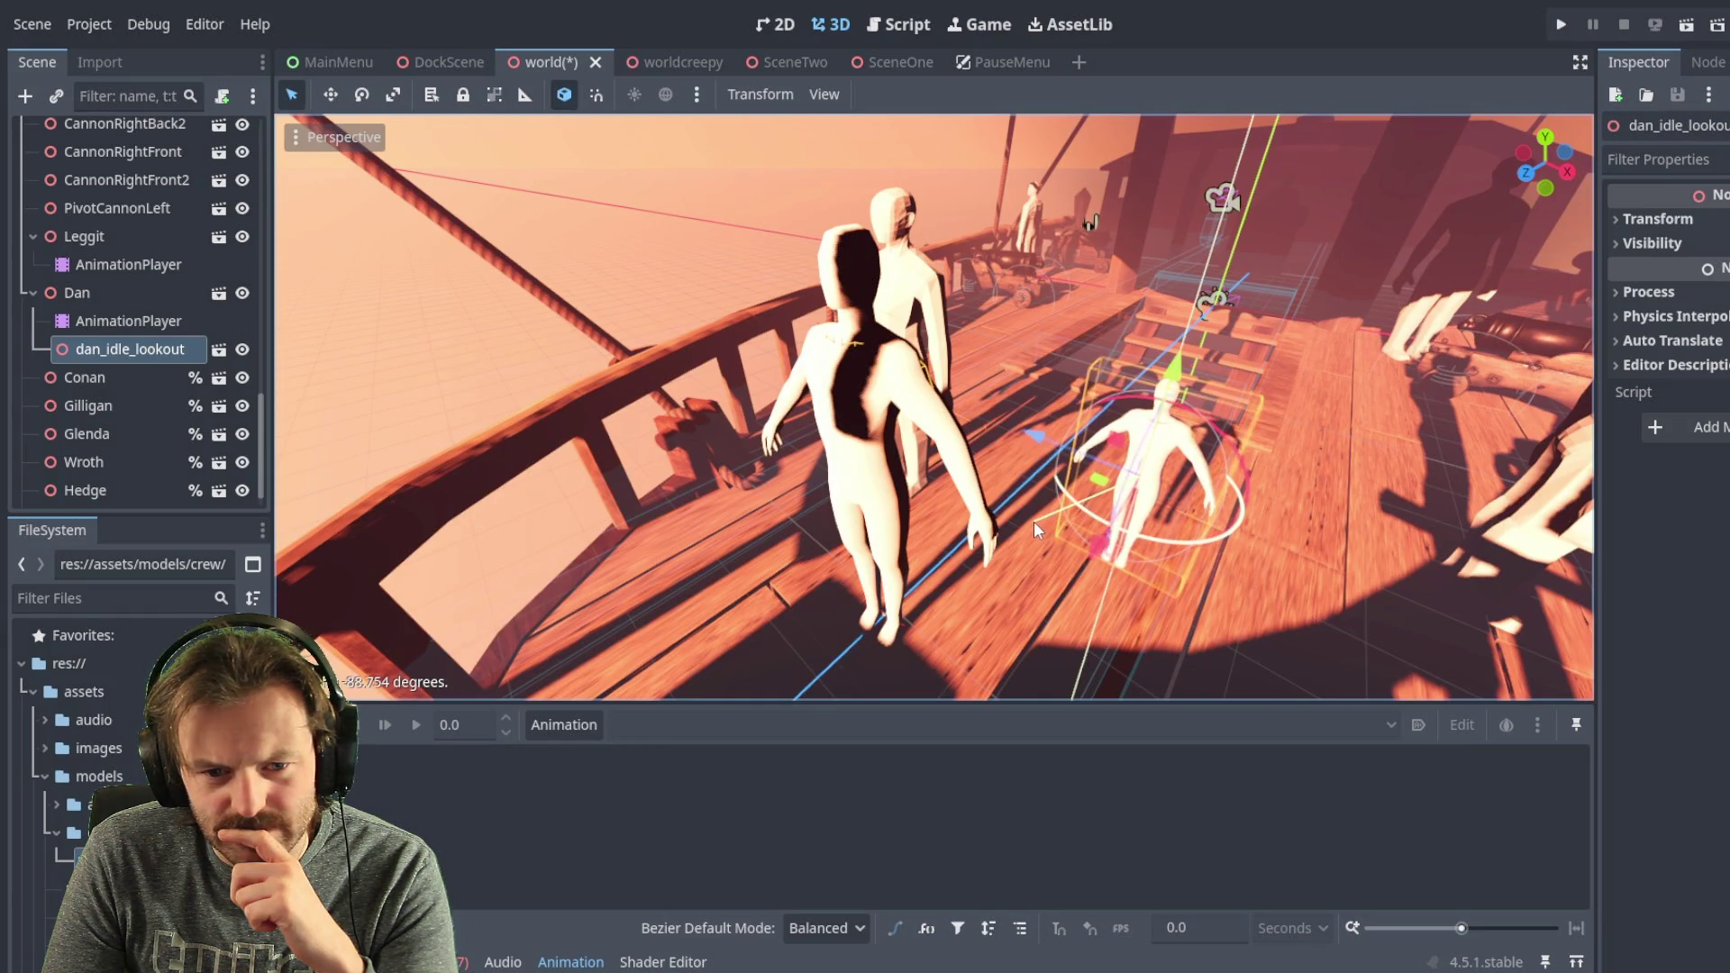
{"action": "left_click", "coordinate": [865, 437]}
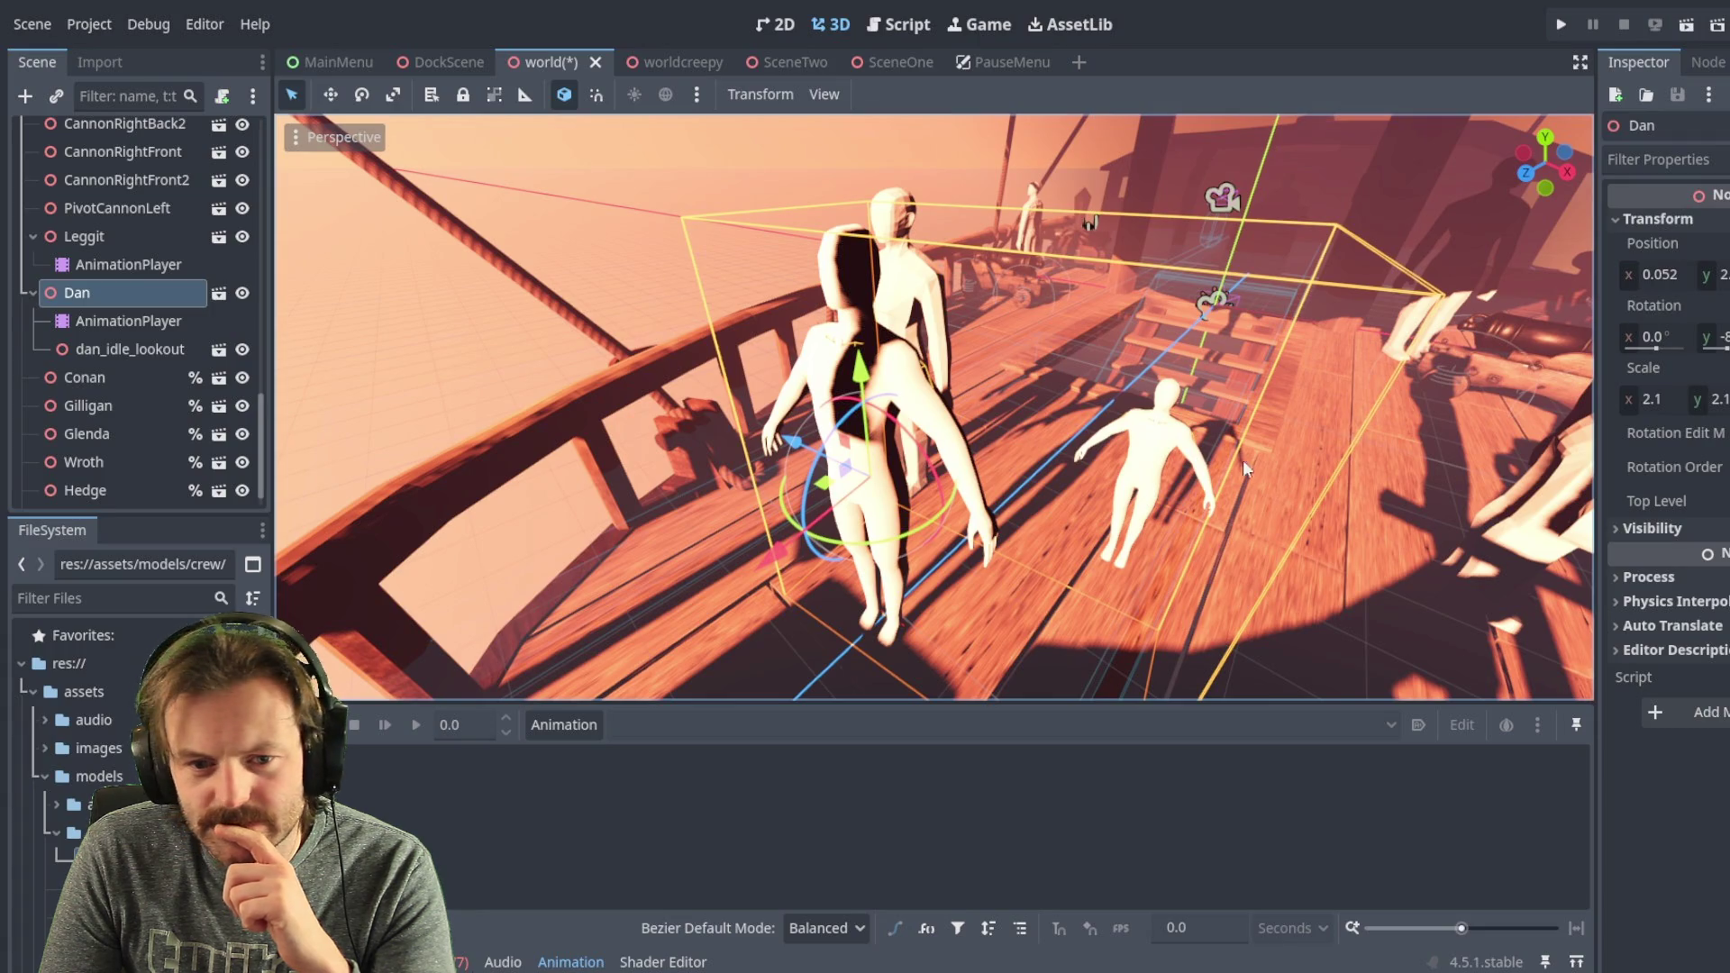
Set dan_idle_lookout's vertical position to 2 in its Inspector transform
{"action": "left_click", "coordinate": [1154, 451]}
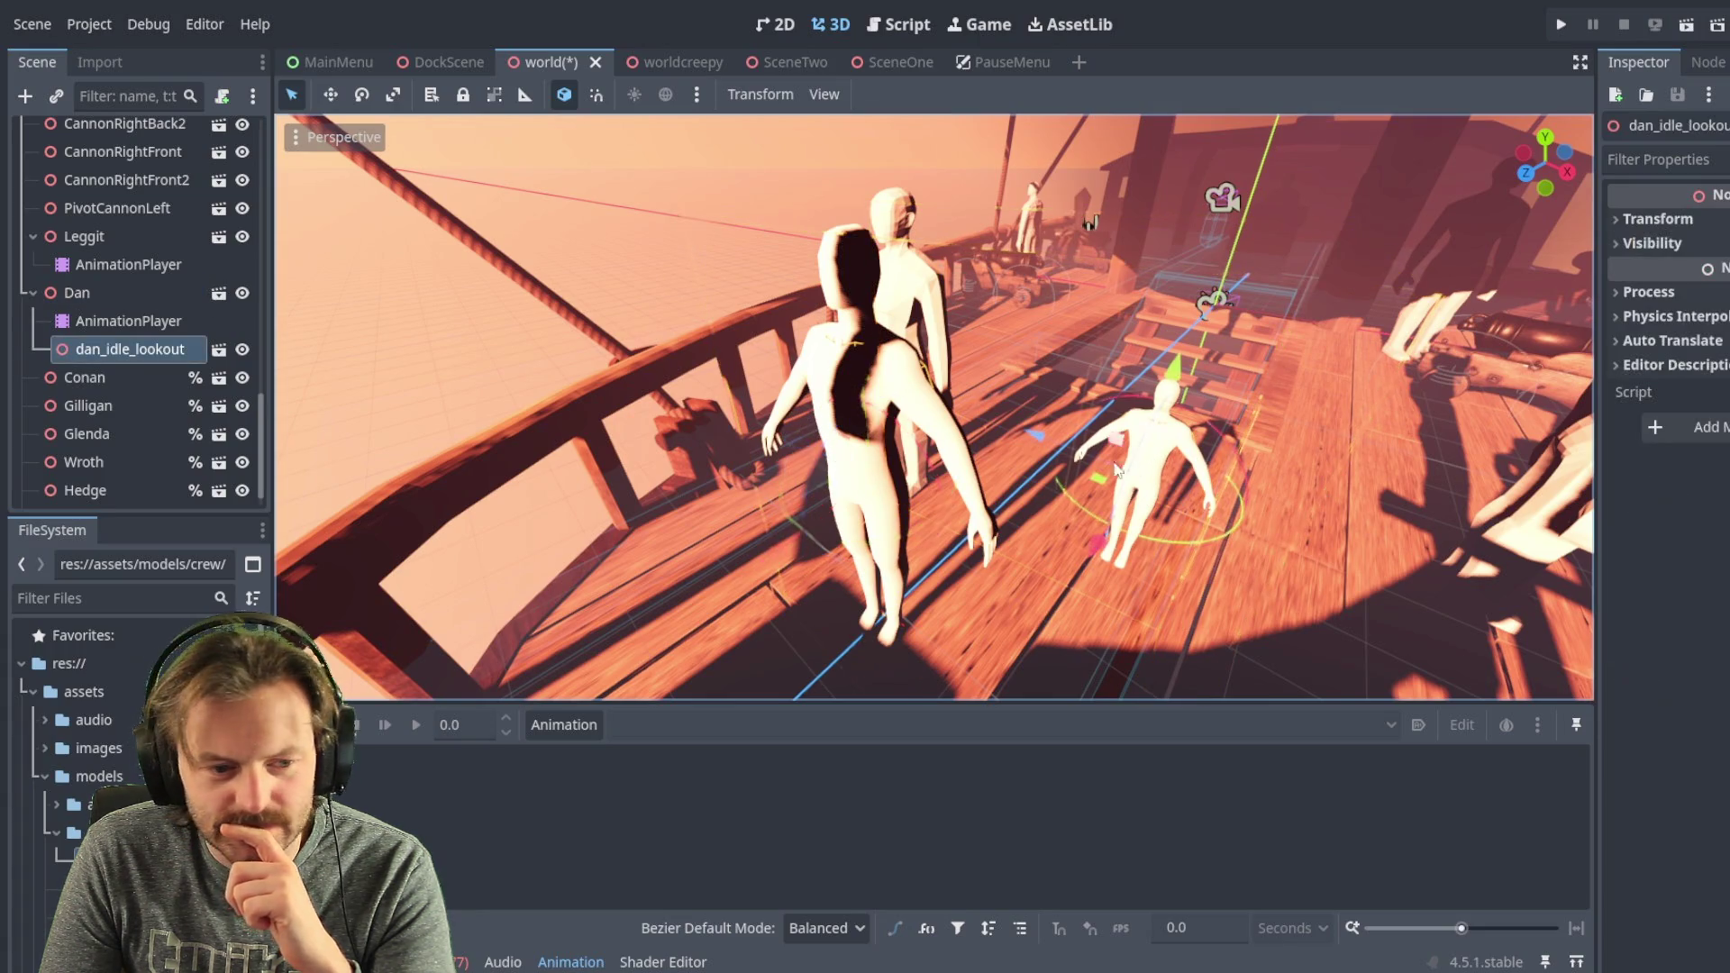
{"action": "left_click", "coordinate": [1633, 221]}
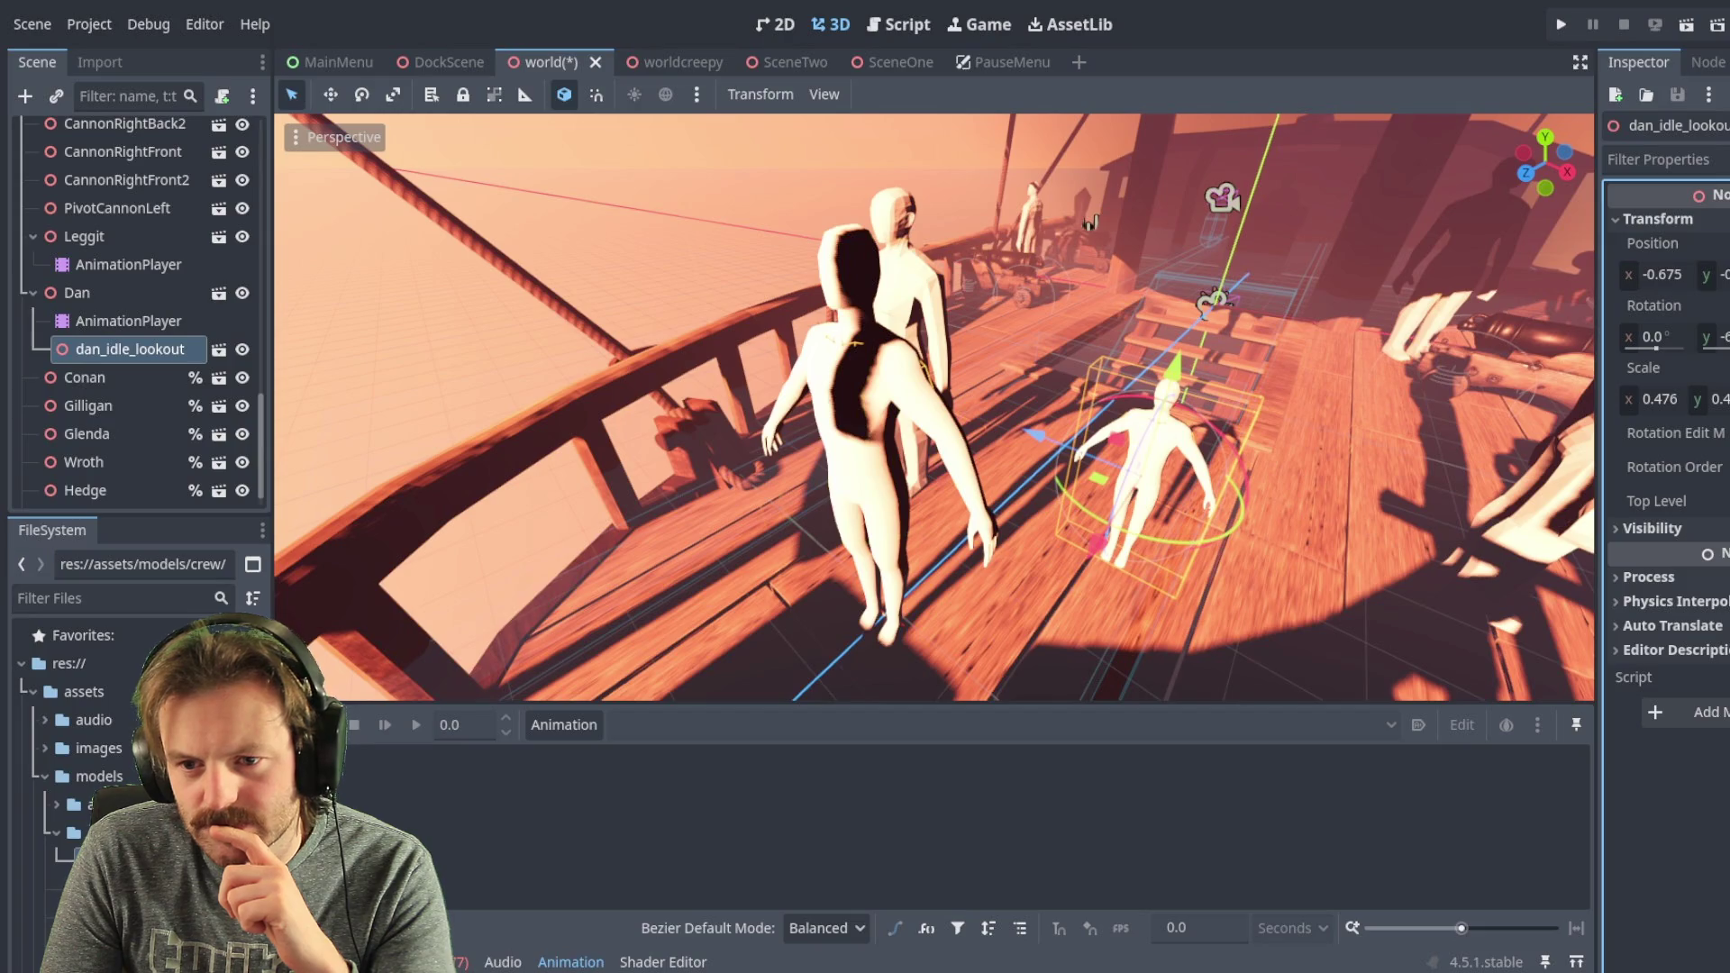
{"action": "left_click", "coordinate": [1716, 275]}
{"action": "type", "text": "2"}
{"action": "key", "text": "Return"}
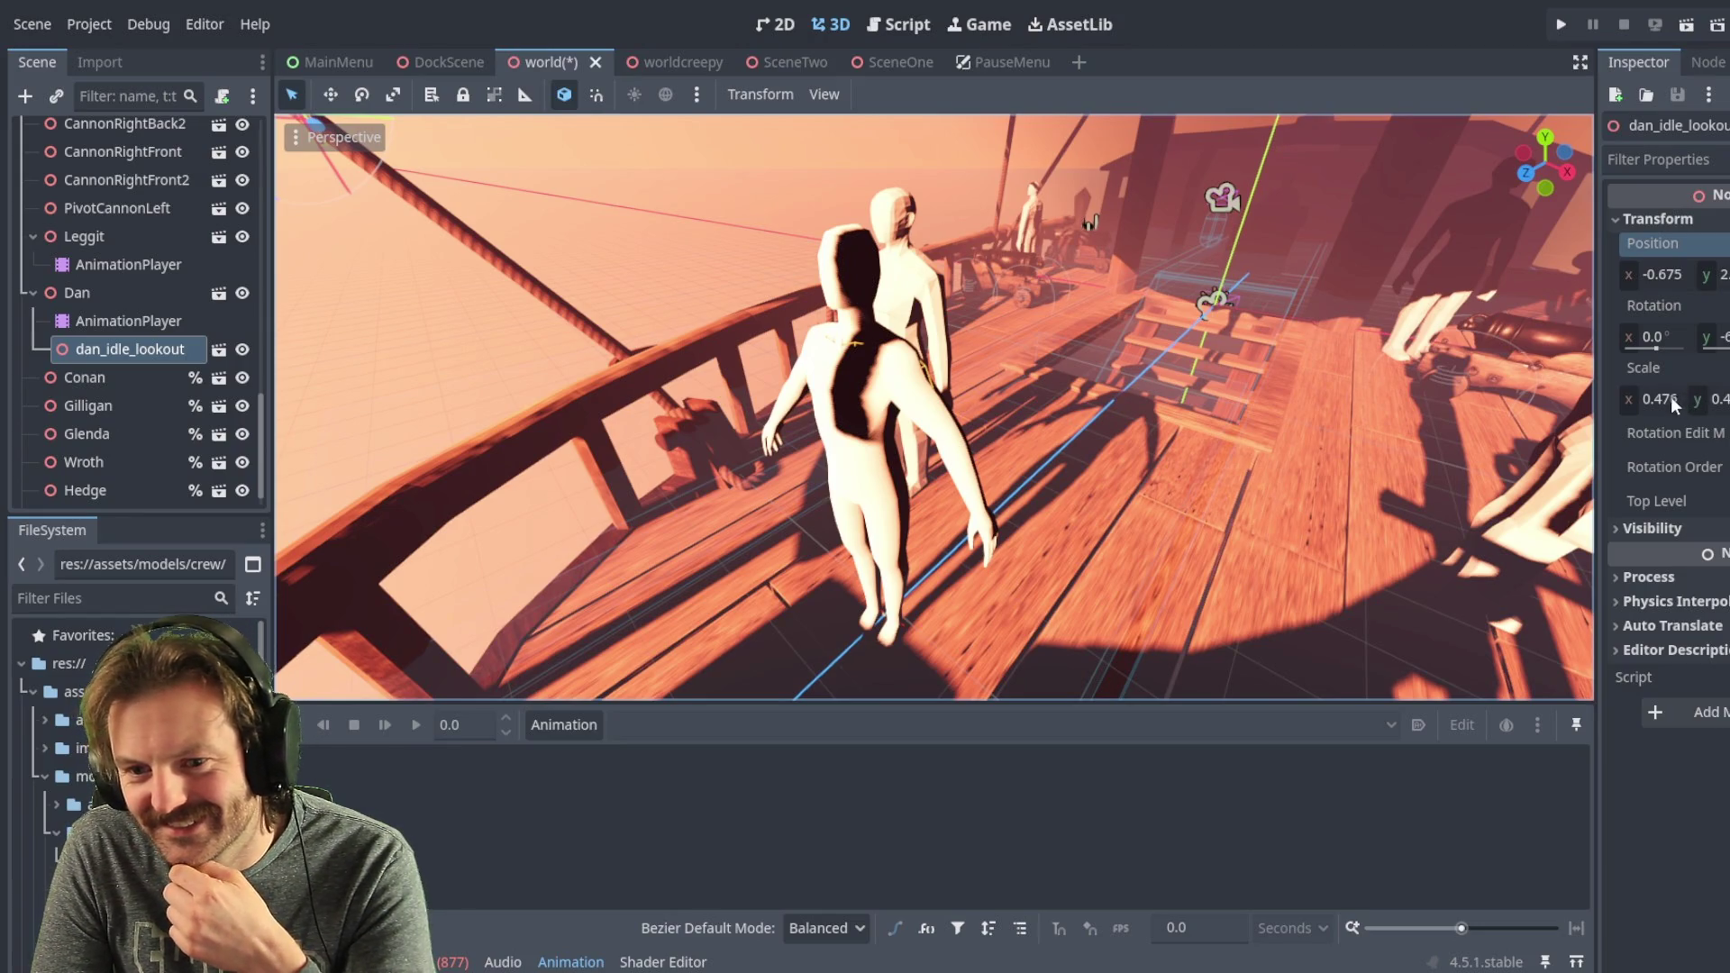
Compare against Dan's transform, then give dan_idle_lookout an X scale of 2.1
{"action": "left_click", "coordinate": [112, 288]}
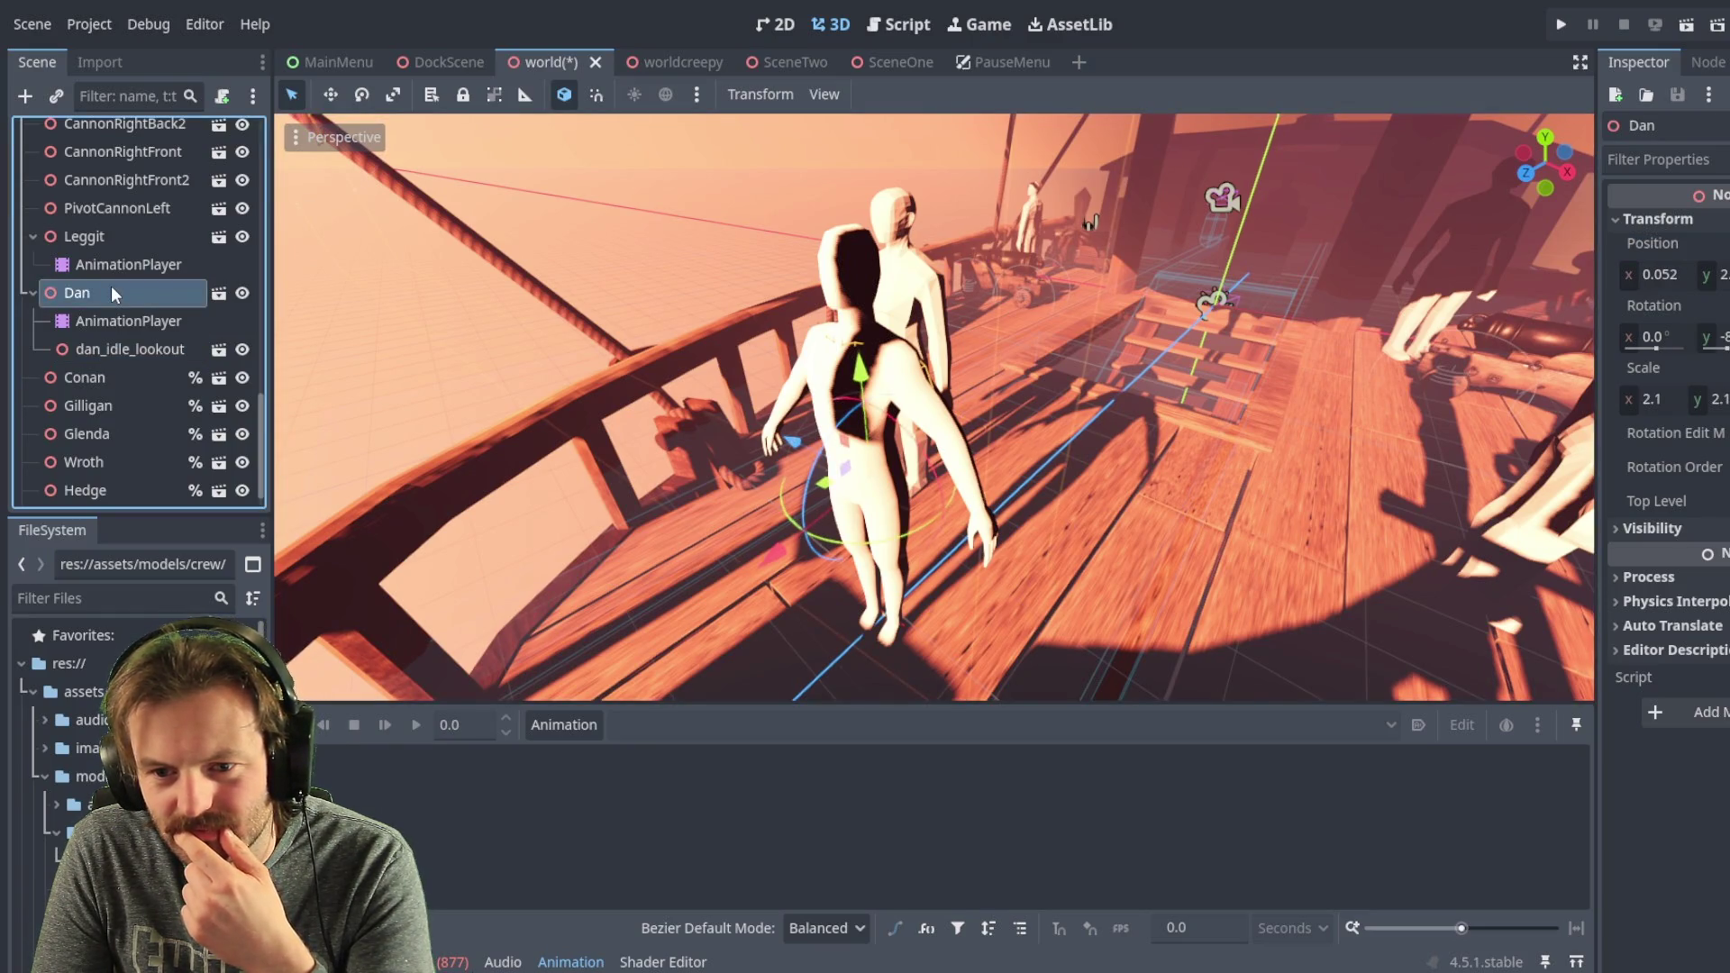
{"action": "left_click", "coordinate": [101, 352]}
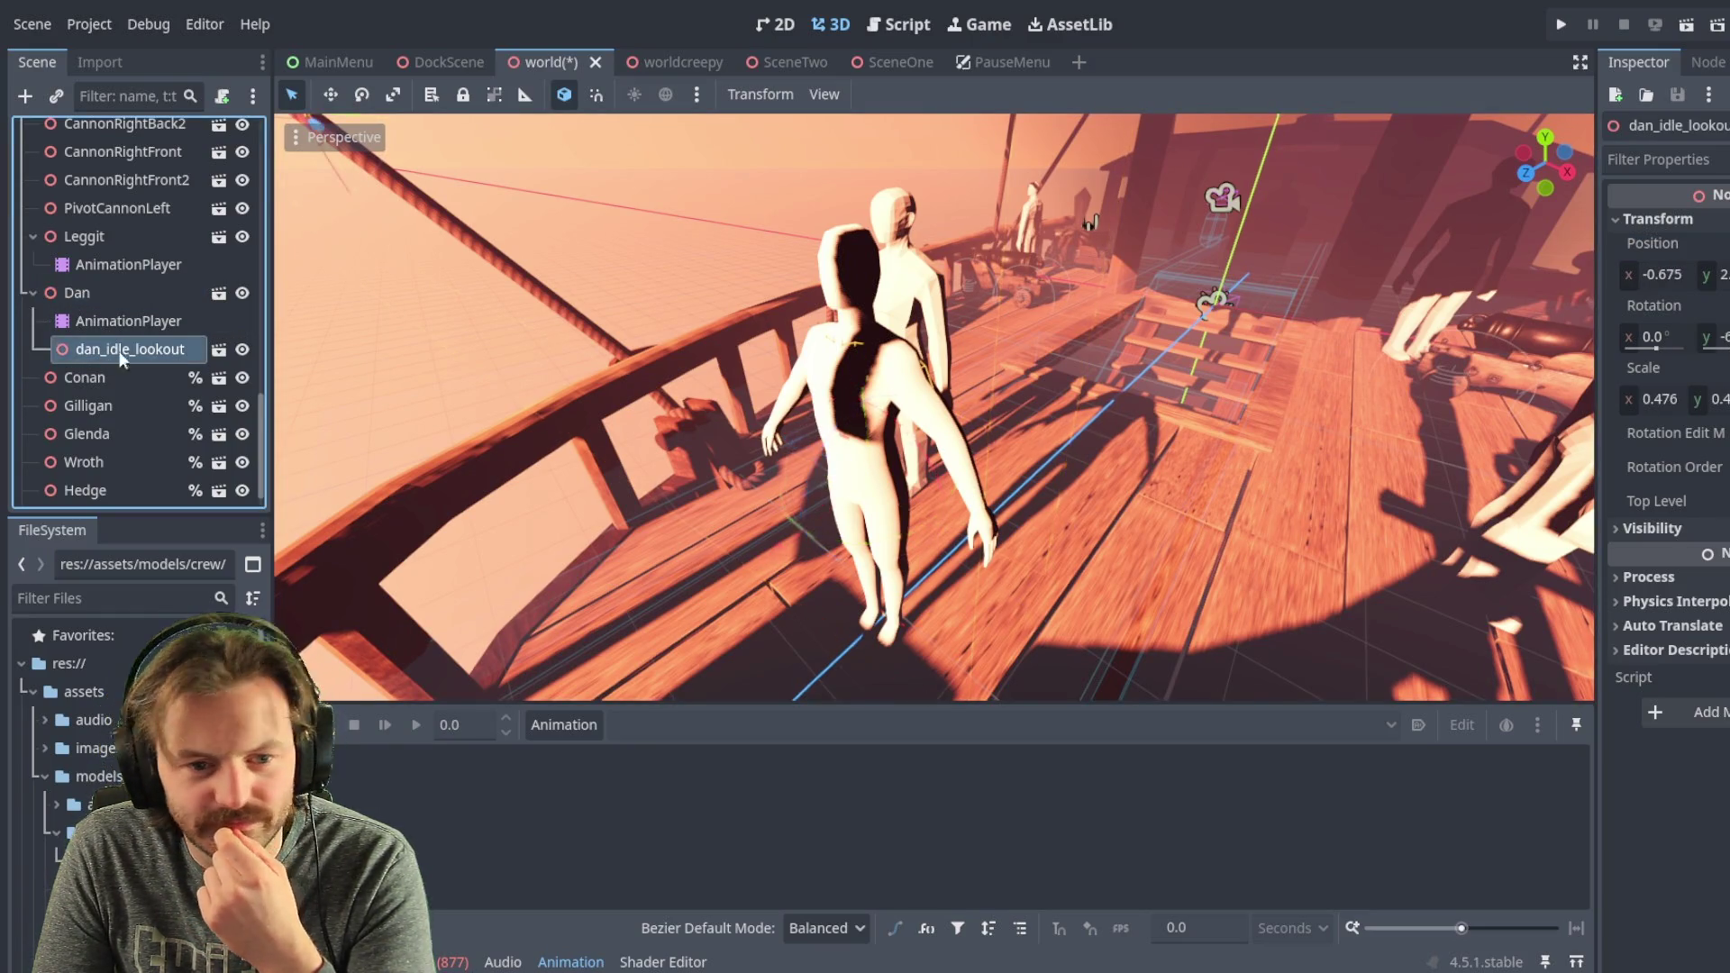
{"action": "left_click", "coordinate": [1661, 401]}
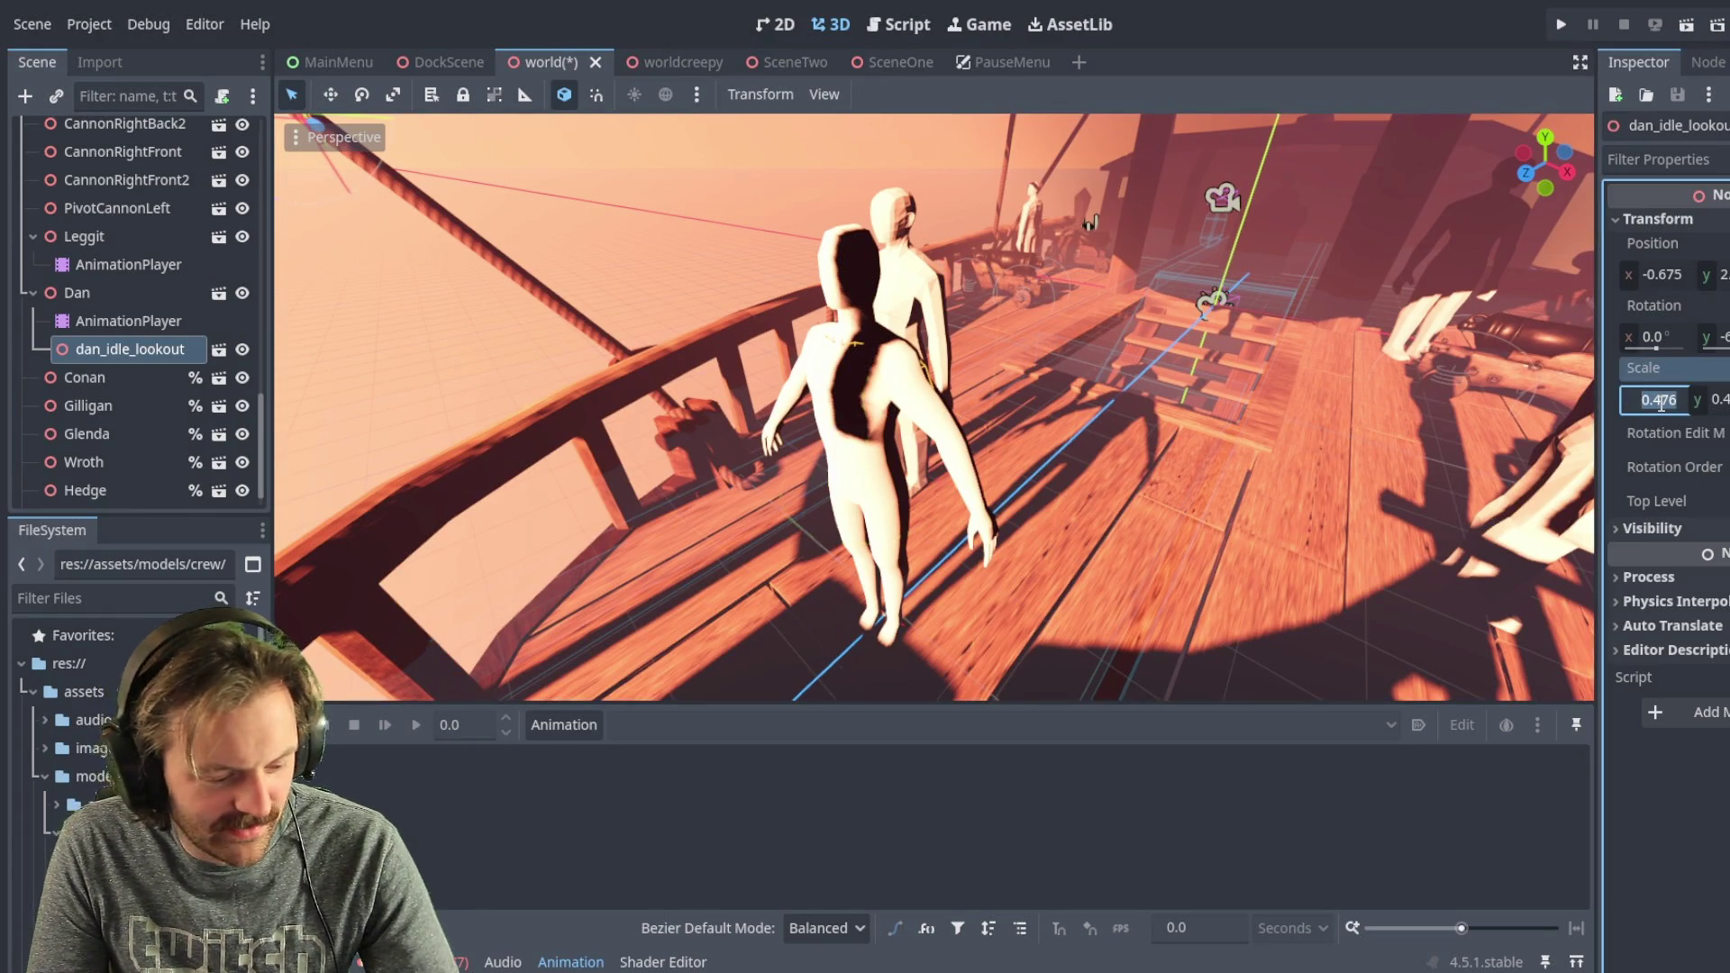
{"action": "type", "text": "2.1"}
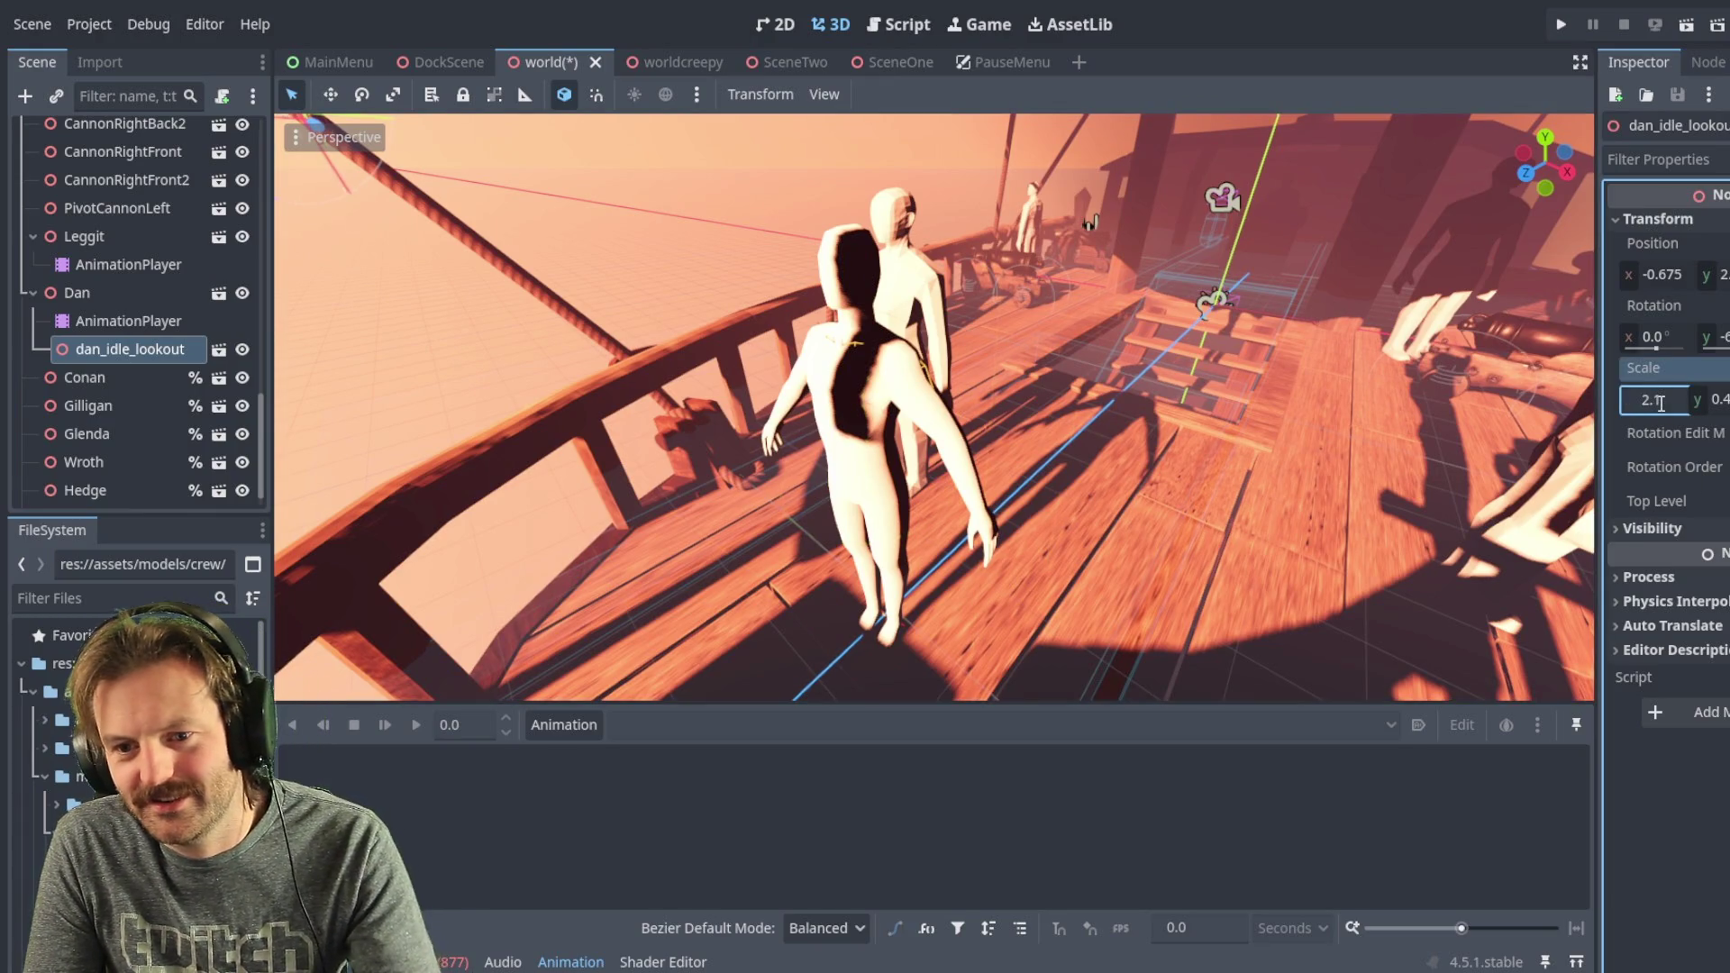
{"action": "key", "text": "Return"}
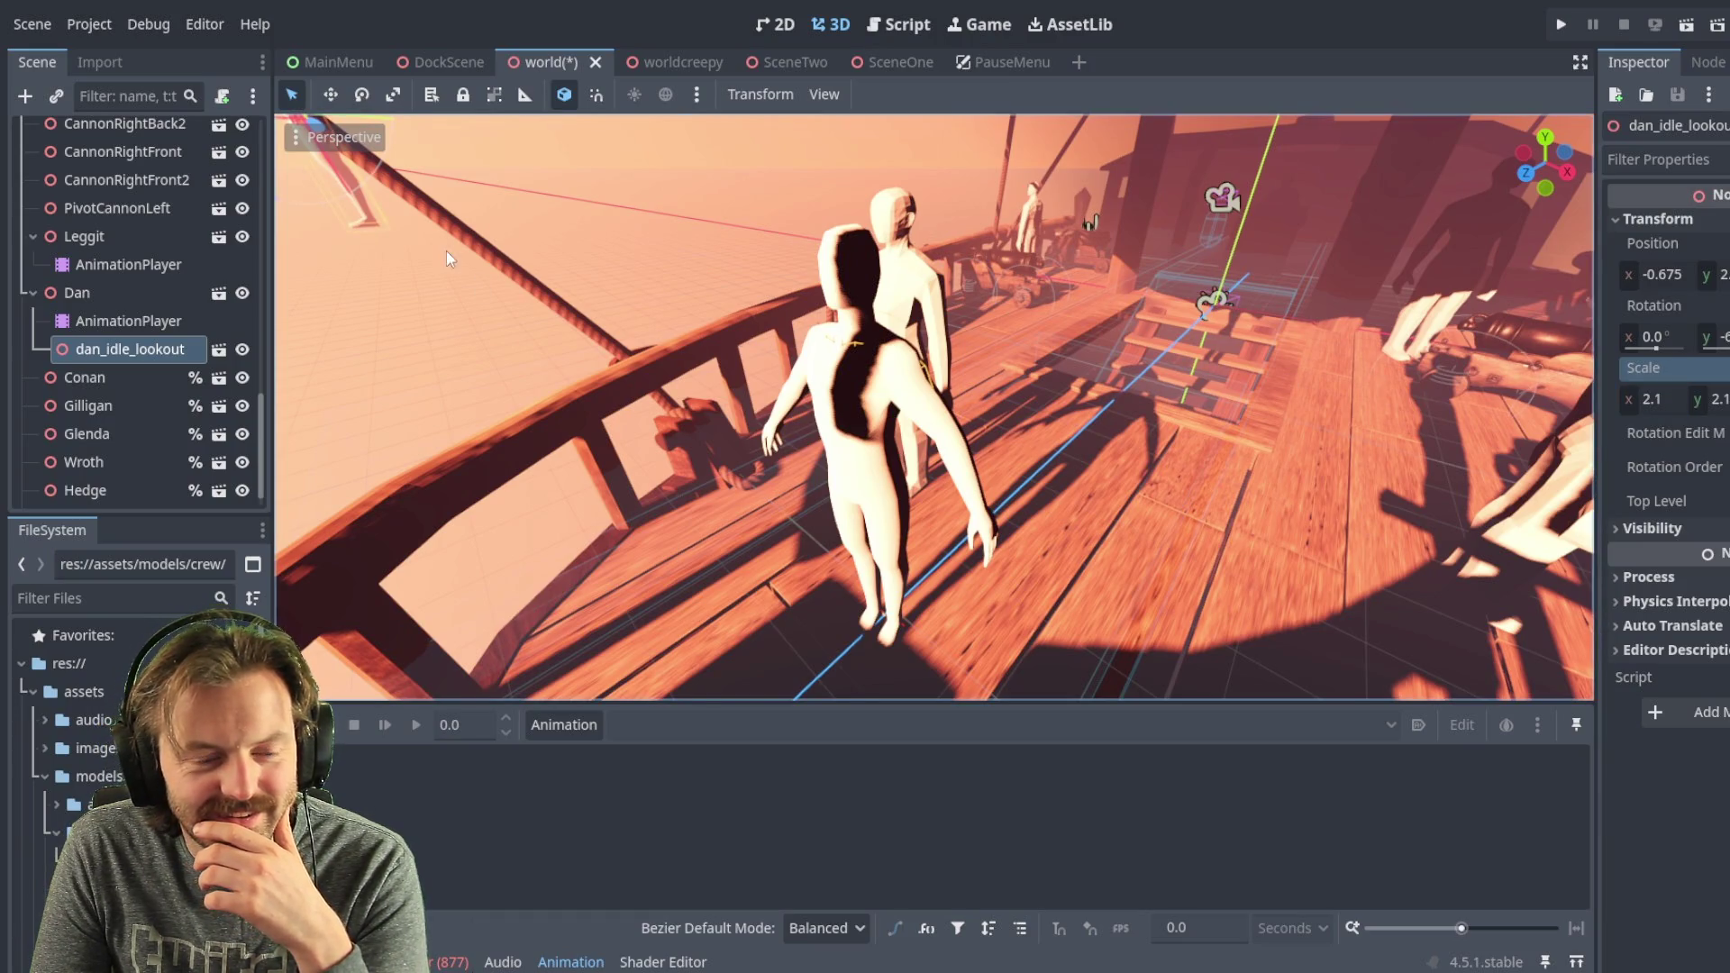
Lower the lookout model and slide it along X onto the deck beside Dan
{"action": "scroll", "coordinate": [532, 364], "scroll_direction": "down", "scroll_amount": 10}
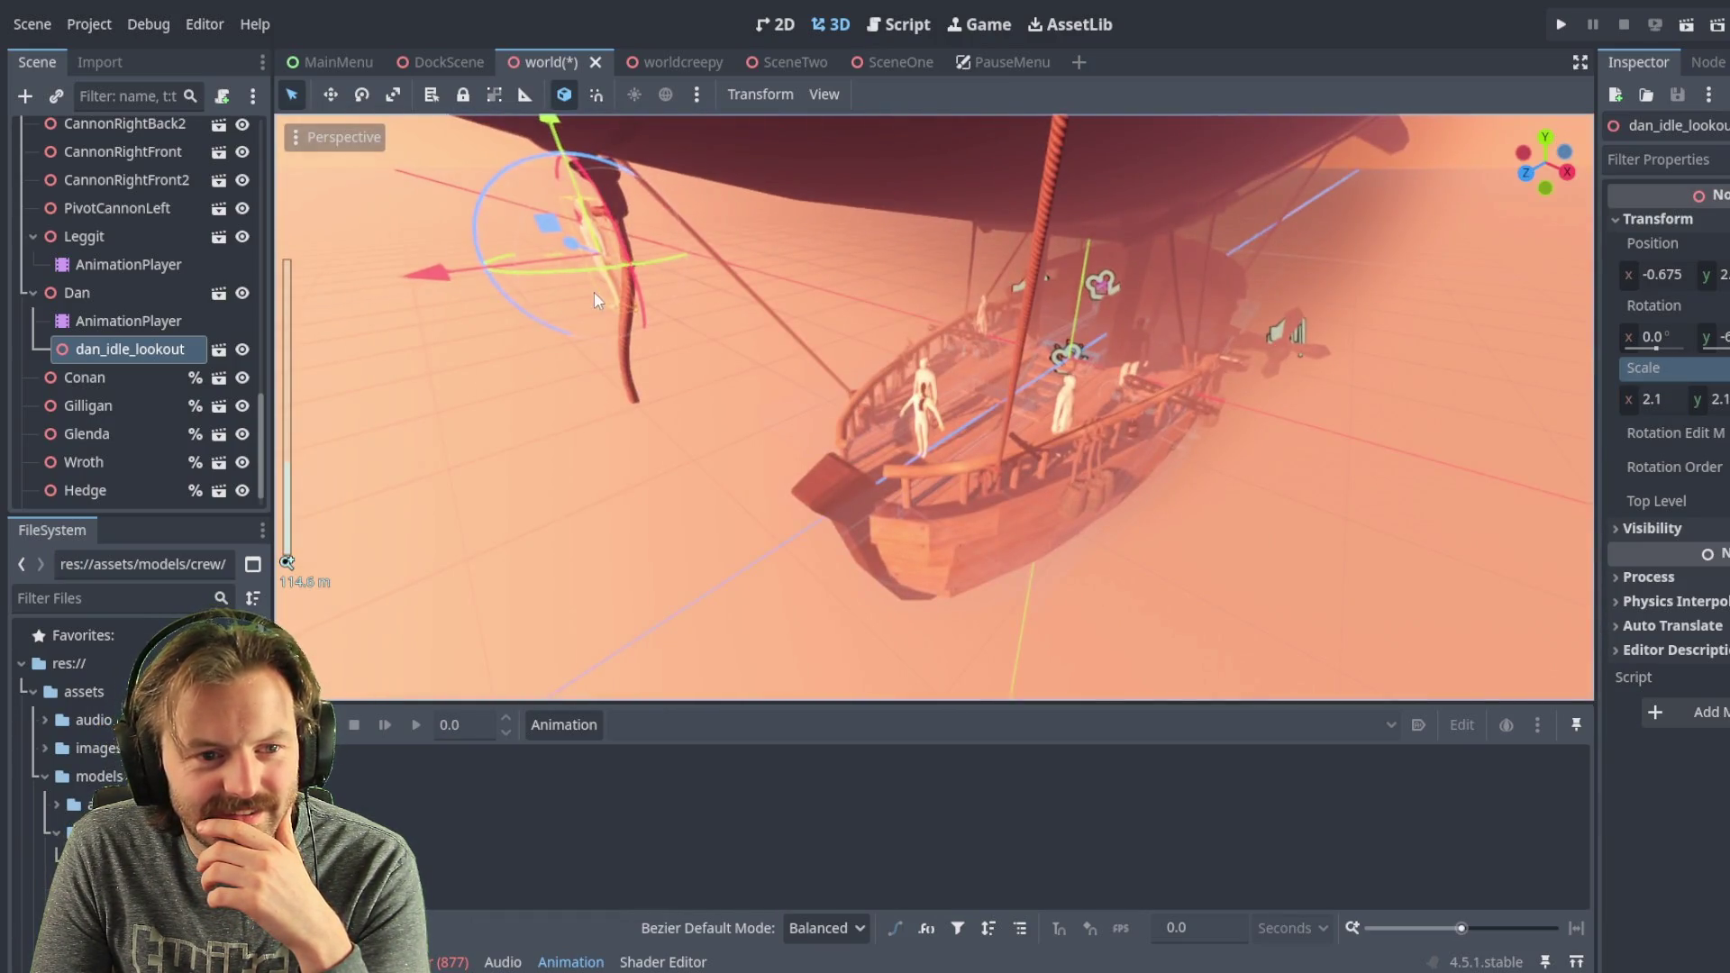
{"action": "scroll", "coordinate": [577, 280], "scroll_direction": "up", "scroll_amount": 10}
{"action": "scroll", "coordinate": [561, 268], "scroll_direction": "down", "scroll_amount": 5}
{"action": "left_click_drag", "start_coordinate": [567, 247], "coordinate": [777, 304]}
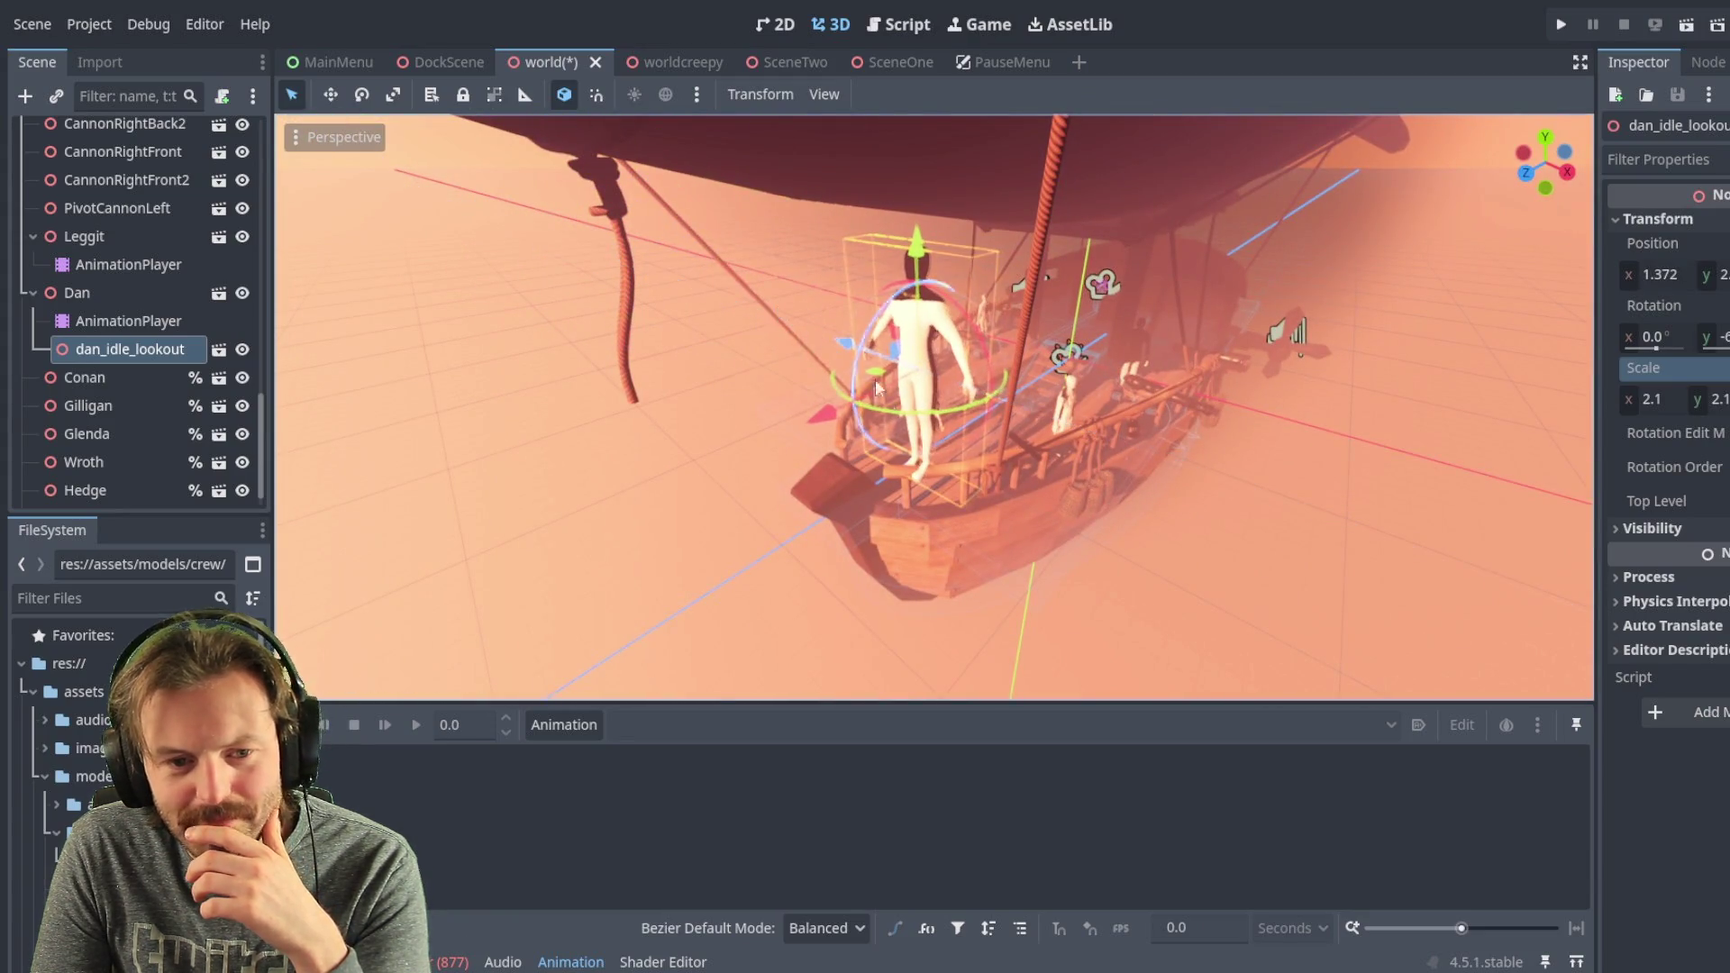
{"action": "scroll", "coordinate": [909, 437], "scroll_direction": "up", "scroll_amount": 5}
{"action": "scroll", "coordinate": [906, 427], "scroll_direction": "down", "scroll_amount": 5}
{"action": "left_click_drag", "start_coordinate": [916, 257], "coordinate": [905, 425]}
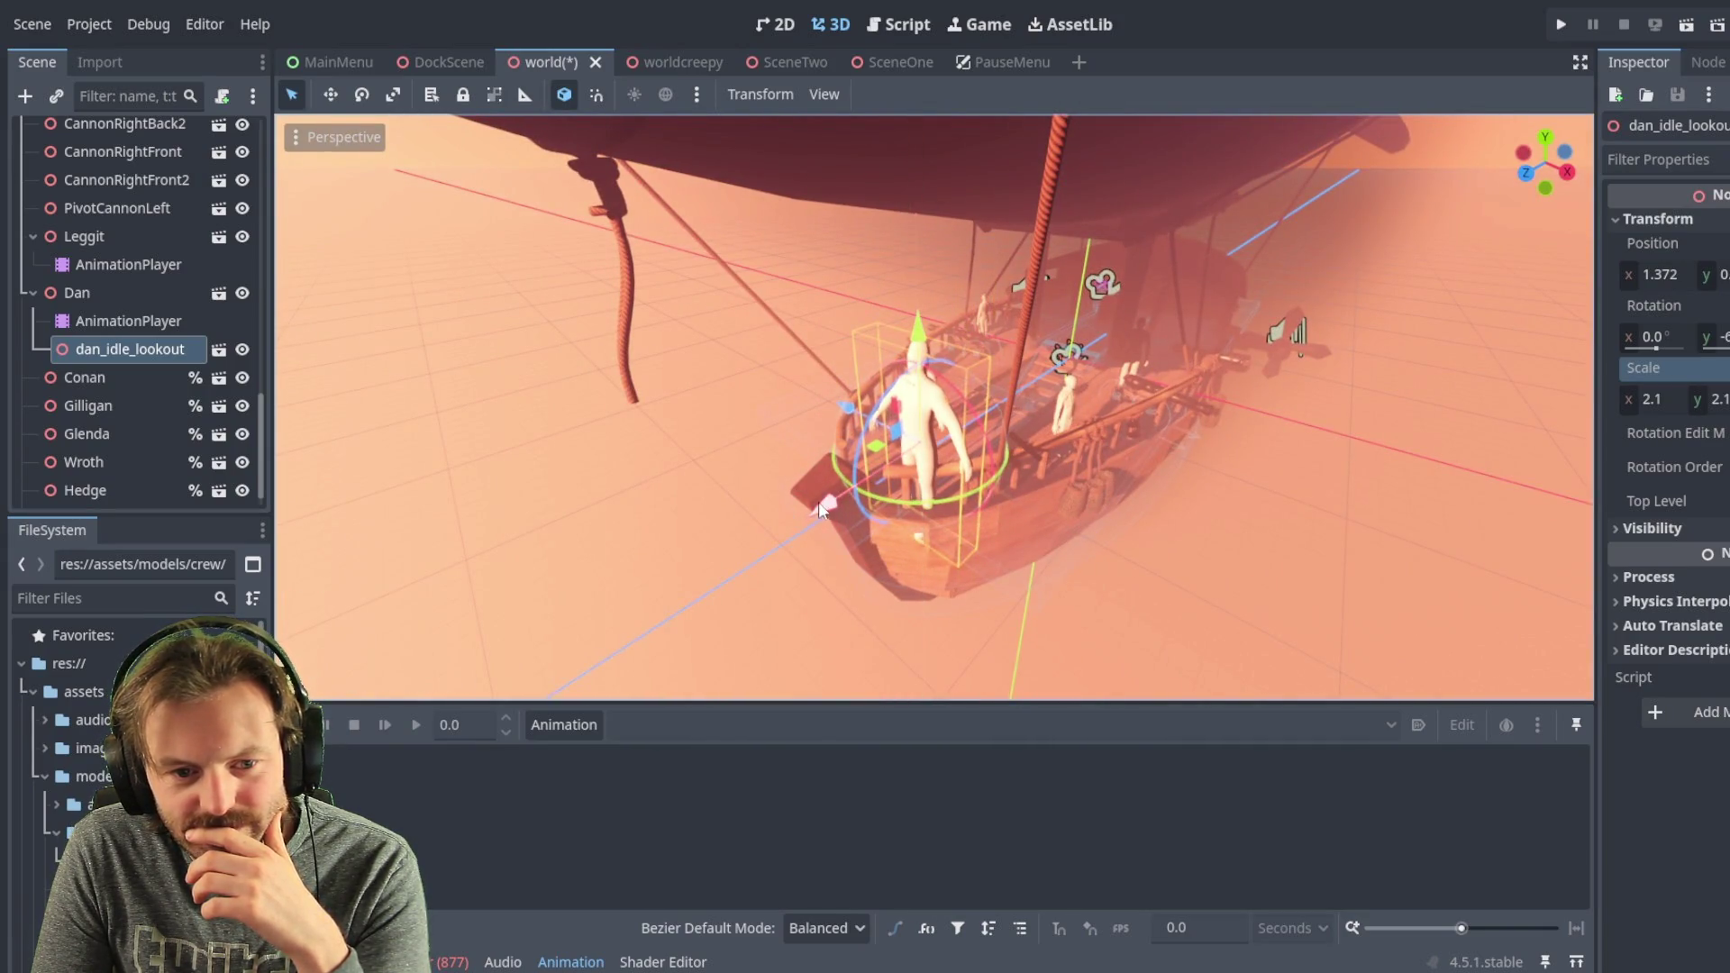
{"action": "left_click_drag", "start_coordinate": [820, 510], "coordinate": [908, 462]}
{"action": "scroll", "coordinate": [958, 441], "scroll_direction": "up", "scroll_amount": 5}
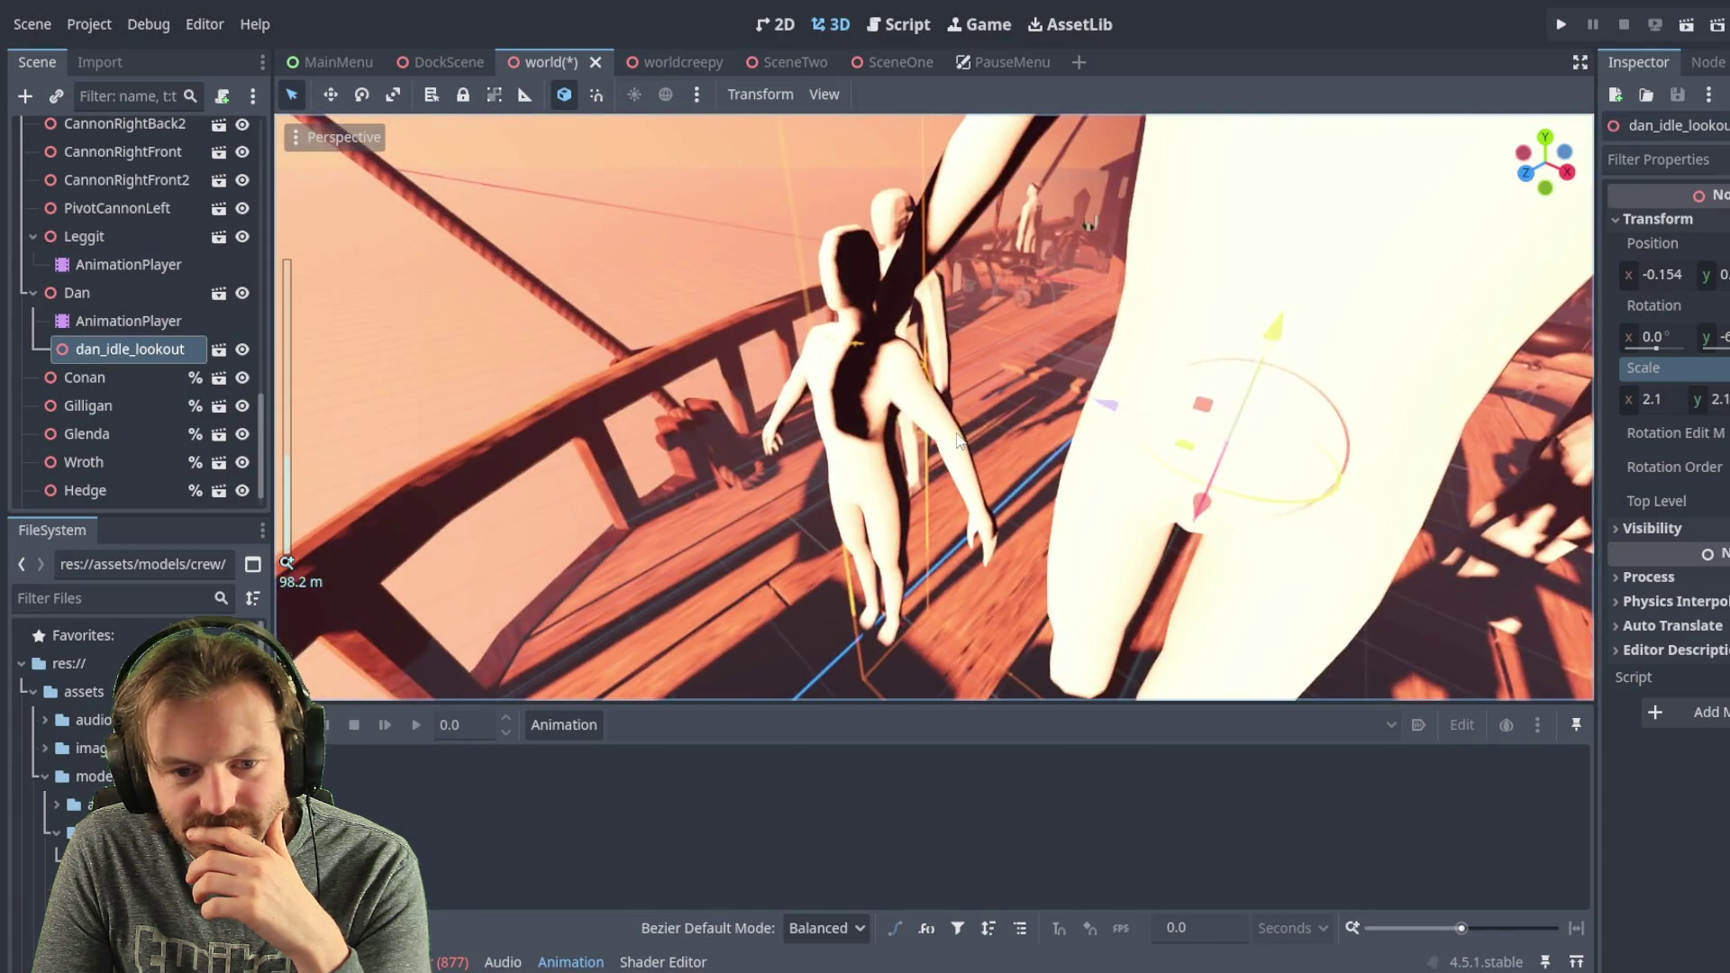
{"action": "scroll", "coordinate": [958, 441], "scroll_direction": "down", "scroll_amount": 5}
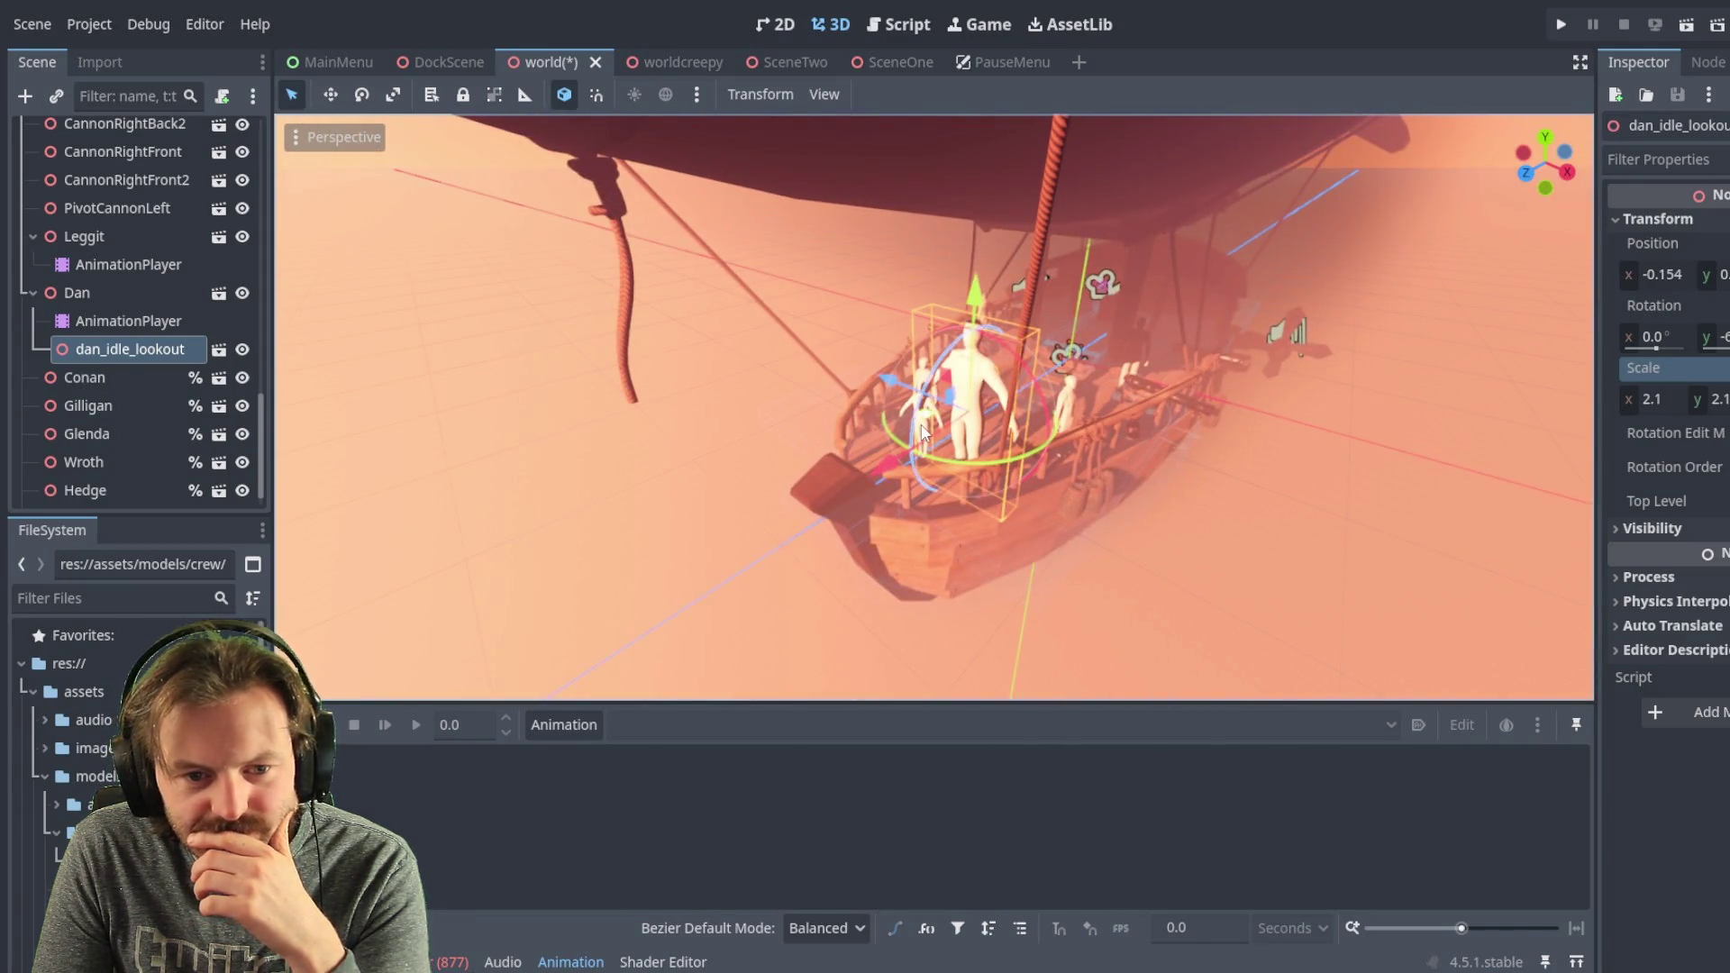
{"action": "left_click", "coordinate": [91, 293]}
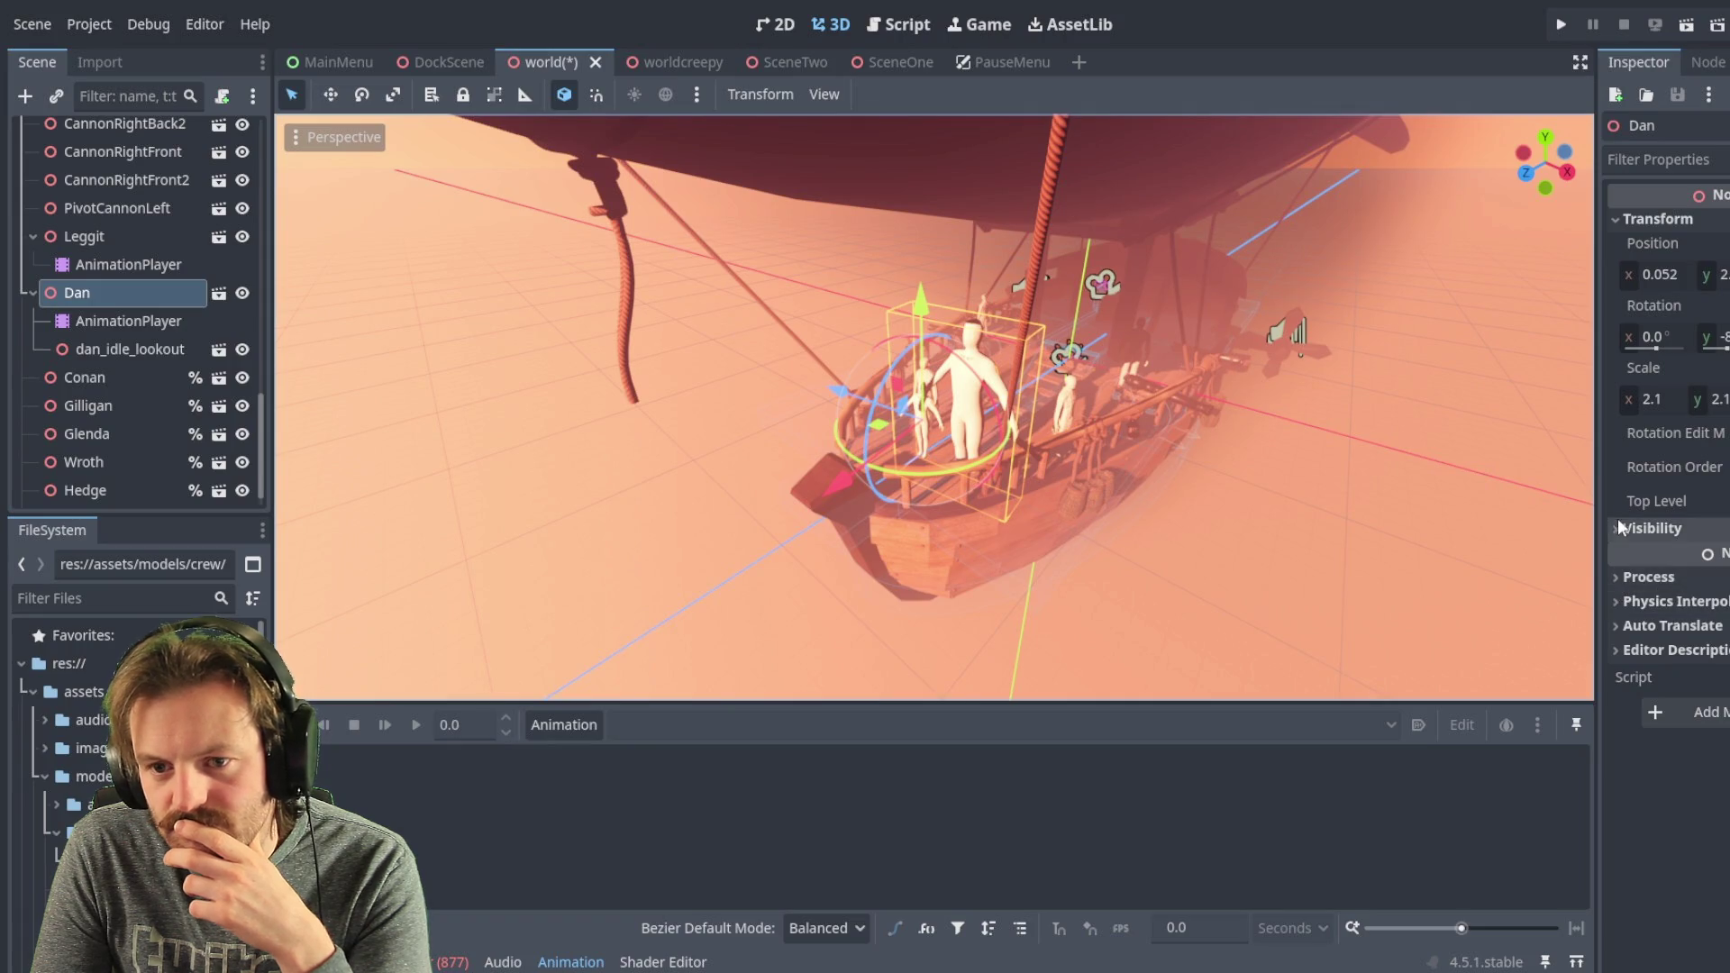
{"action": "double_click", "coordinate": [1617, 224]}
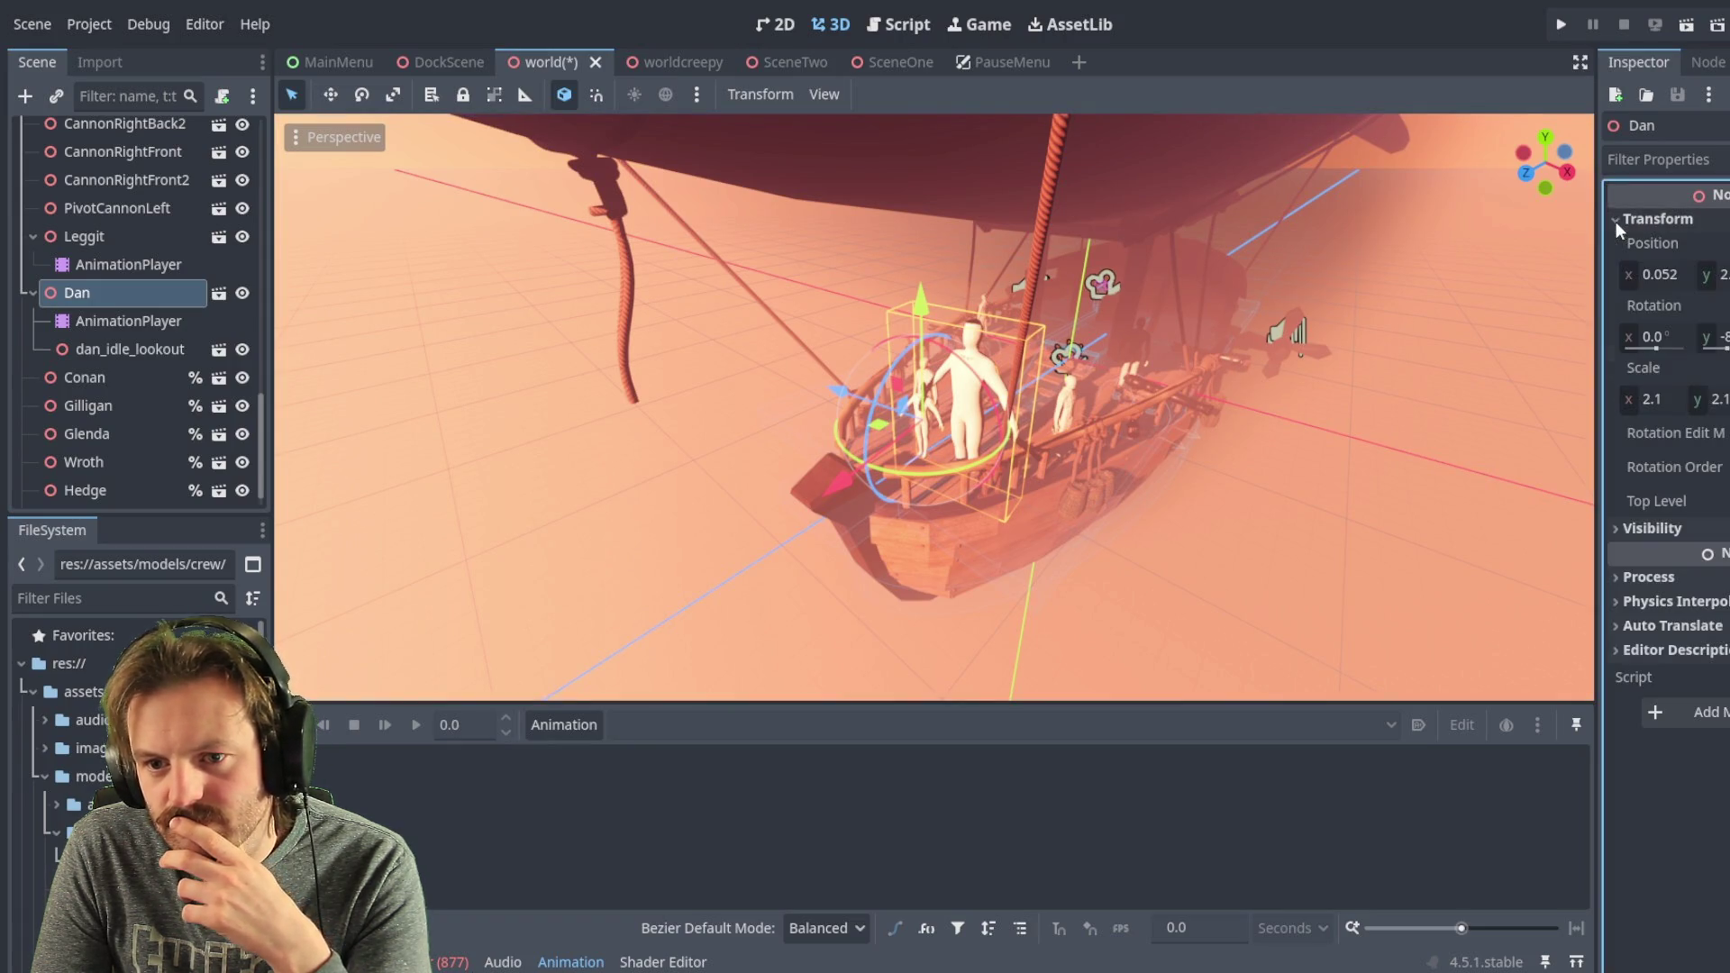
Nudge the lookout's scale and move dan_idle_lookout out from under Dan in the Scene tree
{"action": "left_click", "coordinate": [983, 363]}
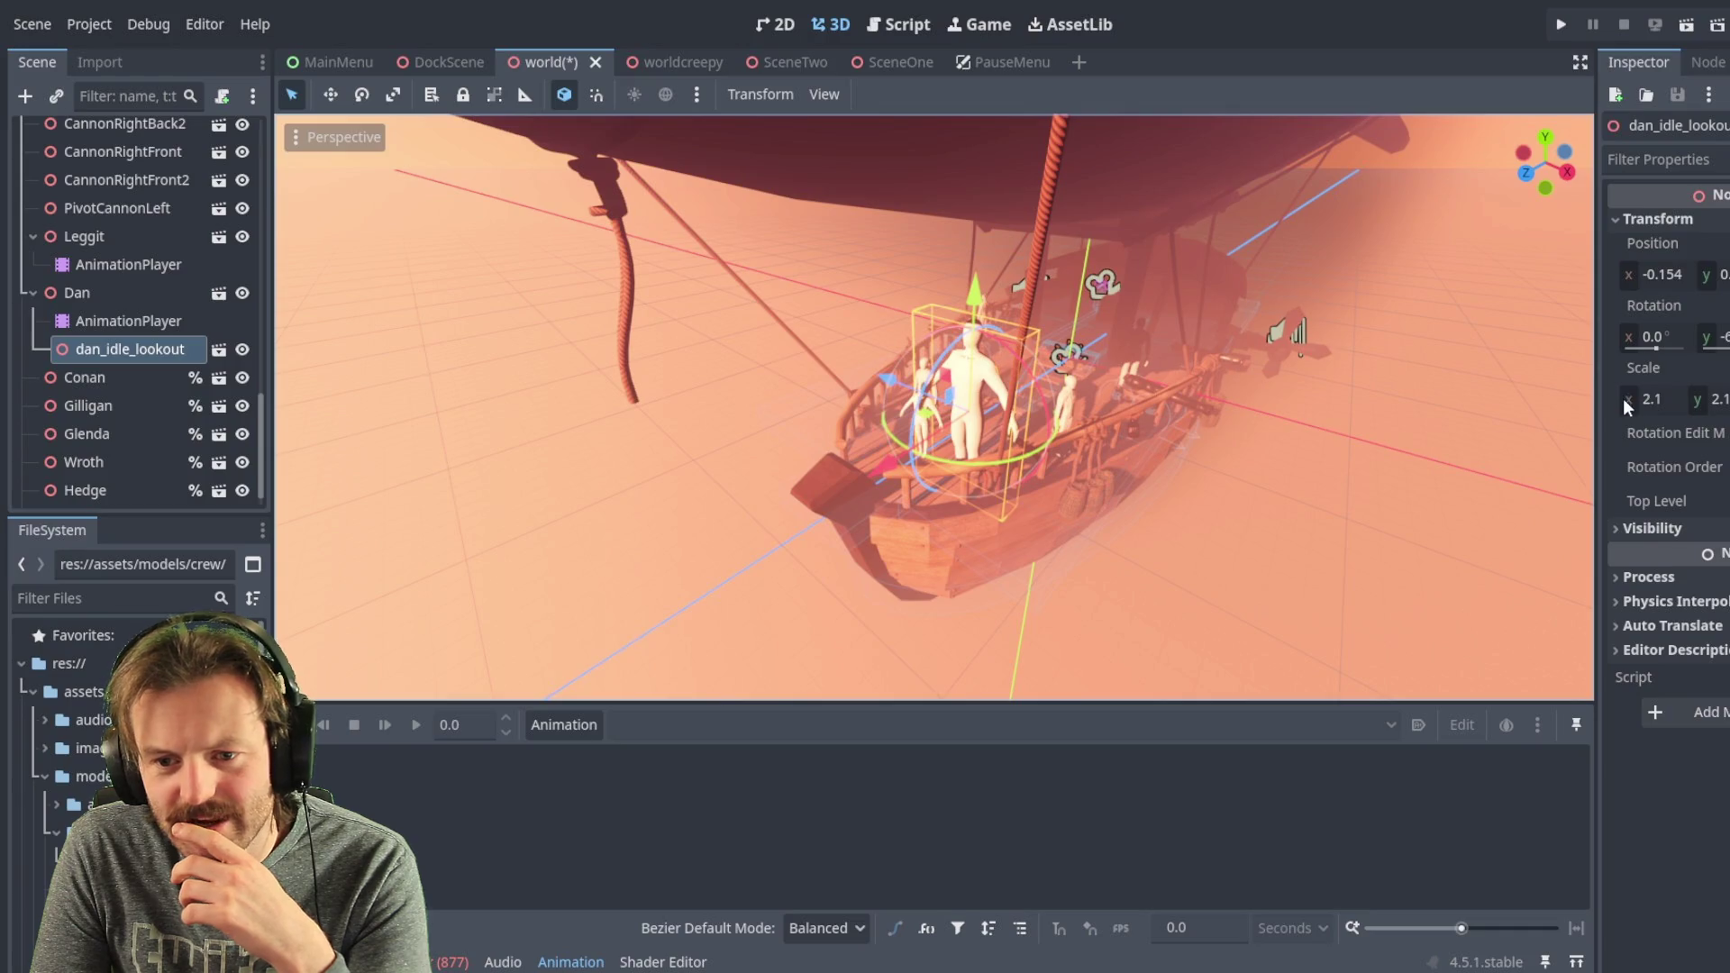
{"action": "left_click_drag", "start_coordinate": [1624, 396], "coordinate": [1614, 397]}
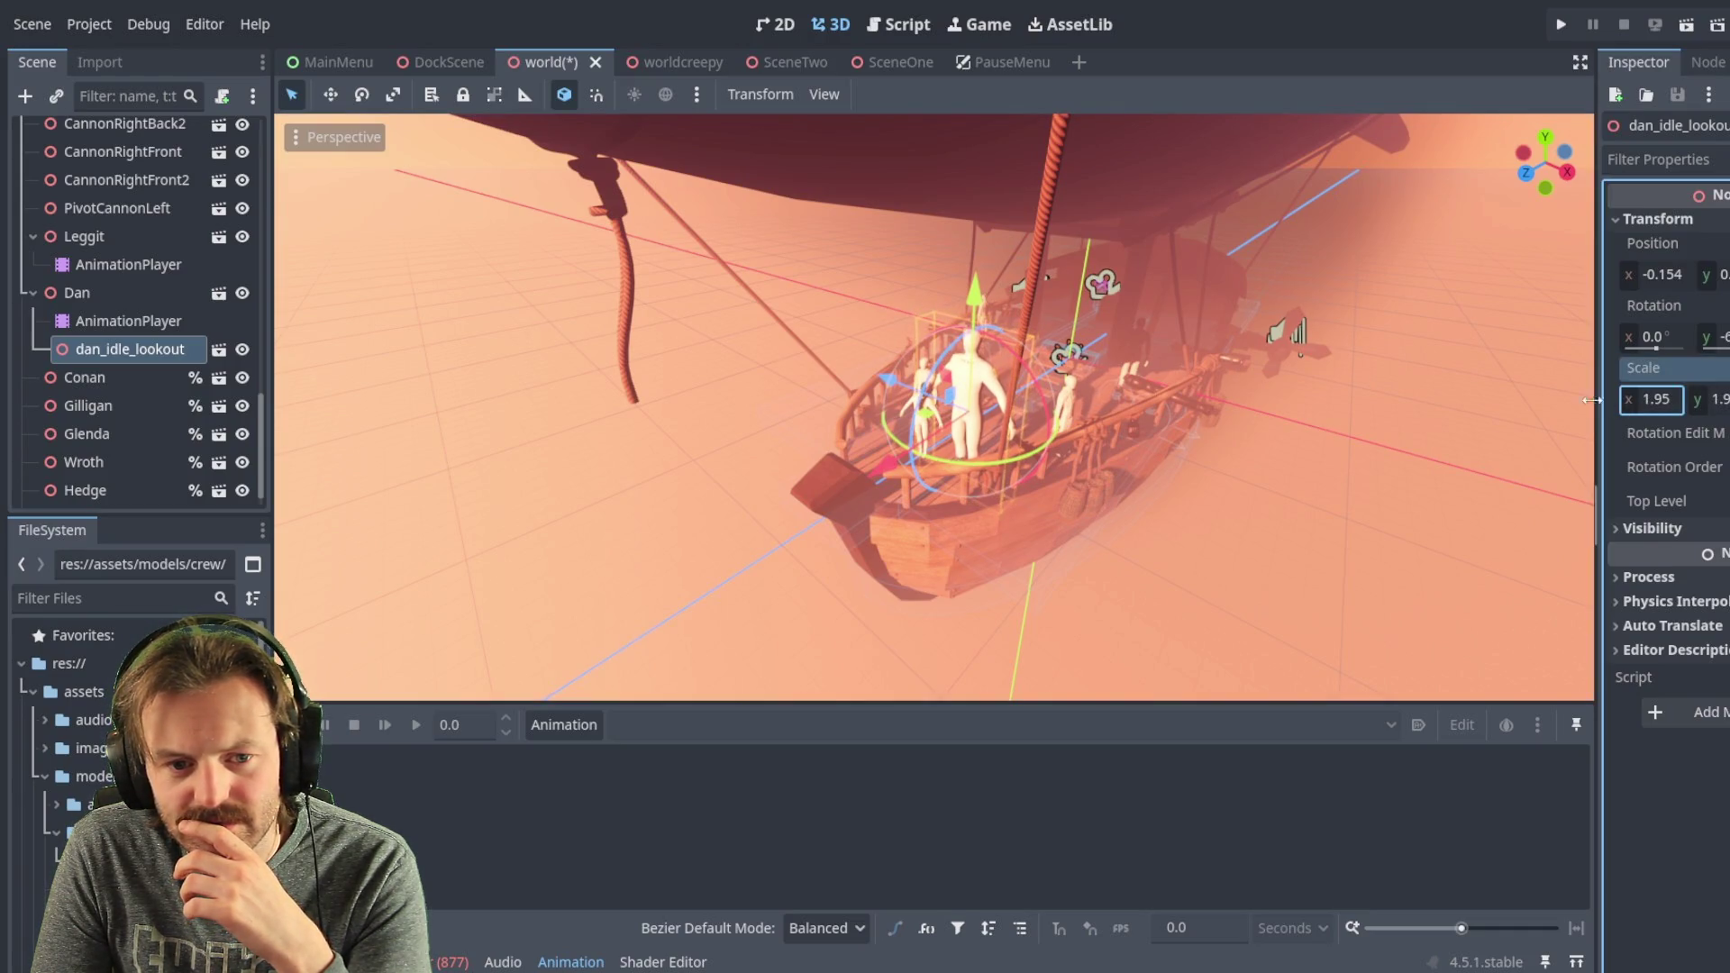
{"action": "left_click", "coordinate": [137, 348]}
{"action": "mouse_move", "coordinate": [132, 345]}
{"action": "left_mouse_down"}
{"action": "mouse_move", "coordinate": [12, 349]}
{"action": "mouse_move", "coordinate": [35, 355]}
{"action": "mouse_move", "coordinate": [34, 375]}
{"action": "left_mouse_up"}
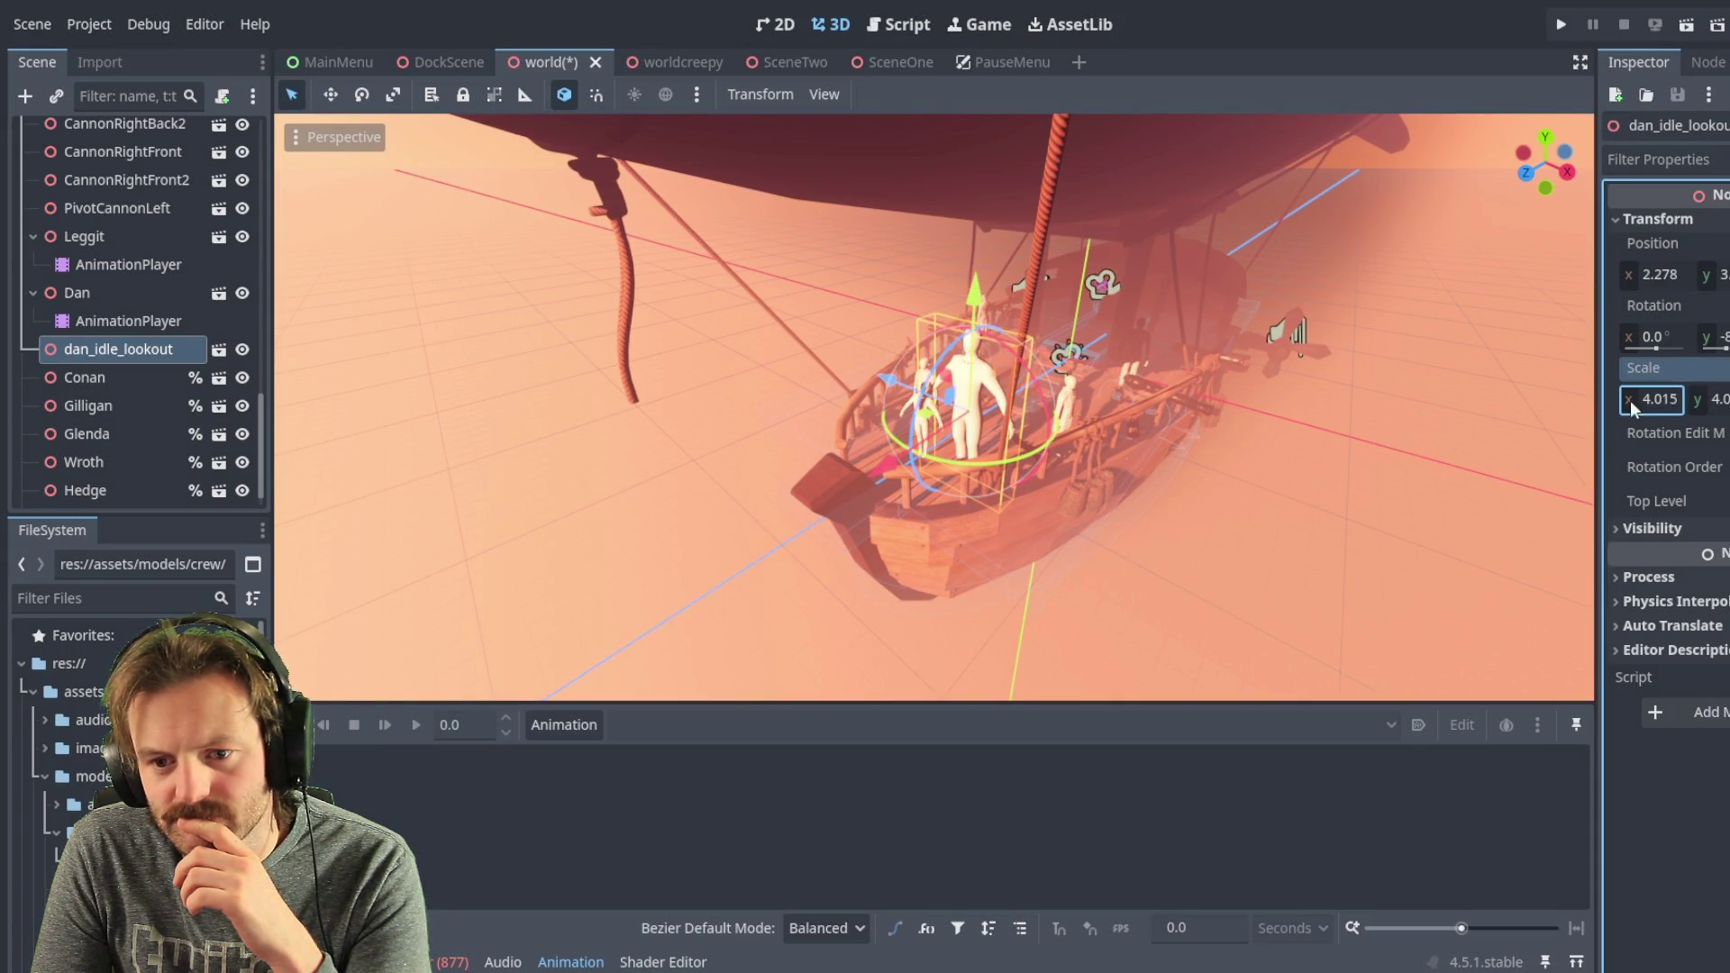
Set the lookout's X scale to 2.1 and begin lowering it toward the deck
{"action": "left_click_drag", "start_coordinate": [1629, 400], "coordinate": [1613, 400]}
{"action": "left_click", "coordinate": [1679, 399]}
{"action": "type", "text": "2.1"}
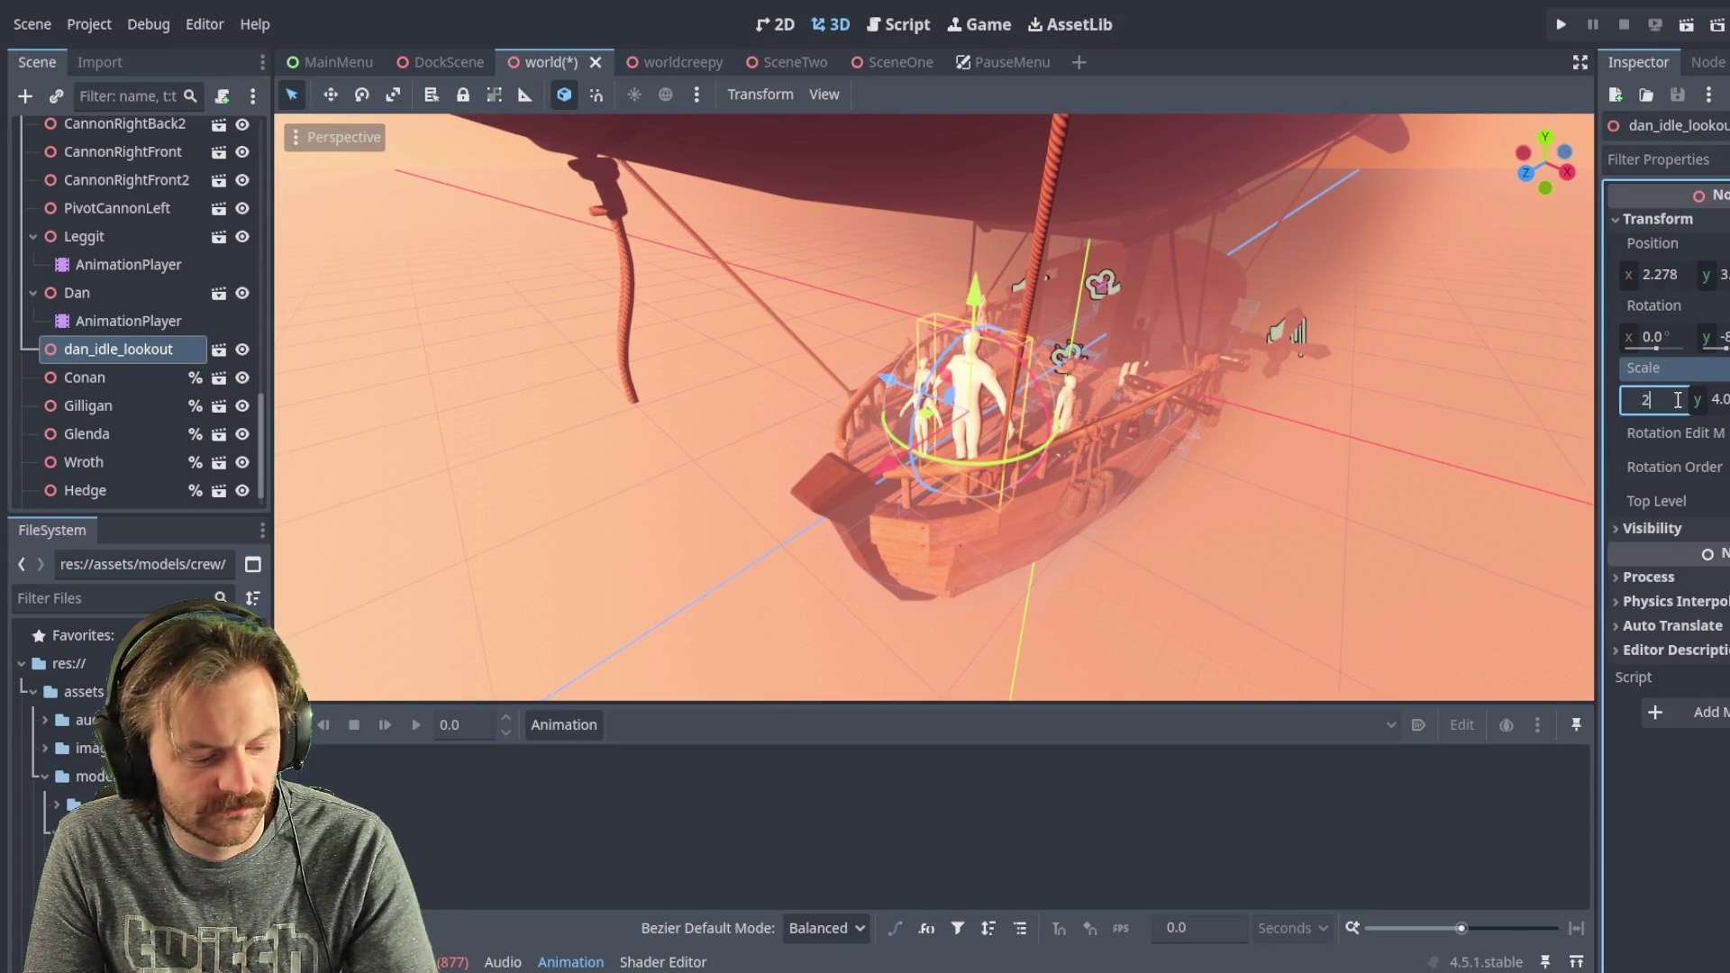
{"action": "key", "text": "Return"}
{"action": "scroll", "coordinate": [965, 419], "scroll_direction": "up", "scroll_amount": 10}
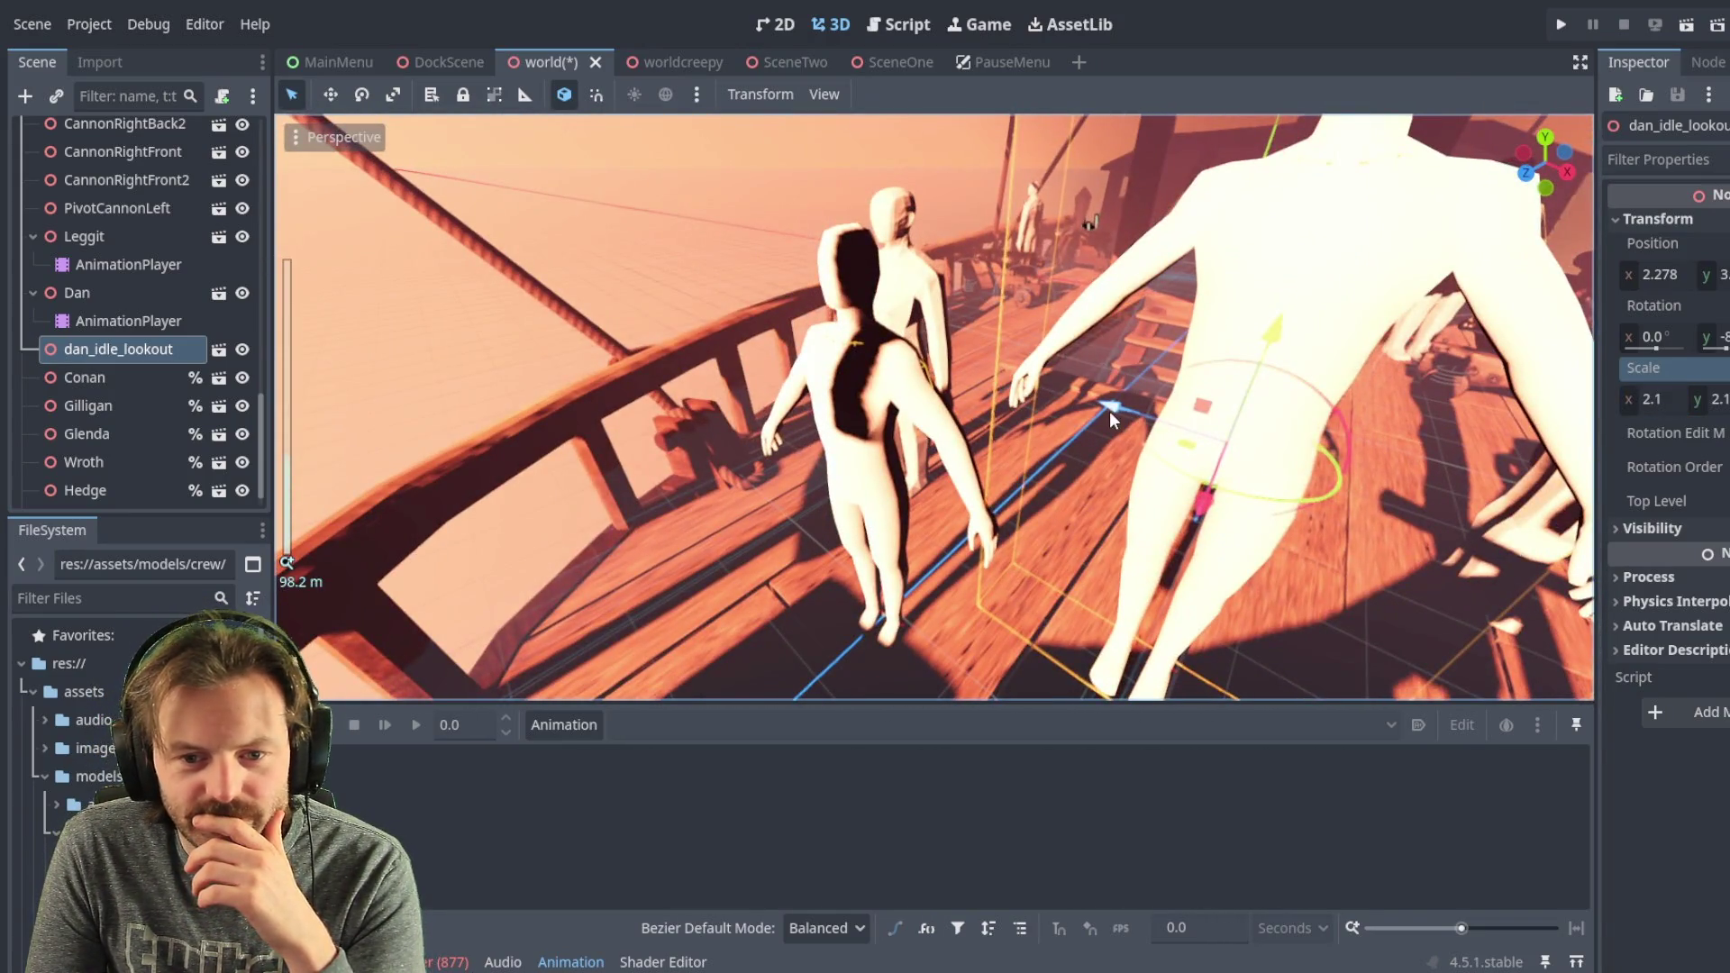
{"action": "mouse_move", "coordinate": [1271, 333]}
{"action": "left_mouse_down"}
{"action": "mouse_move", "coordinate": [1199, 541]}
{"action": "mouse_move", "coordinate": [1208, 571]}
{"action": "mouse_move", "coordinate": [1190, 568]}
{"action": "left_mouse_up"}
Drag the lookout figure down onto the deck and across to the bow beside the crew
{"action": "mouse_move", "coordinate": [1195, 568]}
{"action": "middle_mouse_down"}
{"action": "mouse_move", "coordinate": [1204, 631]}
{"action": "mouse_move", "coordinate": [1230, 627]}
{"action": "mouse_move", "coordinate": [1258, 514]}
{"action": "mouse_move", "coordinate": [1172, 519]}
{"action": "mouse_move", "coordinate": [1172, 487]}
{"action": "middle_mouse_up"}
{"action": "mouse_move", "coordinate": [1019, 451]}
{"action": "left_mouse_down"}
{"action": "mouse_move", "coordinate": [829, 416]}
{"action": "mouse_move", "coordinate": [892, 397]}
{"action": "left_mouse_up"}
{"action": "mouse_move", "coordinate": [906, 307]}
{"action": "left_mouse_down"}
{"action": "mouse_move", "coordinate": [910, 266]}
{"action": "mouse_move", "coordinate": [915, 282]}
{"action": "left_mouse_up"}
{"action": "key", "text": "w"}
{"action": "right_click_drag", "start_coordinate": [913, 281], "coordinate": [897, 290]}
{"action": "key", "text": "s"}
{"action": "left_click_drag", "start_coordinate": [857, 410], "coordinate": [613, 411]}
{"action": "right_click_drag", "start_coordinate": [490, 411], "coordinate": [490, 411]}
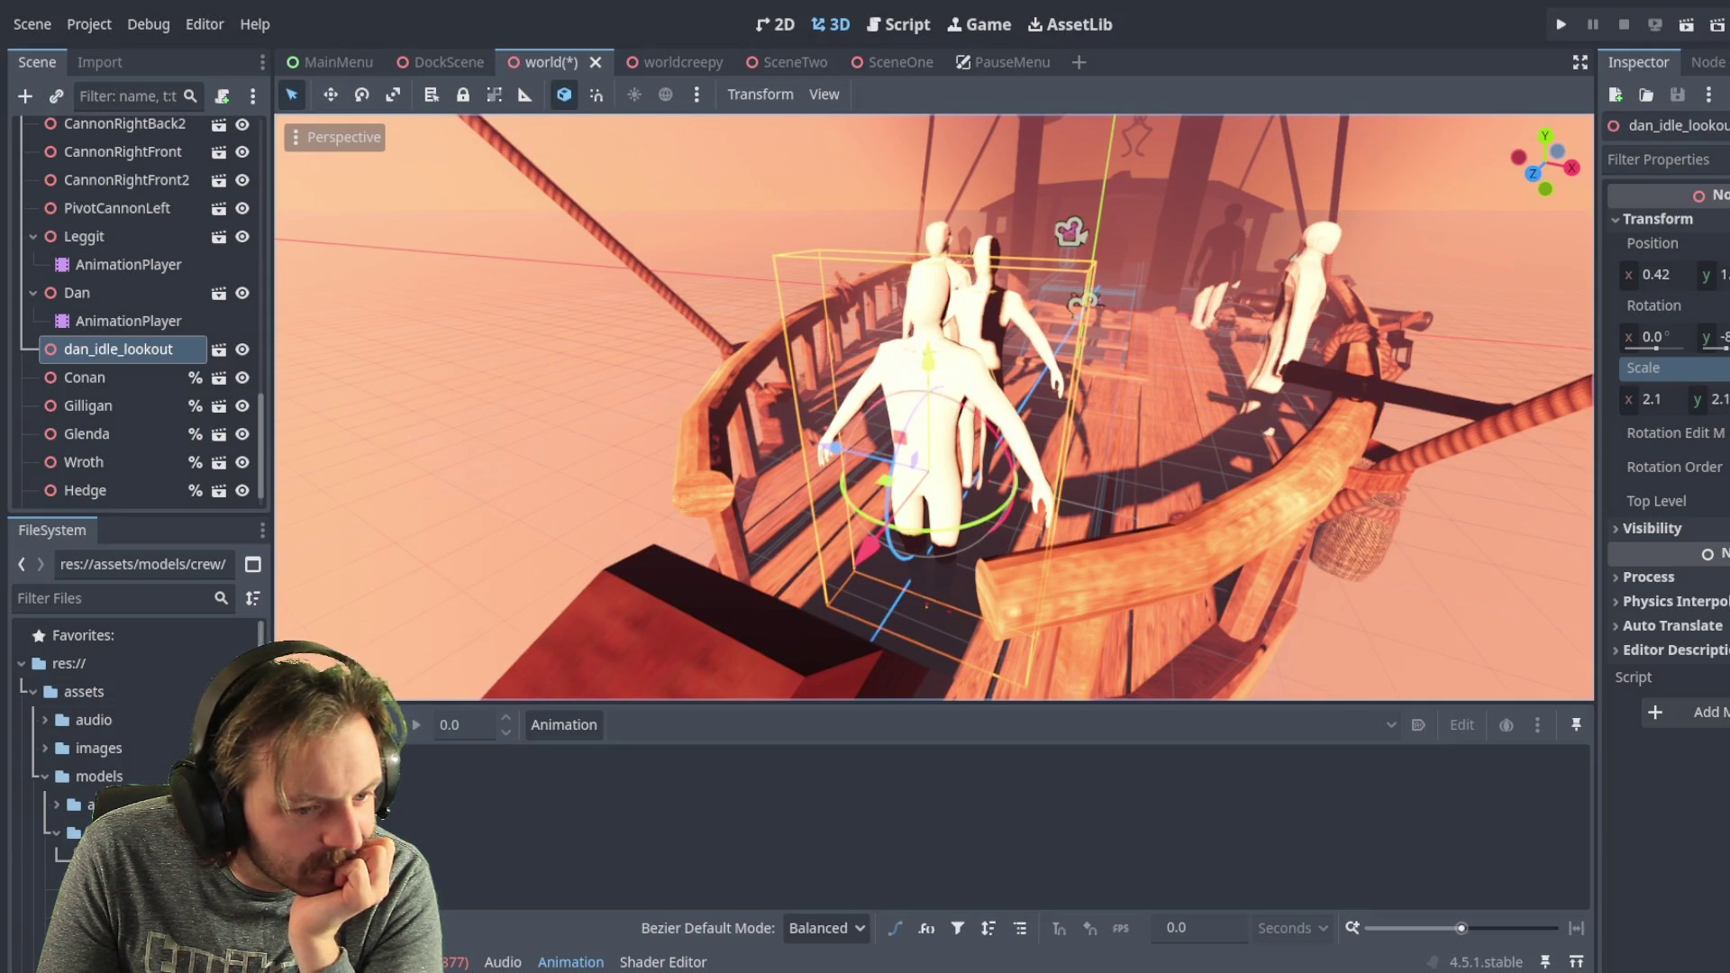
{"action": "left_click", "coordinate": [217, 685]}
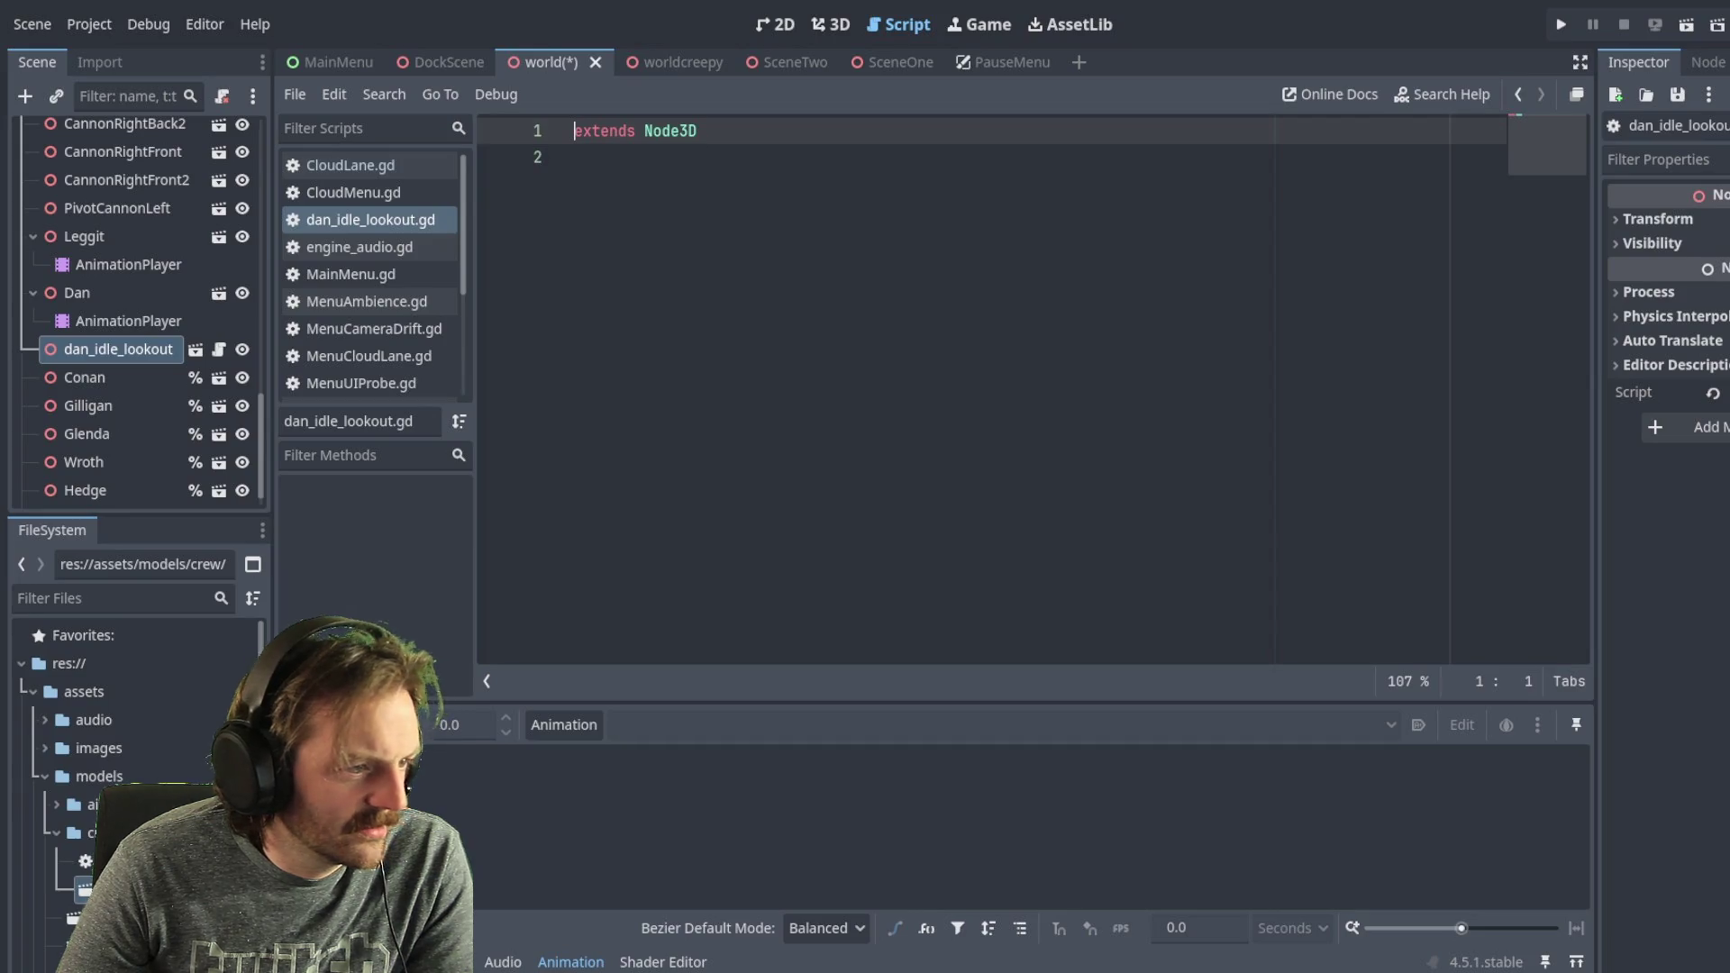
Place the caret on the second line of dan_idle_lookout.gd
{"action": "left_click", "coordinate": [587, 340]}
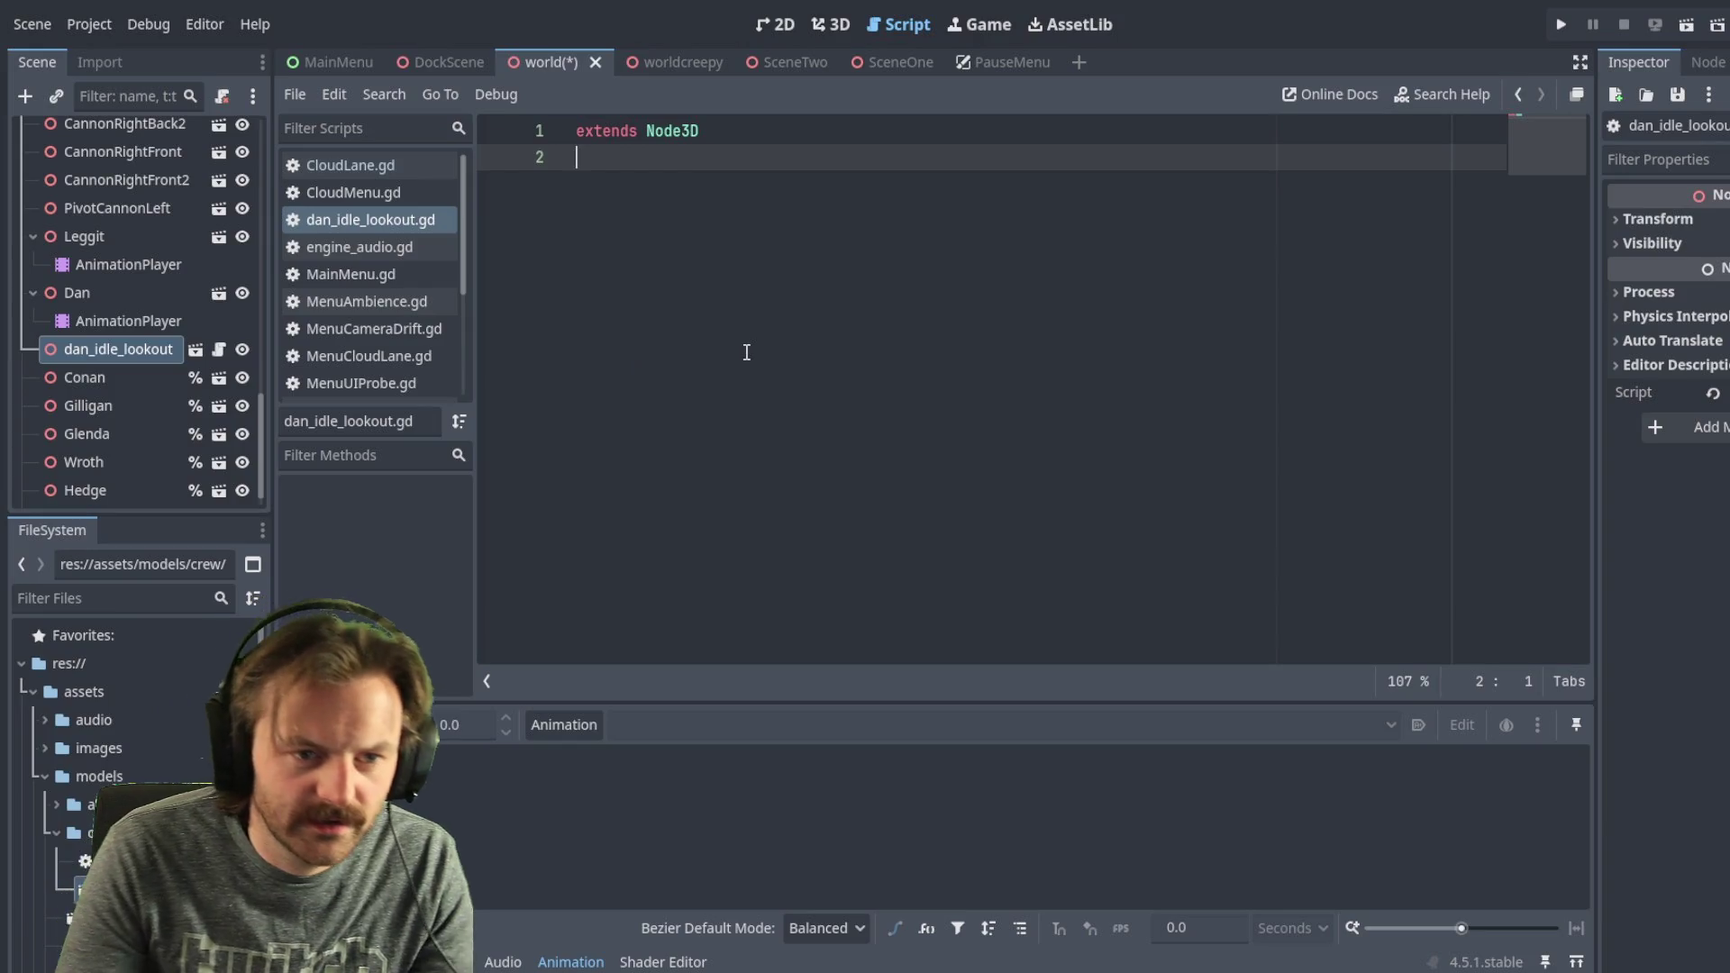
{"action": "key", "text": "BackSpace"}
{"action": "key", "text": "BackSpace"}
{"action": "key", "text": "BackSpace"}
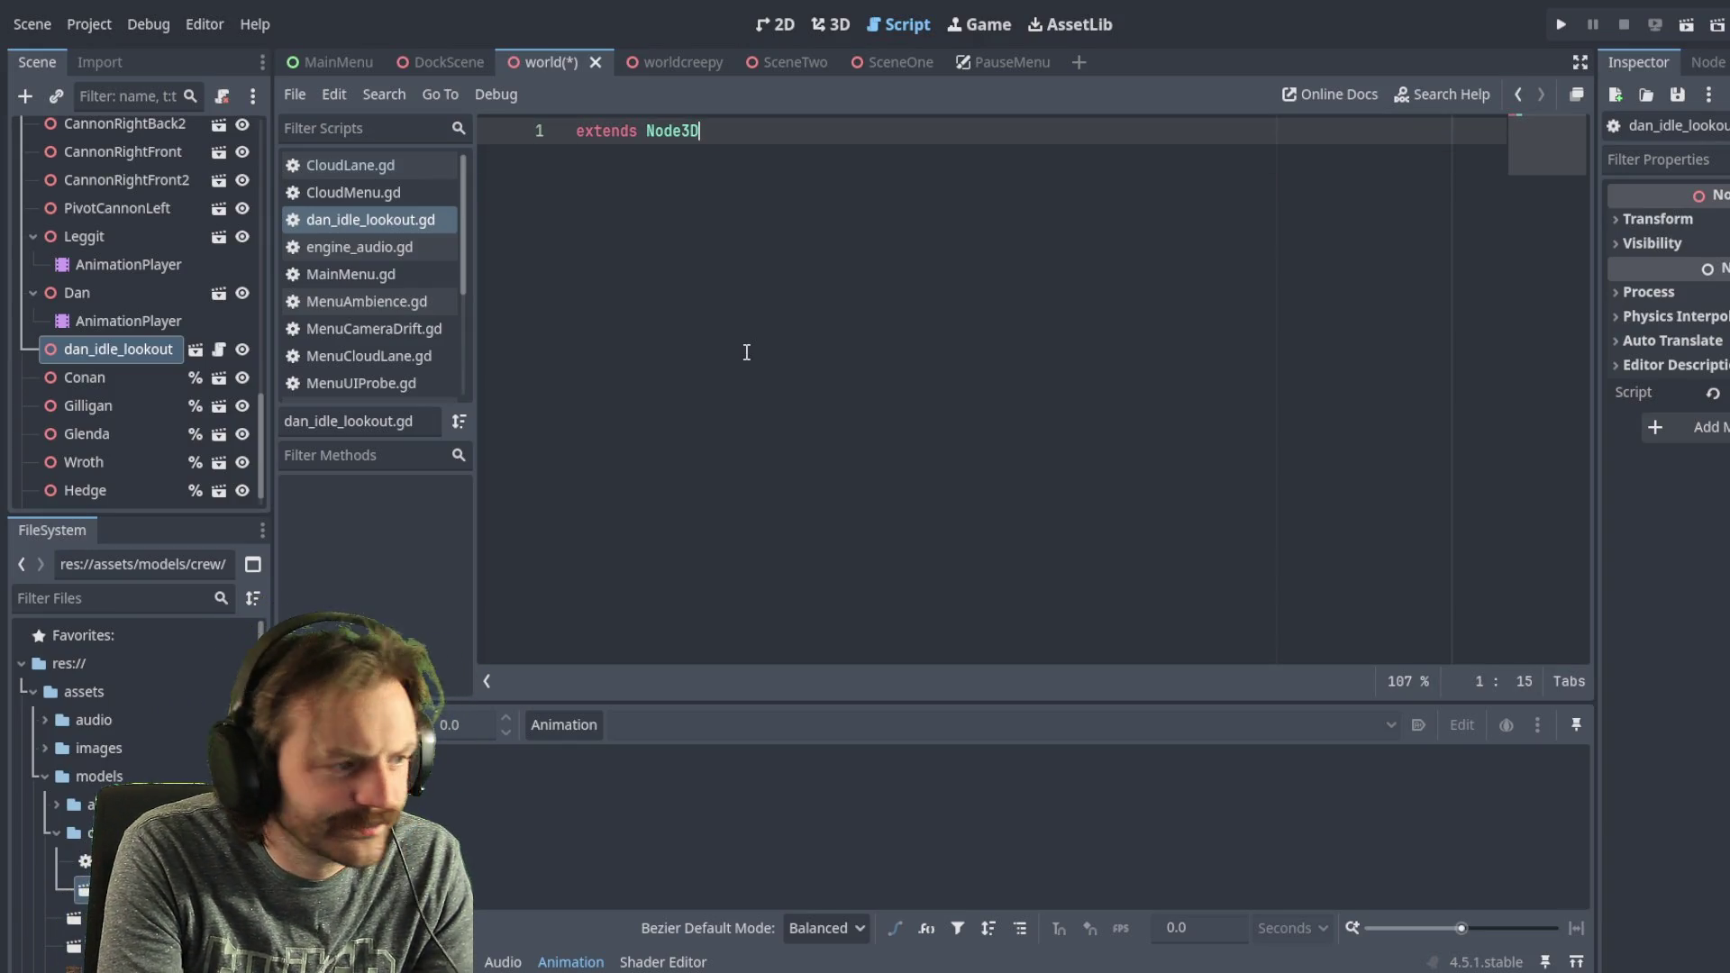
{"action": "type", "text": "@o"}
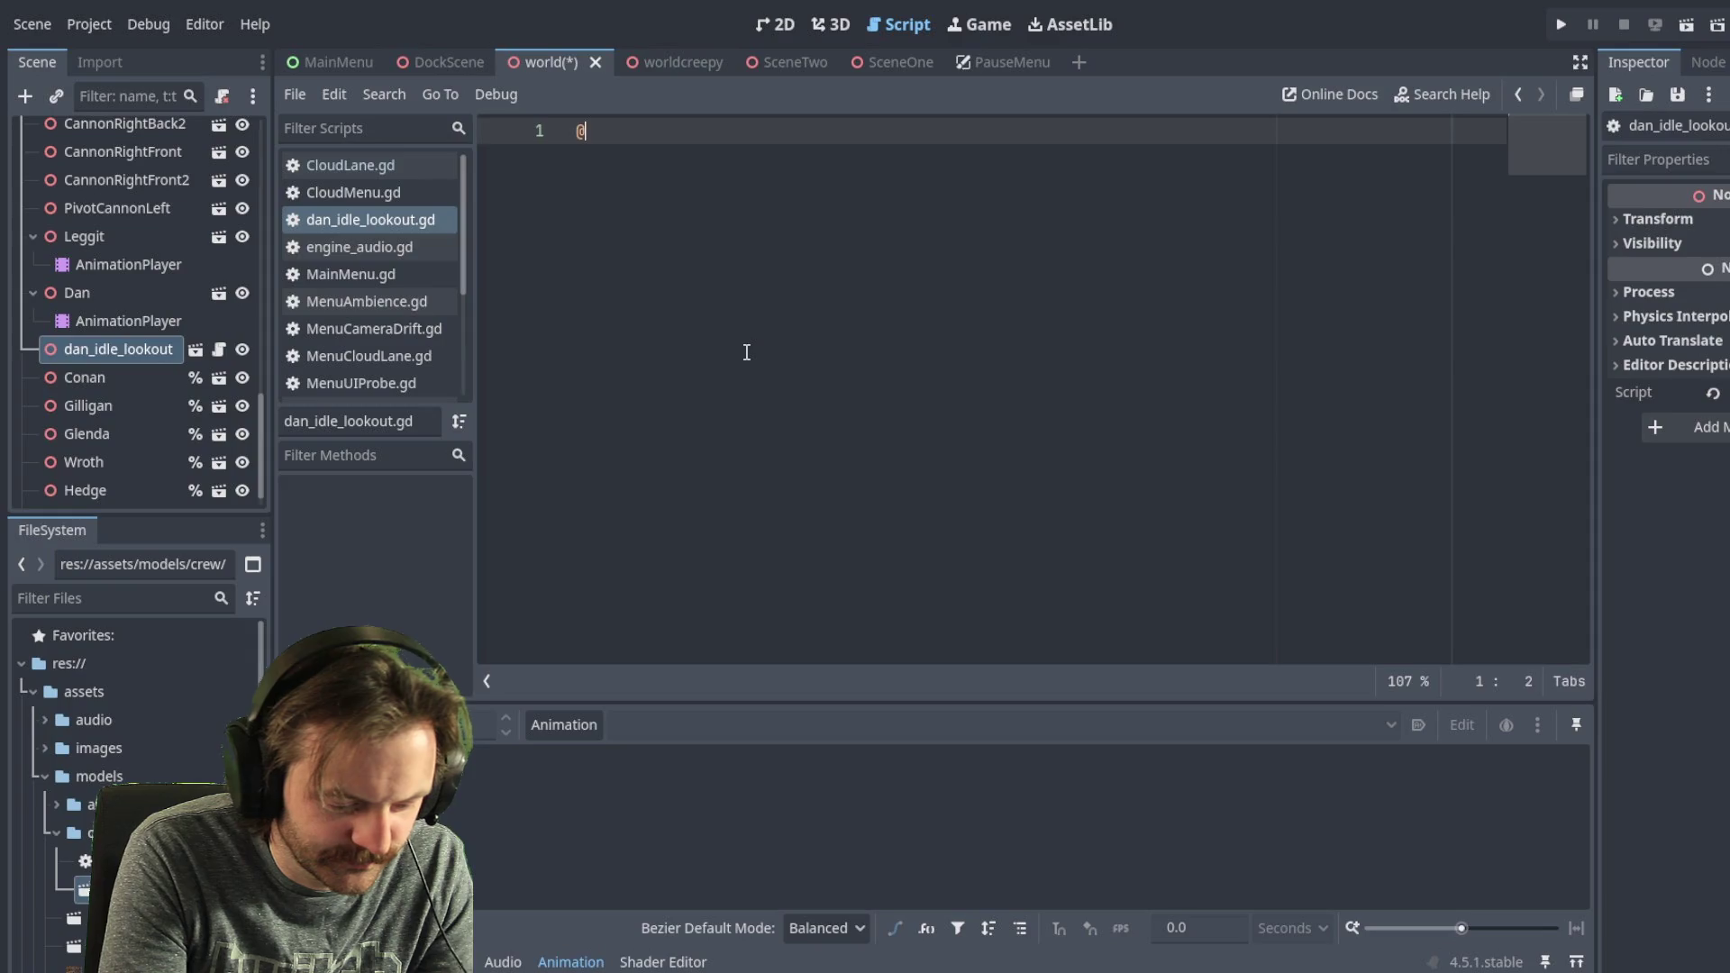
{"action": "type", "text": "nready"}
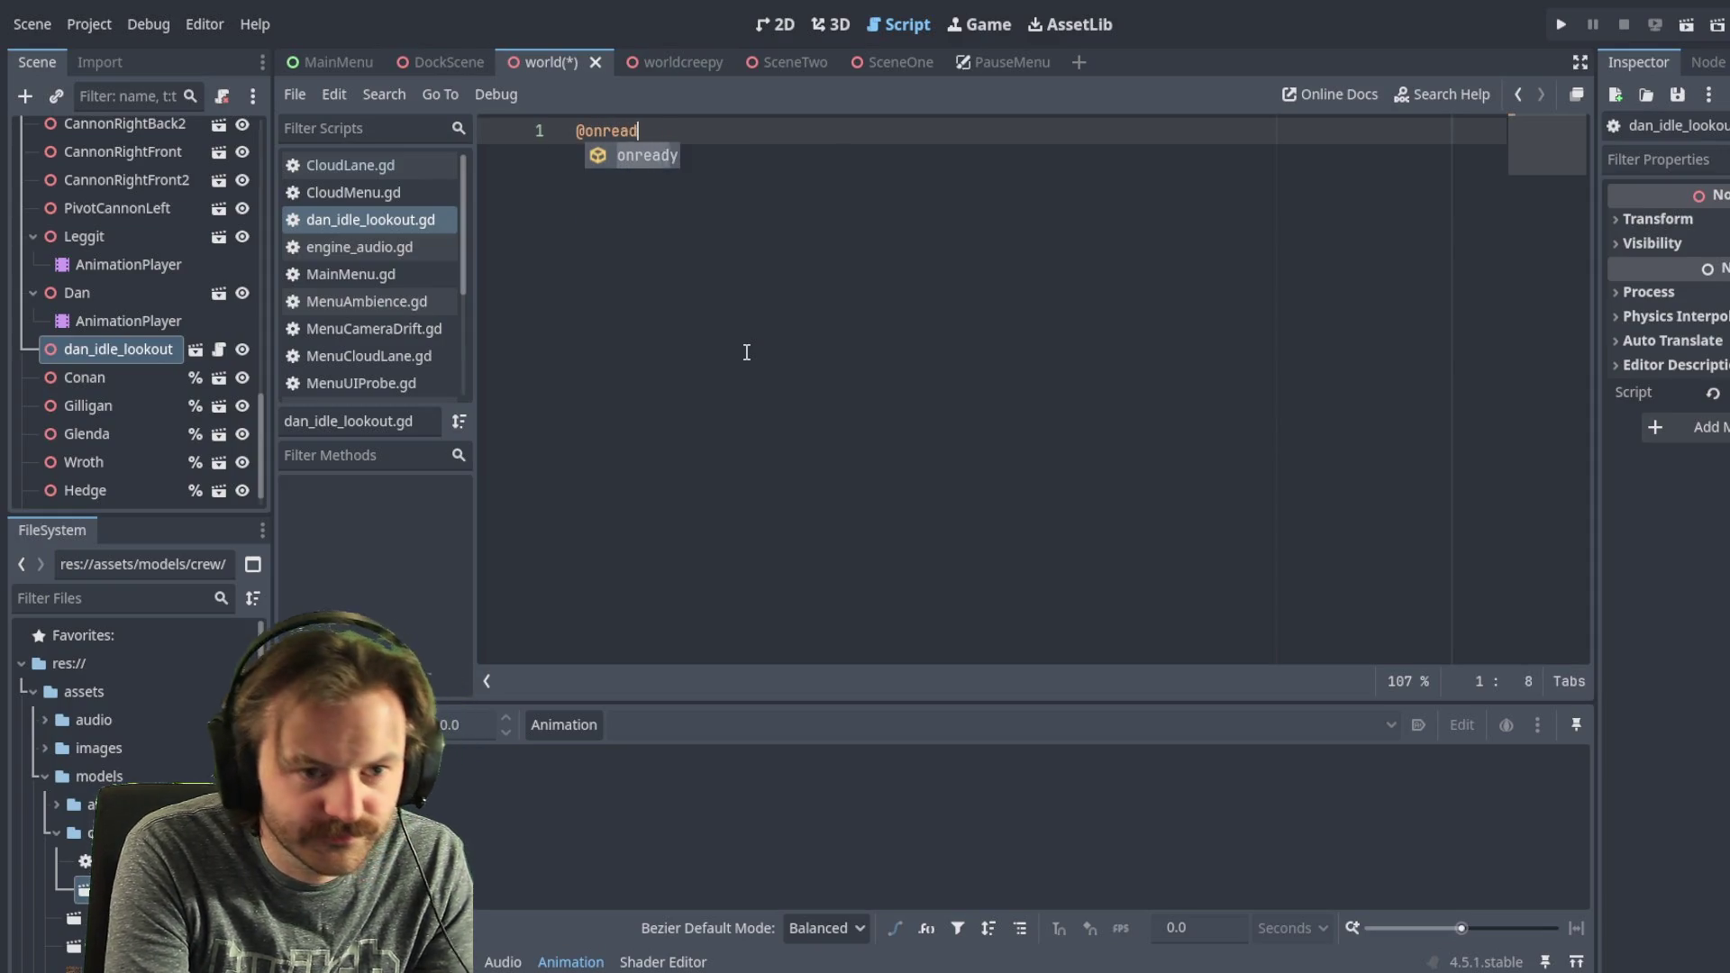
{"action": "type", "text": " var"}
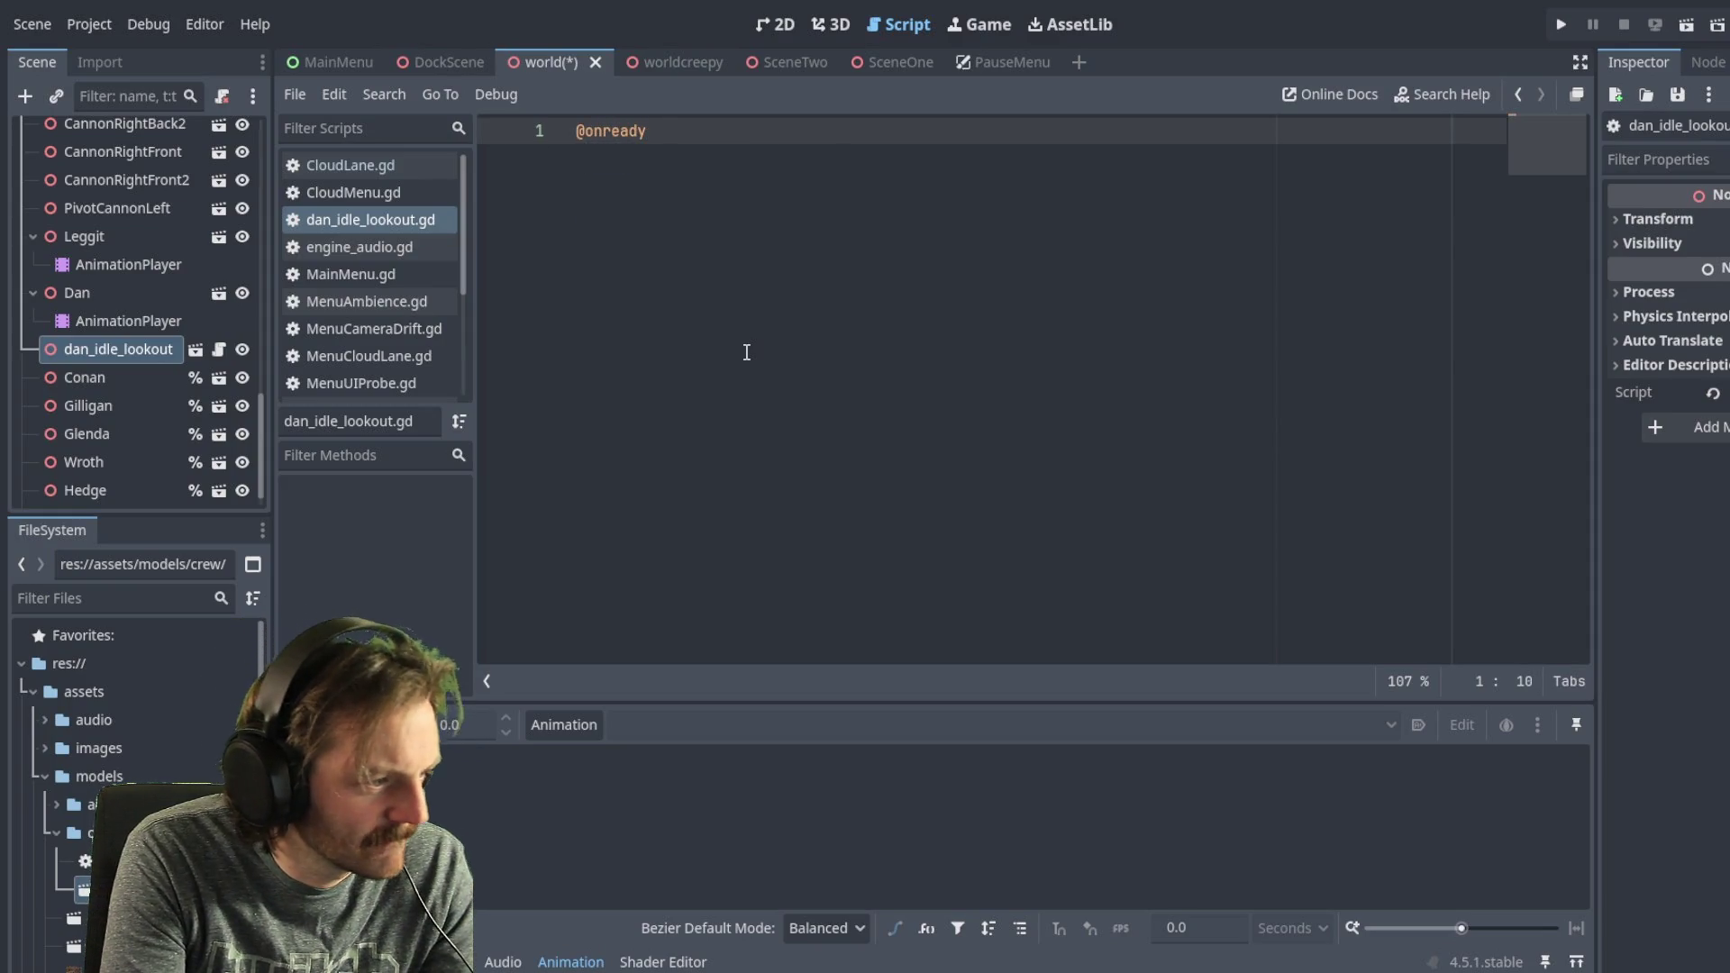
{"action": "type", "text": " anim: "}
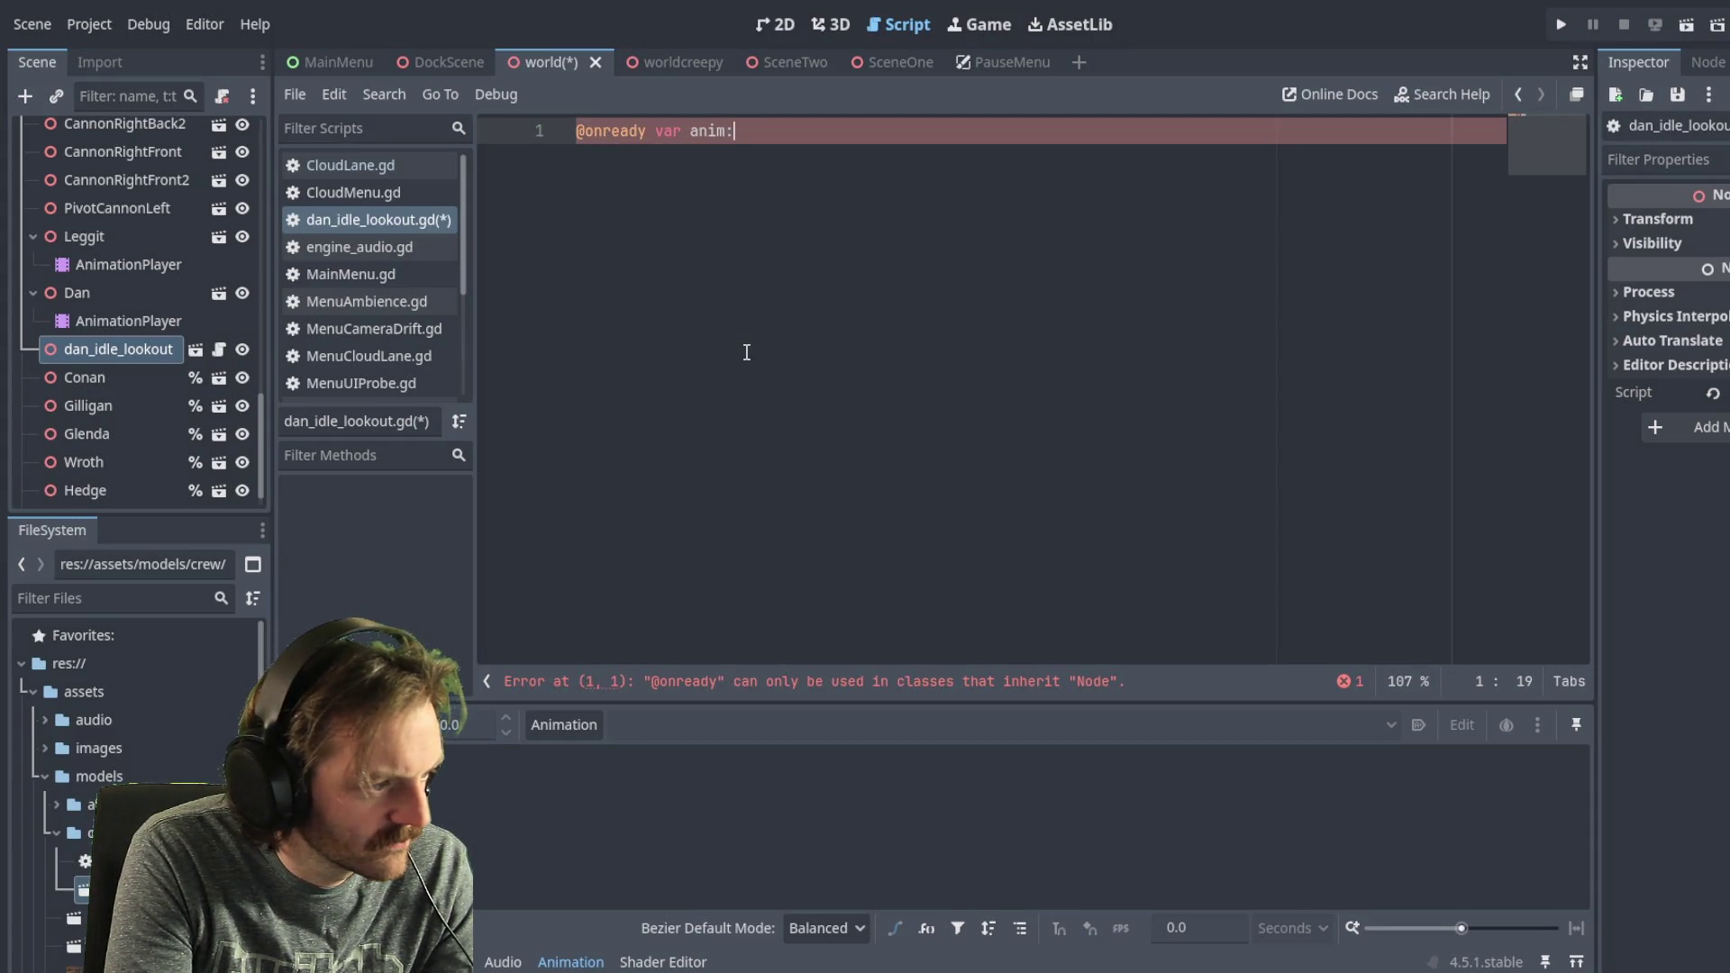
{"action": "type", "text": "Animate"}
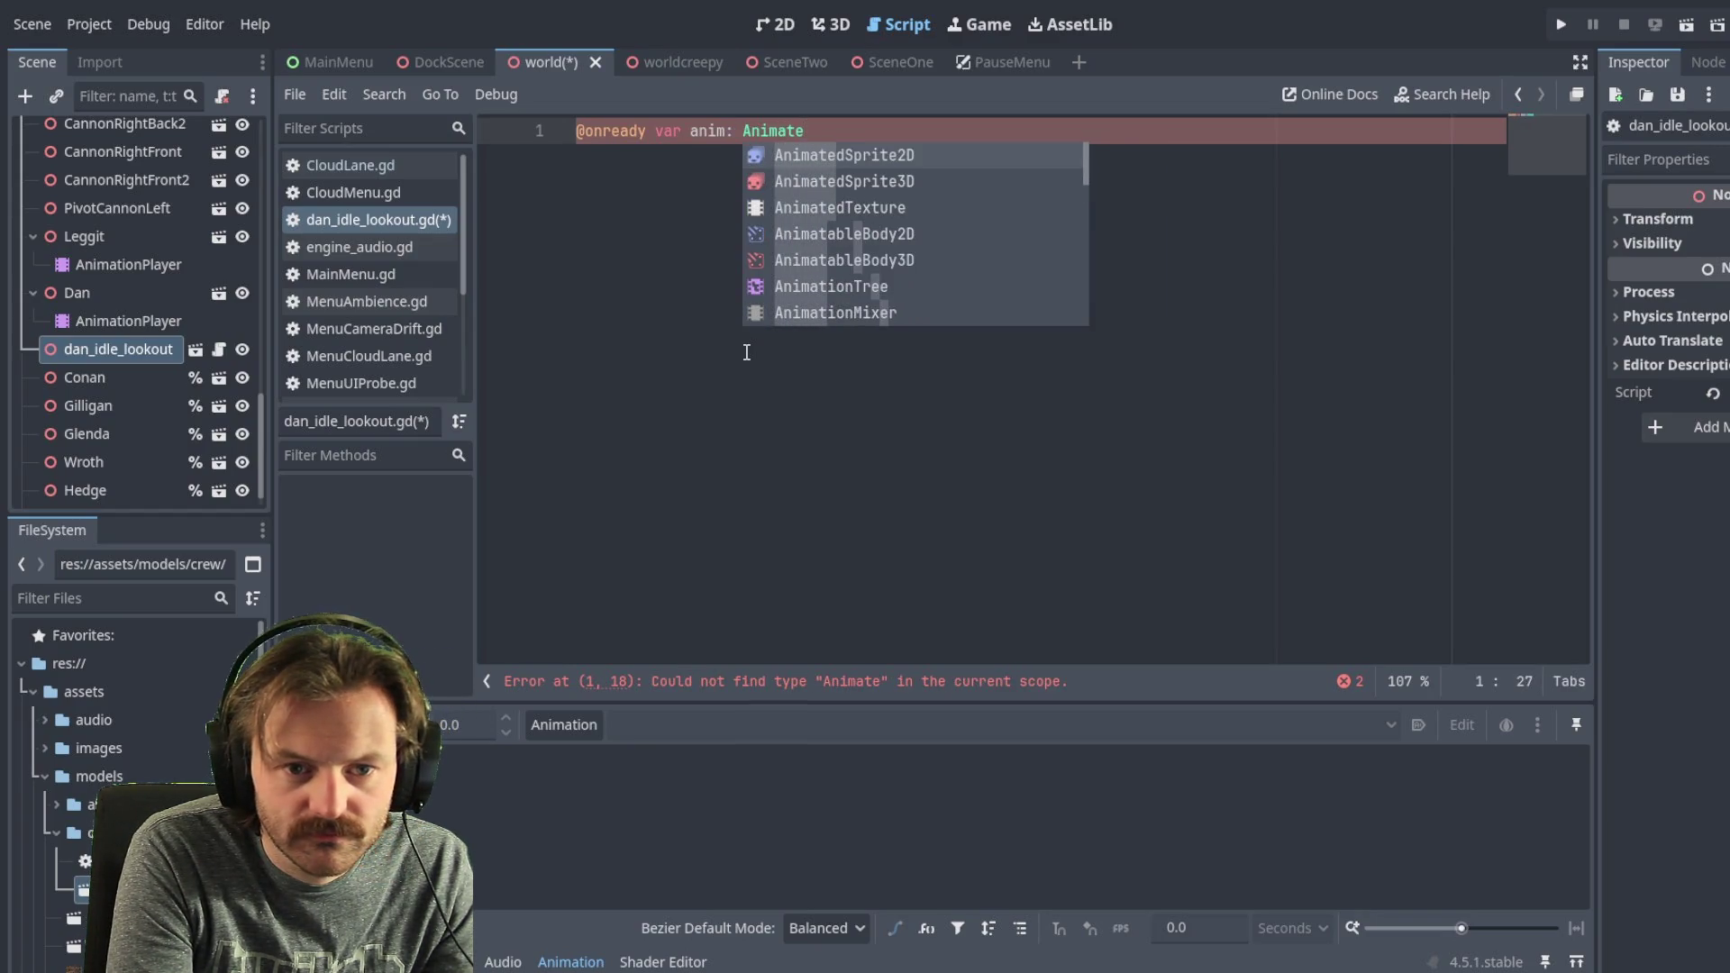
{"action": "key", "text": "BackSpace"}
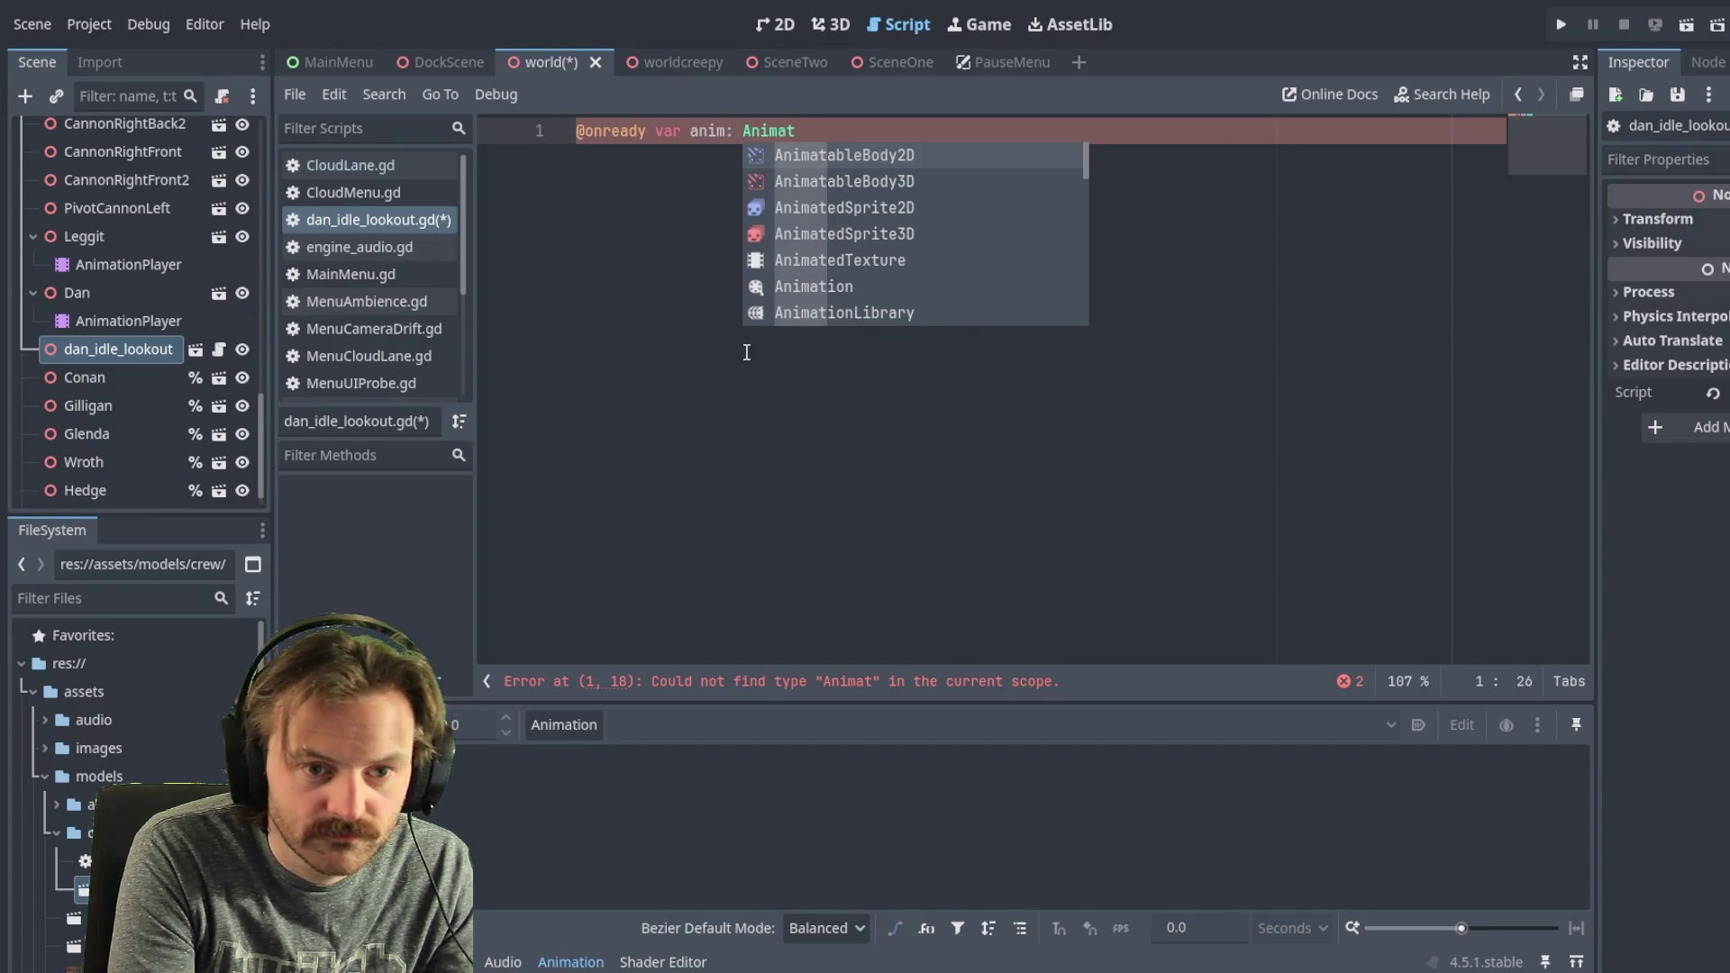
{"action": "type", "text": "ion"}
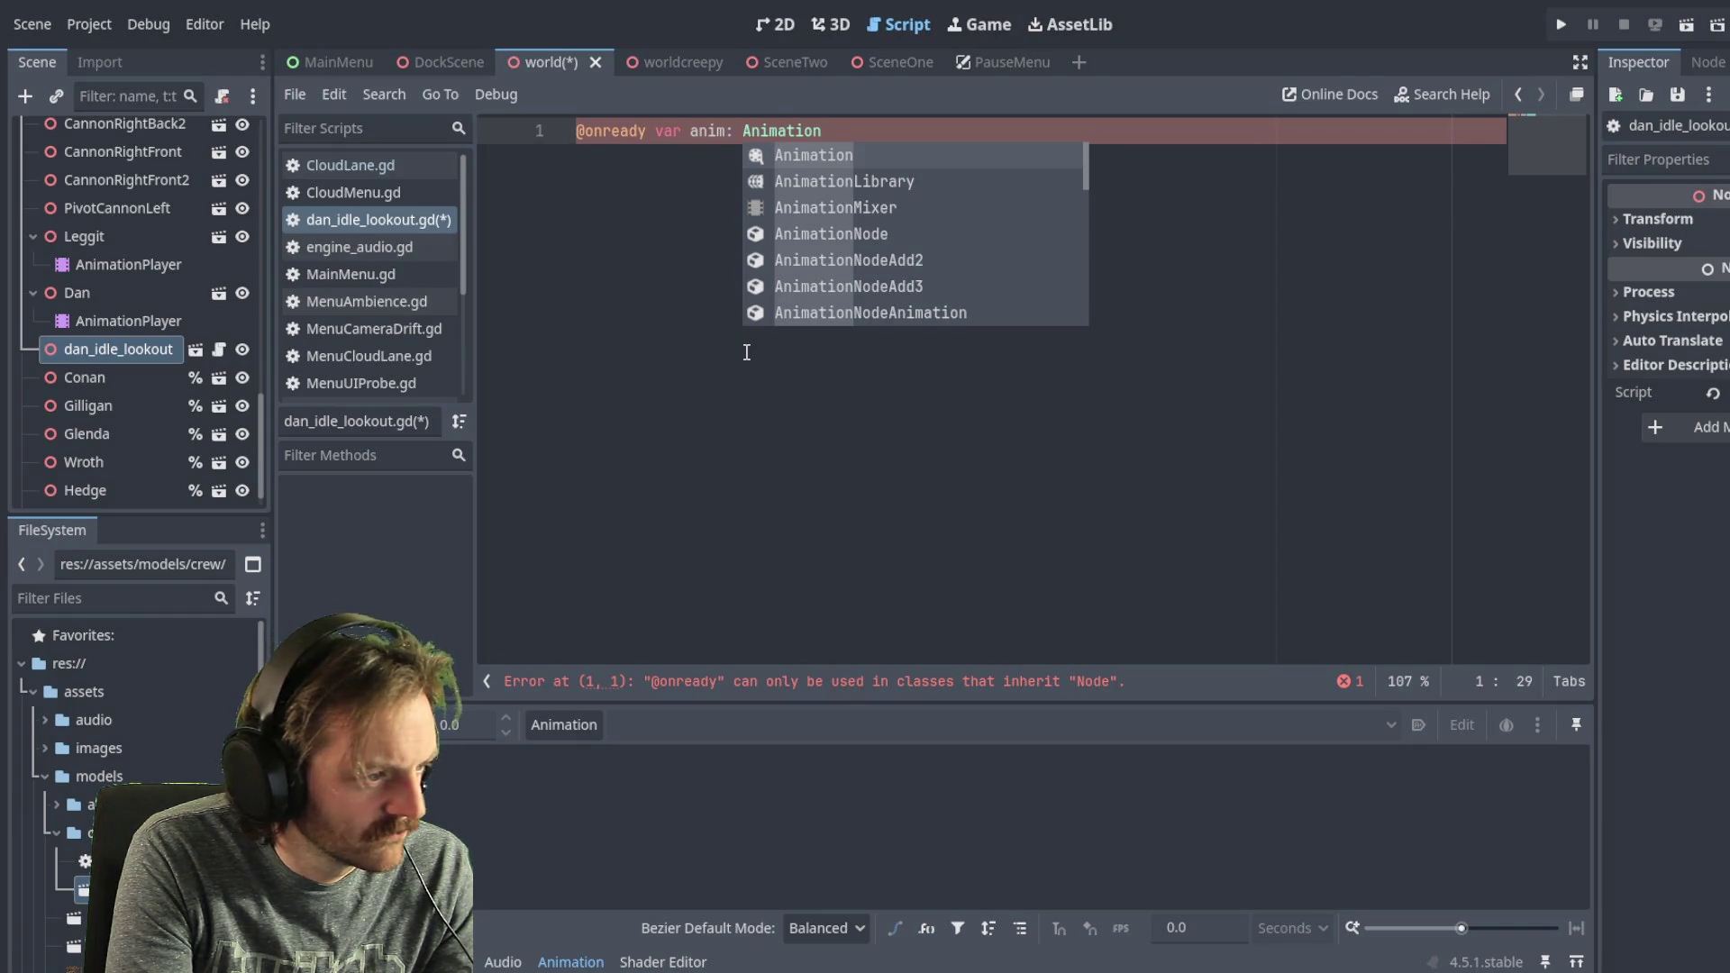
{"action": "type", "text": "Pla"}
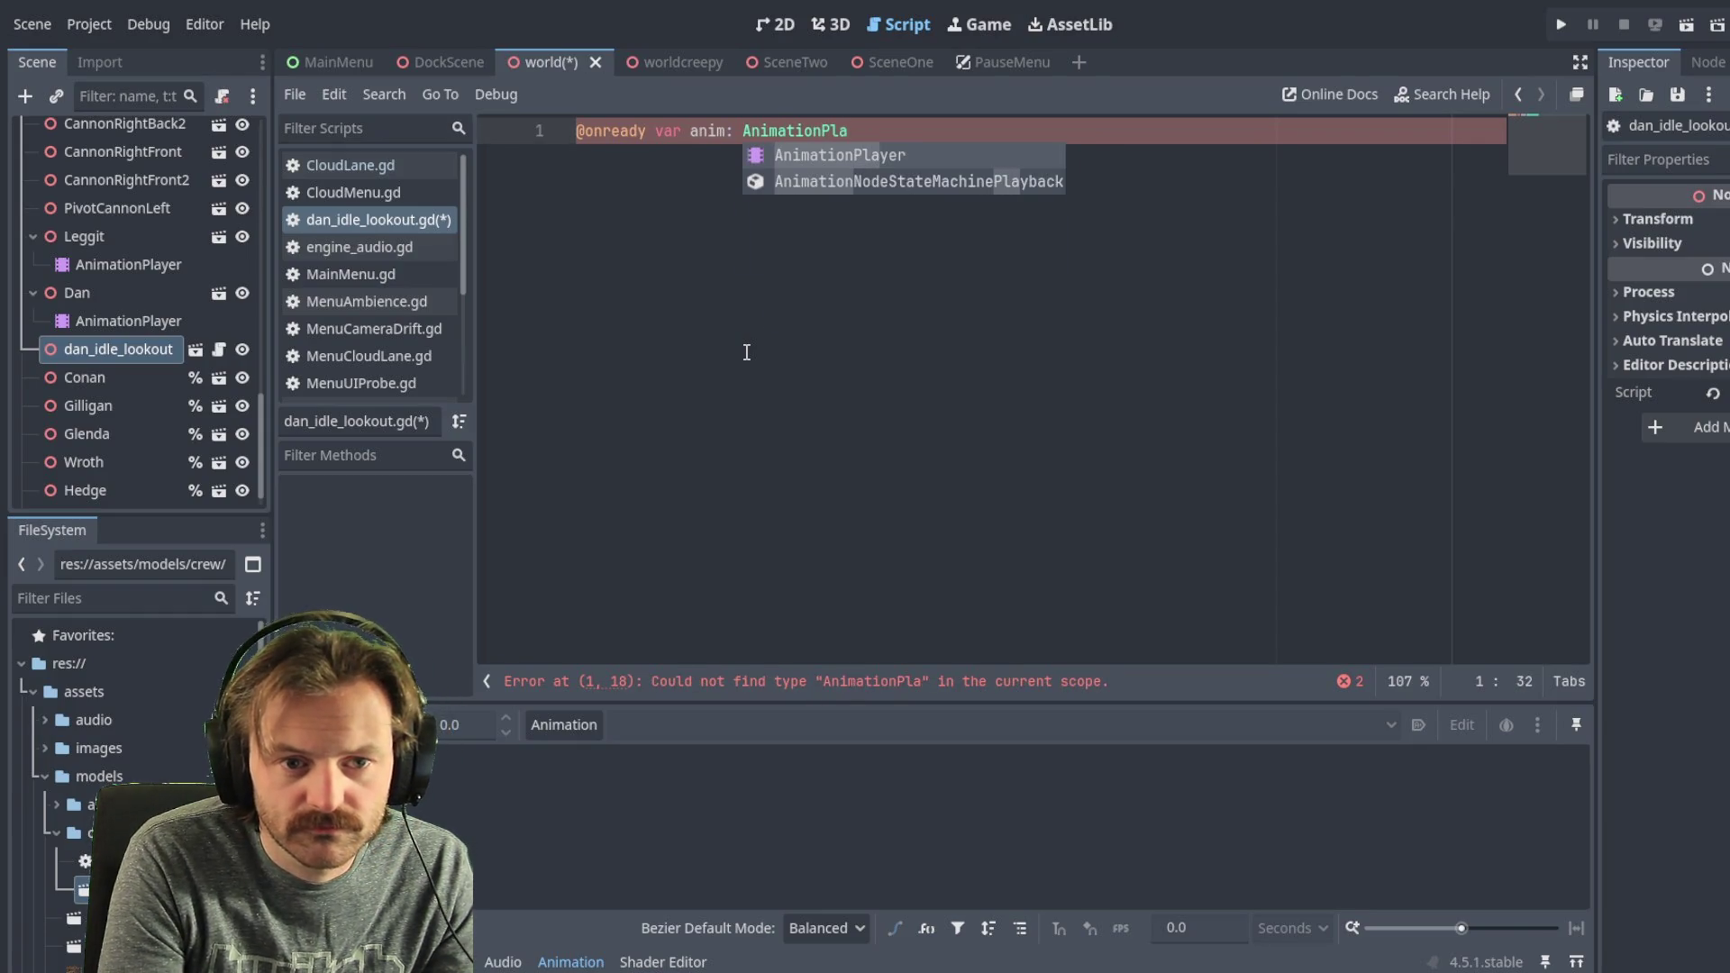
{"action": "key", "text": "Return"}
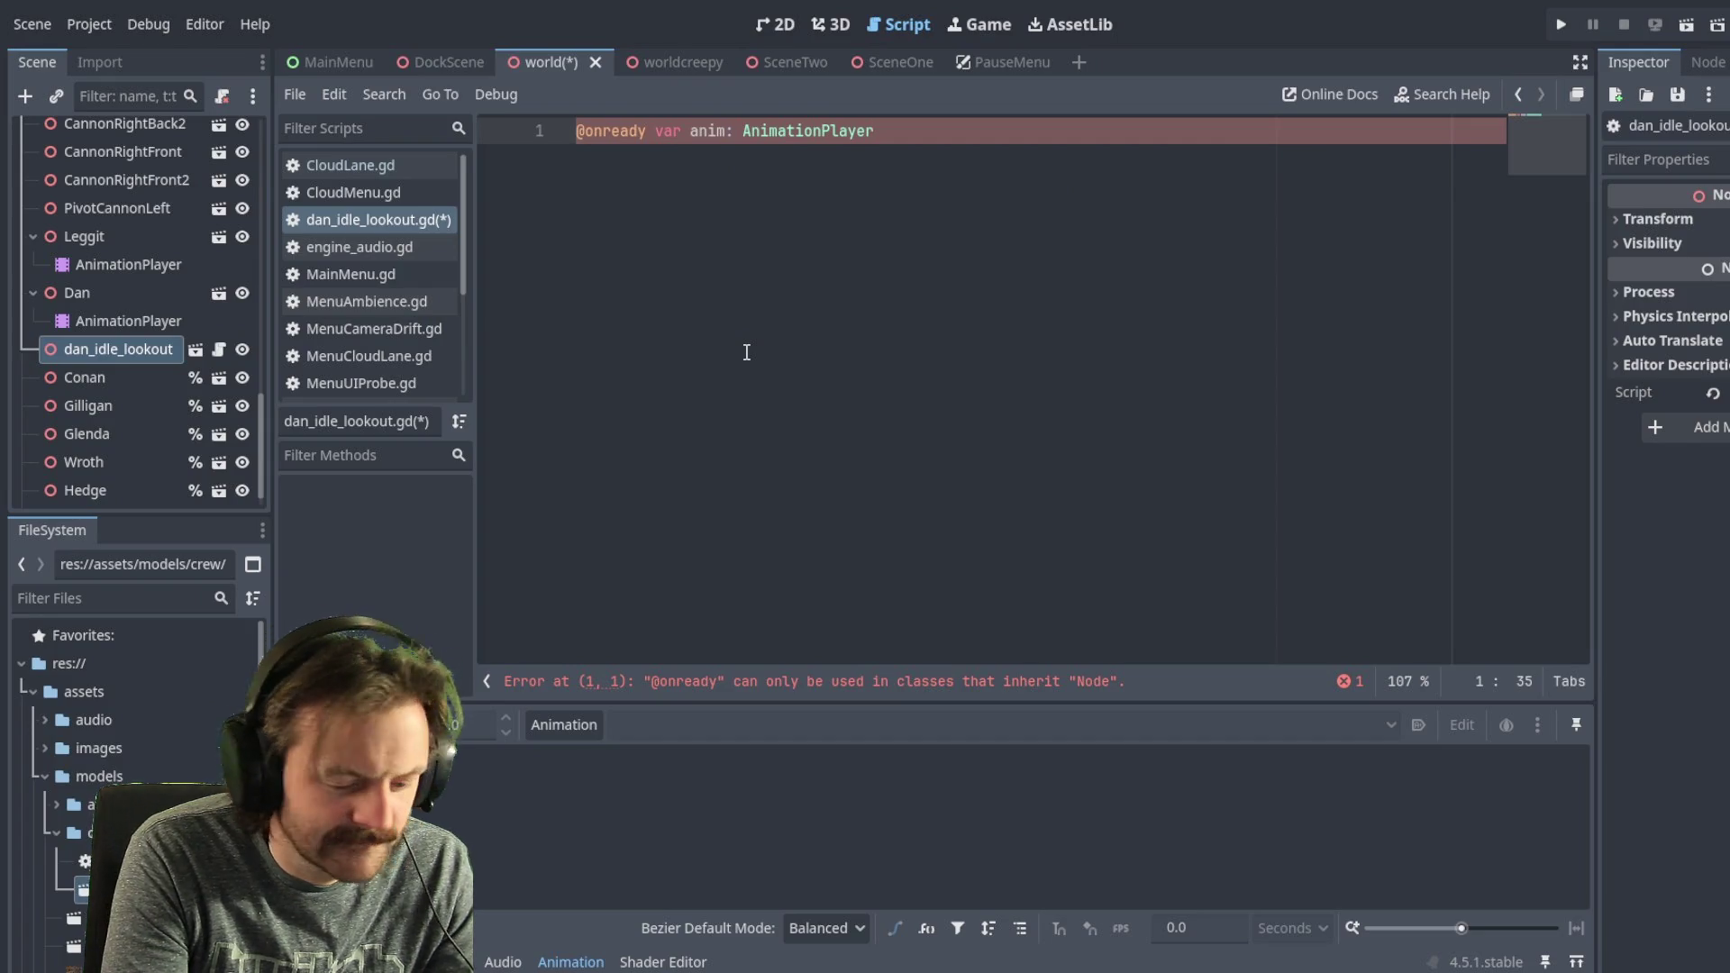
{"action": "type", "text": "= "}
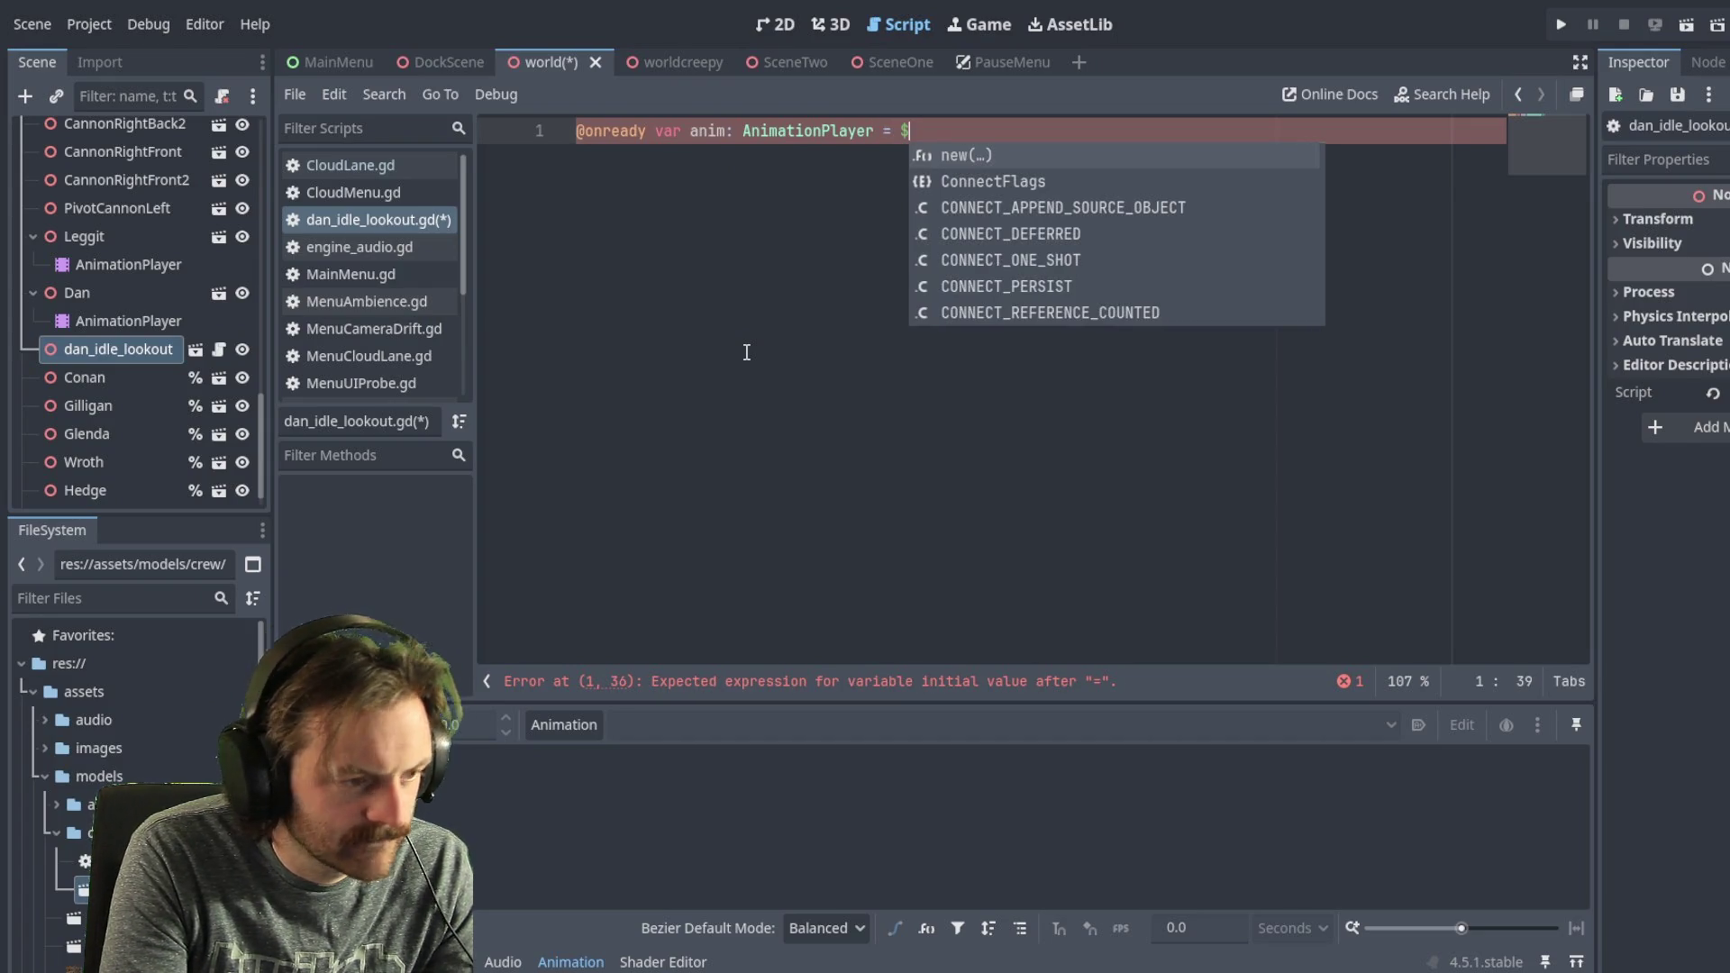
{"action": "type", "text": "$"}
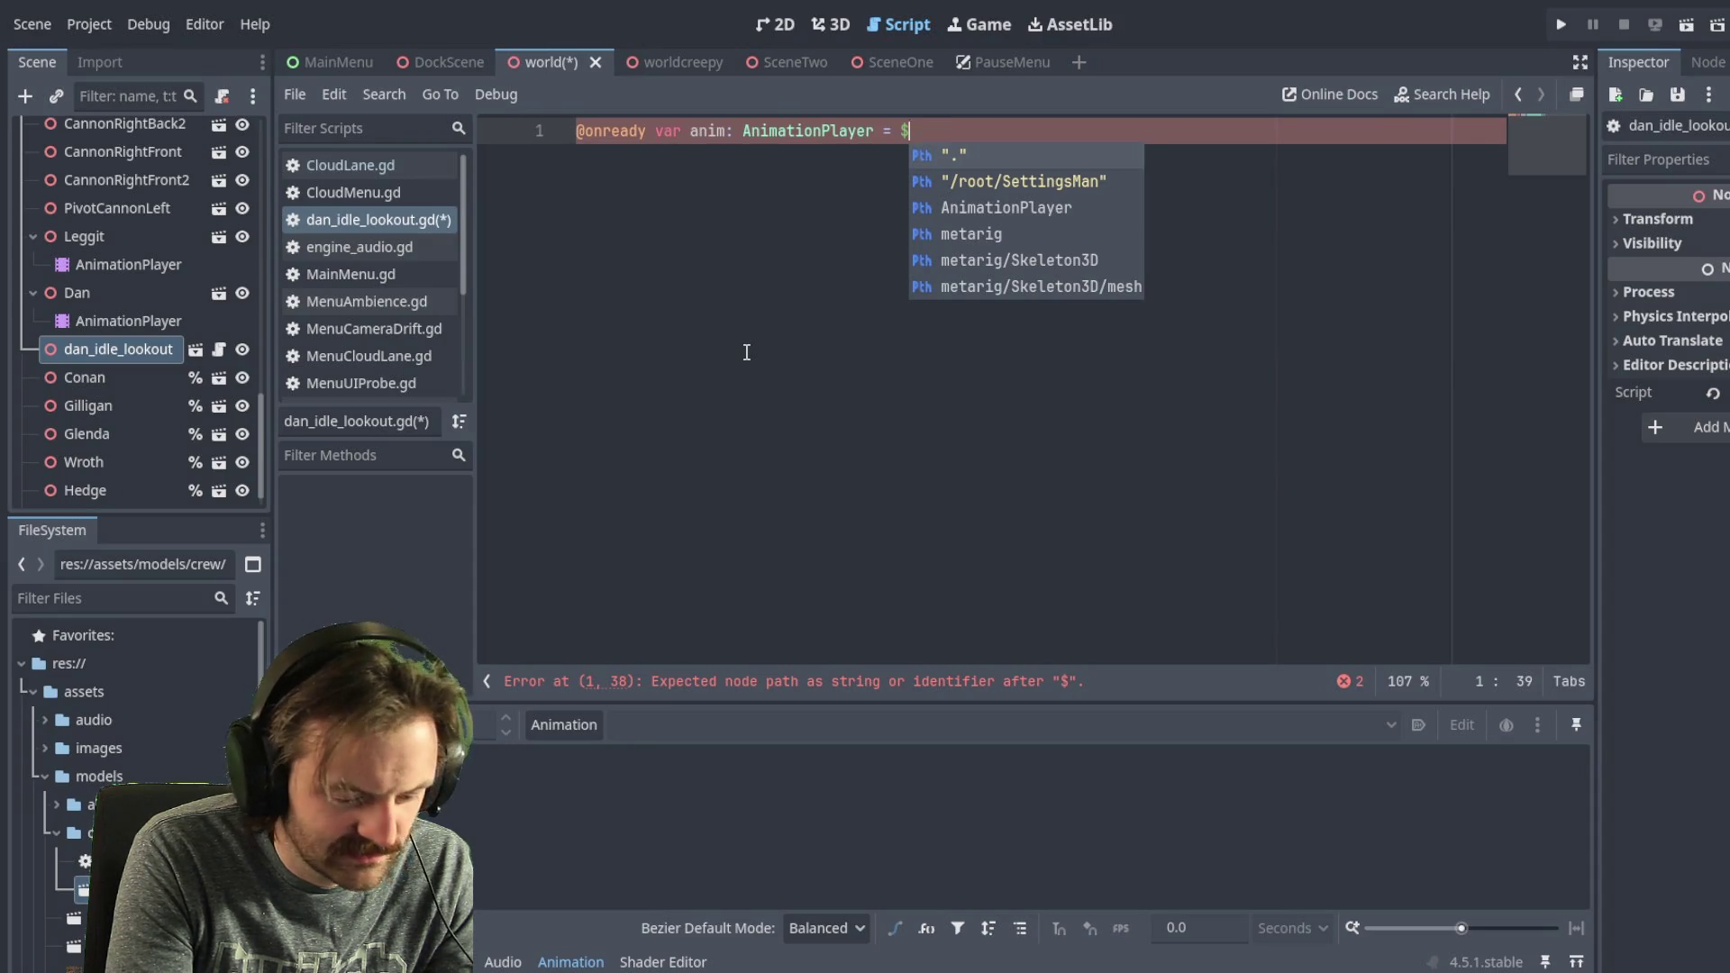
{"action": "type", "text": "Animation"}
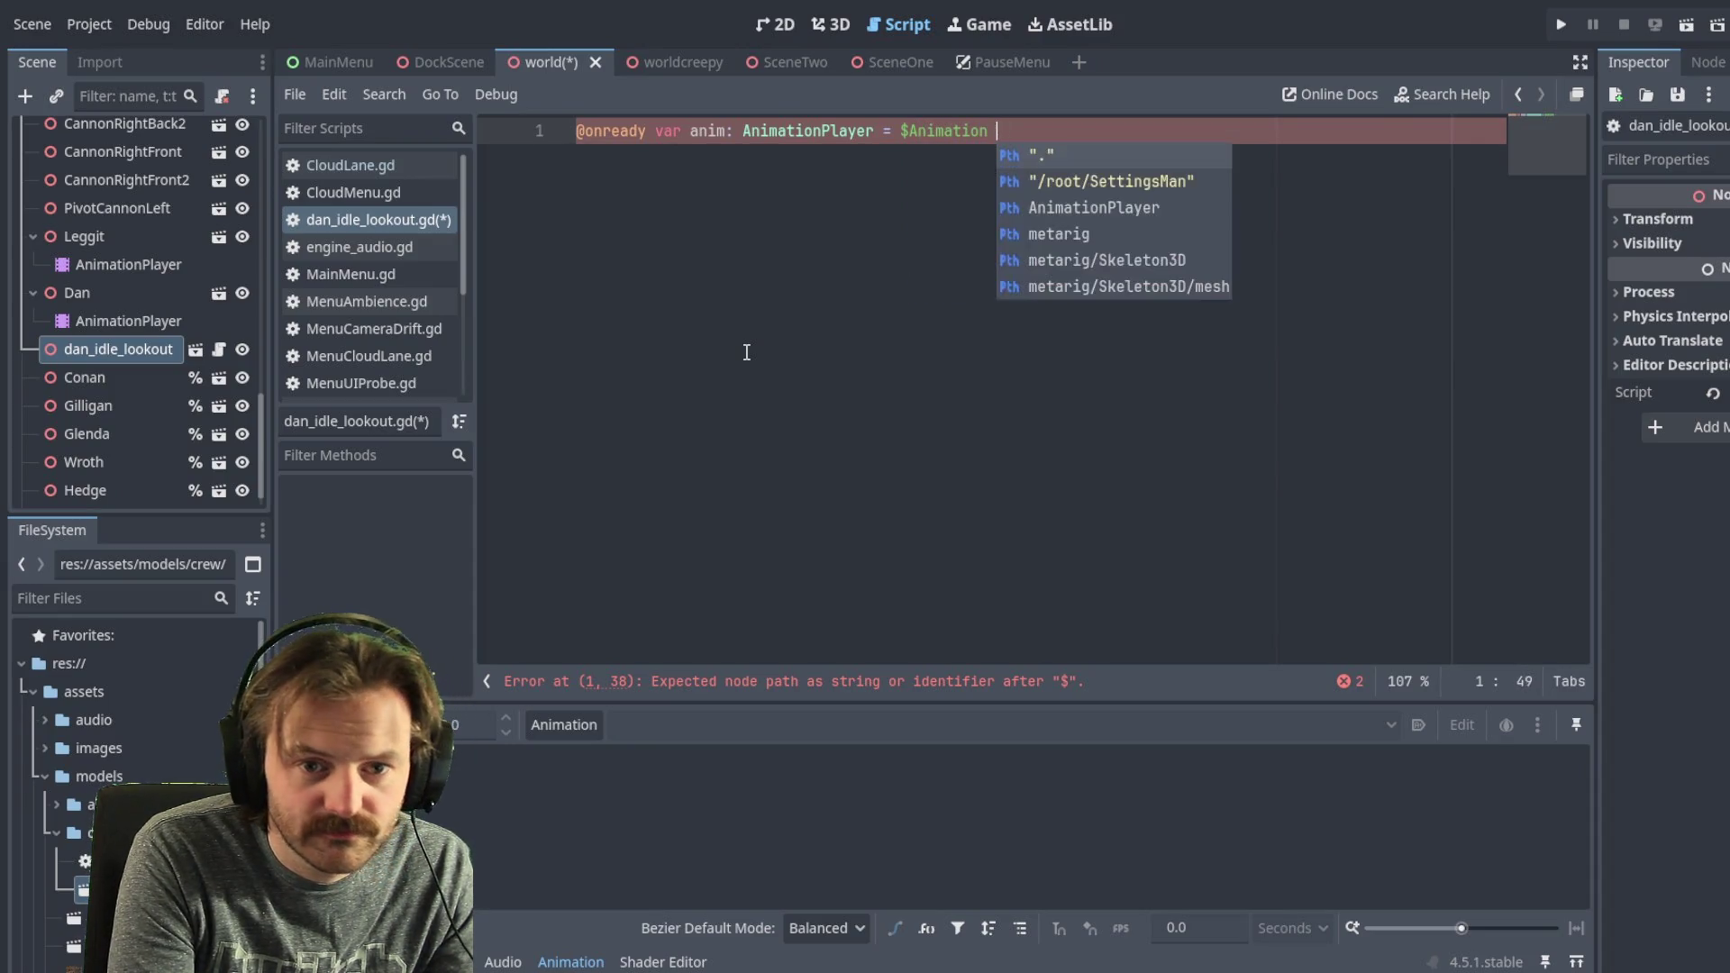
{"action": "key", "text": "BackSpace"}
{"action": "type", "text": "Player"}
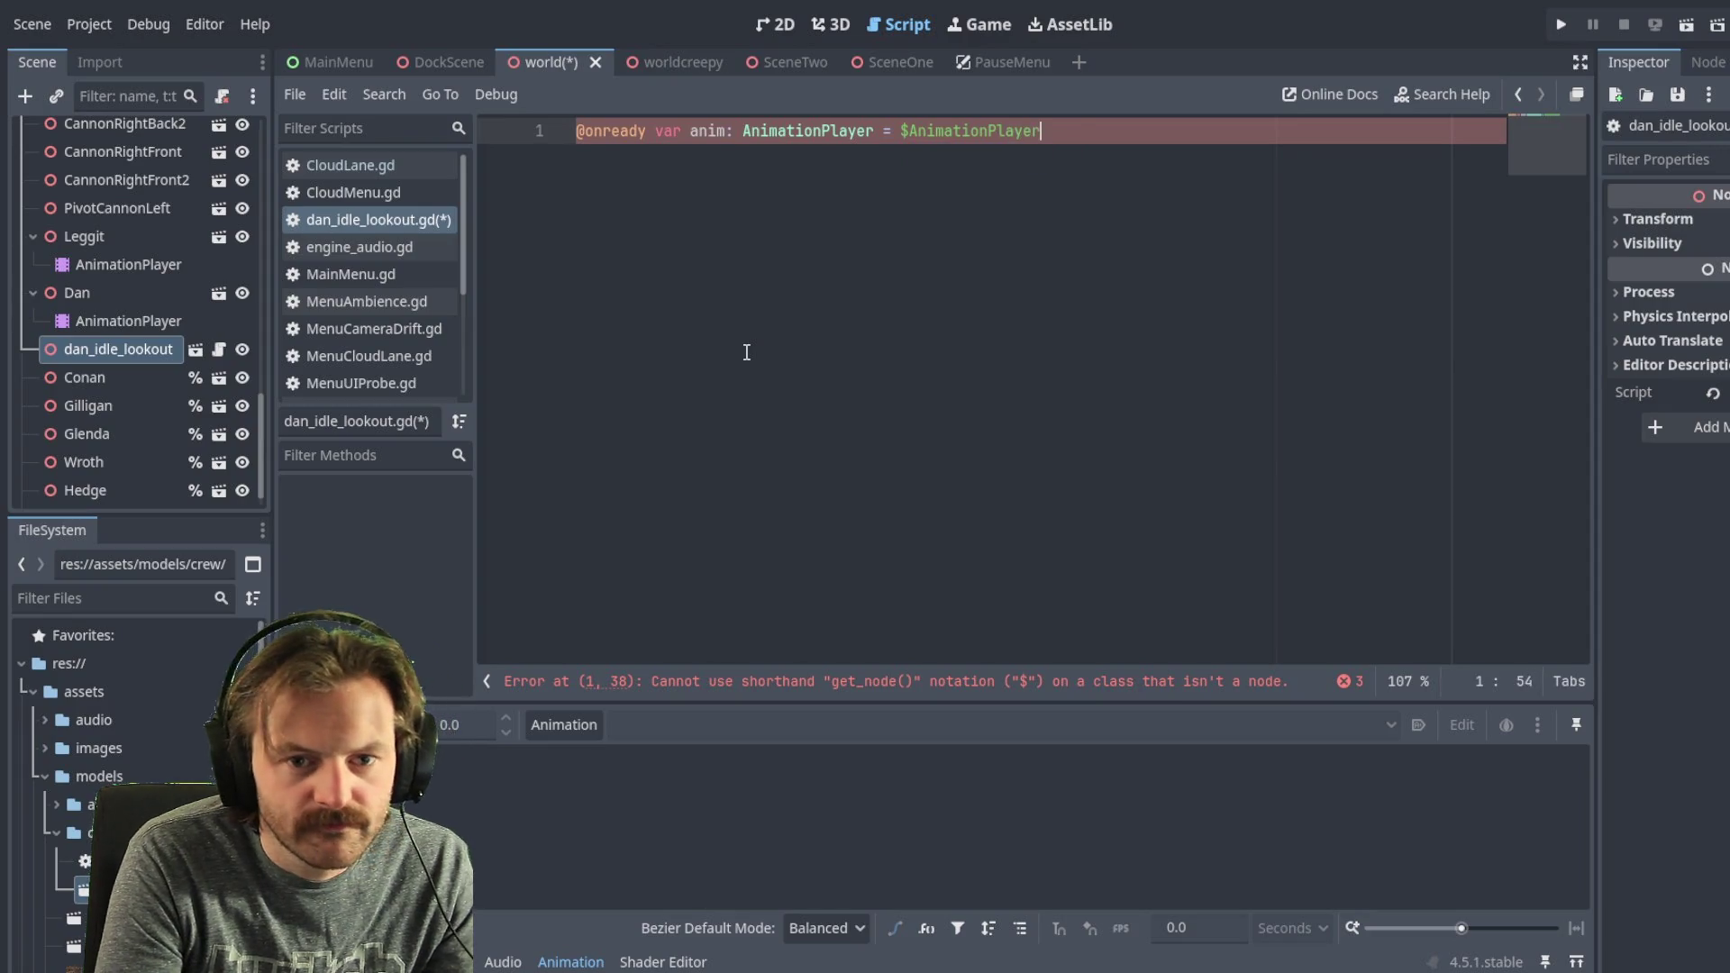
{"action": "key", "text": "Return"}
{"action": "key", "text": "Return"}
Add the 'func _ready() -> void:' header below the variable
{"action": "type", "text": "func _ready( -"}
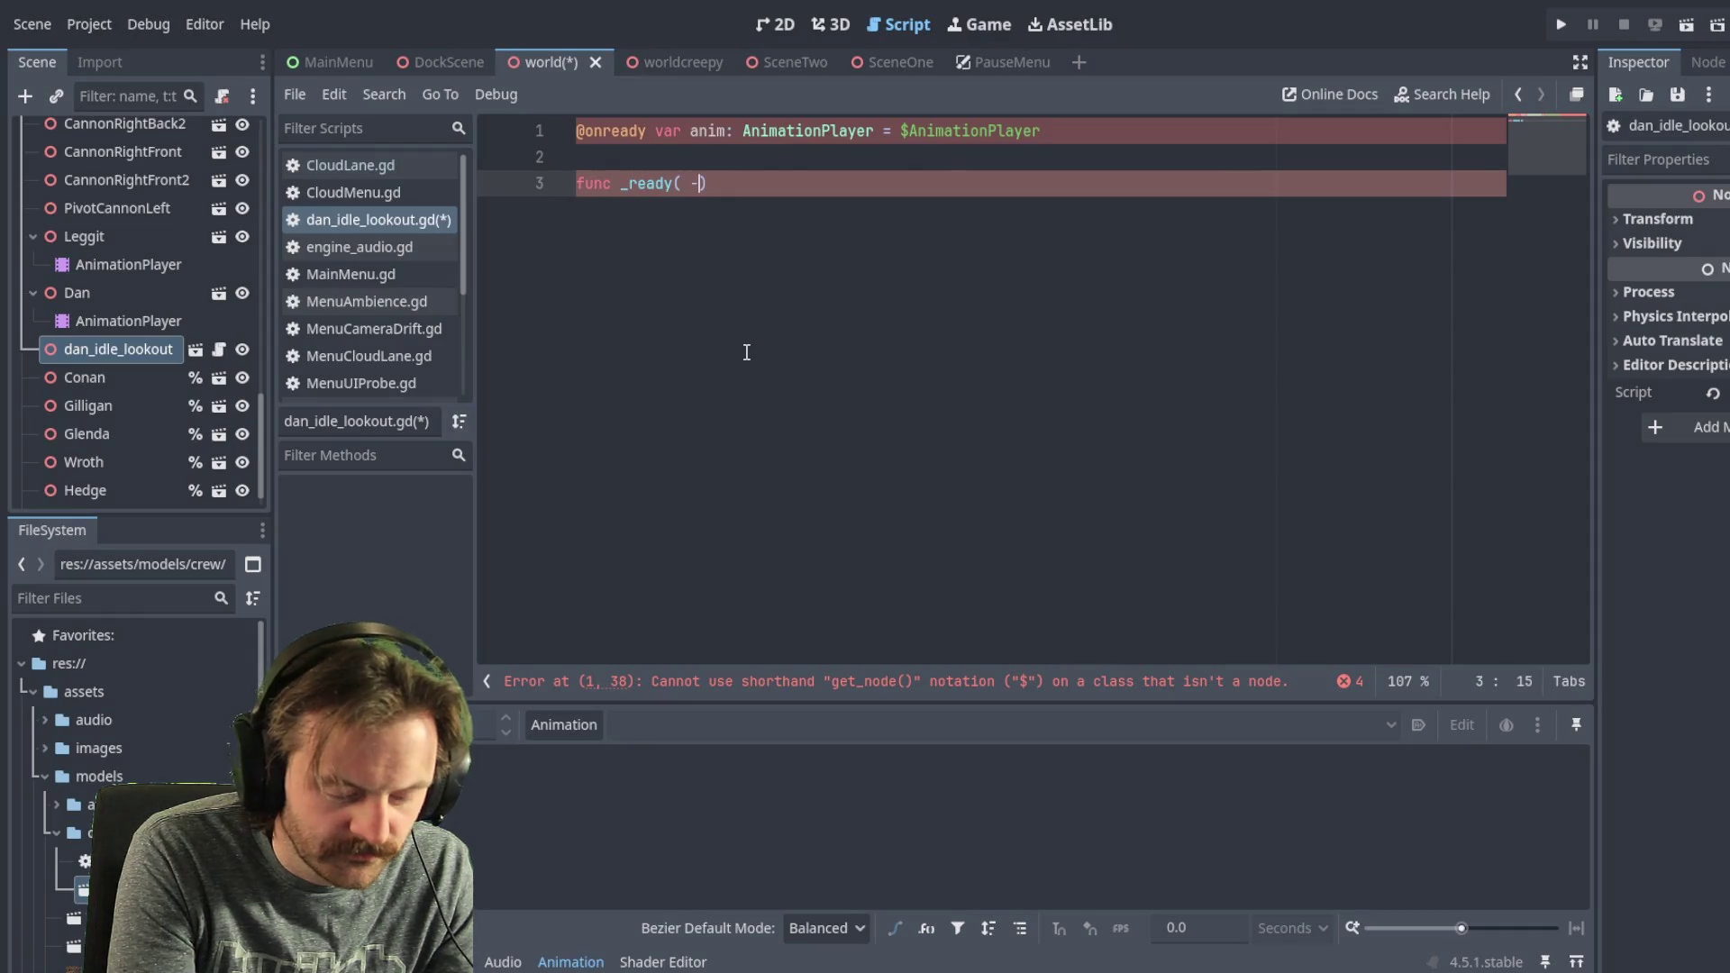
{"action": "key", "text": "BackSpace"}
{"action": "key", "text": "BackSpace"}
{"action": "type", "text": ")"}
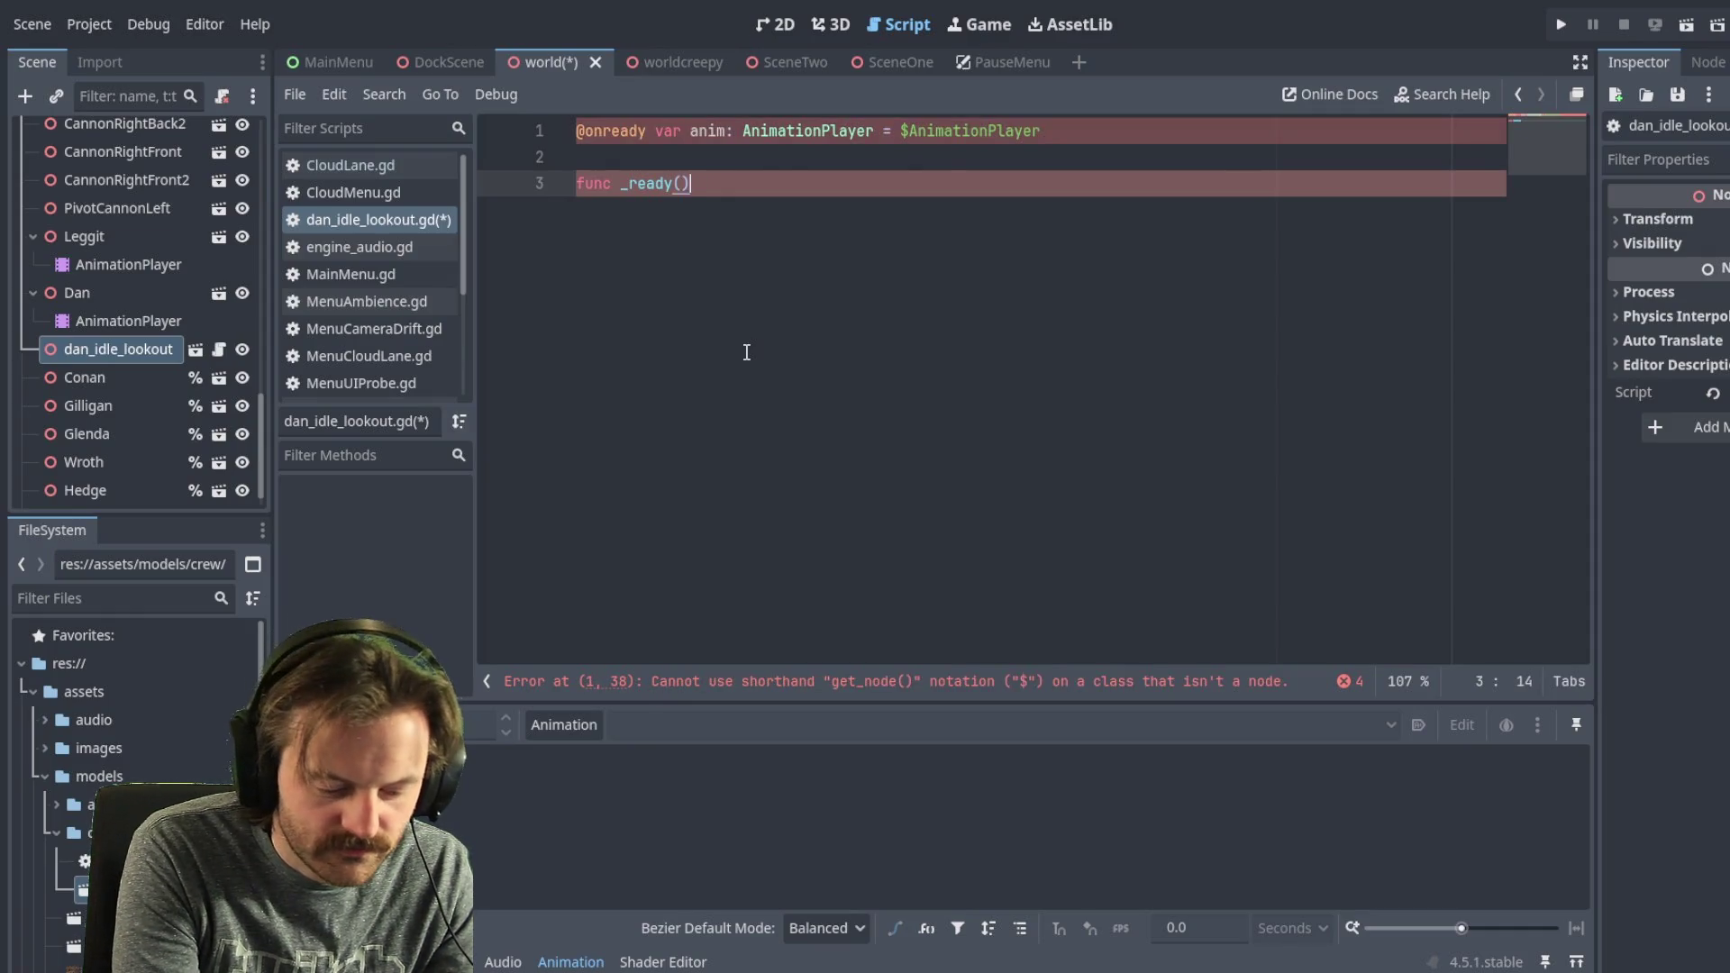
{"action": "type", "text": " -> v"}
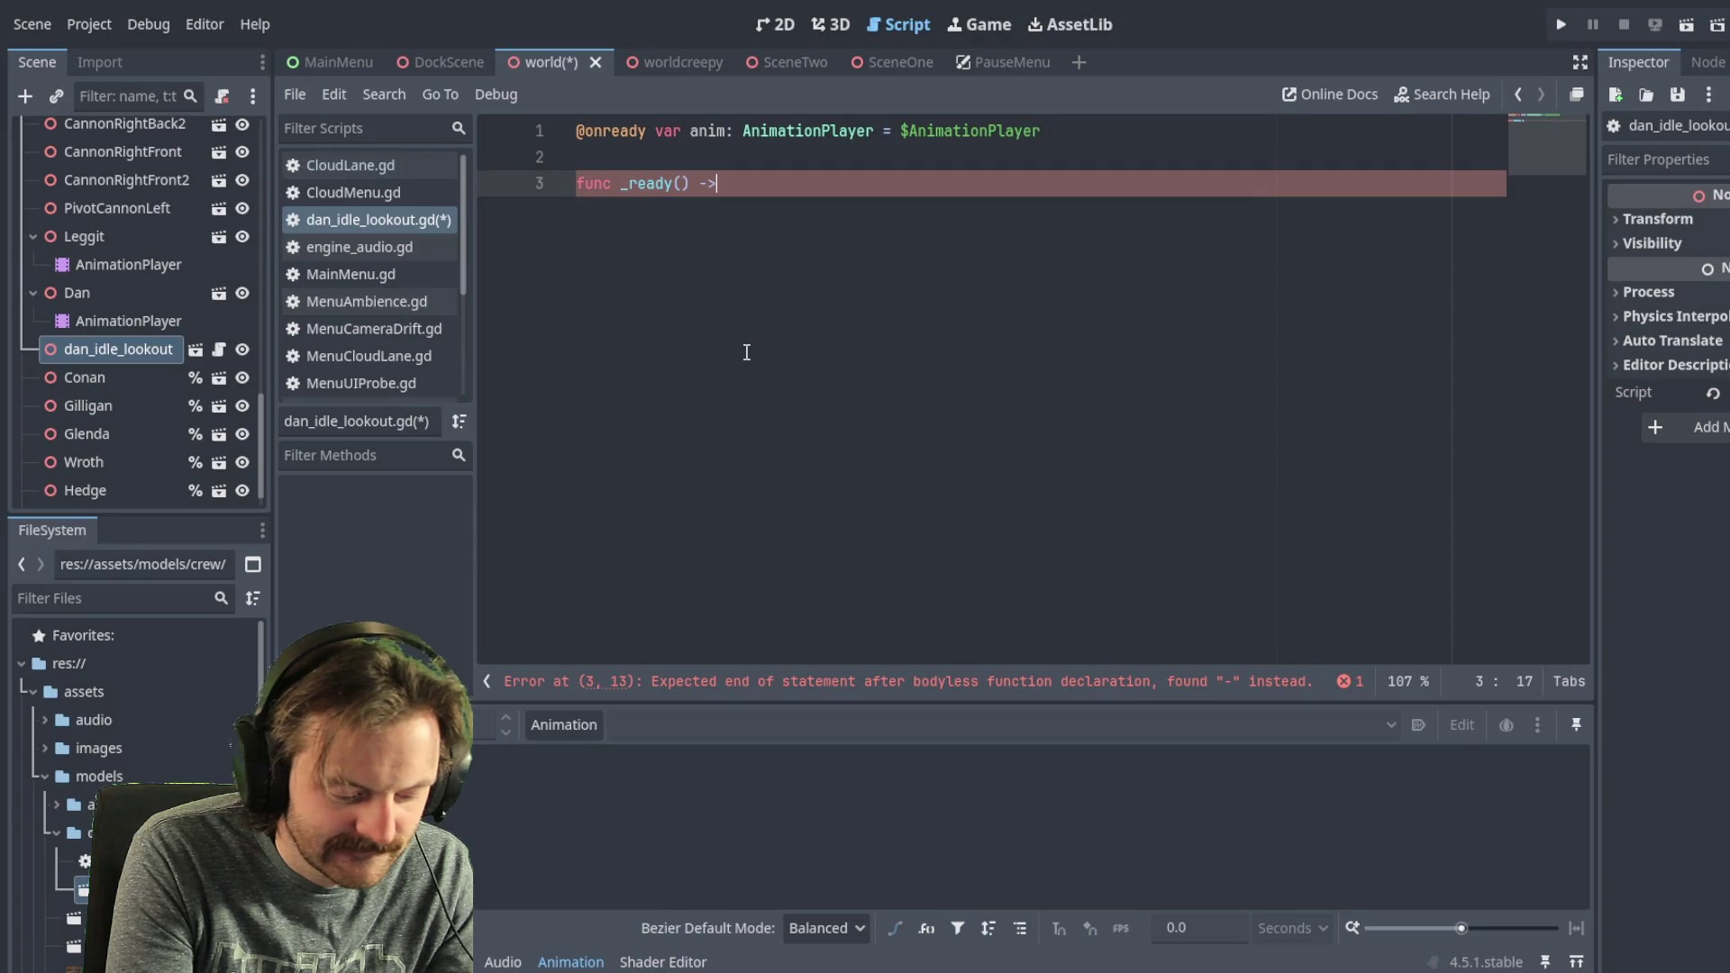
{"action": "type", "text": "oid"}
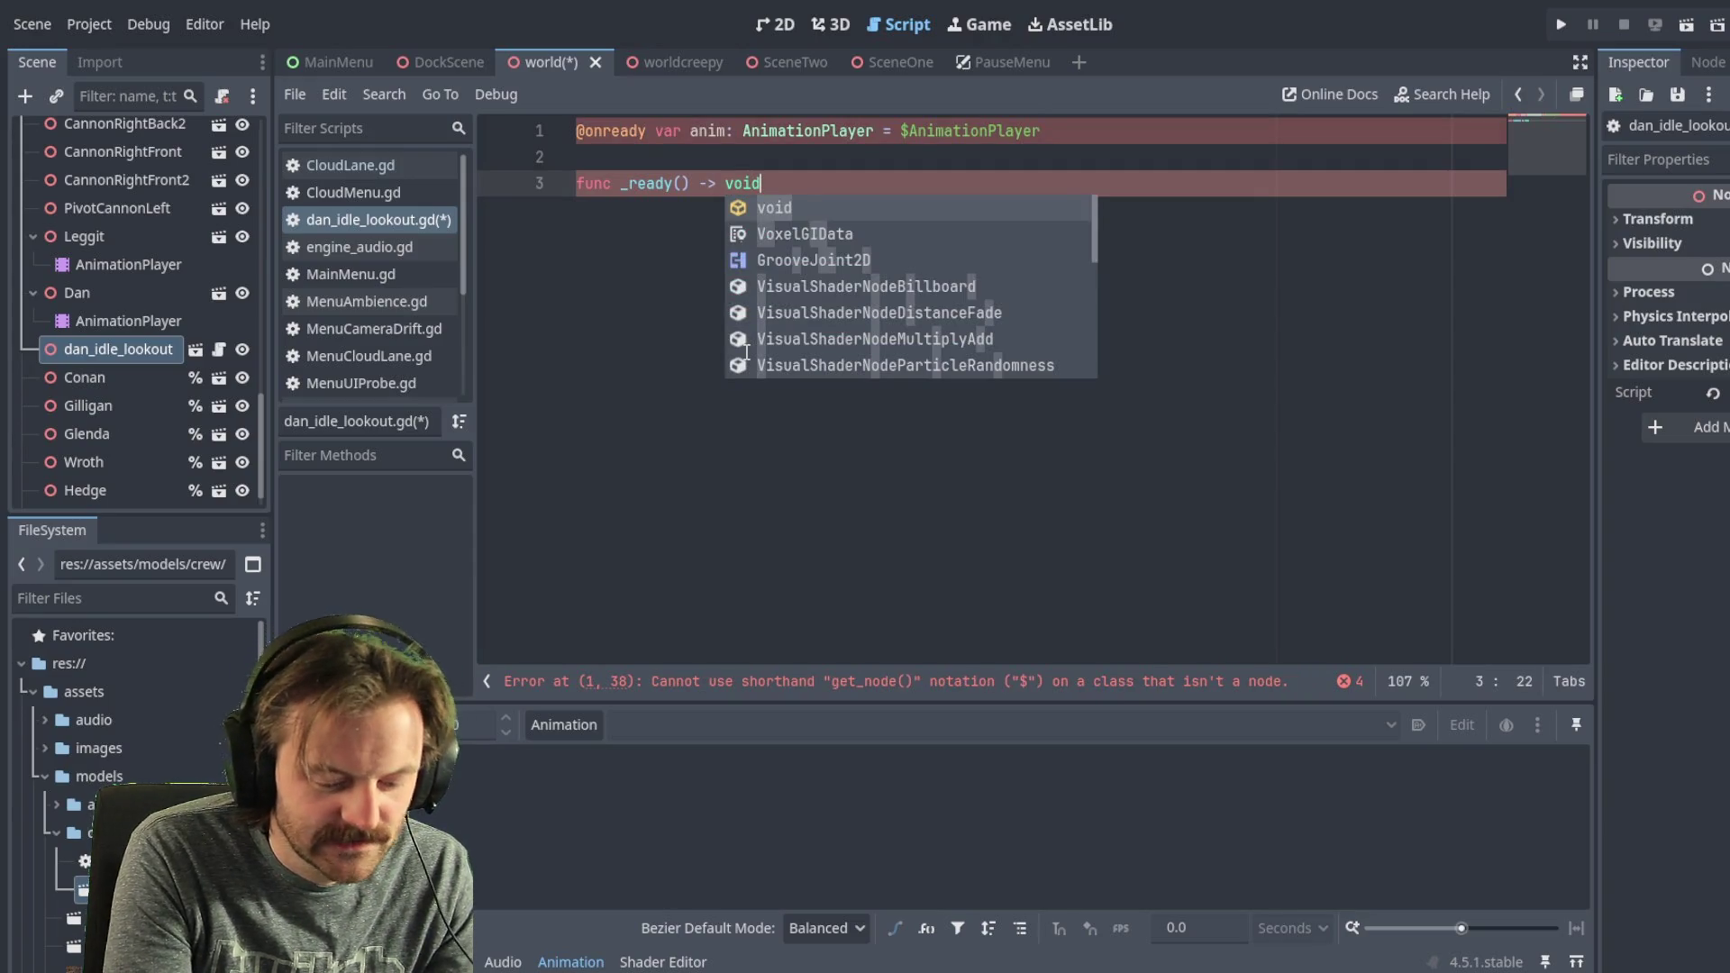
{"action": "type", "text": ":"}
{"action": "key", "text": "Return"}
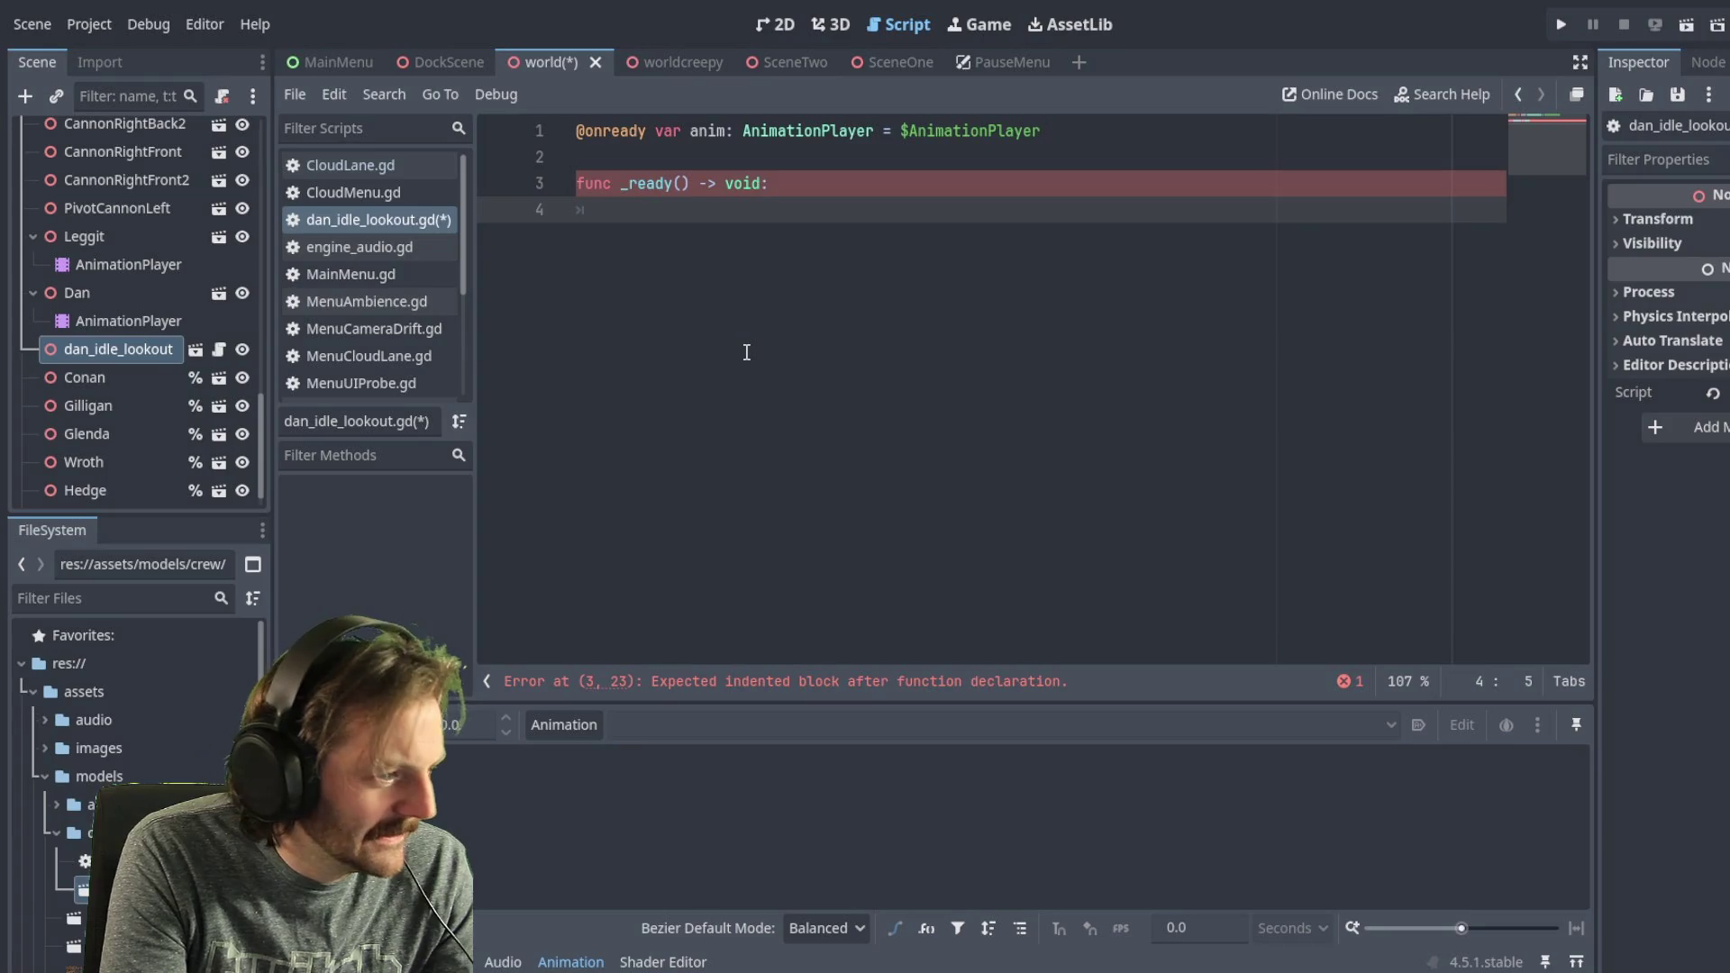
Make the _ready body call anim.play("metarigAction"), choosing the name from autocomplete
{"action": "type", "text": "anim.pla"}
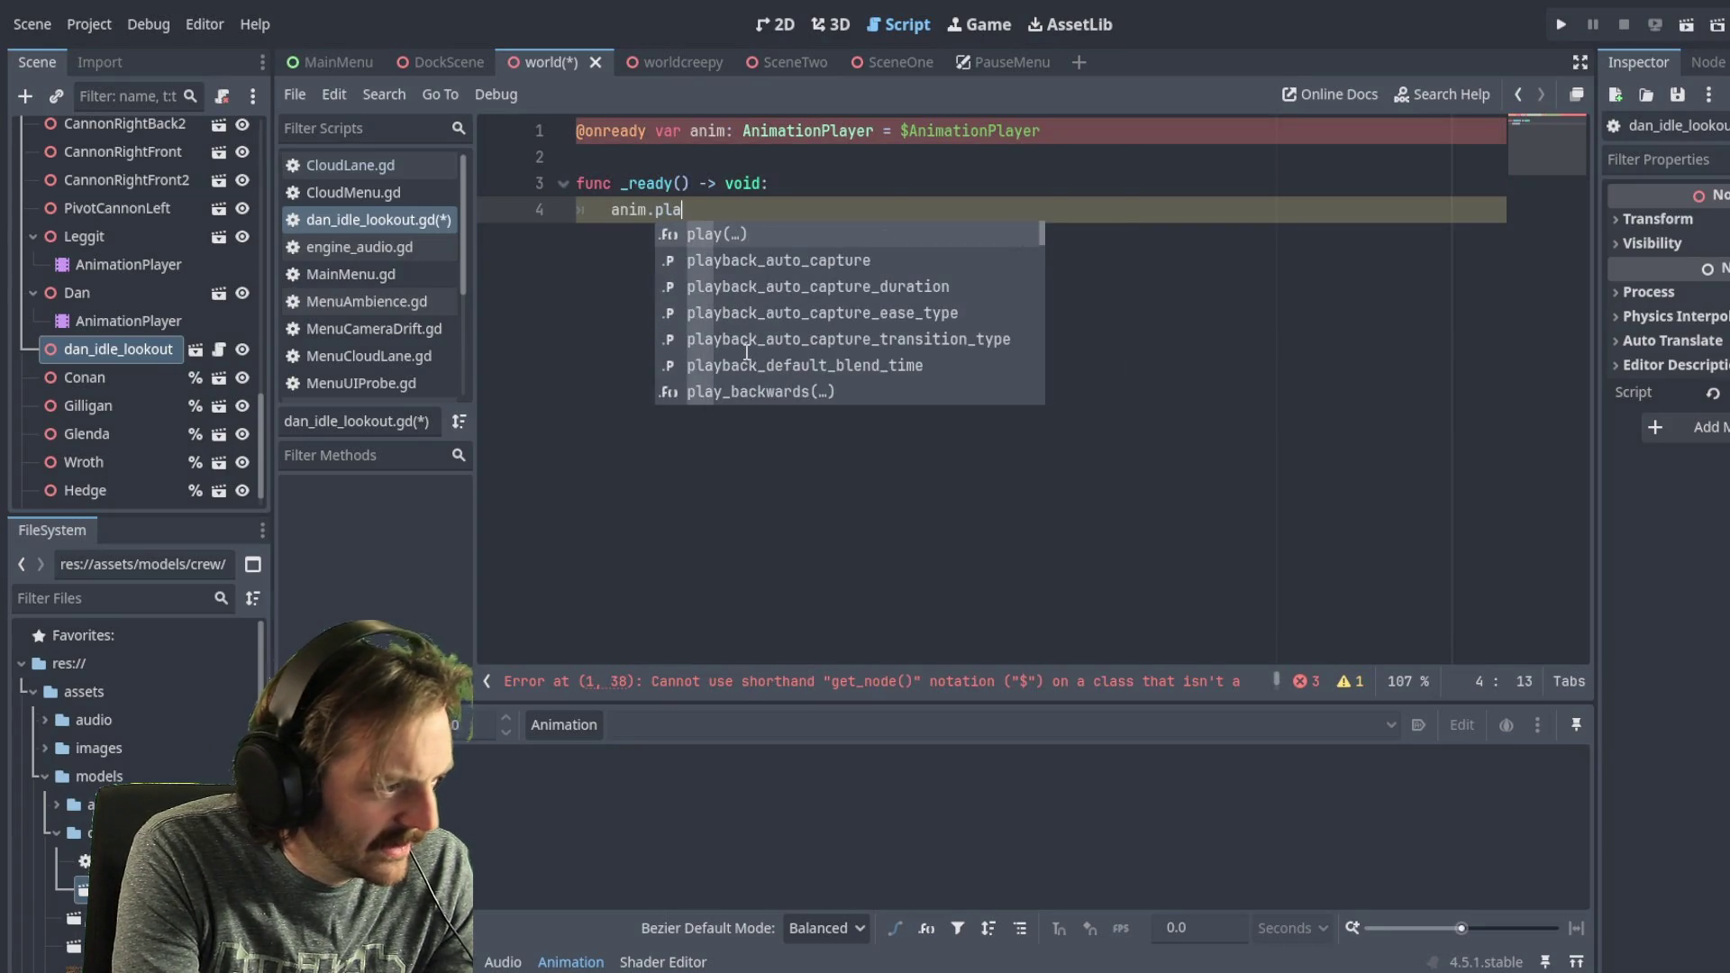
{"action": "type", "text": "y("}
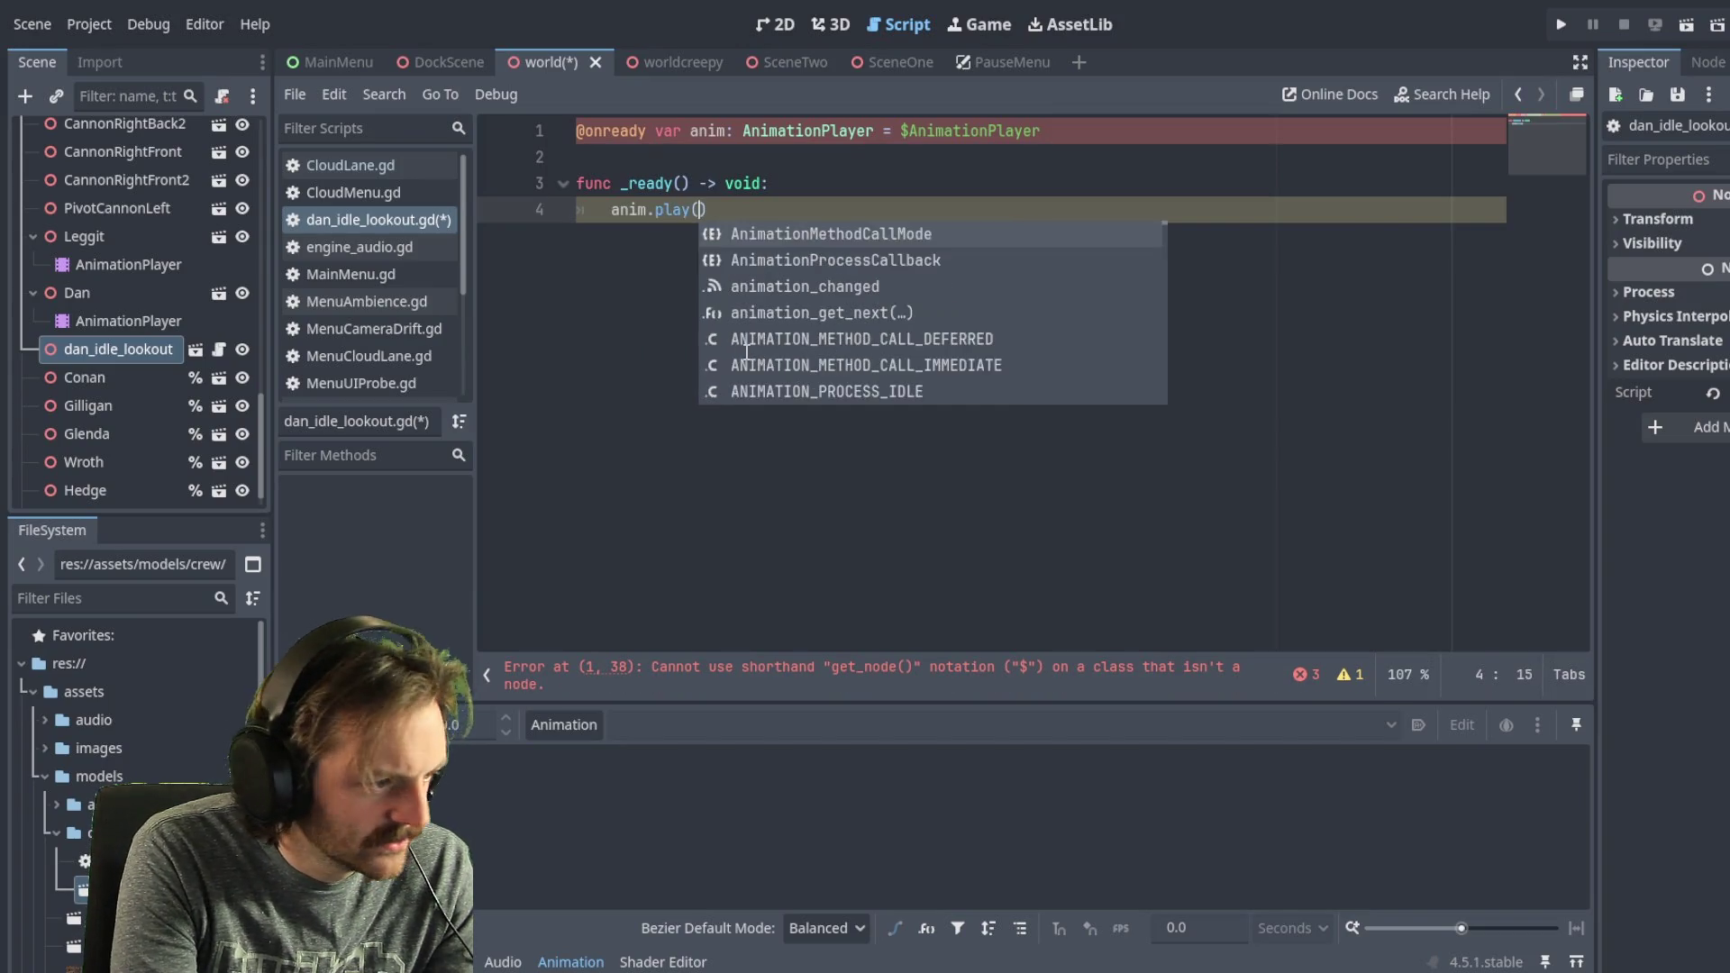
{"action": "type", "text": "\"idle"}
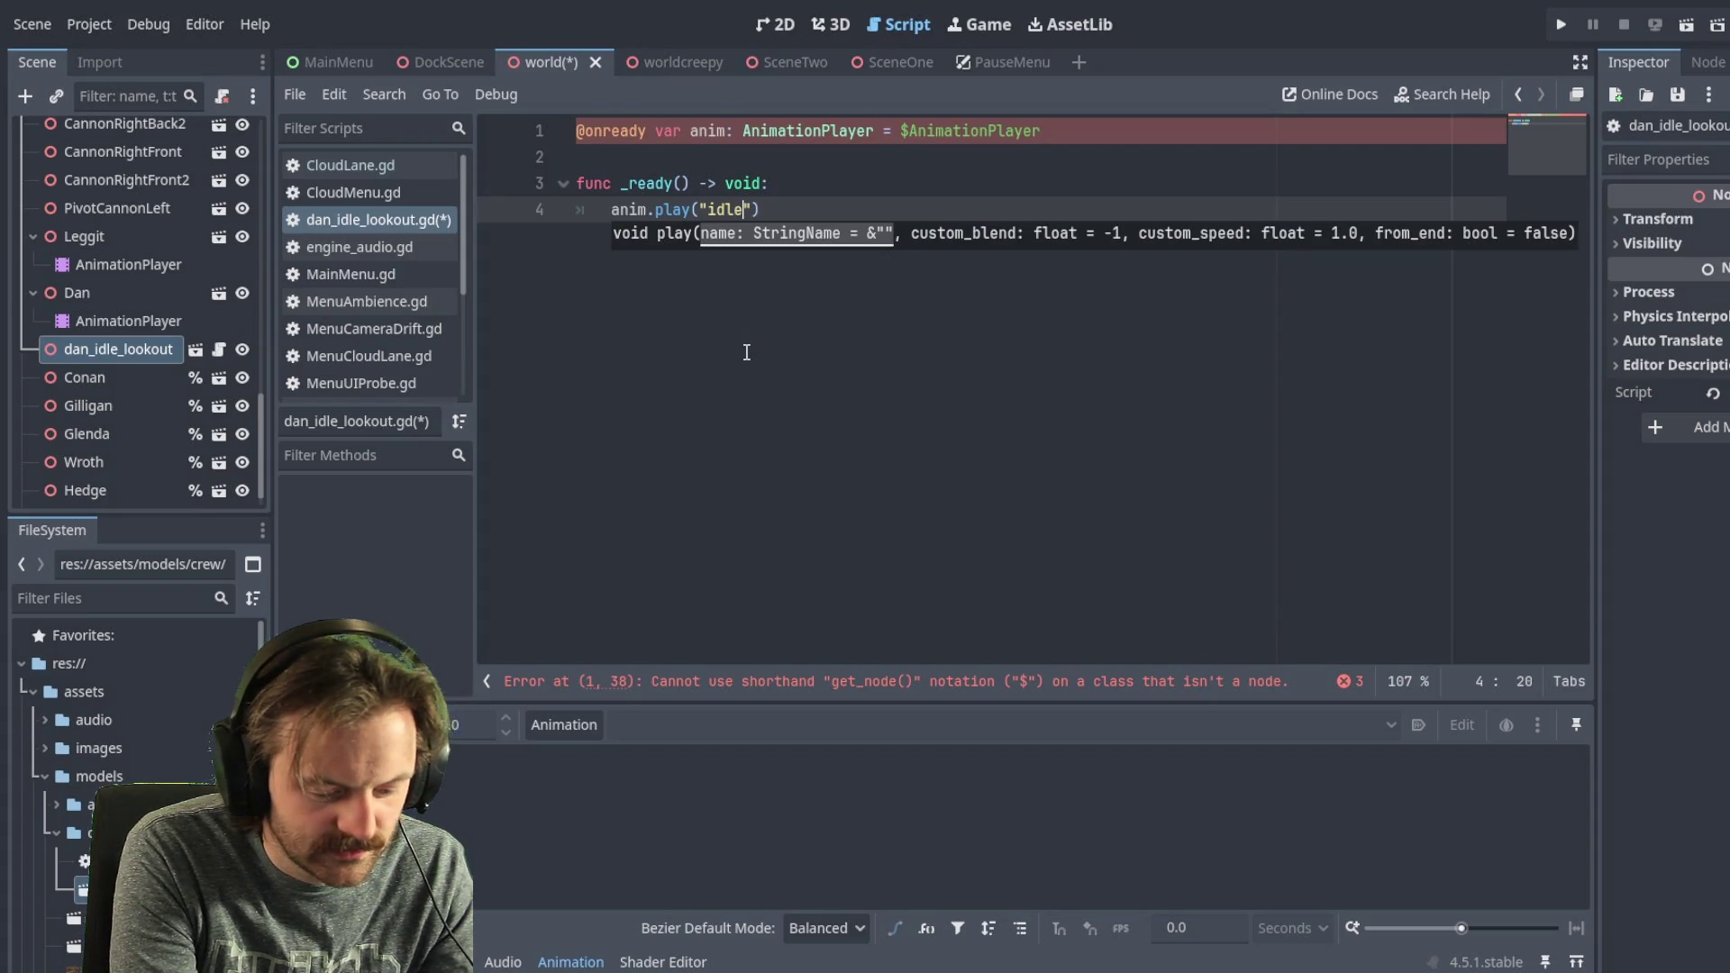
{"action": "type", "text": "_"}
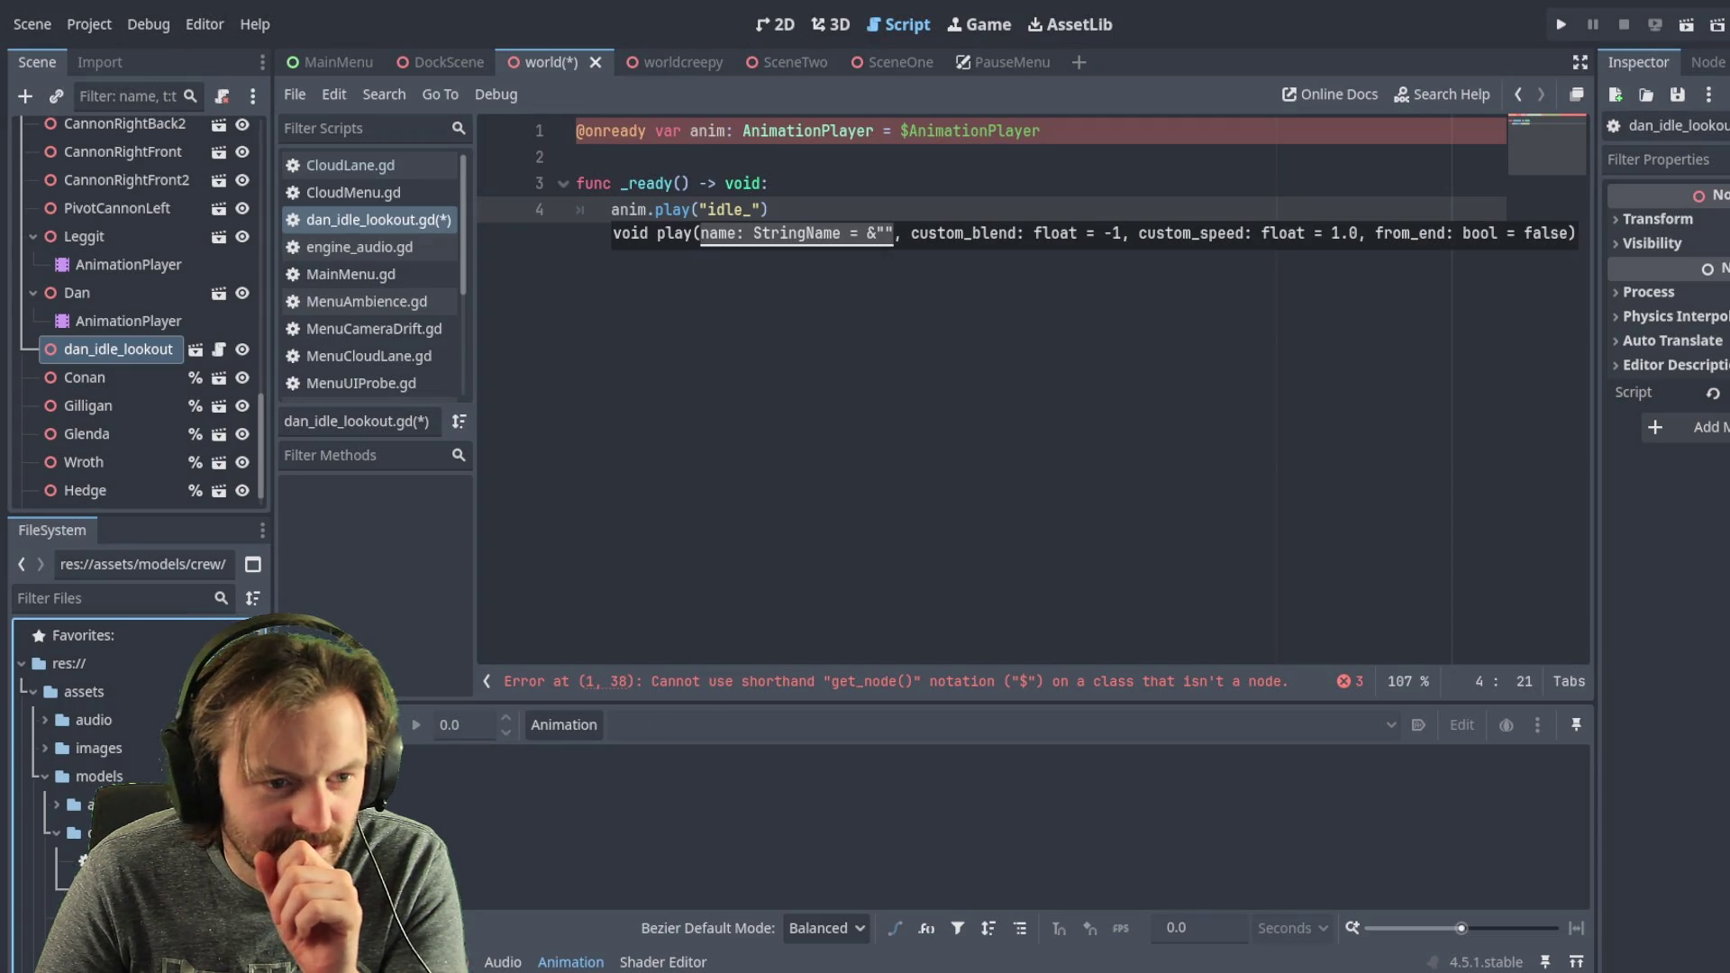
{"action": "left_click", "coordinate": [750, 219]}
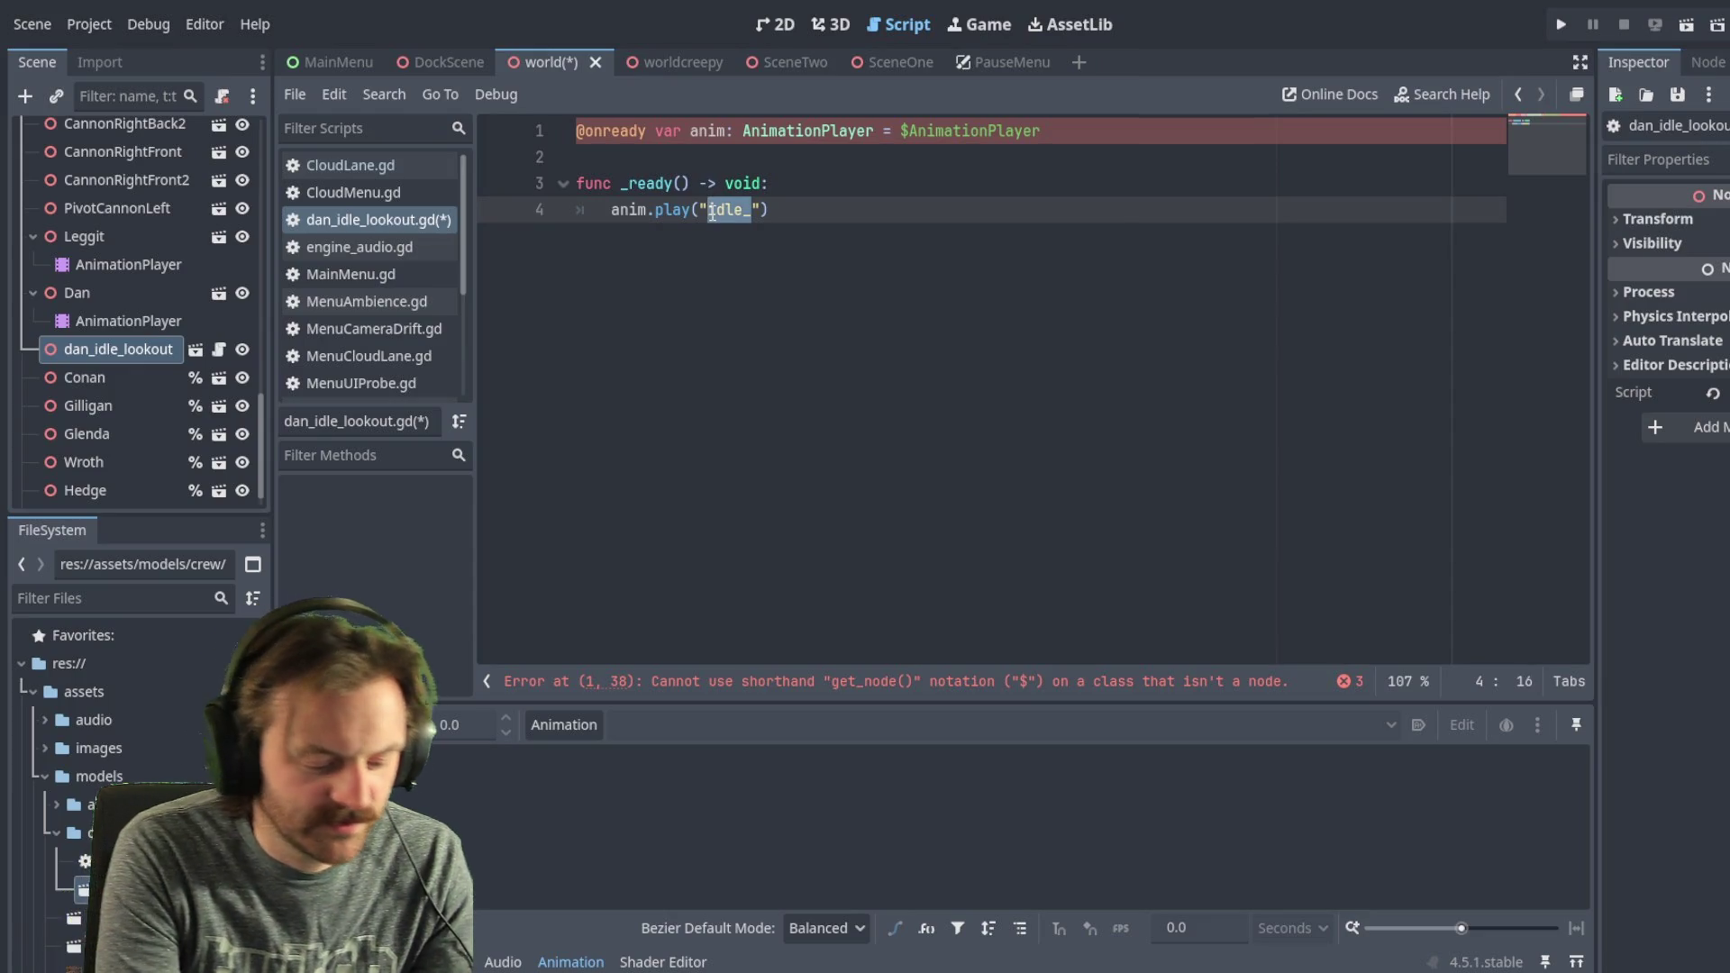
{"action": "type", "text": "meta"}
{"action": "key", "text": "ctrl+space"}
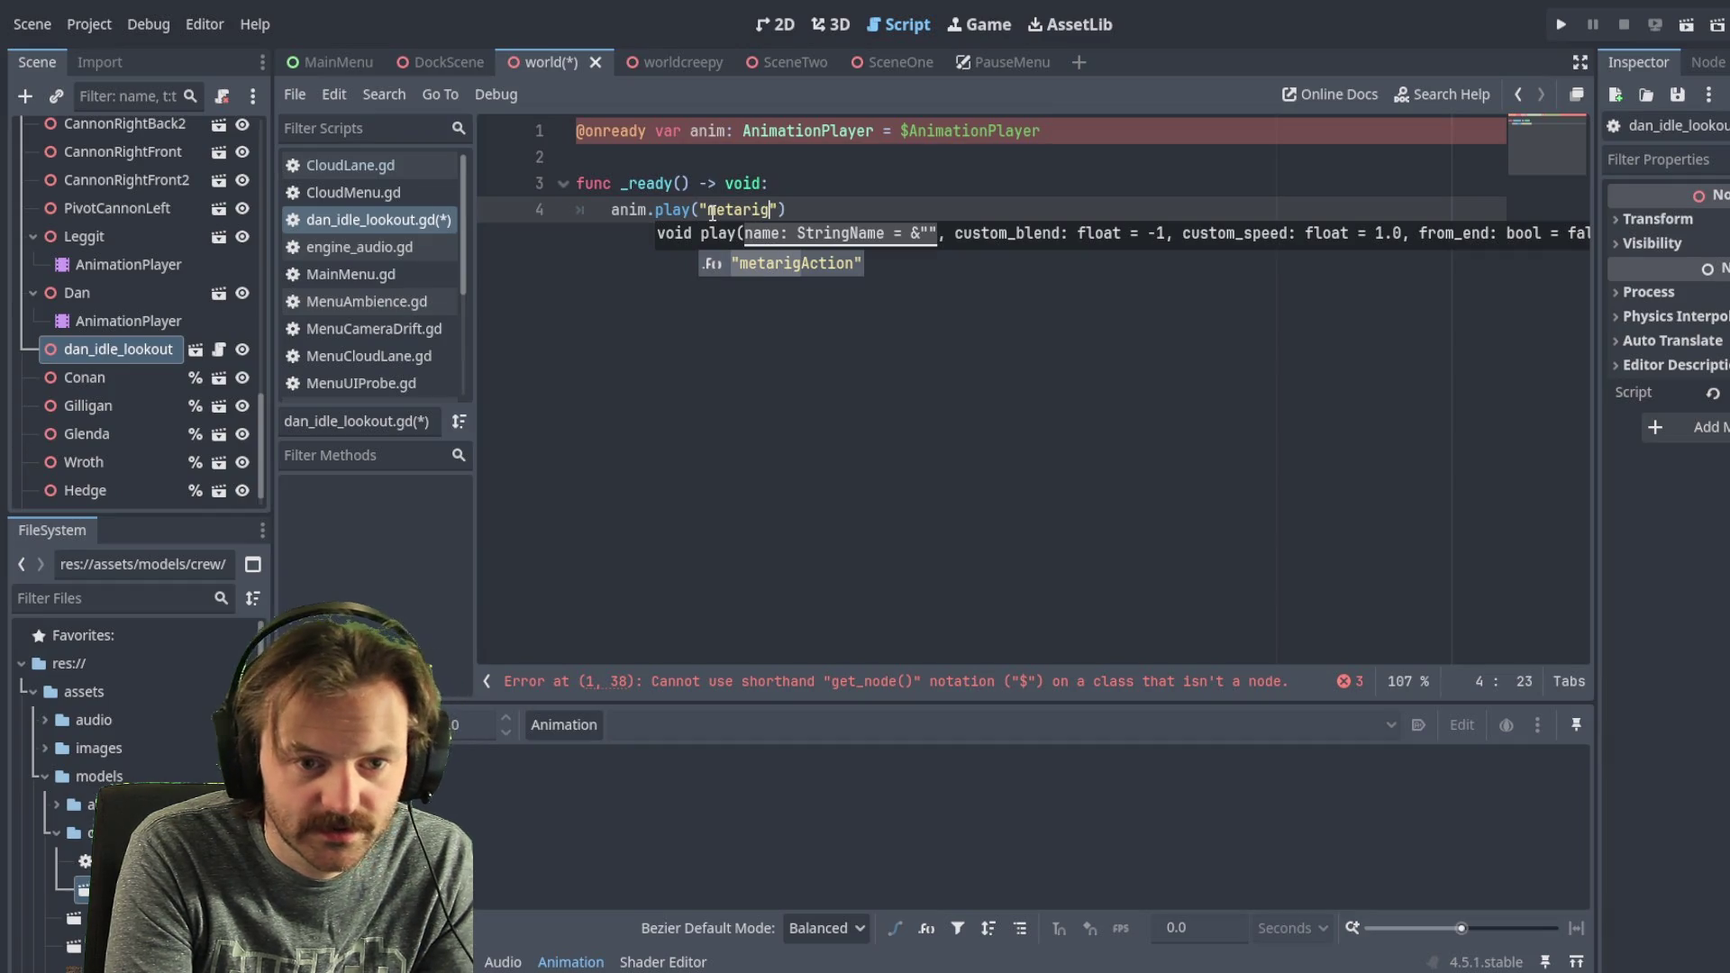
{"action": "key", "text": "Return"}
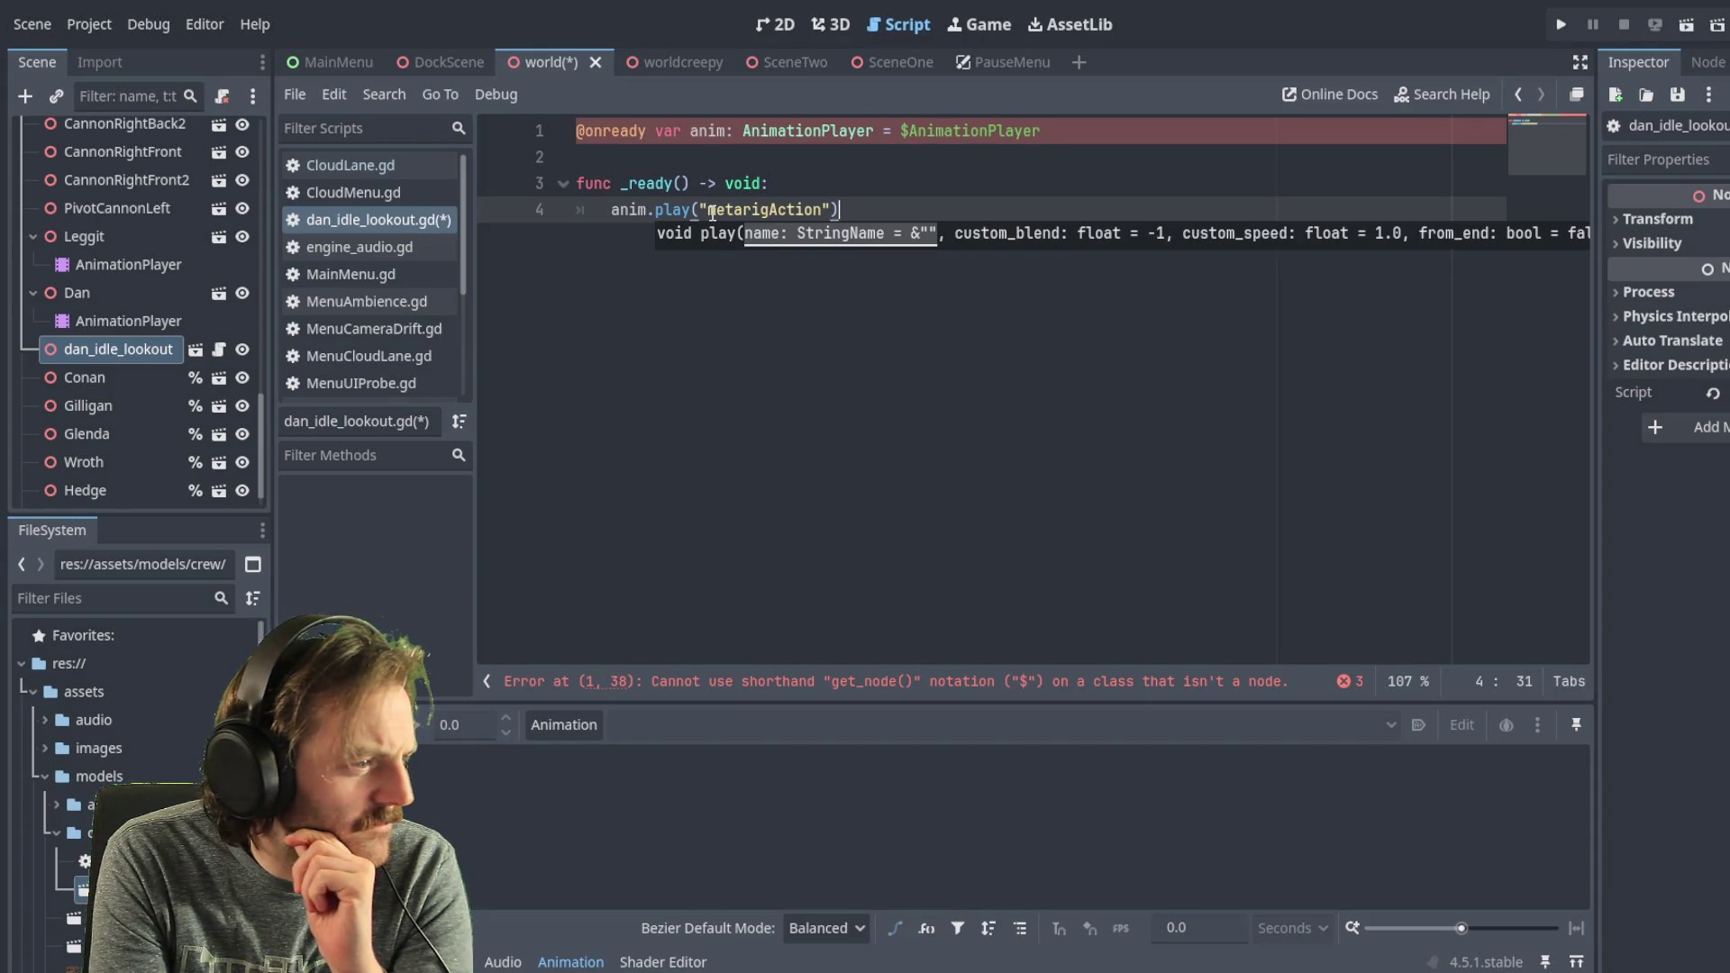
{"action": "key", "text": "Up"}
{"action": "key", "text": "Up"}
{"action": "key", "text": "Up"}
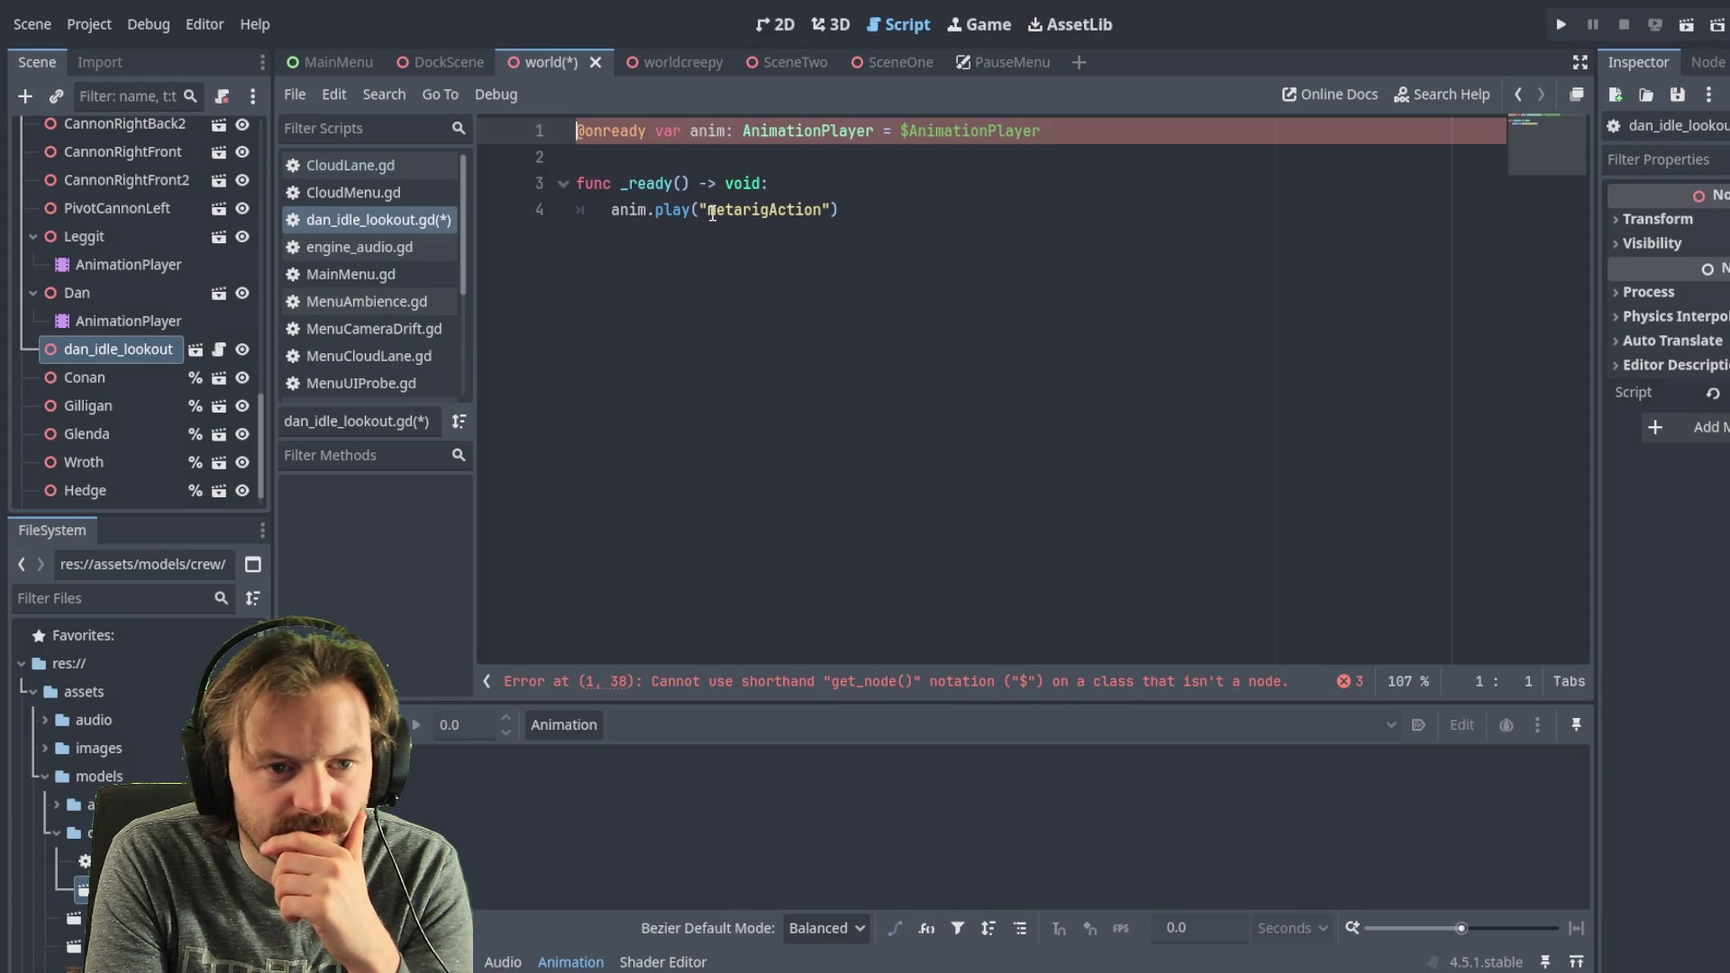
Undo back to the 'extends Node3D' line, then redo the code beneath it
{"action": "key", "text": "Return"}
{"action": "key", "text": "Return"}
{"action": "key", "text": "Up"}
{"action": "key", "text": "Up"}
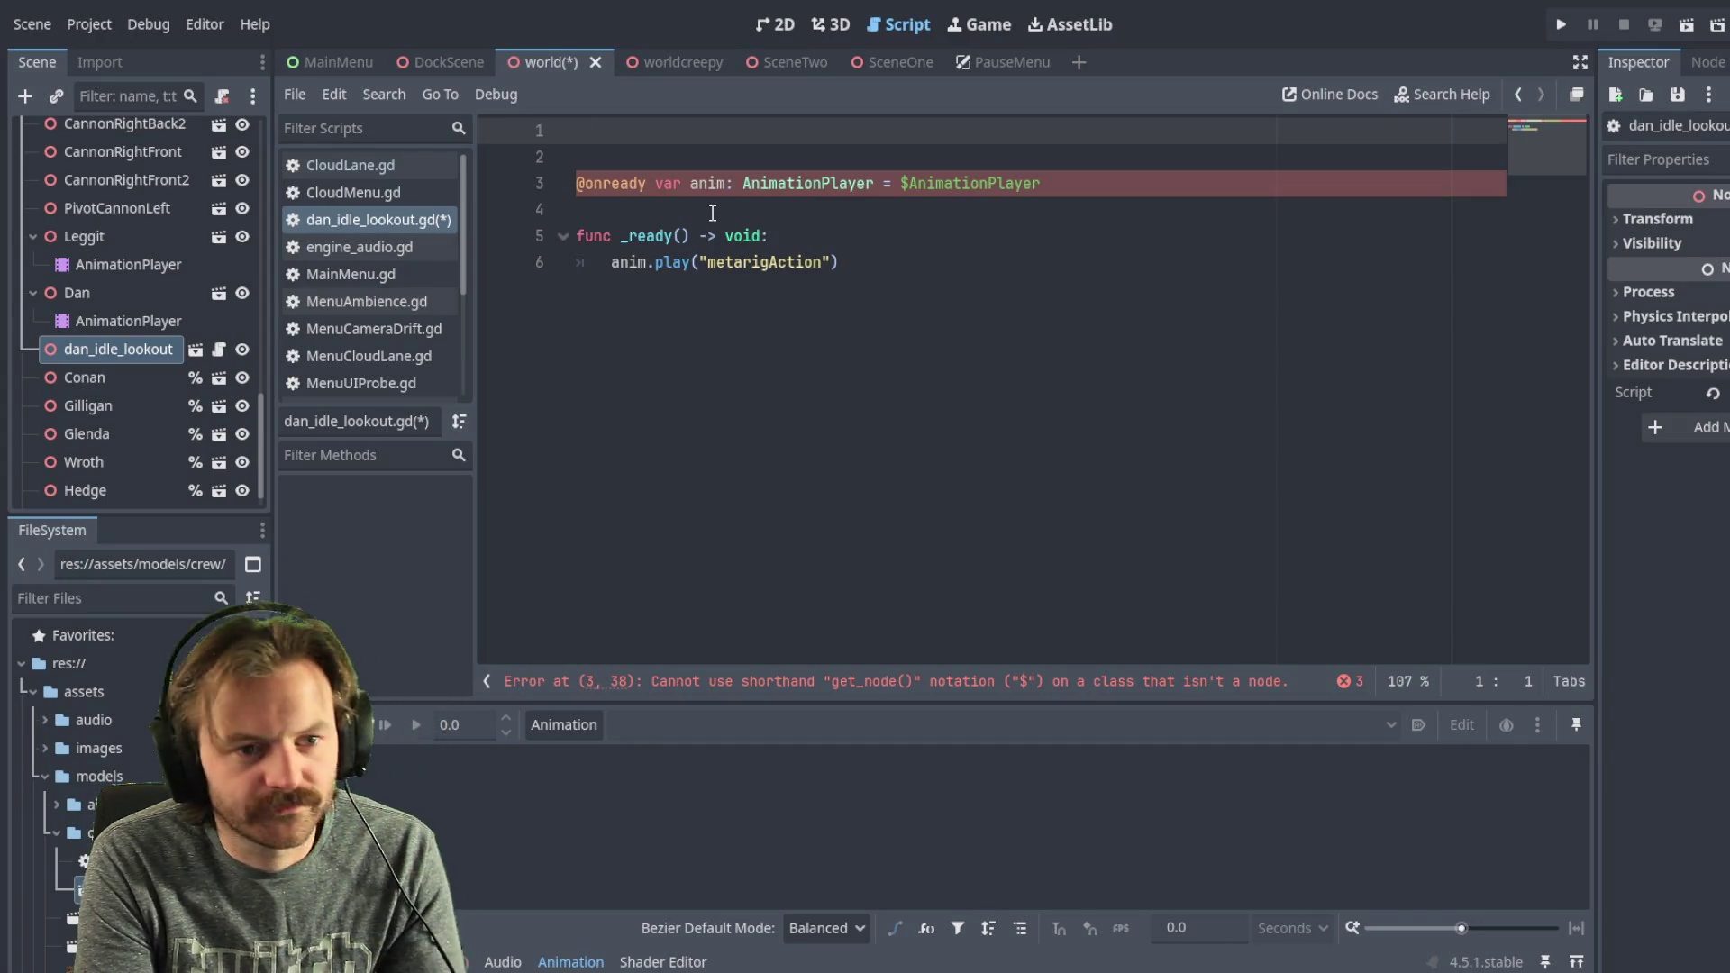
{"action": "key", "text": "ctrl+a"}
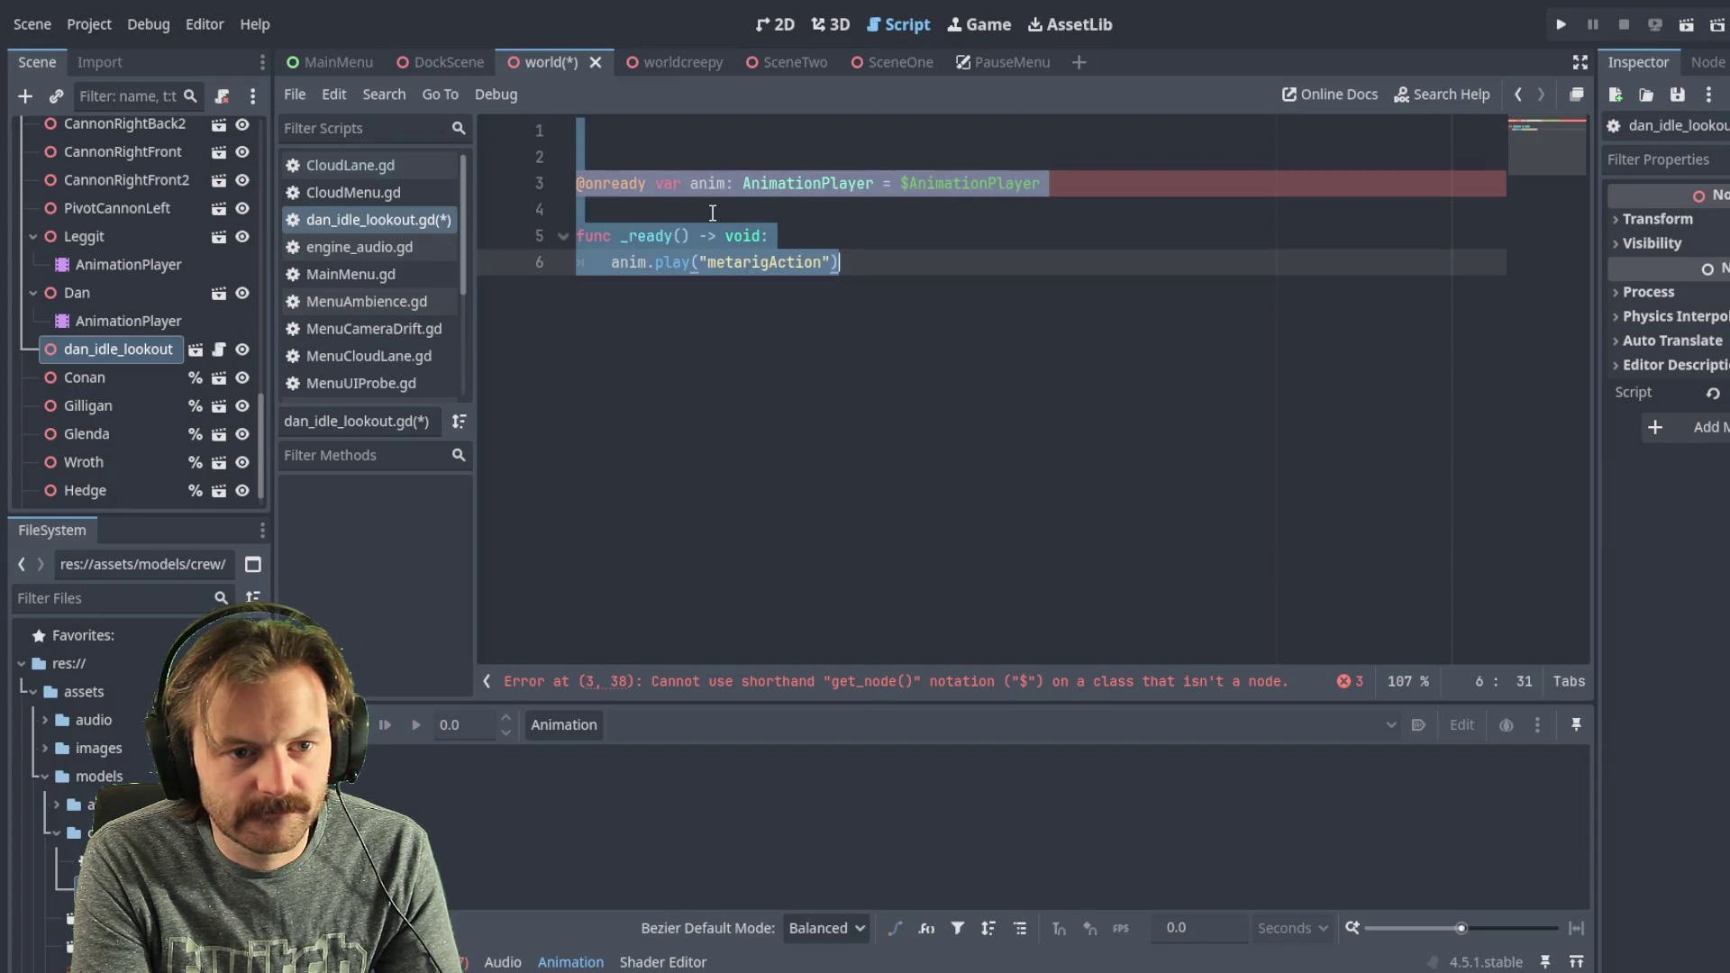
{"action": "key", "text": "BackSpace"}
{"action": "key", "text": "ctrl+z"}
{"action": "key", "text": "ctrl+z"}
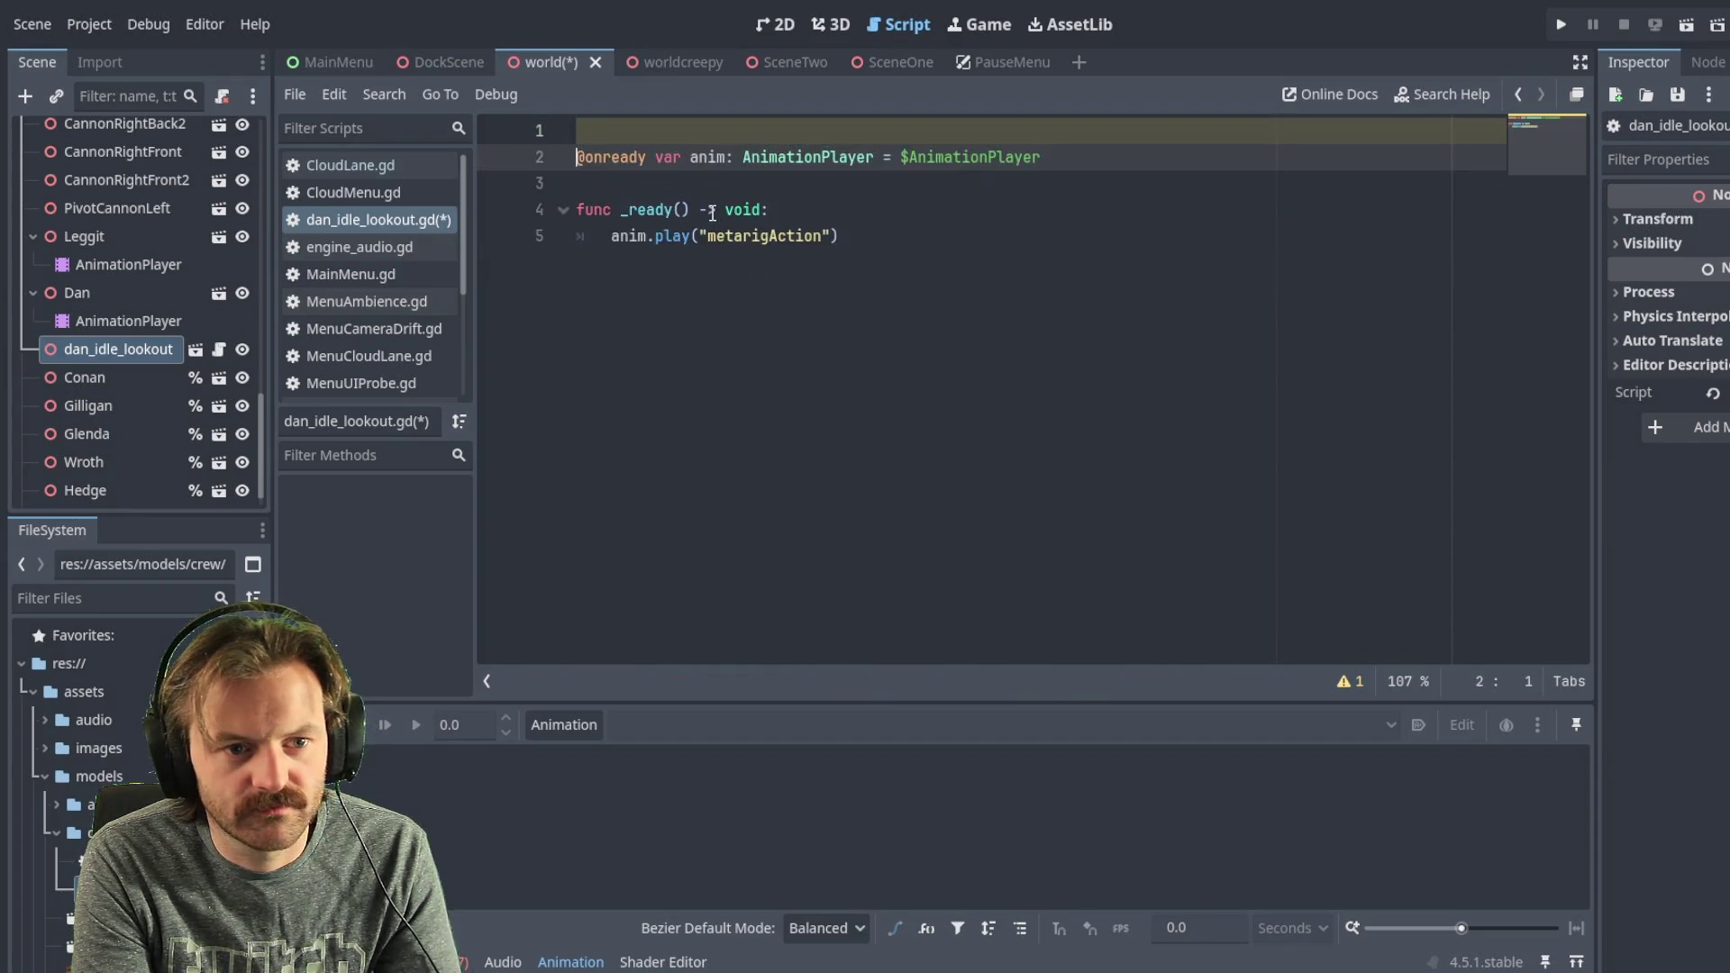
{"action": "triple_click", "coordinate": [712, 213]}
{"action": "key", "text": "BackSpace"}
{"action": "key", "text": "BackSpace"}
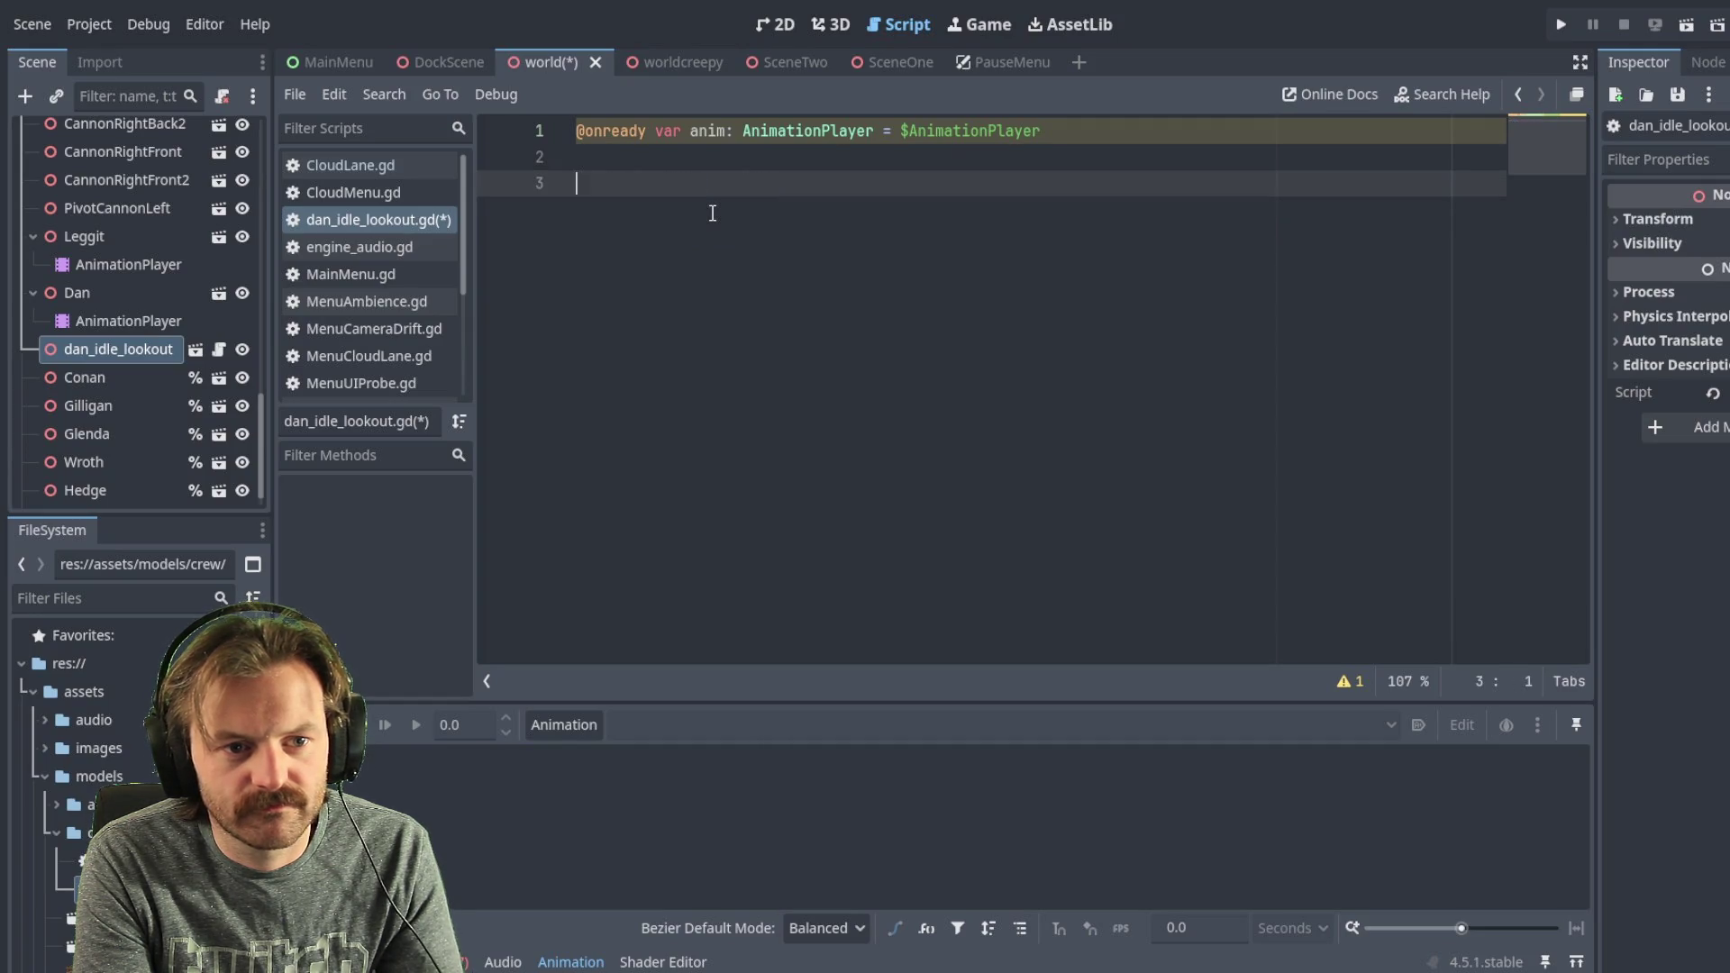
{"action": "key", "text": "BackSpace"}
{"action": "key", "text": "BackSpace"}
{"action": "key", "text": "BackSpace"}
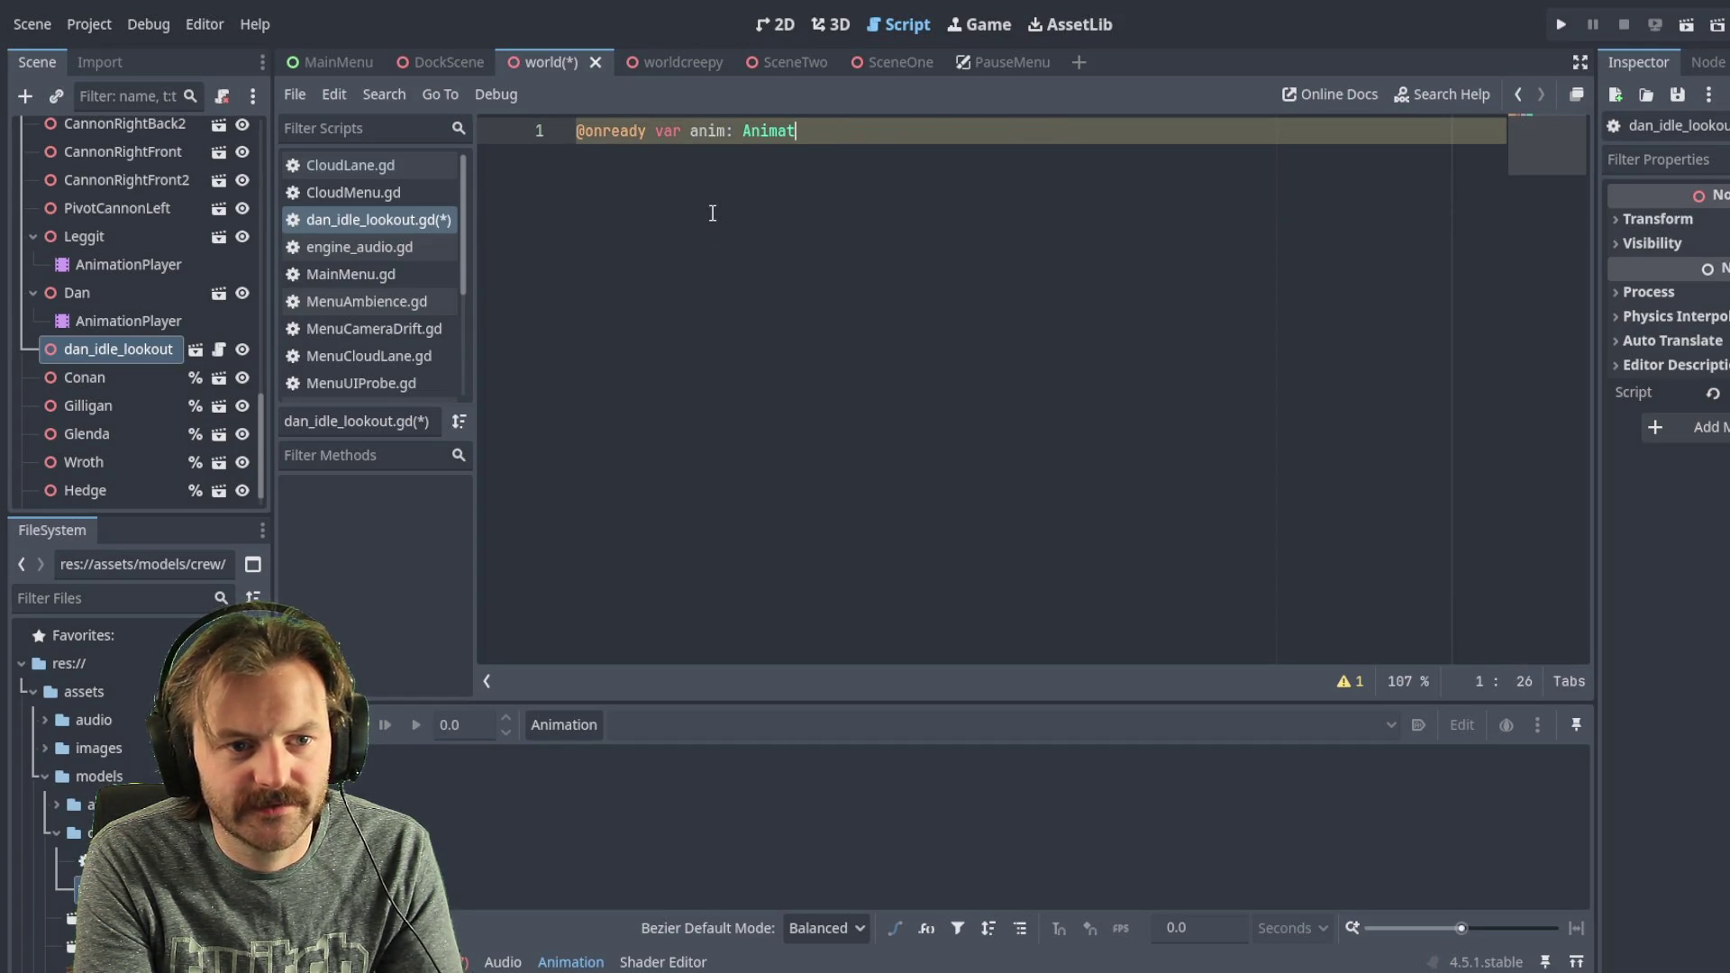
{"action": "key", "text": "ctrl+z"}
{"action": "key", "text": "ctrl+z"}
{"action": "key", "text": "ctrl+z"}
{"action": "key", "text": "ctrl+shift+z"}
{"action": "key", "text": "ctrl+shift+z"}
{"action": "key", "text": "ctrl+shift+z"}
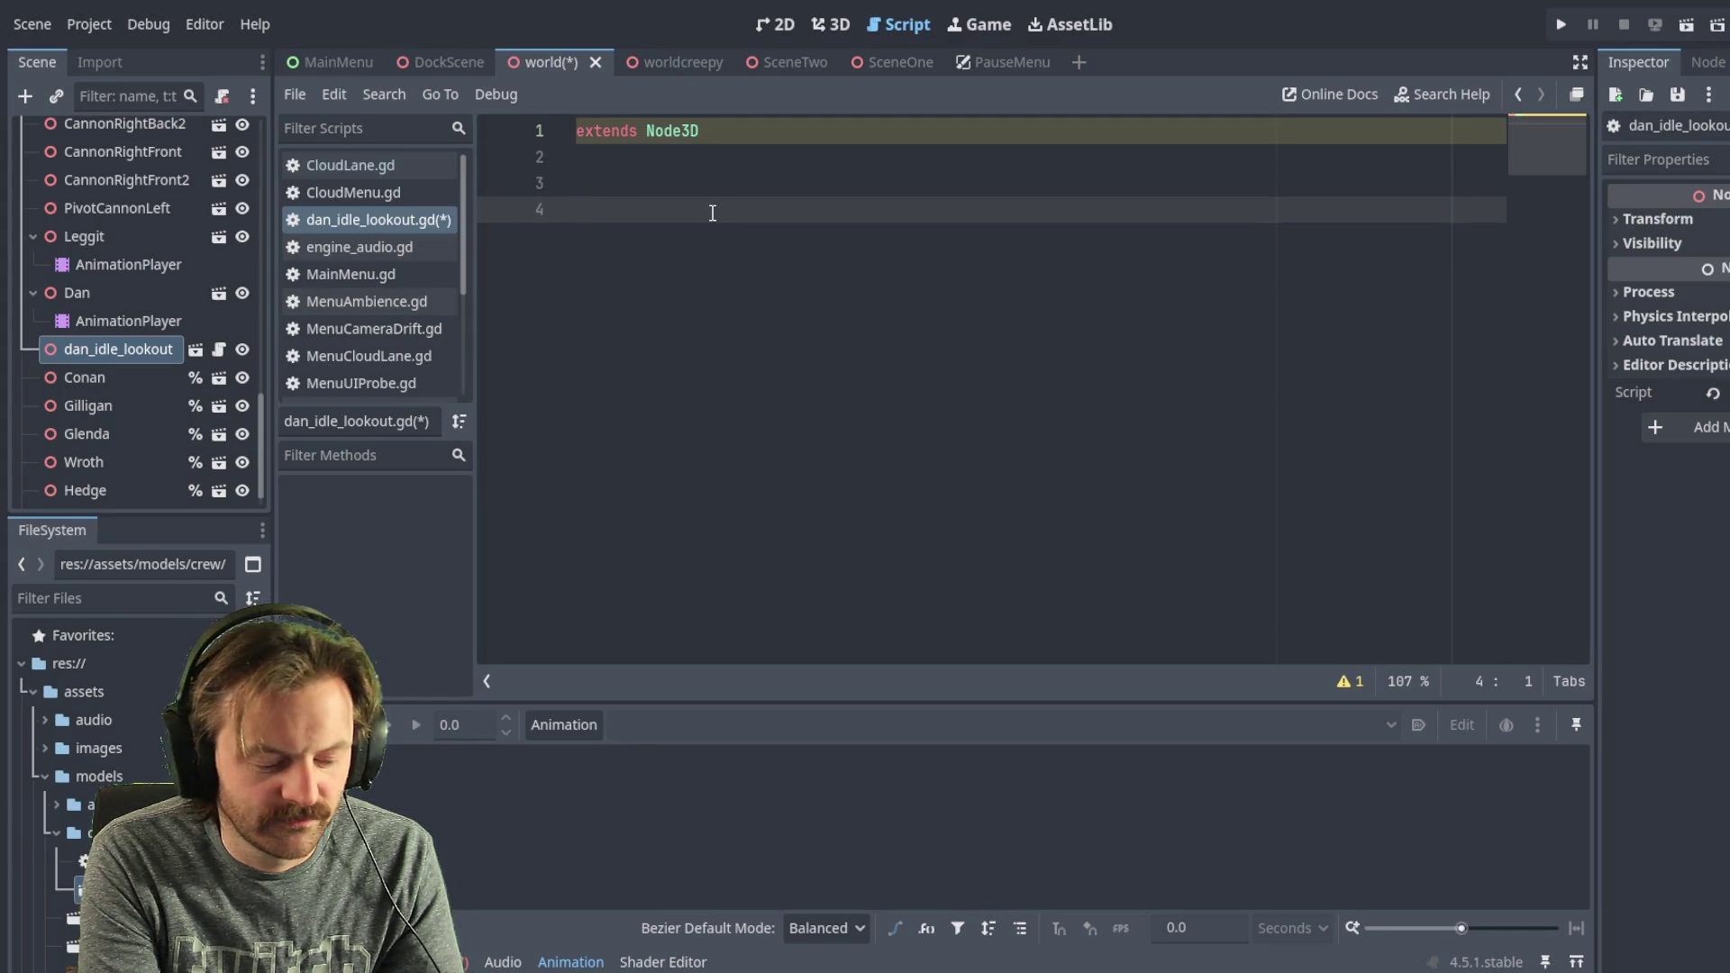
{"action": "key", "text": "Up"}
{"action": "key", "text": "Up"}
{"action": "key", "text": "Up"}
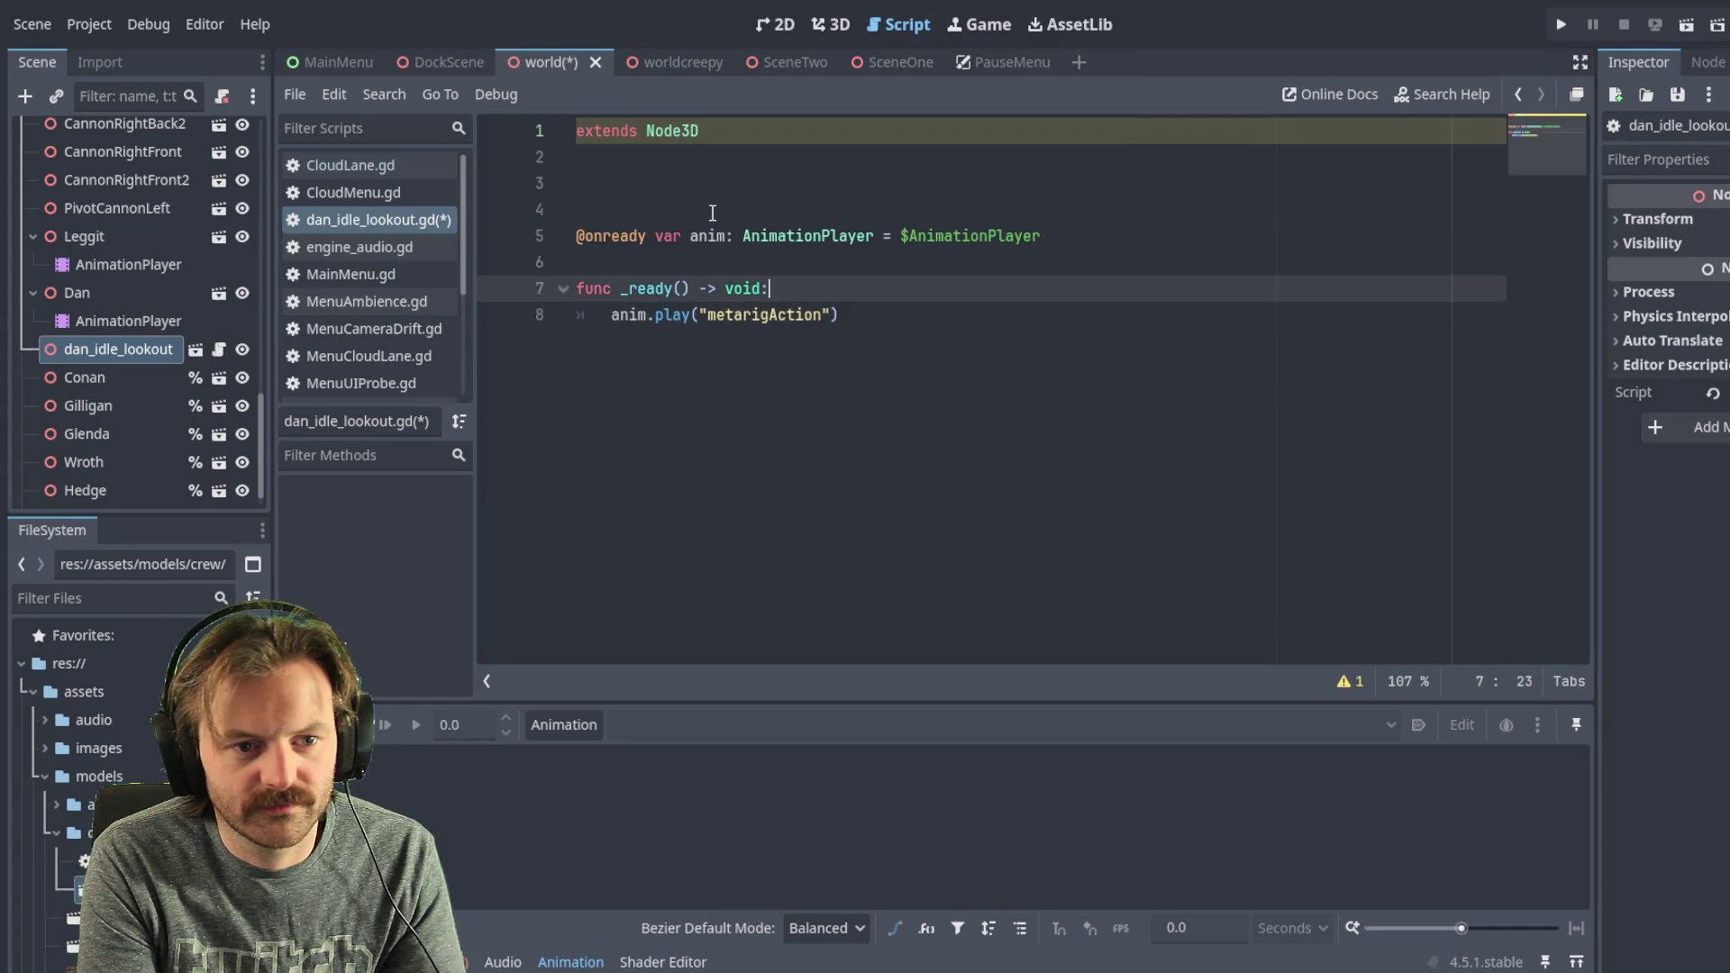
{"action": "key", "text": "BackSpace"}
{"action": "key", "text": "BackSpace"}
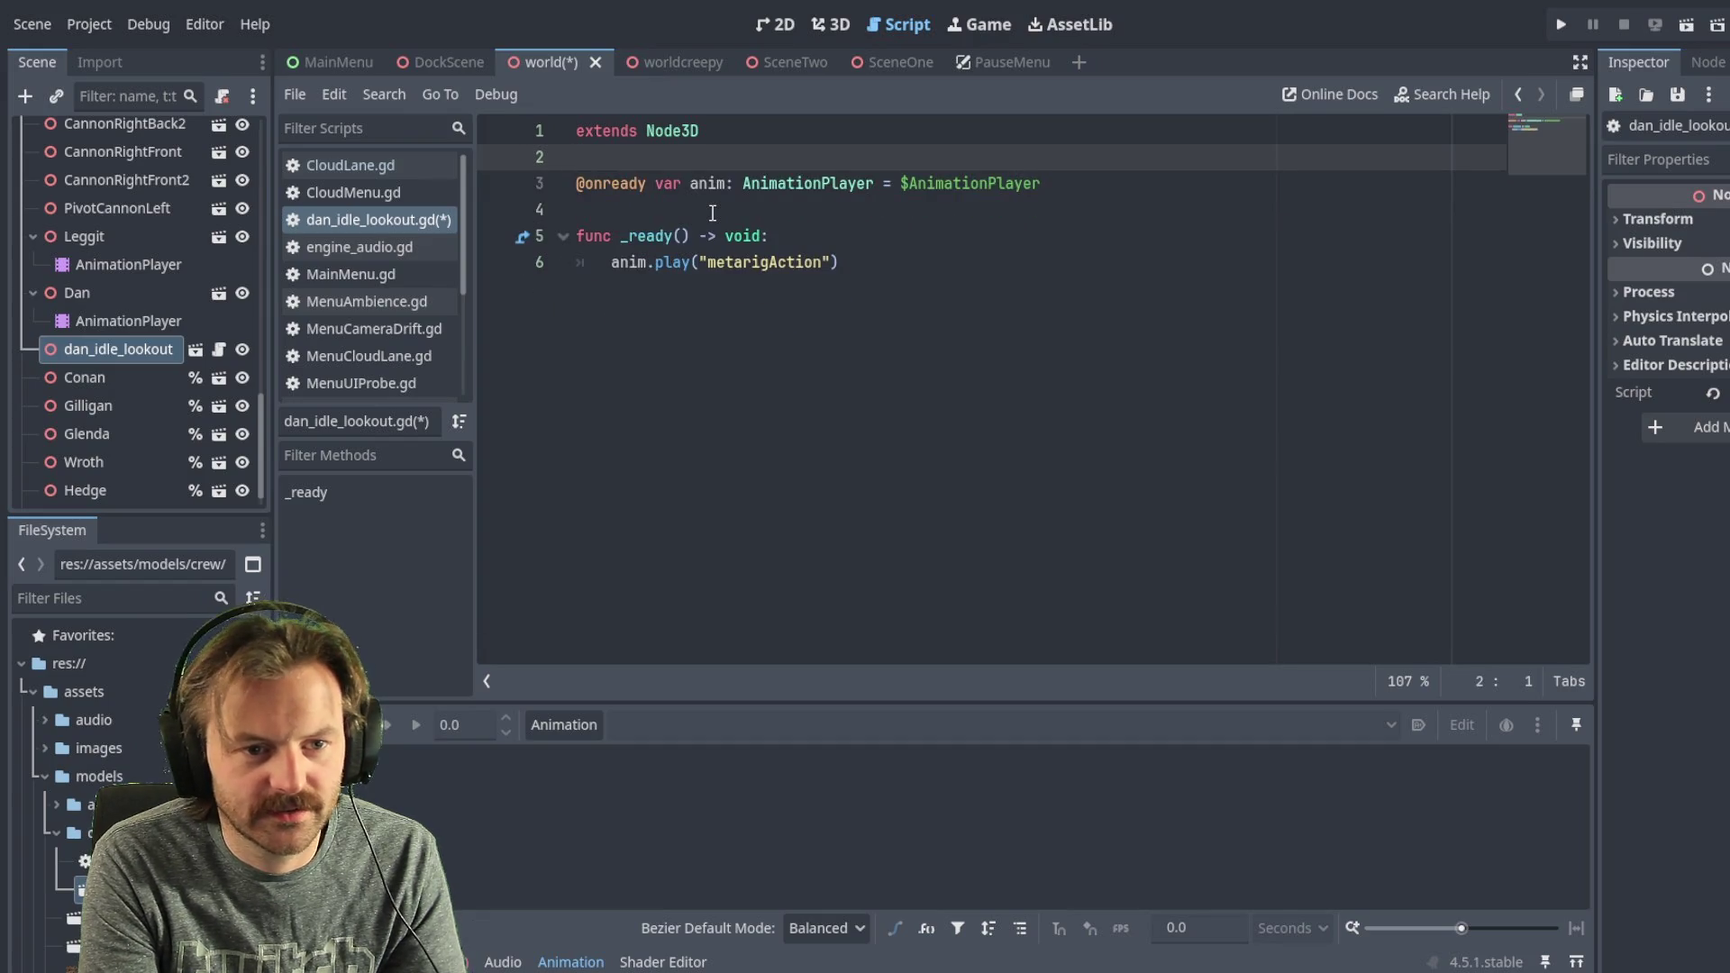
{"action": "key", "text": "Down"}
{"action": "key", "text": "Down"}
{"action": "key", "text": "Down"}
{"action": "key", "text": "End"}
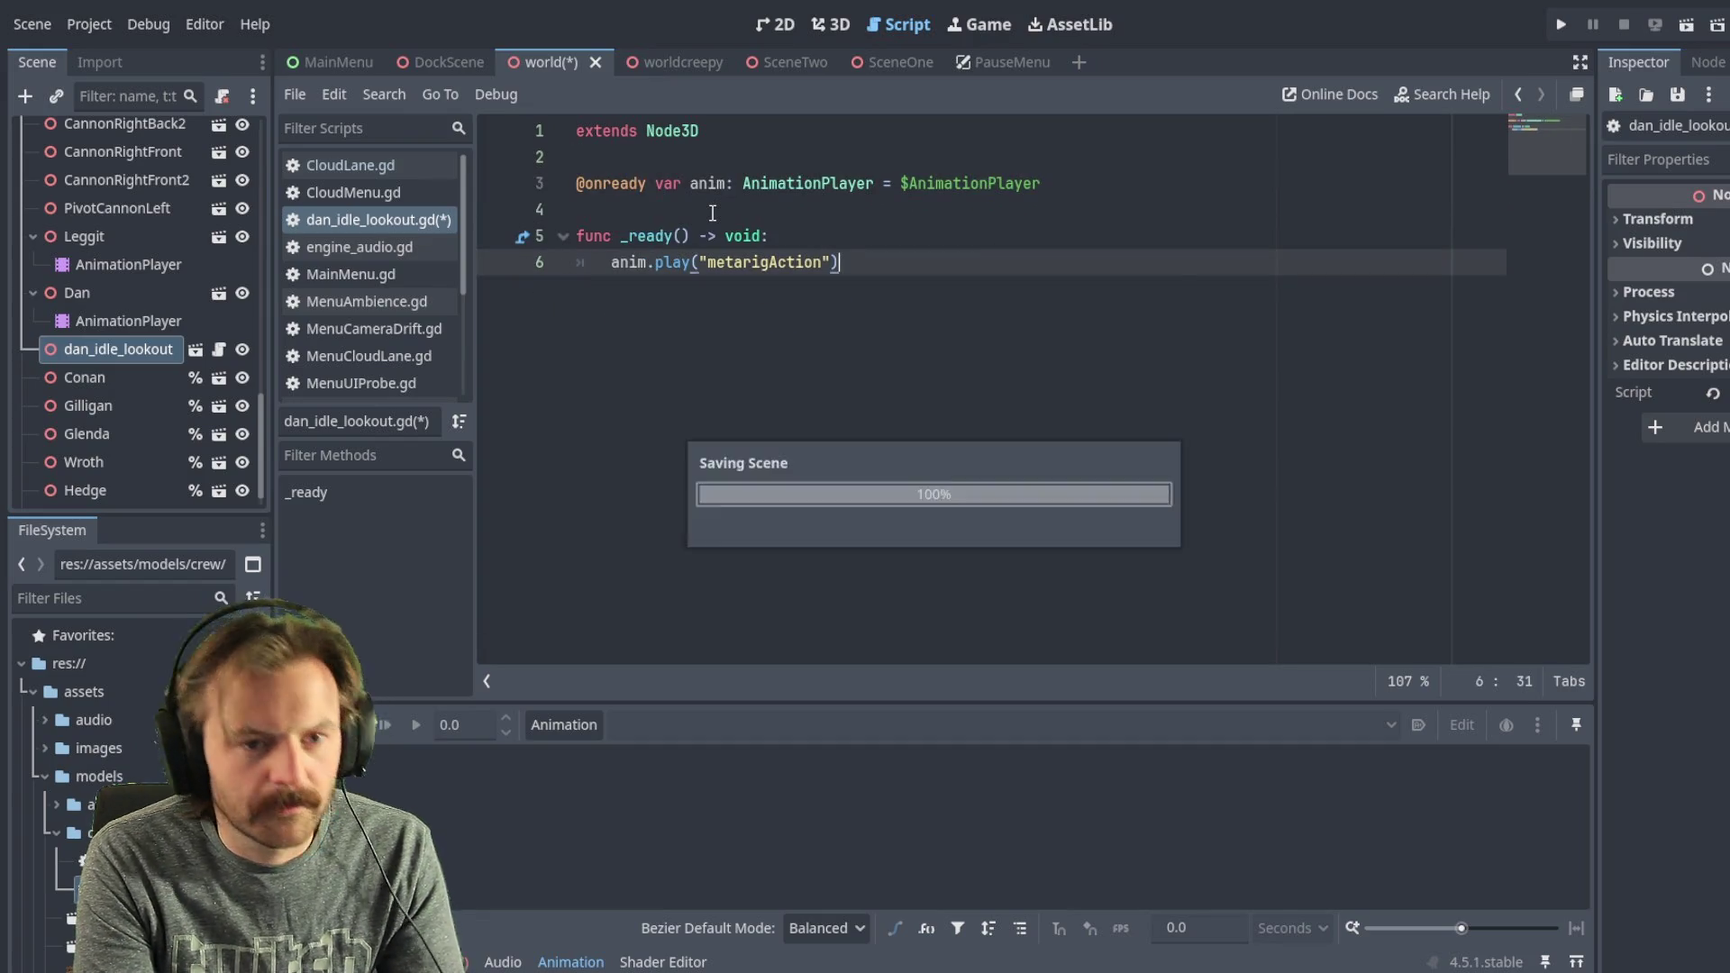
{"action": "key", "text": "ctrl+s"}
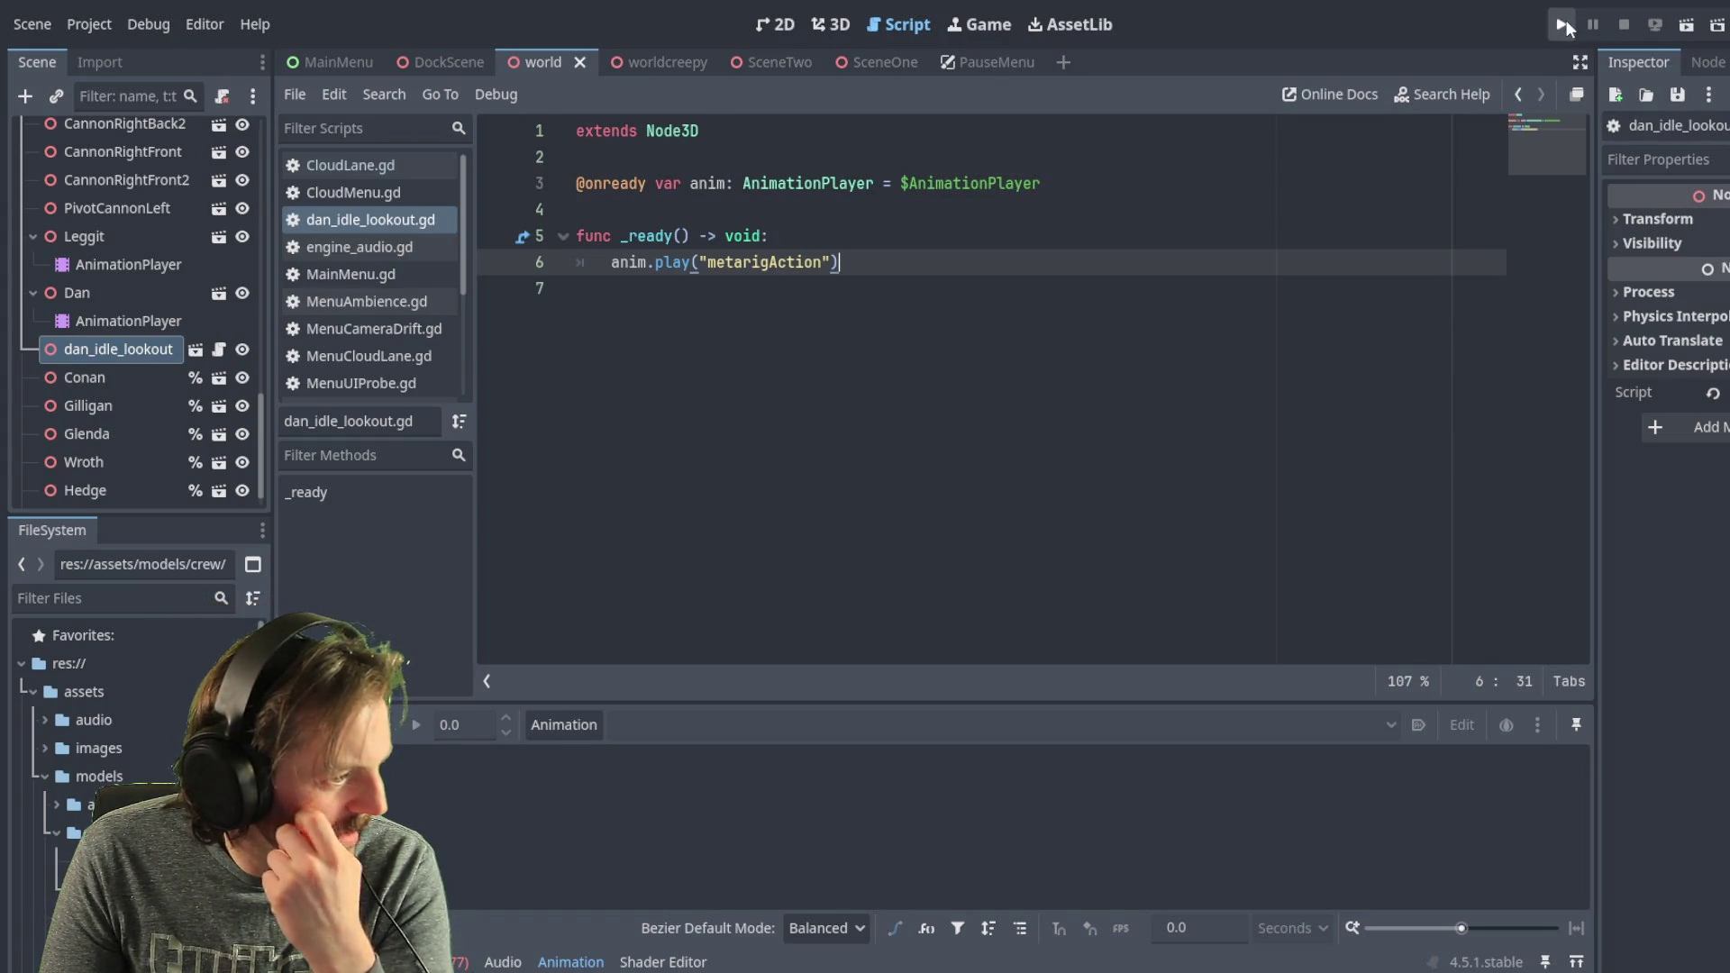
{"action": "left_click", "coordinate": [1567, 27]}
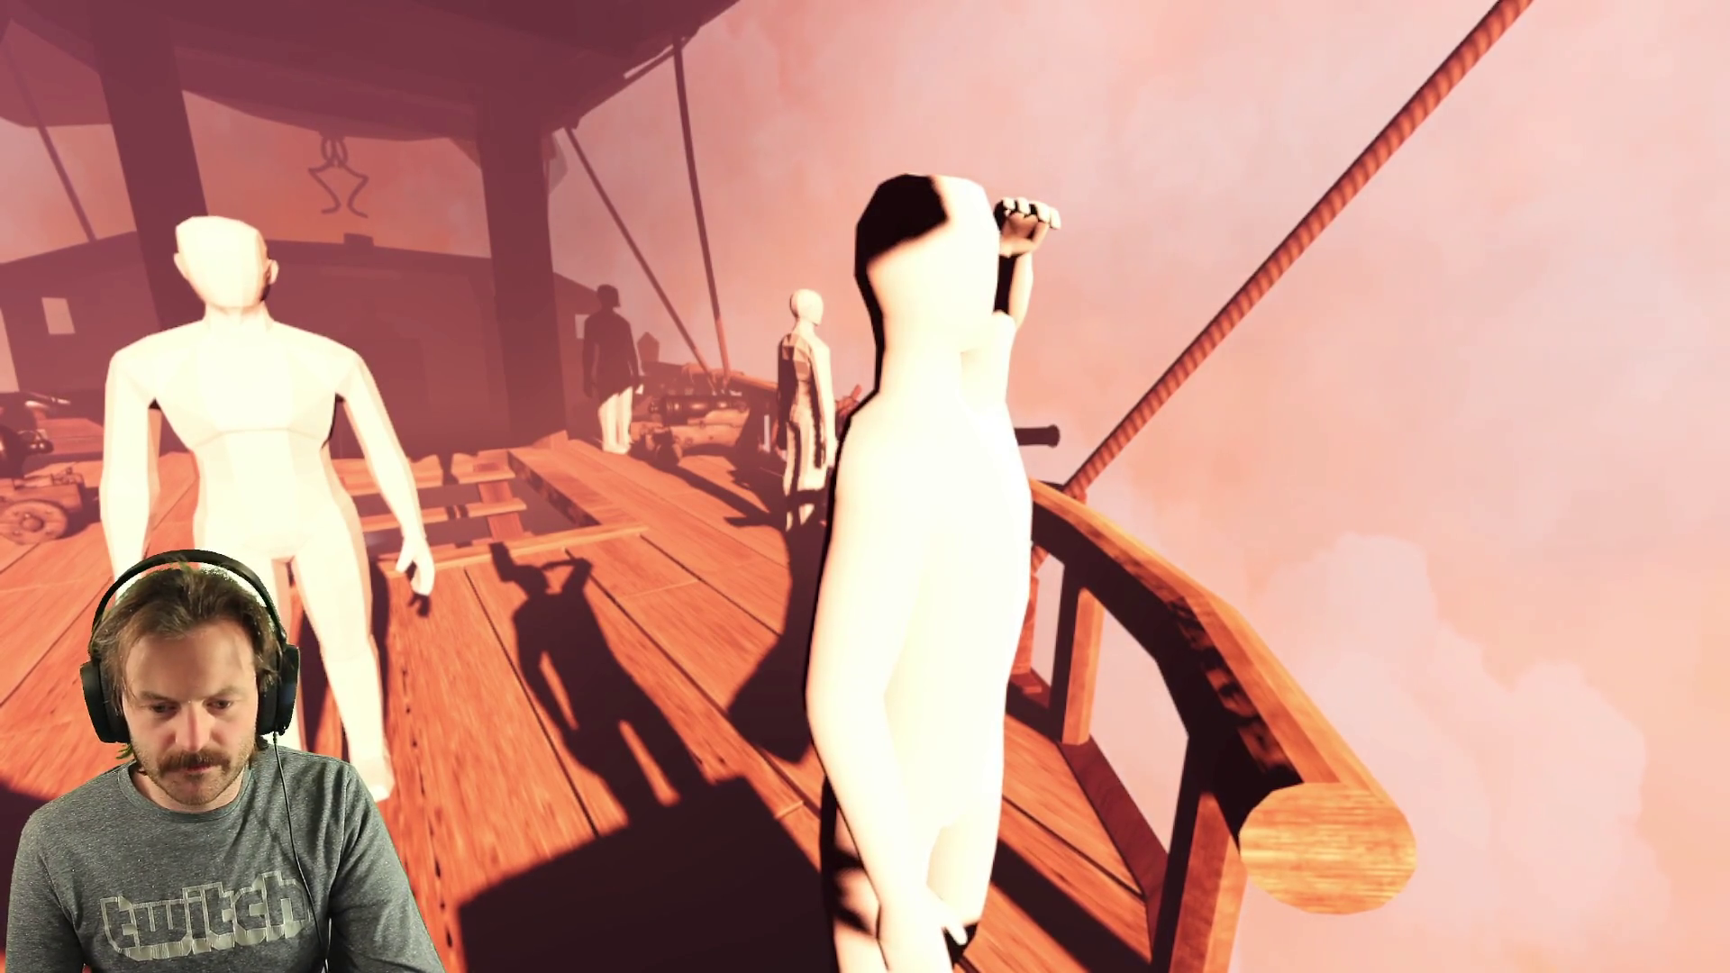
After watching the lookout idle animation in-game, return to Blender
{"action": "key", "text": "alt+Tab"}
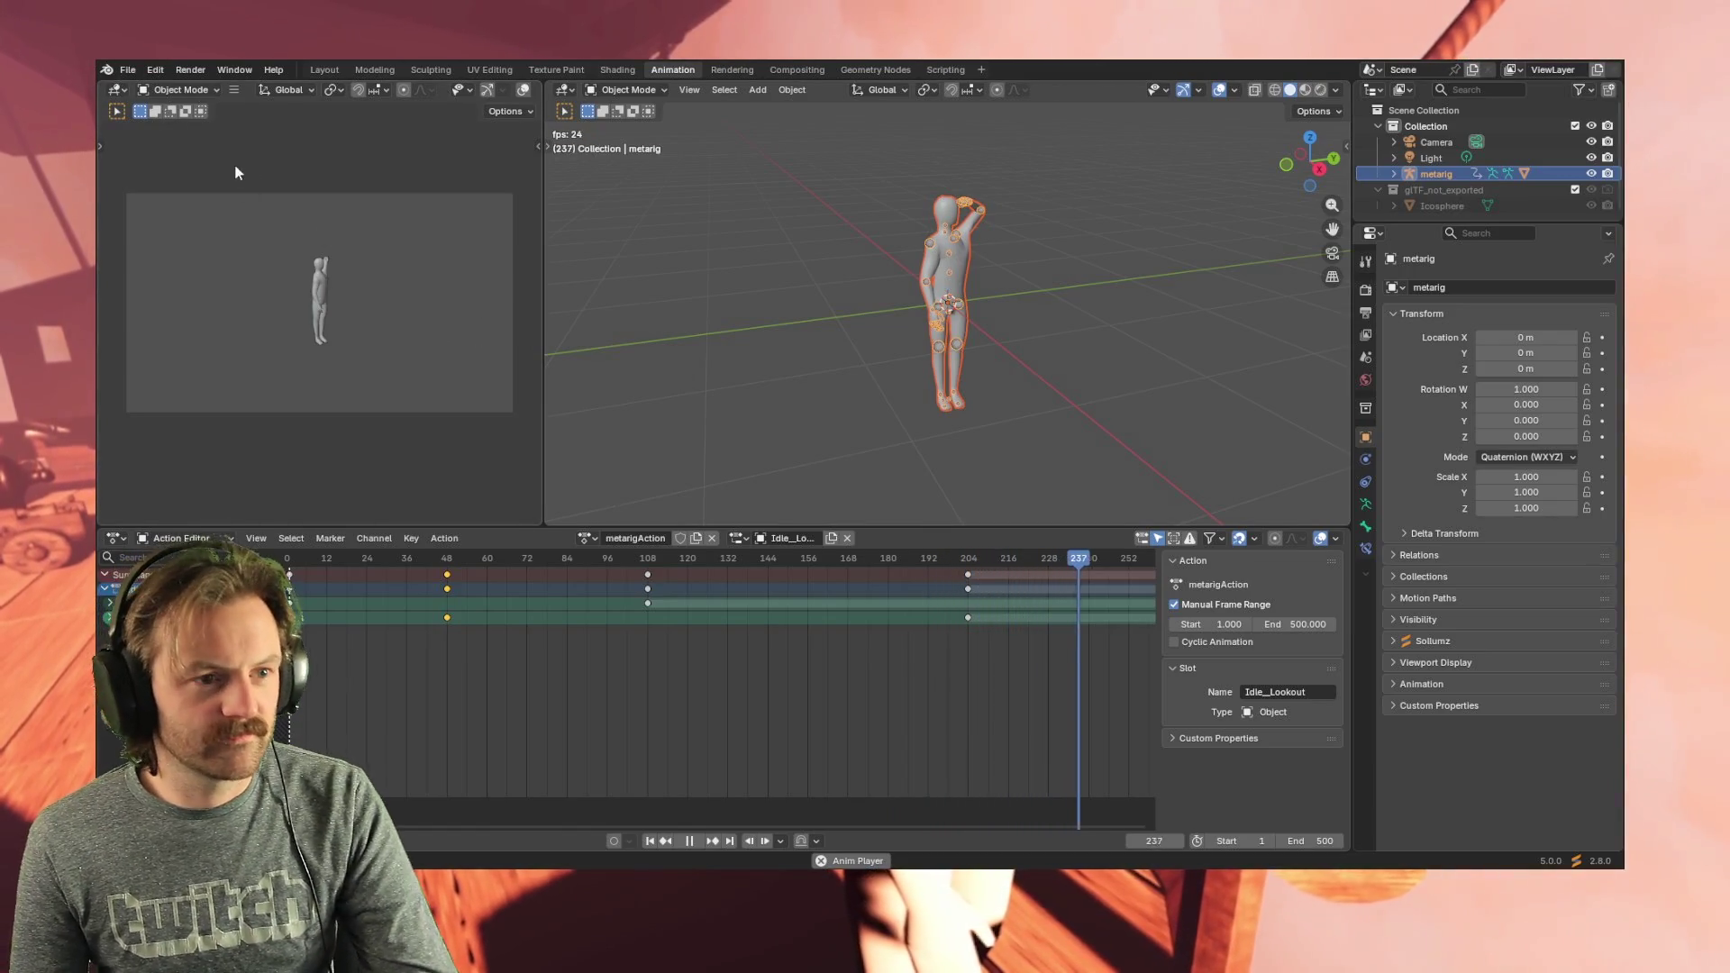
Save the Blender file as Dan_Idle.blend
{"action": "left_click", "coordinate": [128, 69]}
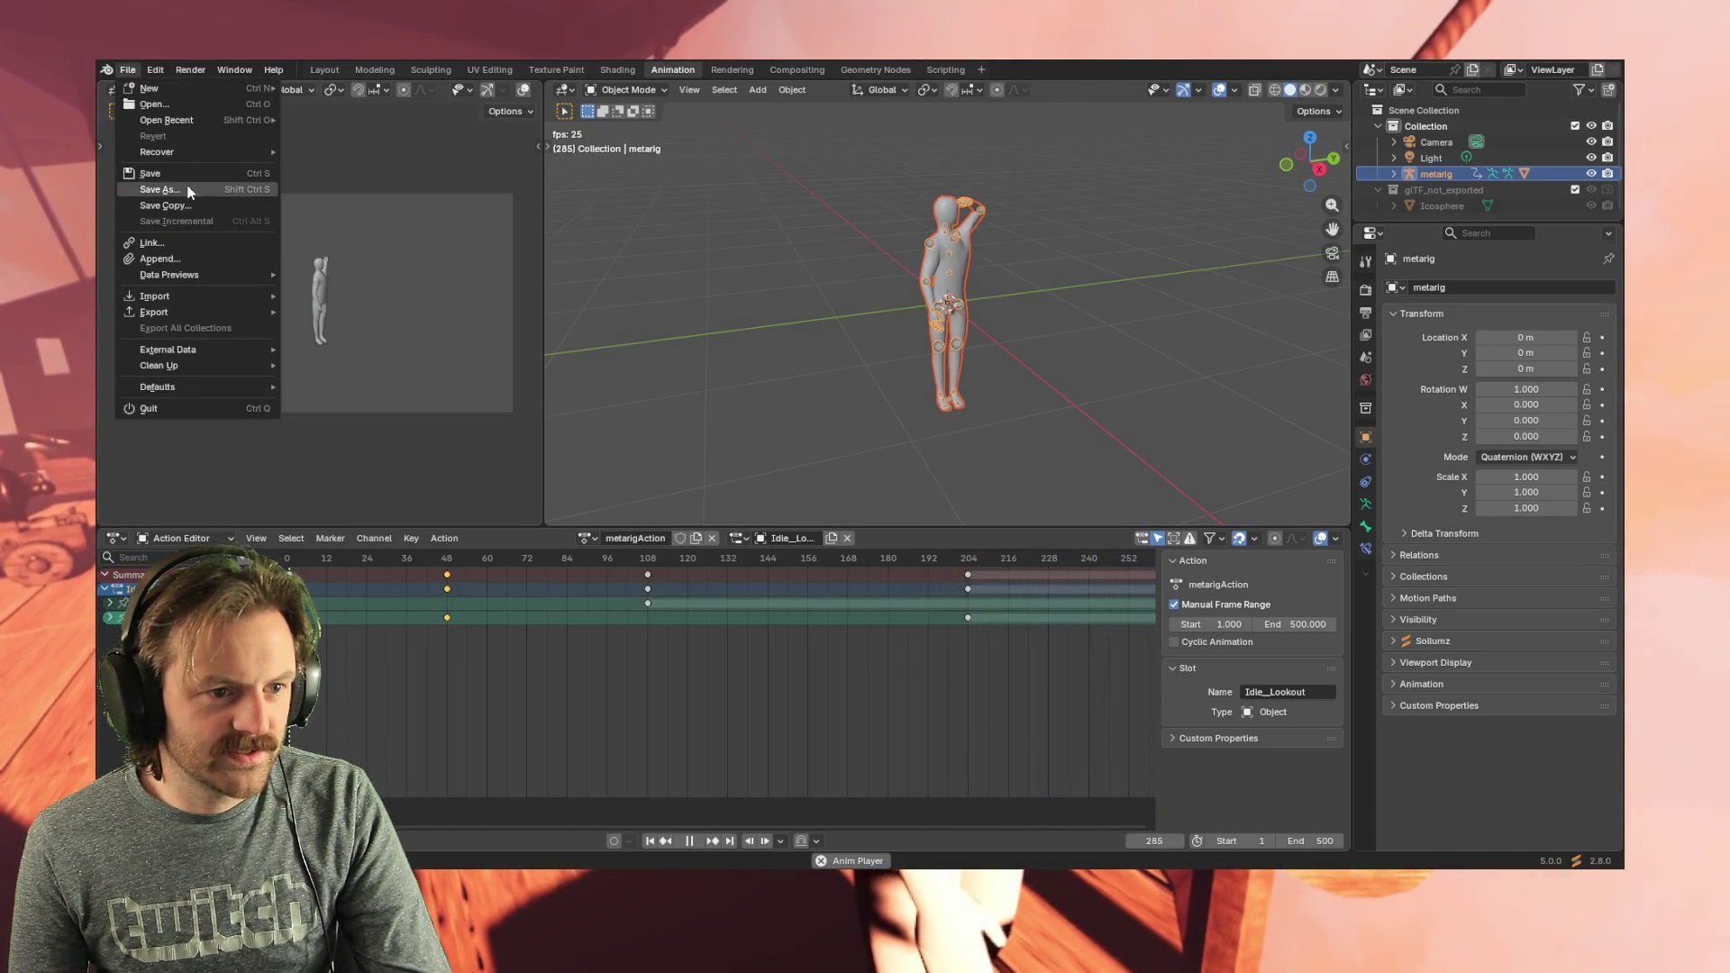
{"action": "key", "text": "Escape"}
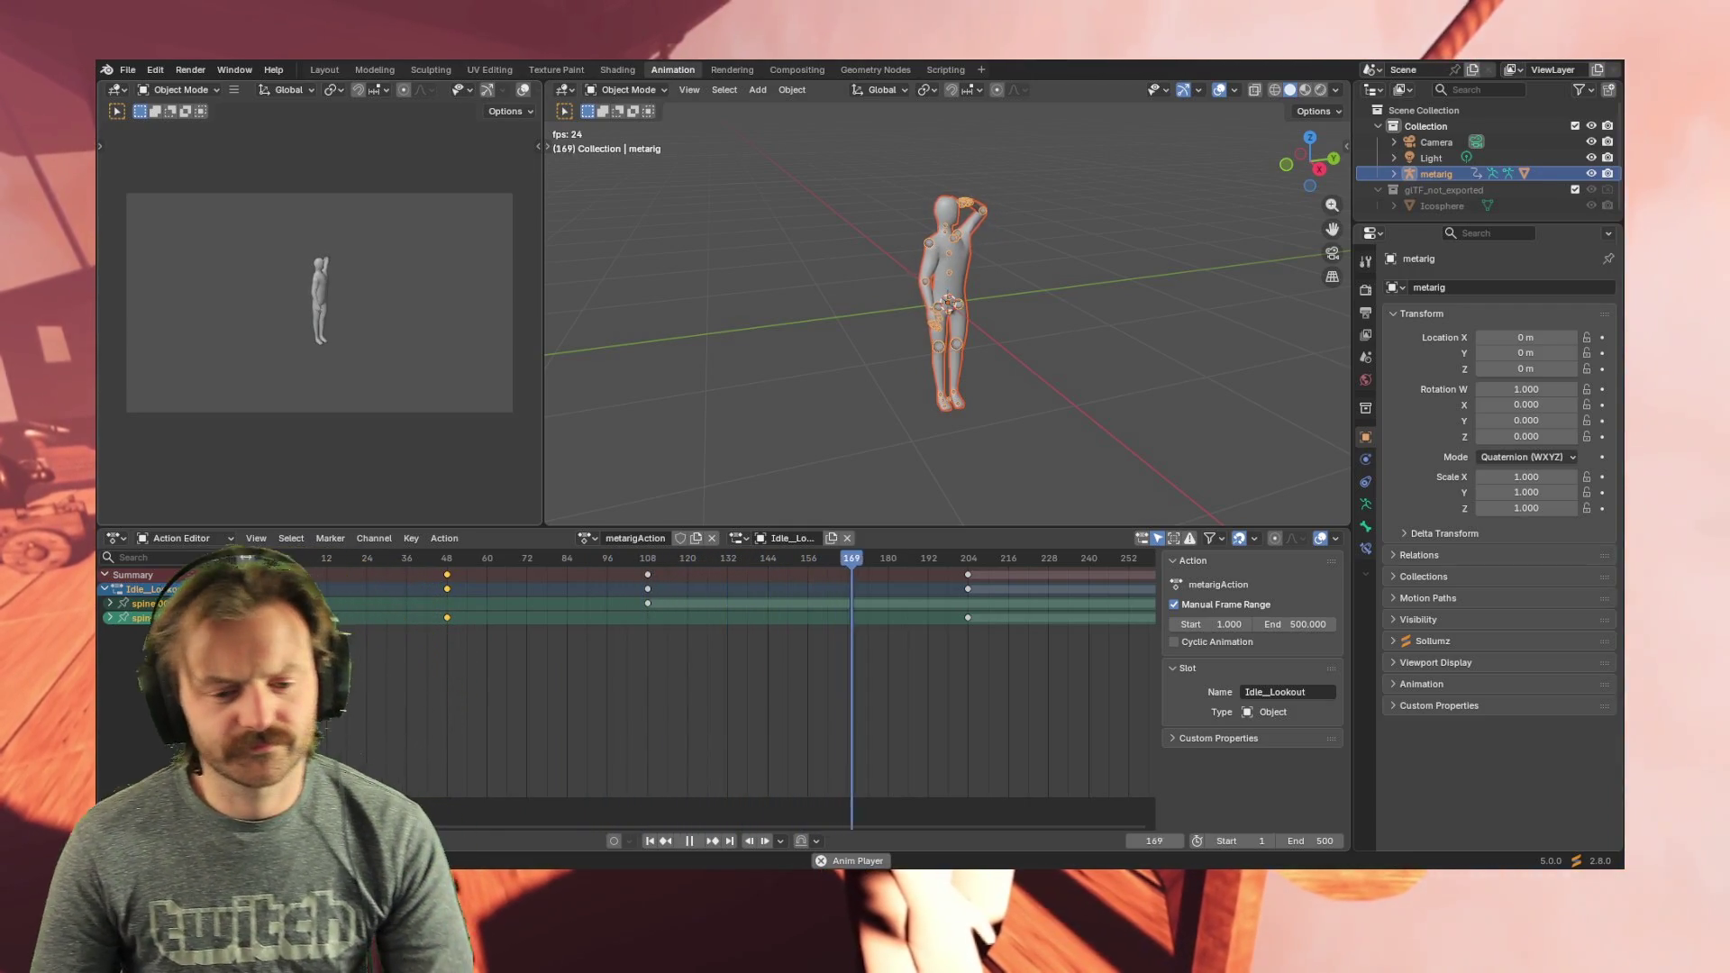
{"action": "key", "text": "ctrl+s"}
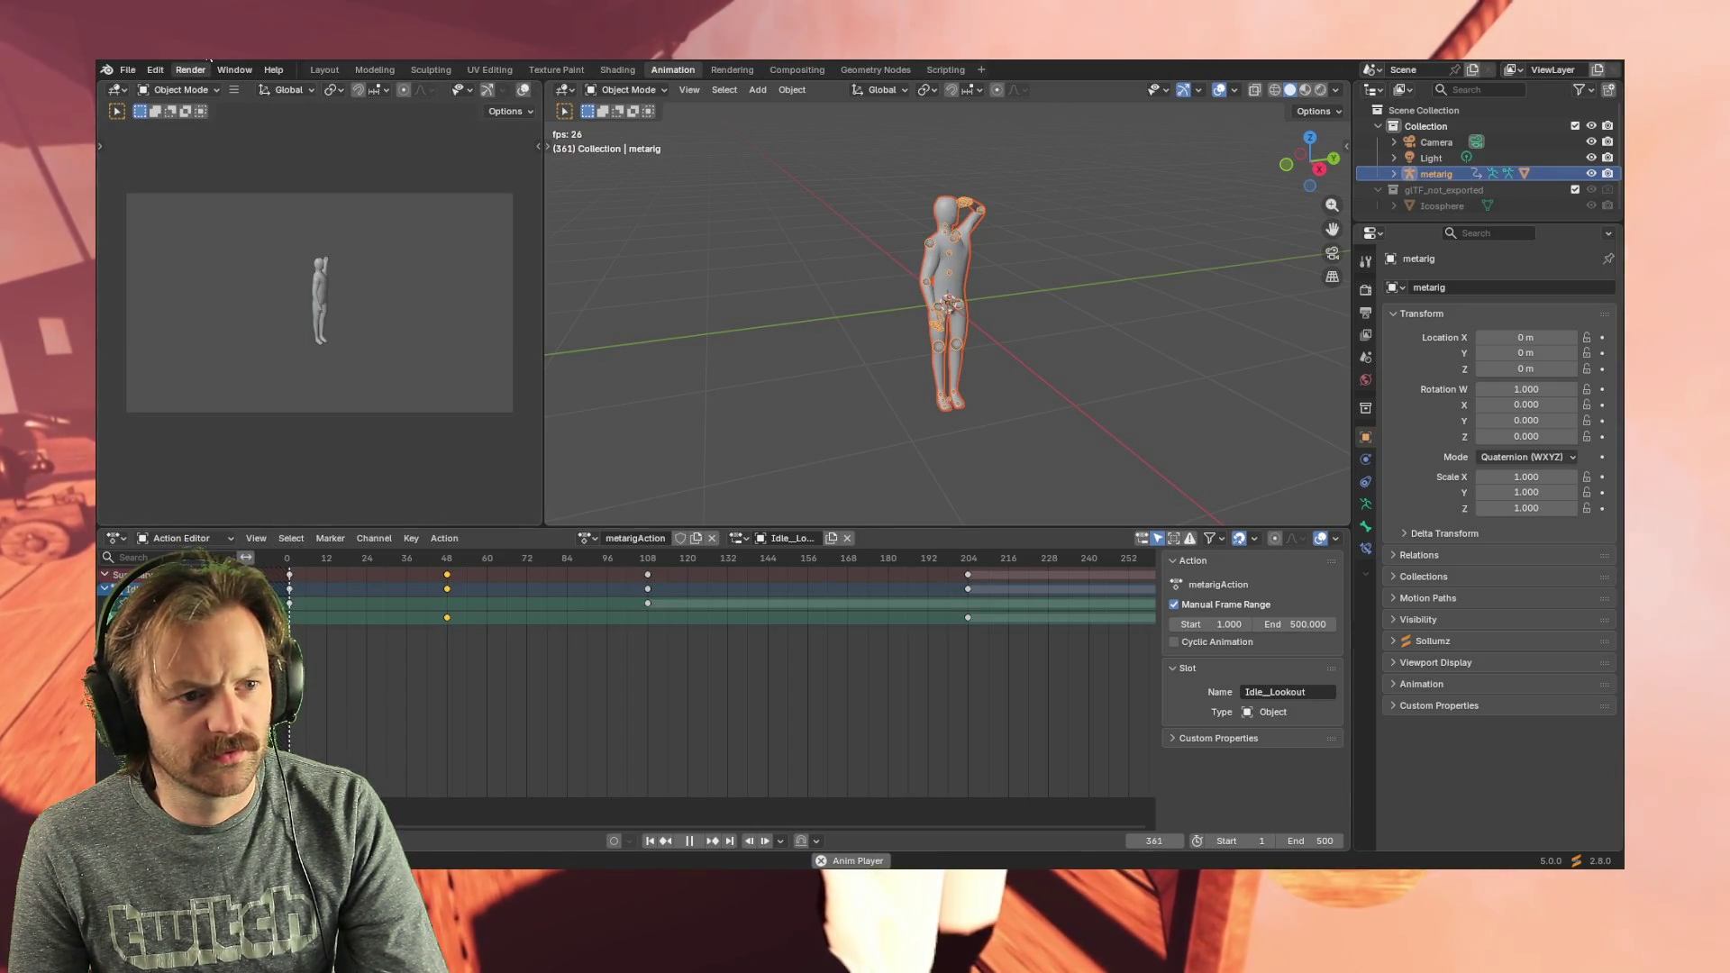
{"action": "left_click", "coordinate": [132, 76]}
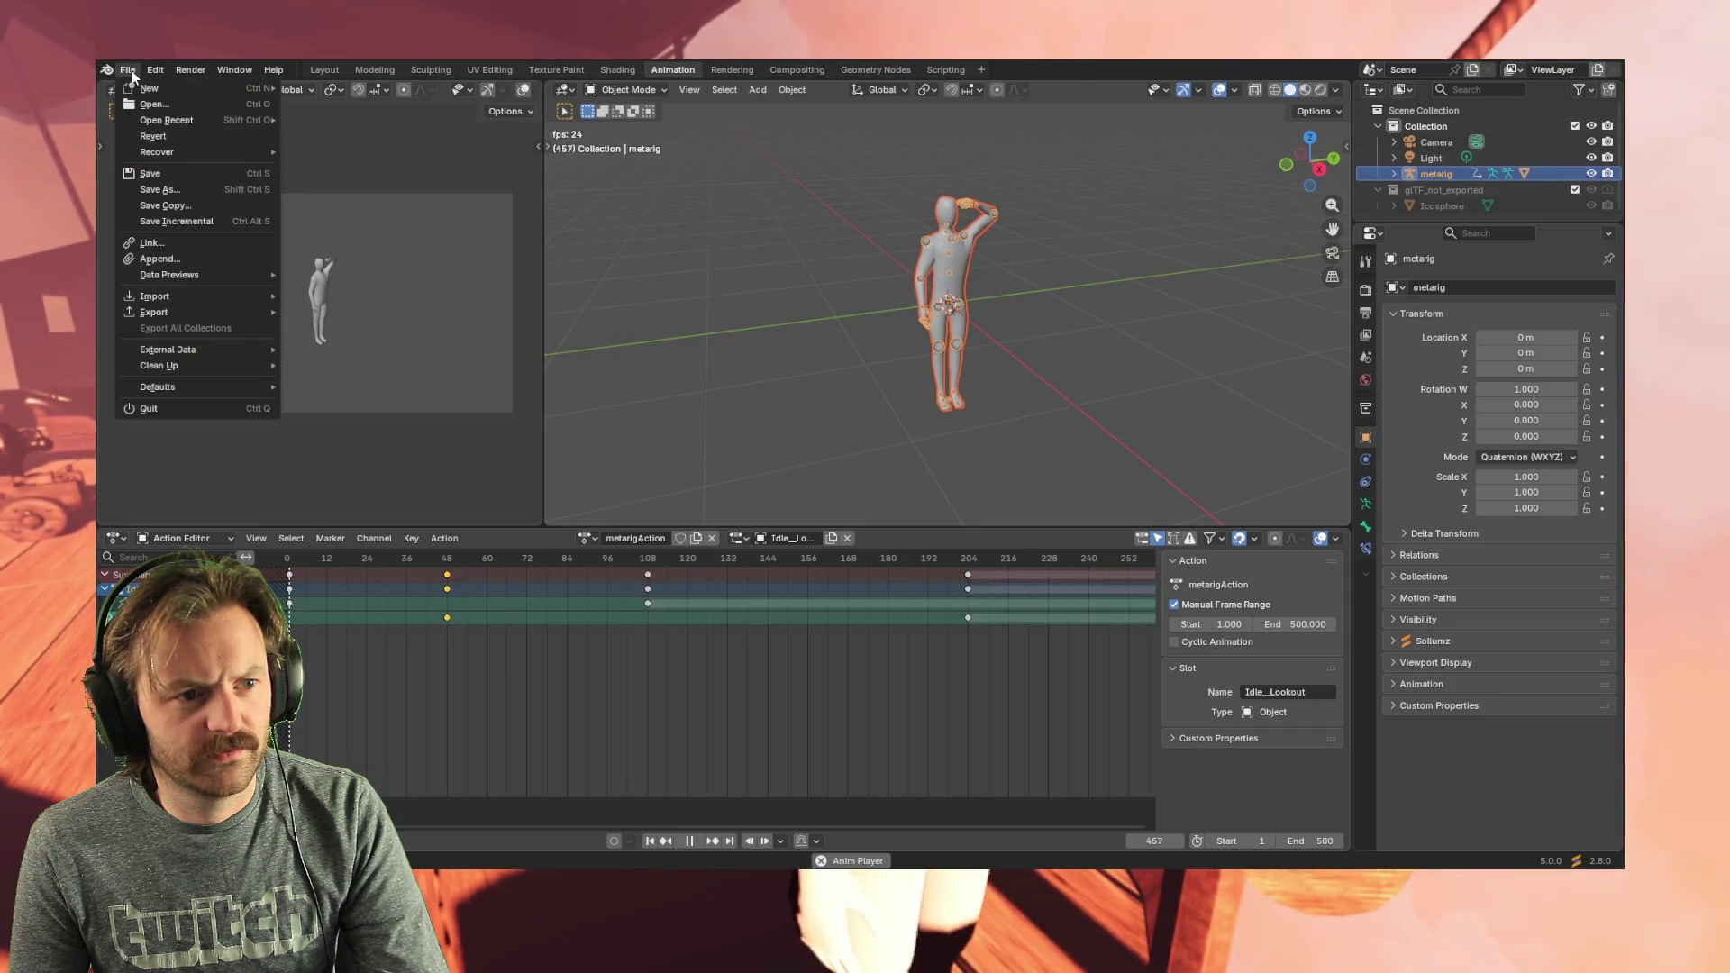
{"action": "mouse_move", "coordinate": [155, 94]}
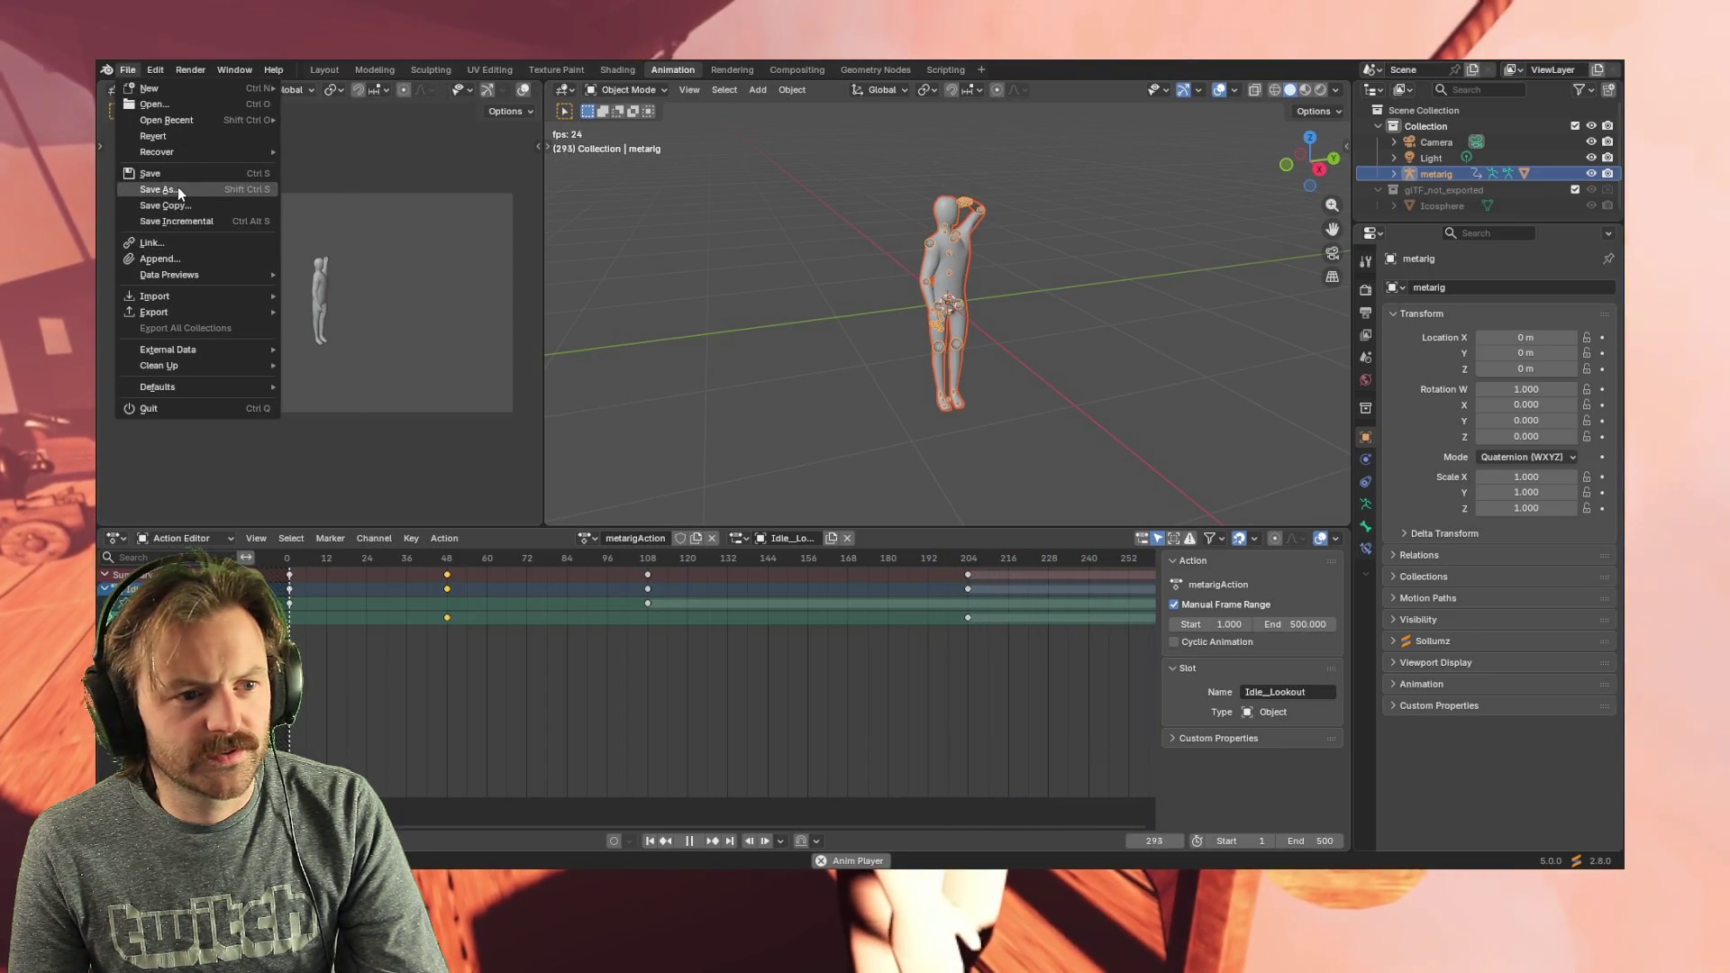
{"action": "key", "text": "Escape"}
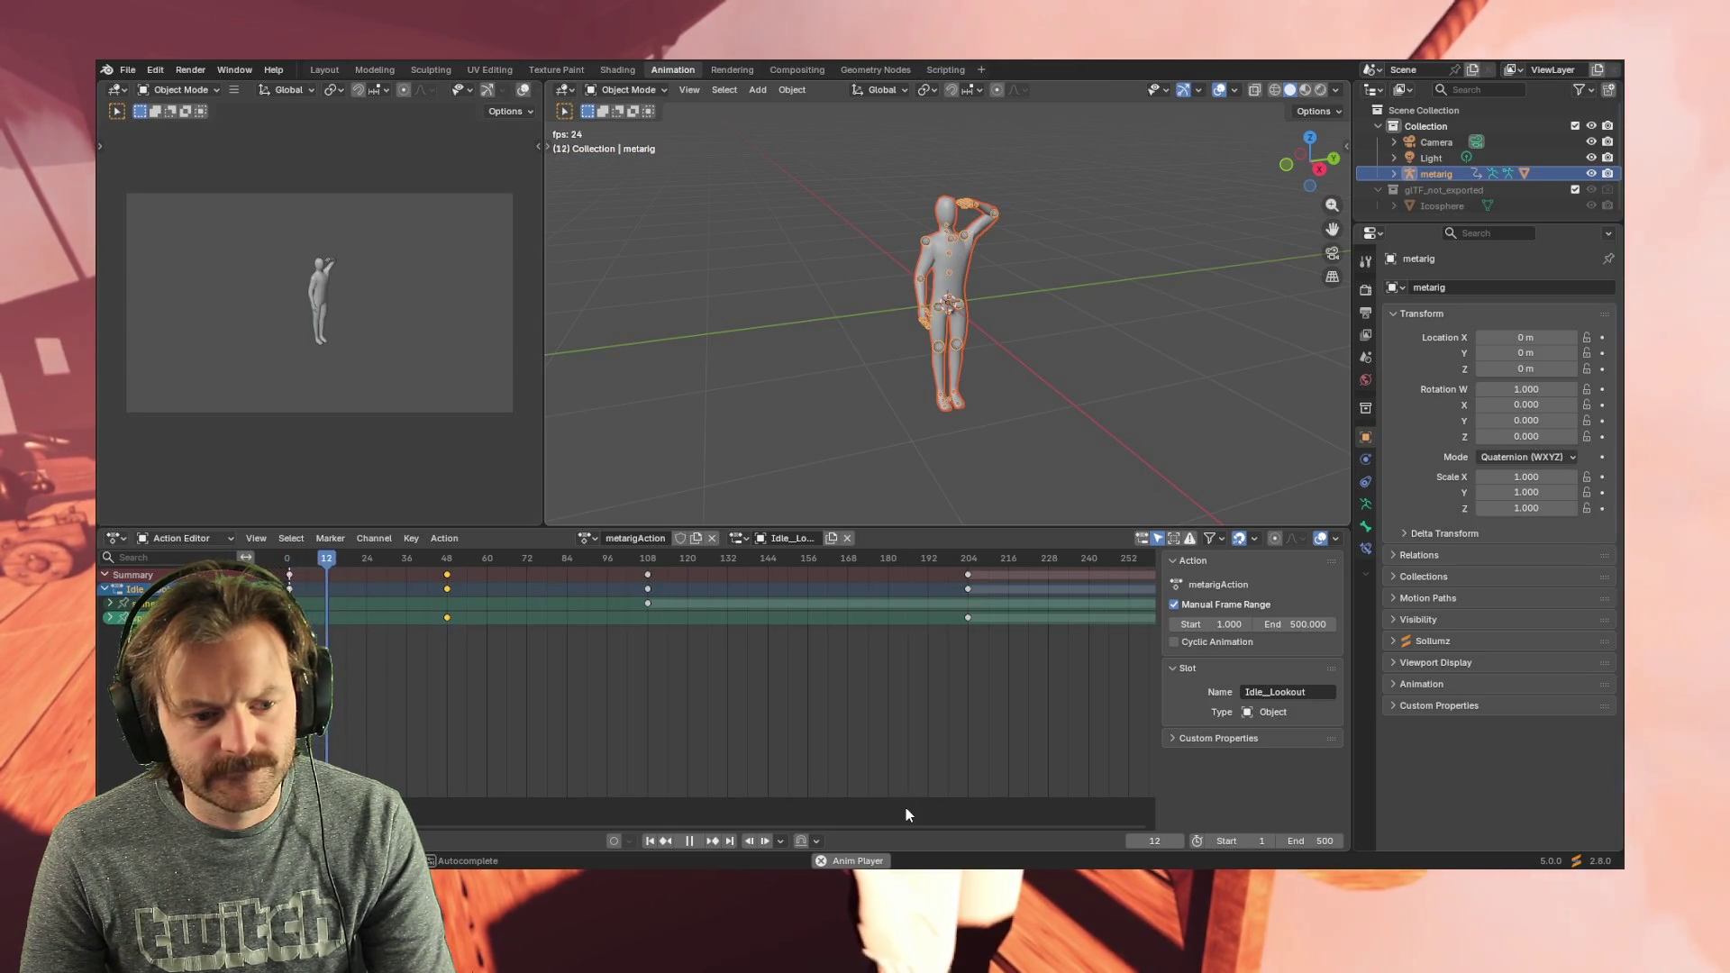
{"action": "key", "text": "ctrl+s"}
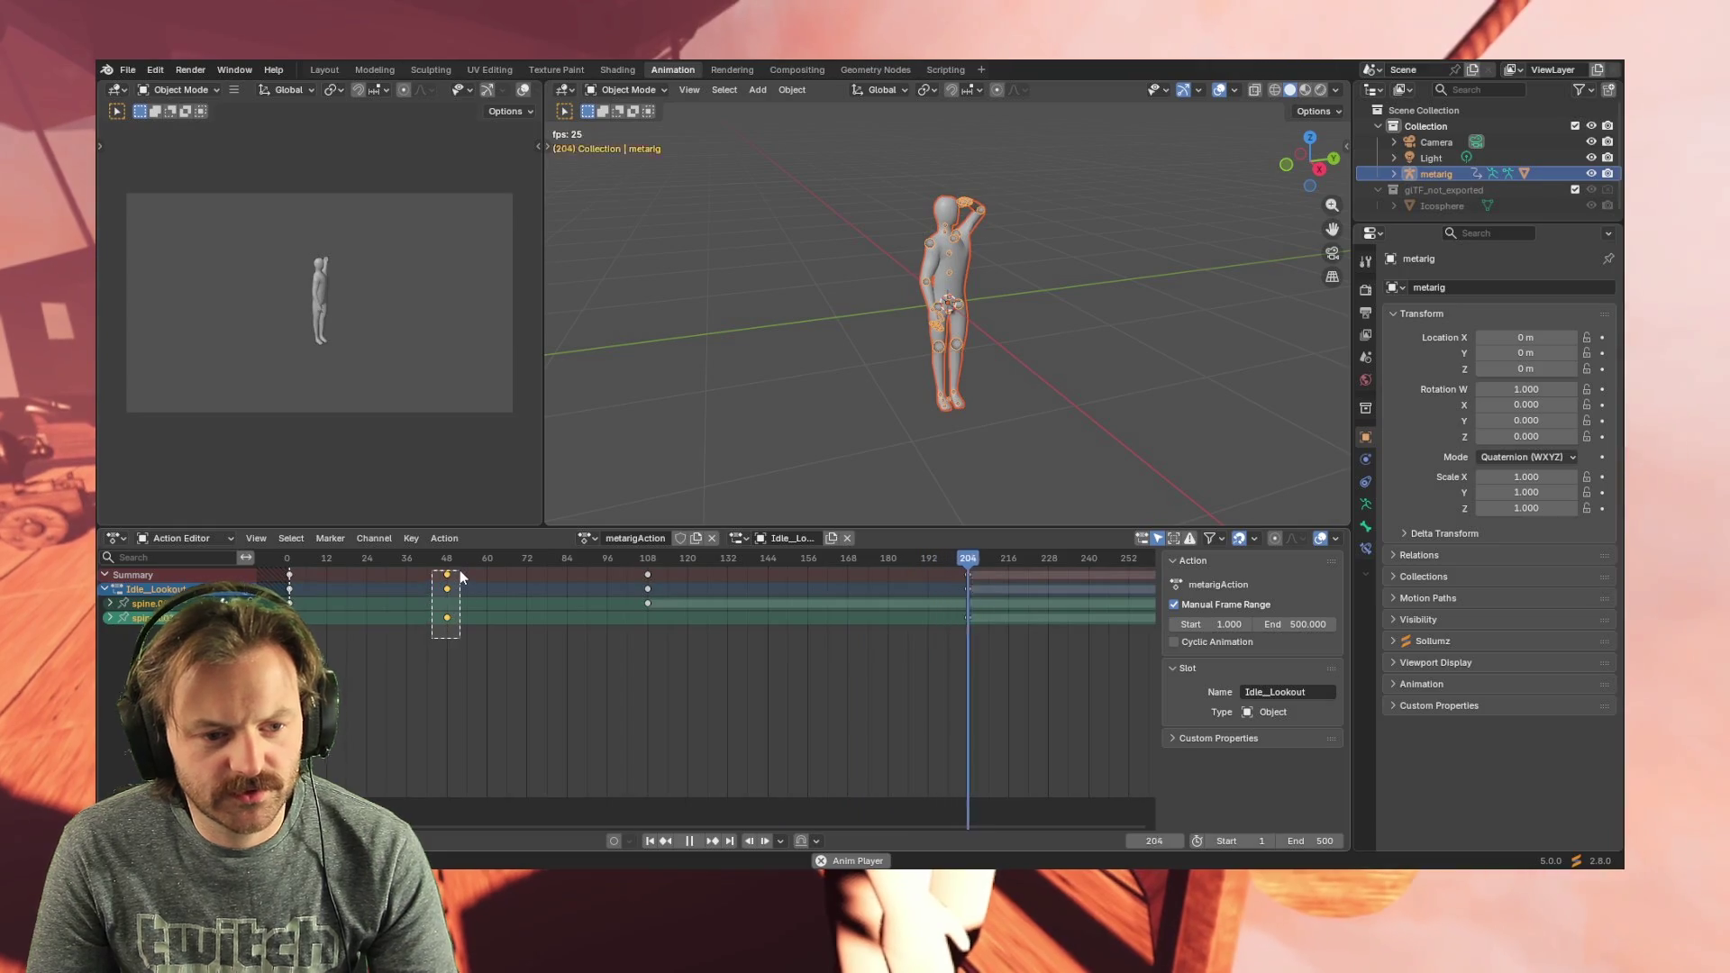
Delete the frame 108 keyframes from the rig's idle lookout action and stop playback
{"action": "left_click_drag", "start_coordinate": [624, 651], "coordinate": [671, 566], "text": "shift"}
{"action": "key", "text": "Delete"}
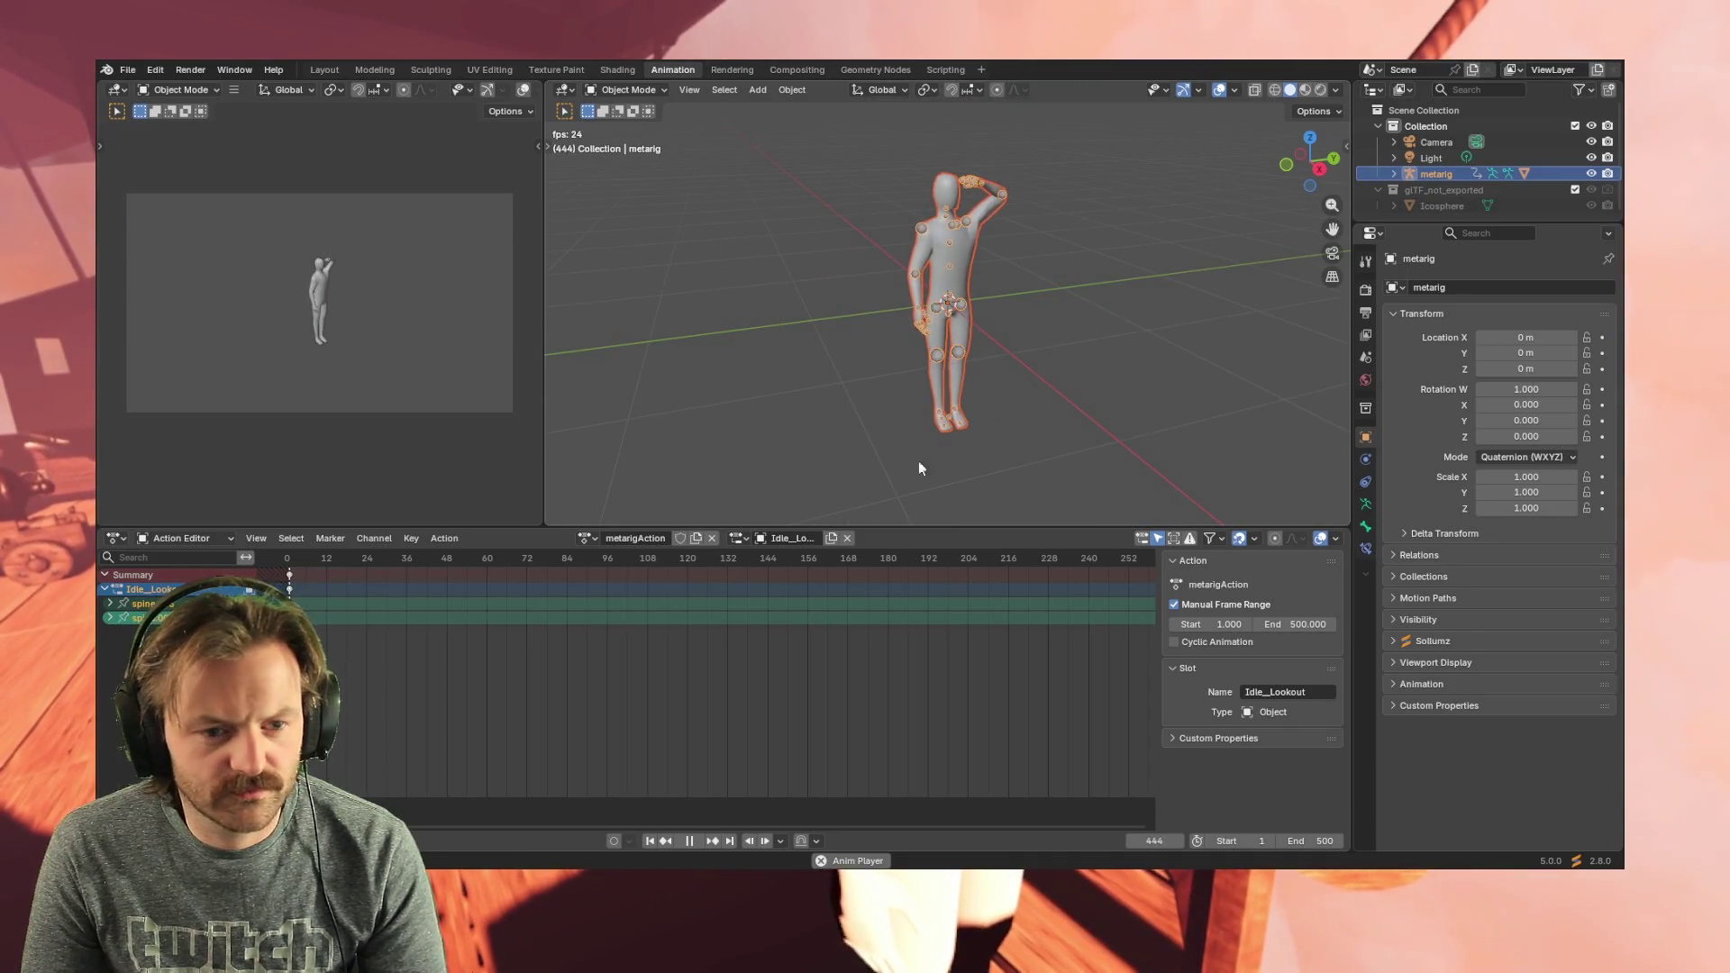
{"action": "key", "text": "ctrl+z"}
{"action": "key", "text": "ctrl+z"}
{"action": "key", "text": "ctrl+z"}
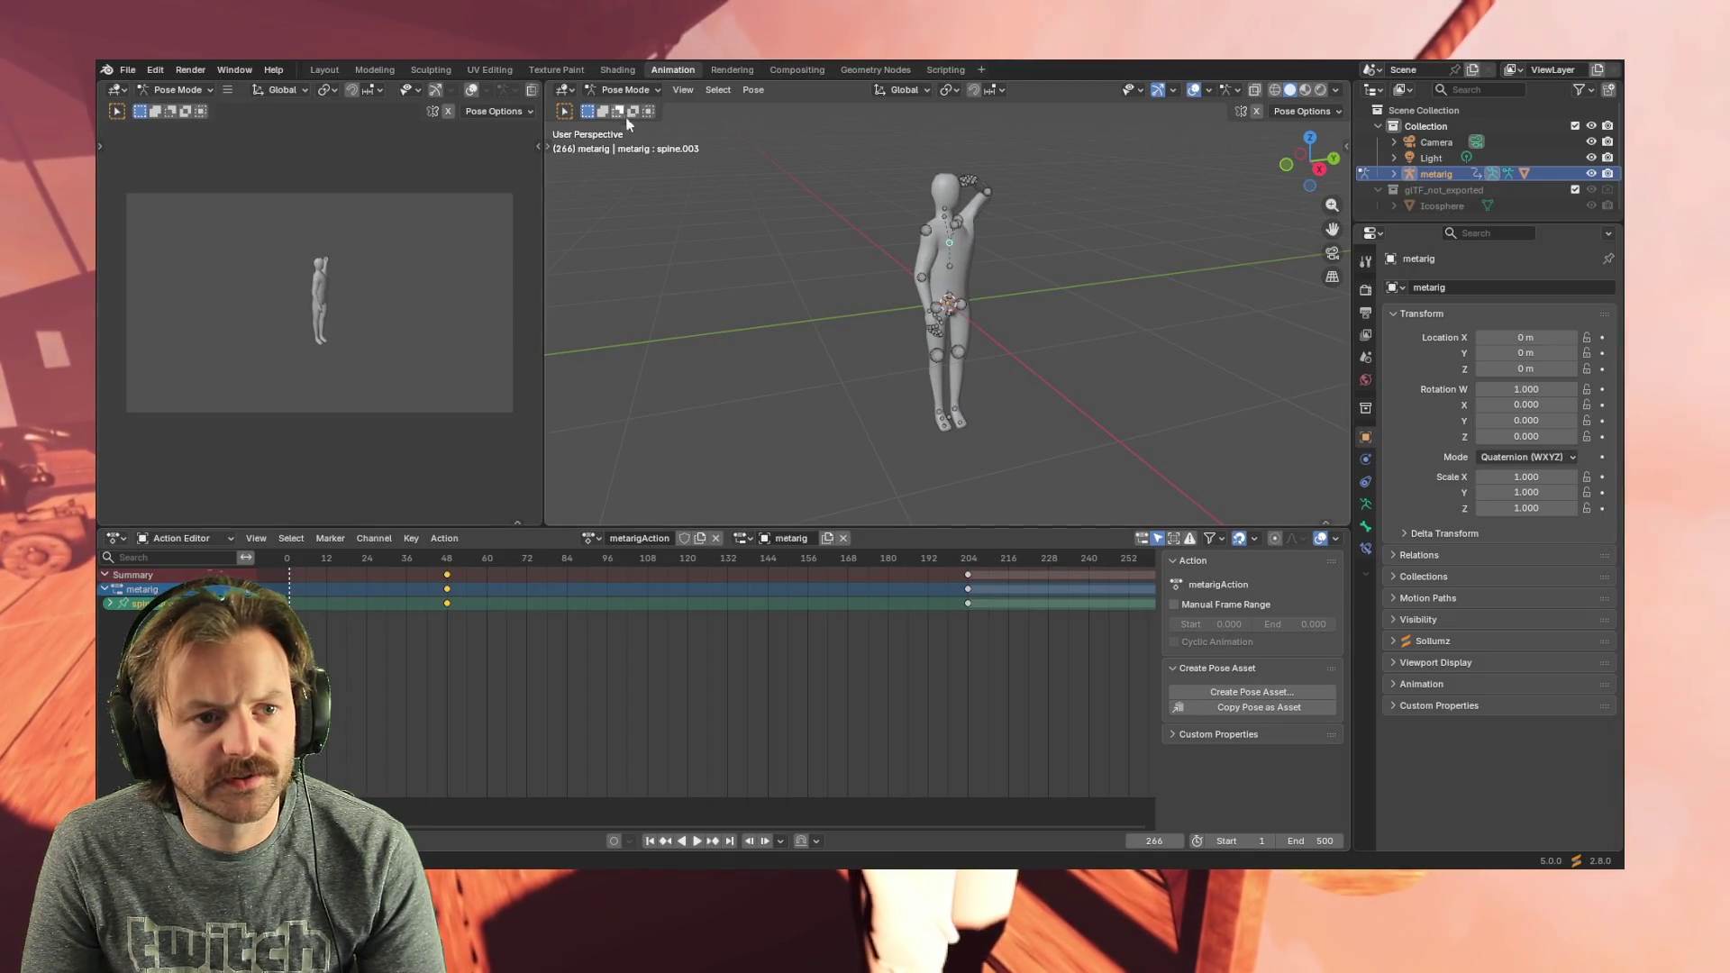
Go to the Layout workspace and toggle the metarig from Object back into Pose Mode
{"action": "left_click", "coordinate": [314, 71]}
{"action": "left_click", "coordinate": [867, 469]}
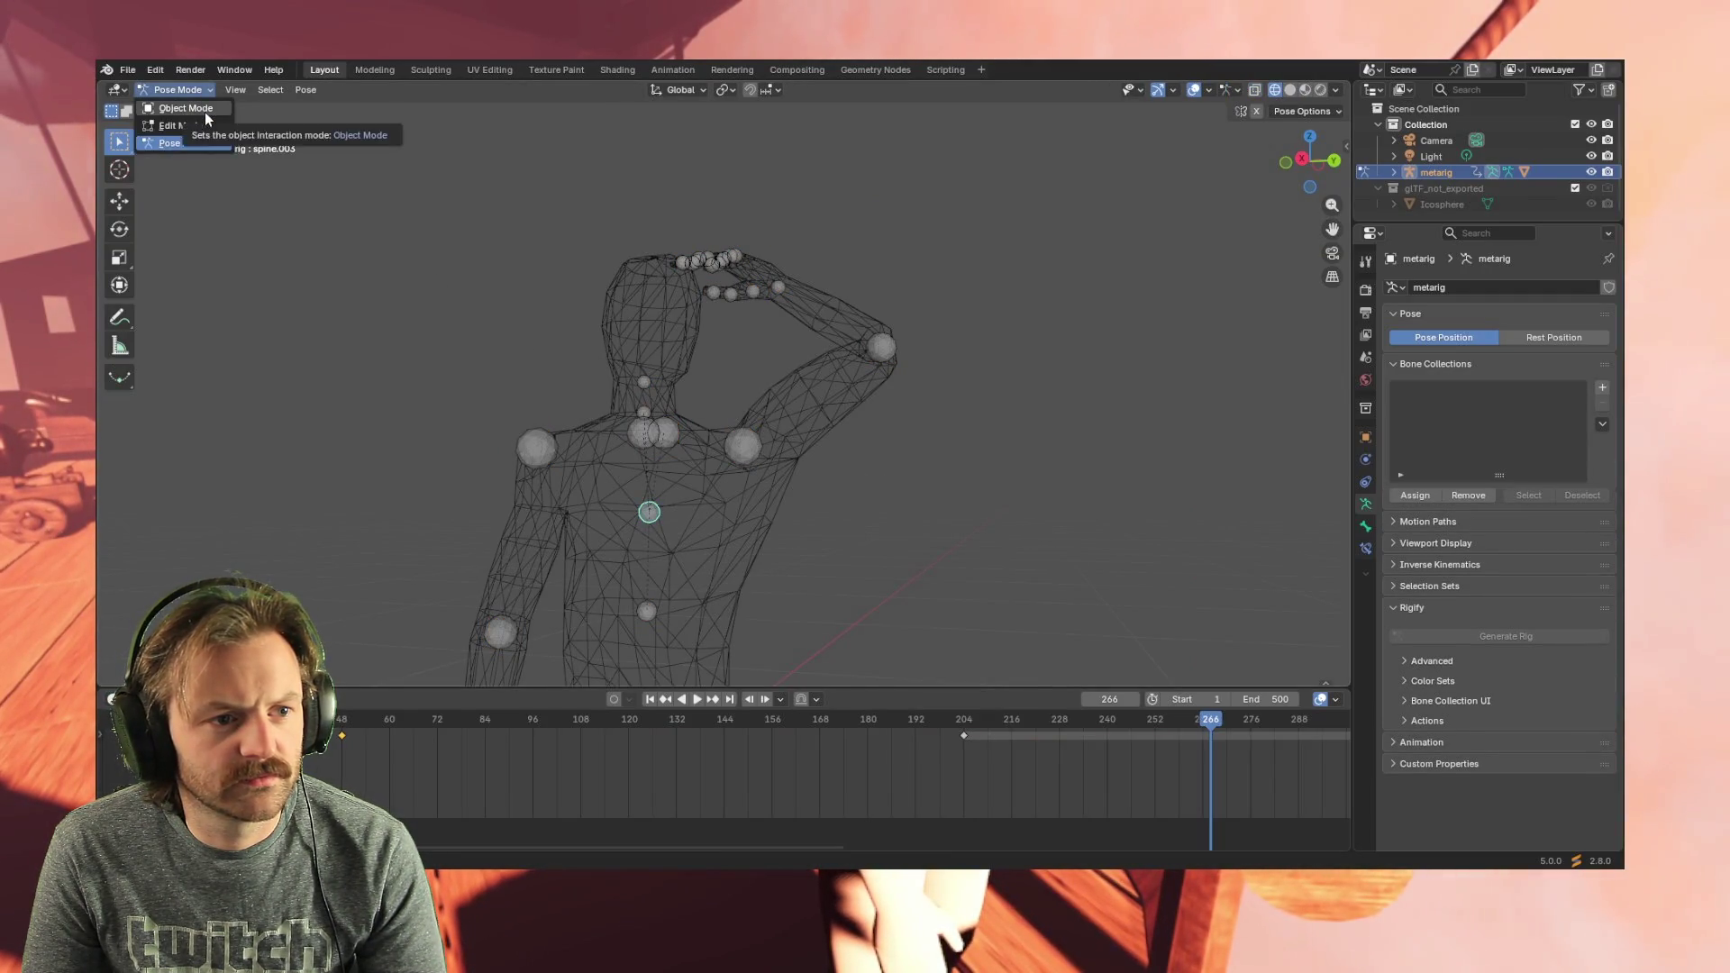
{"action": "left_click", "coordinate": [206, 114]}
{"action": "key", "text": "ctrl+Tab"}
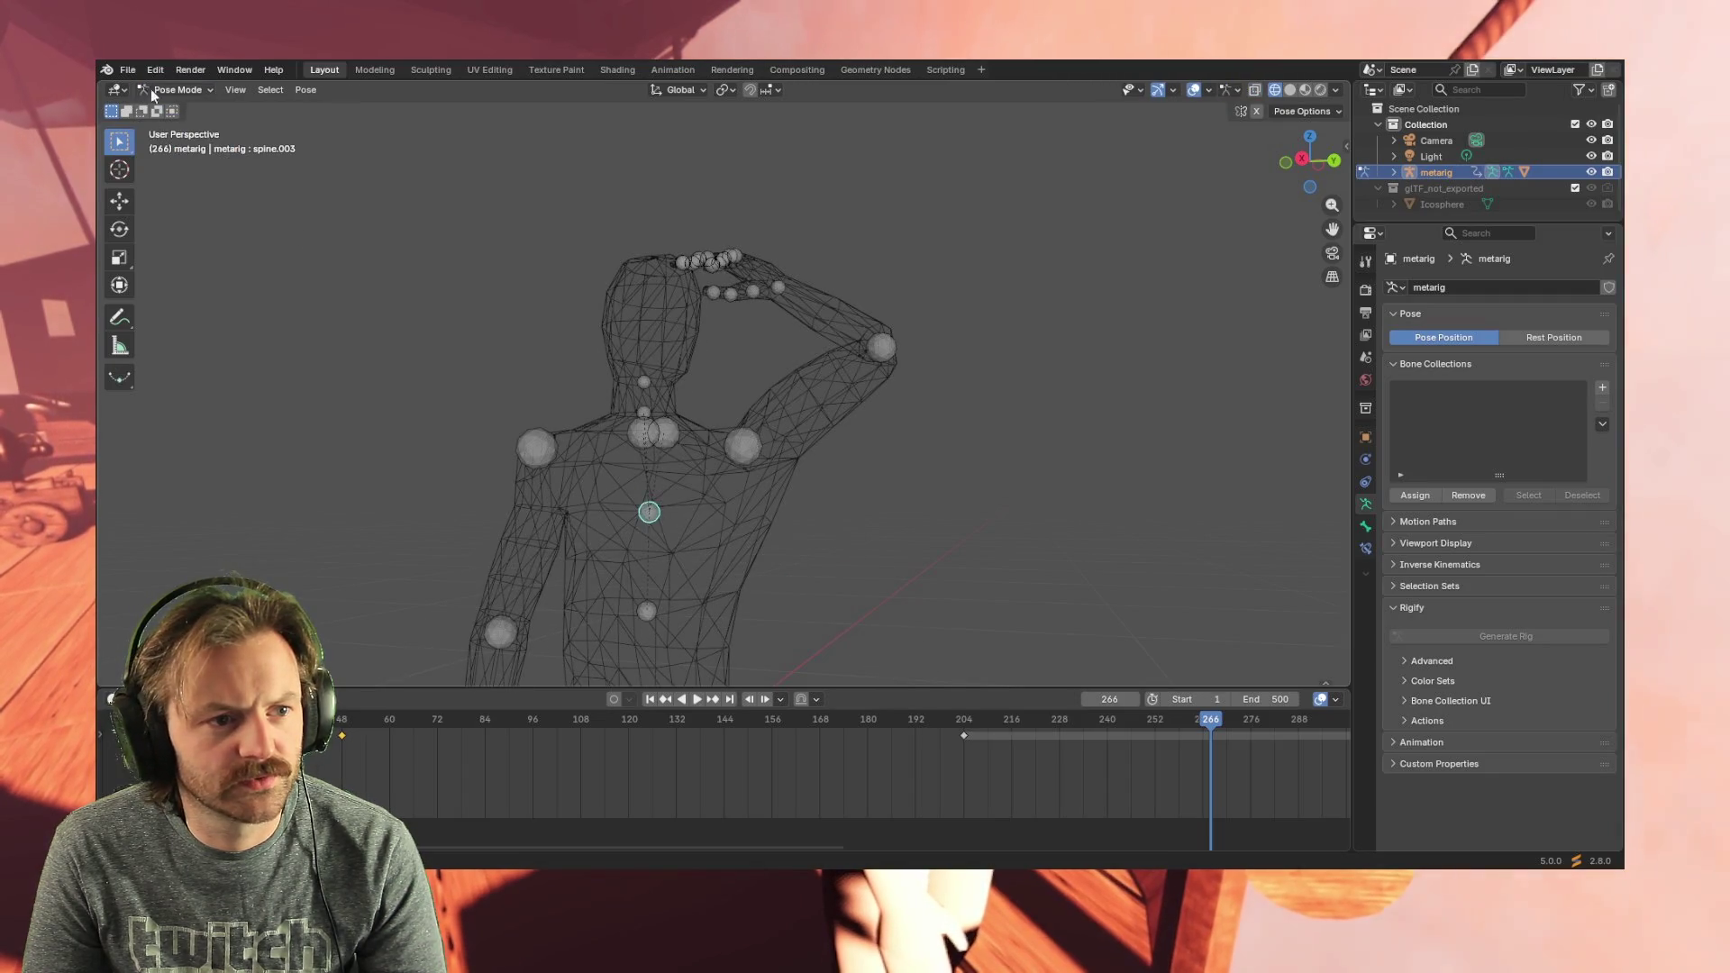
{"action": "scroll", "coordinate": [706, 404], "scroll_direction": "down", "scroll_amount": 5}
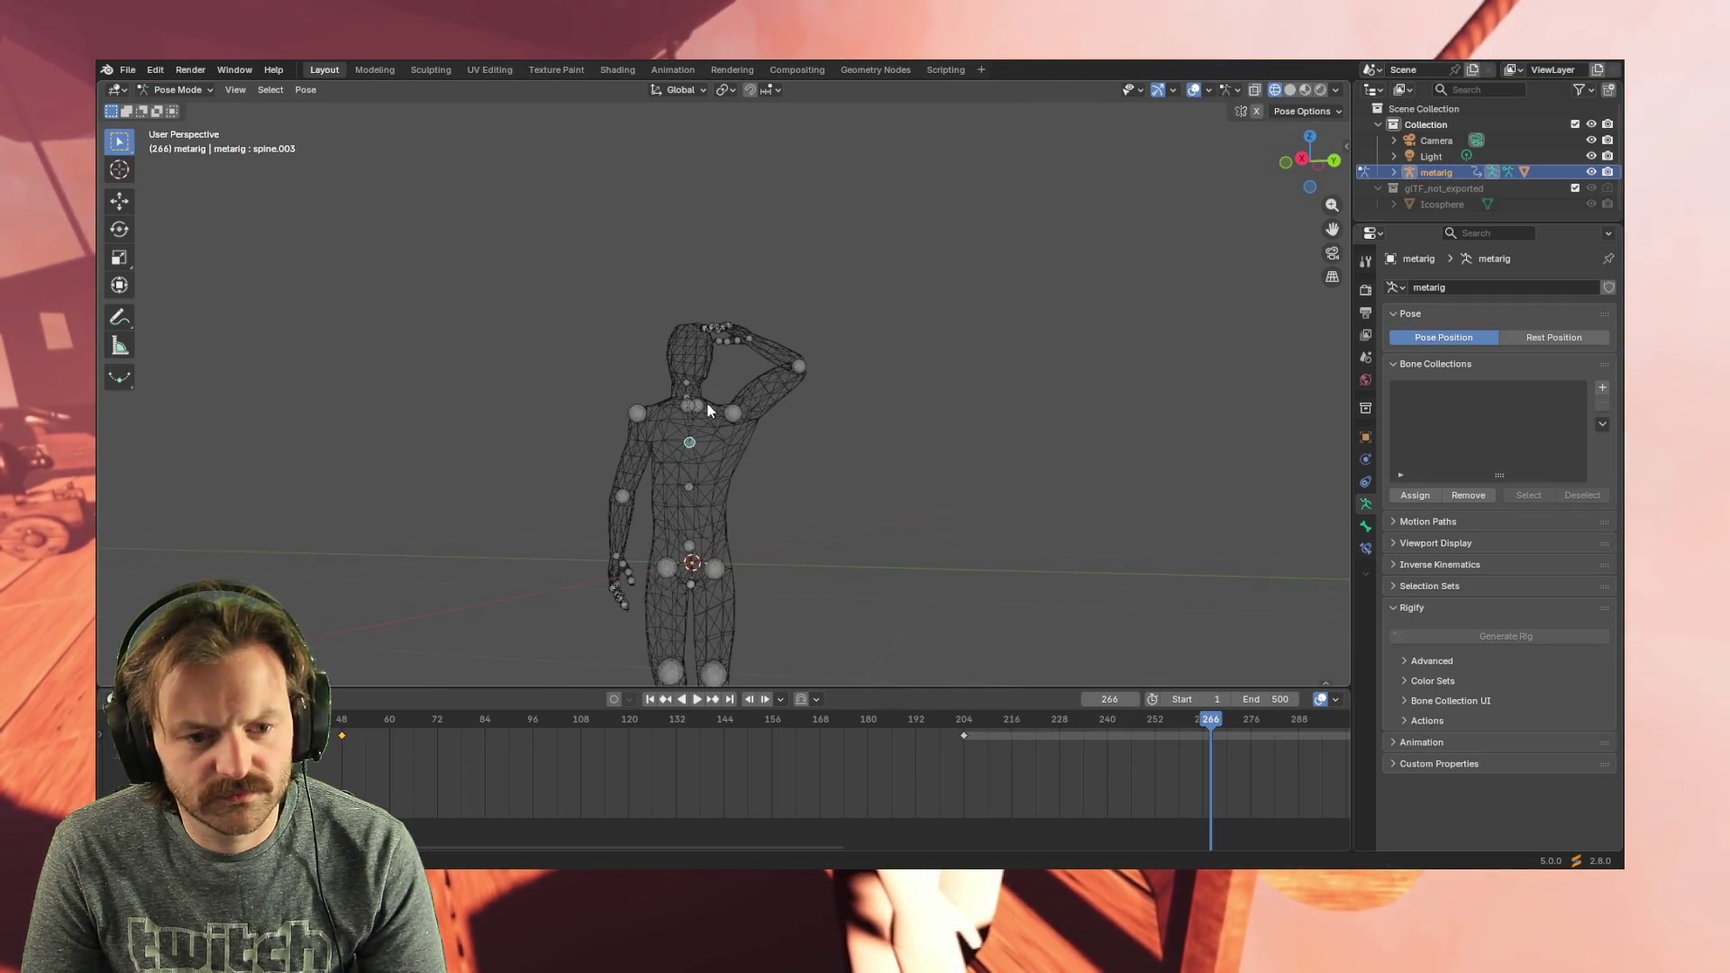
{"action": "scroll", "coordinate": [707, 404], "scroll_direction": "up", "scroll_amount": 2}
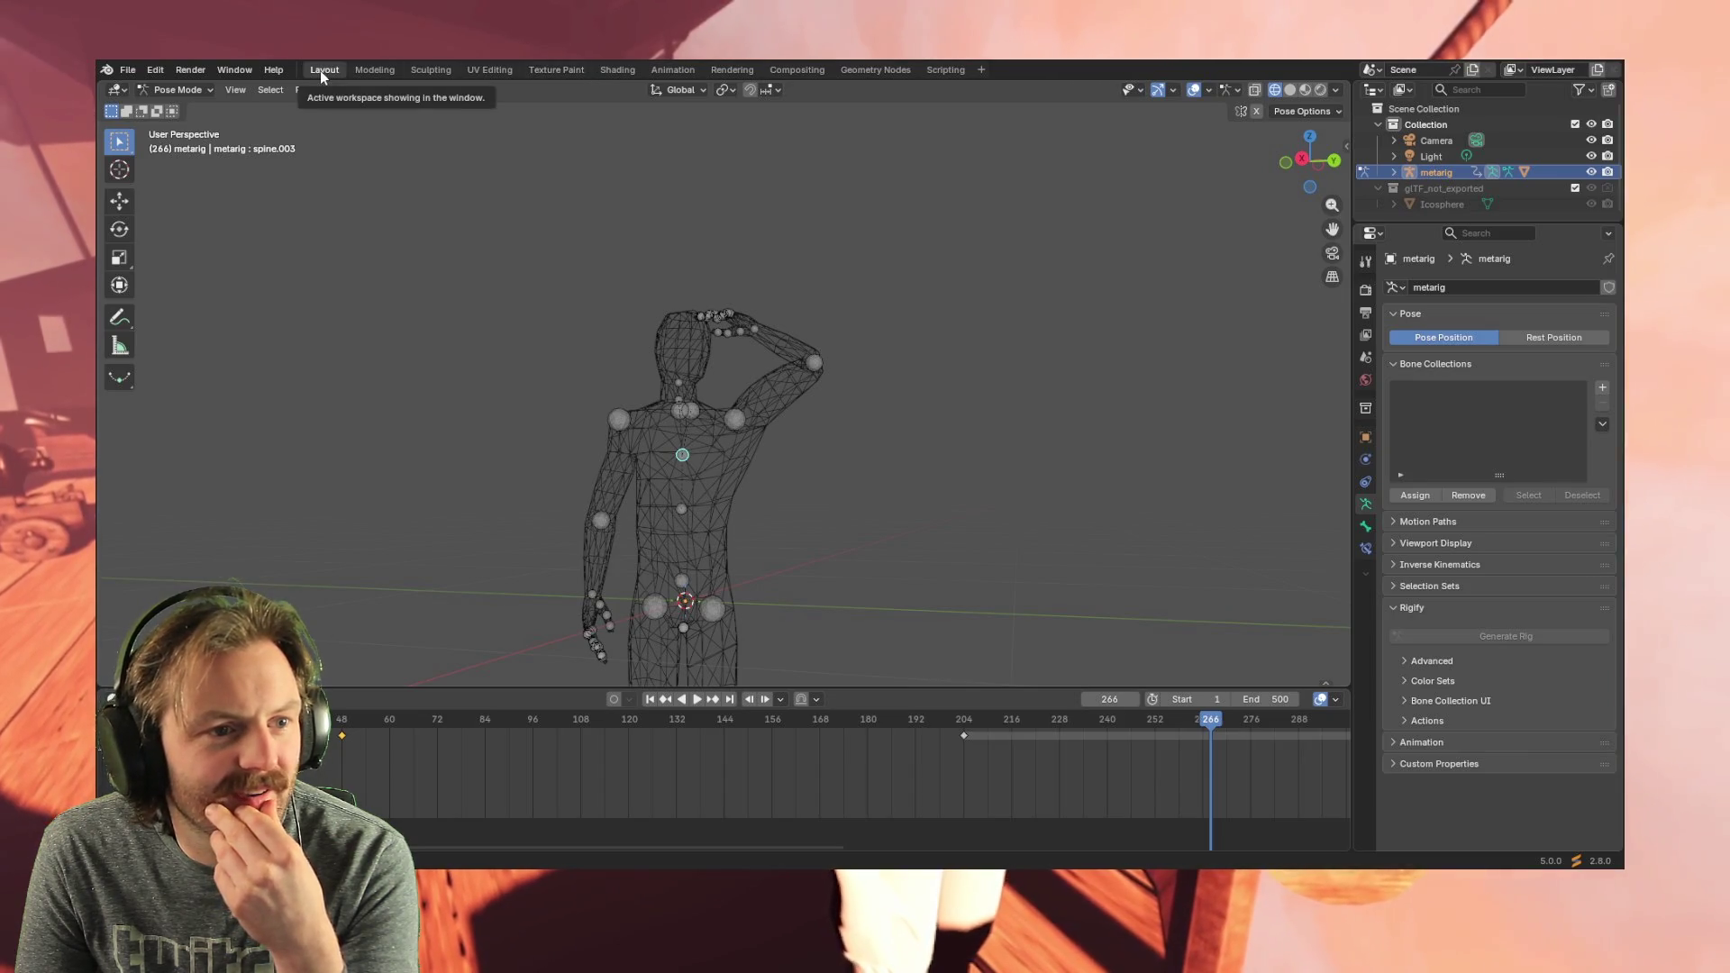
Clear all transforms from the selected bone using the Pose menu
{"action": "left_click", "coordinate": [237, 90]}
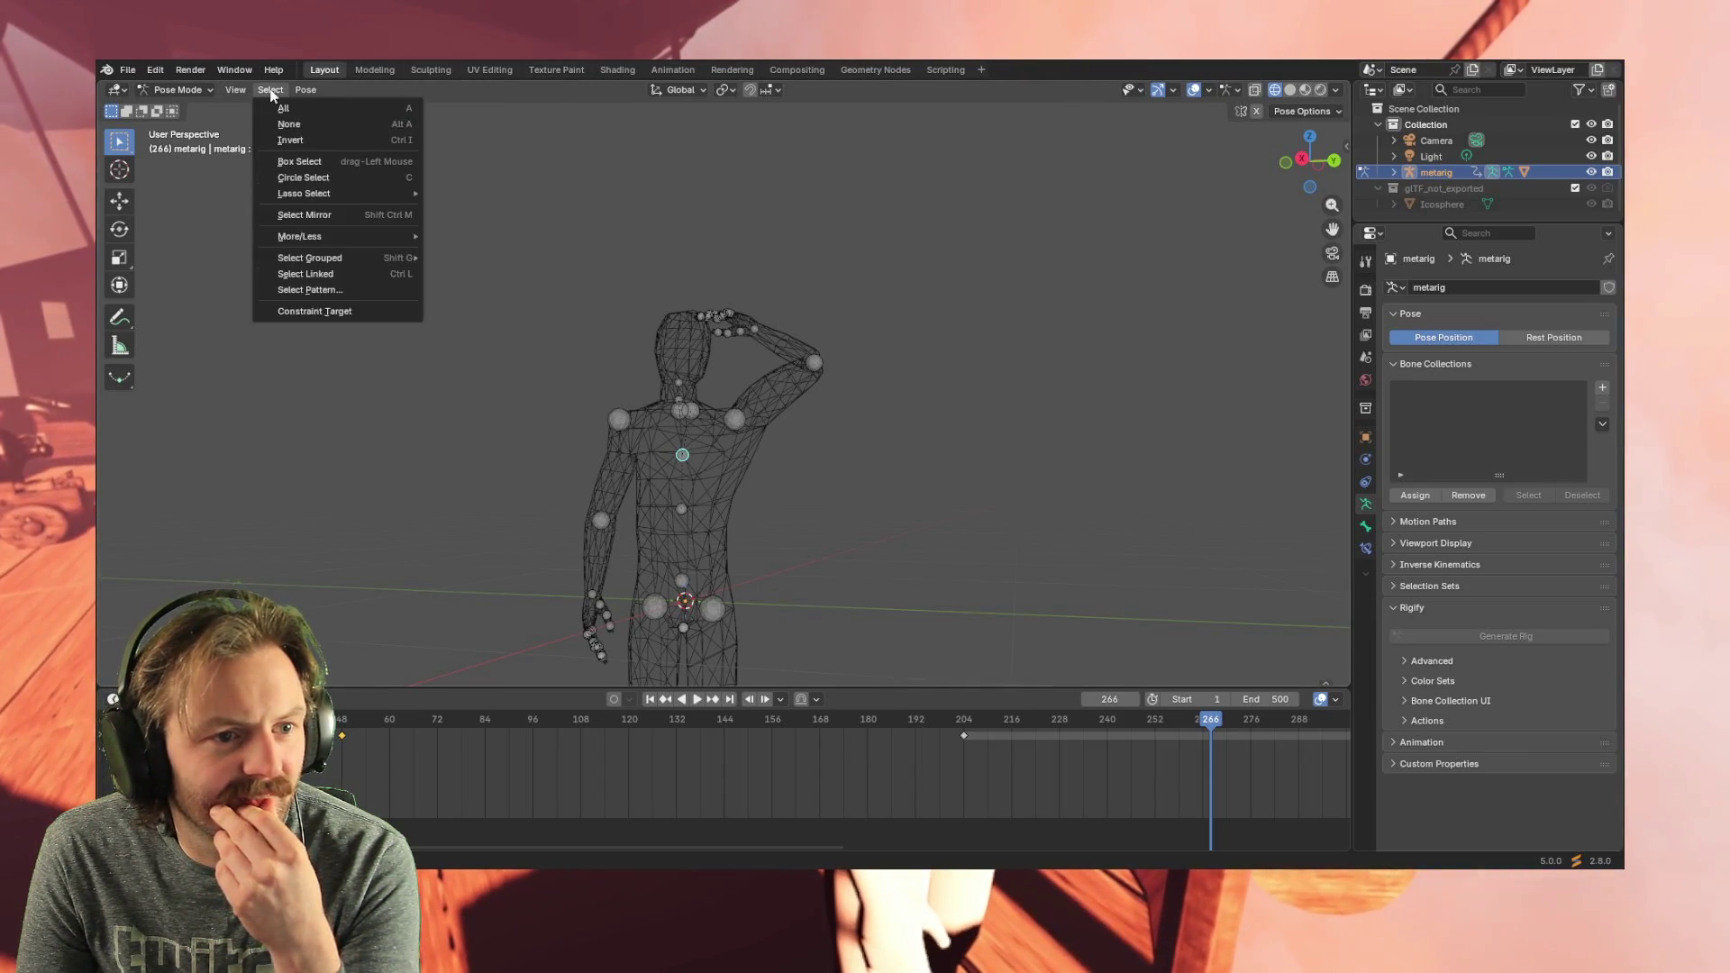
{"action": "mouse_move", "coordinate": [306, 90]}
{"action": "mouse_move", "coordinate": [340, 117]}
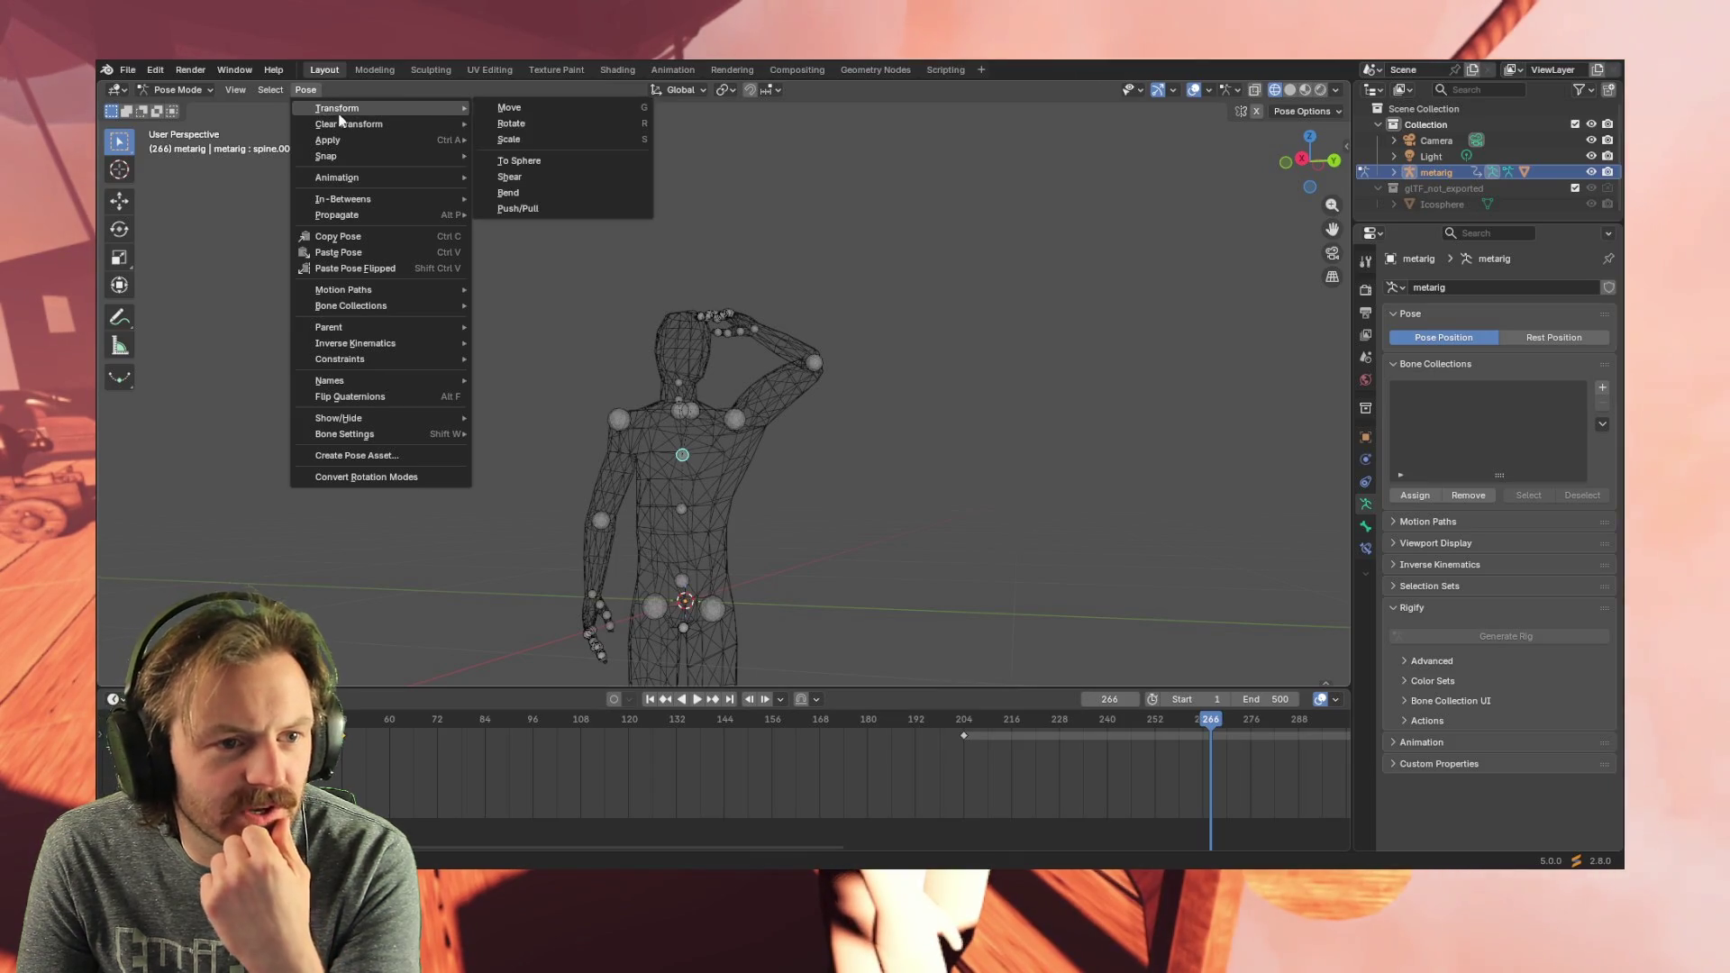
{"action": "key", "text": "Escape"}
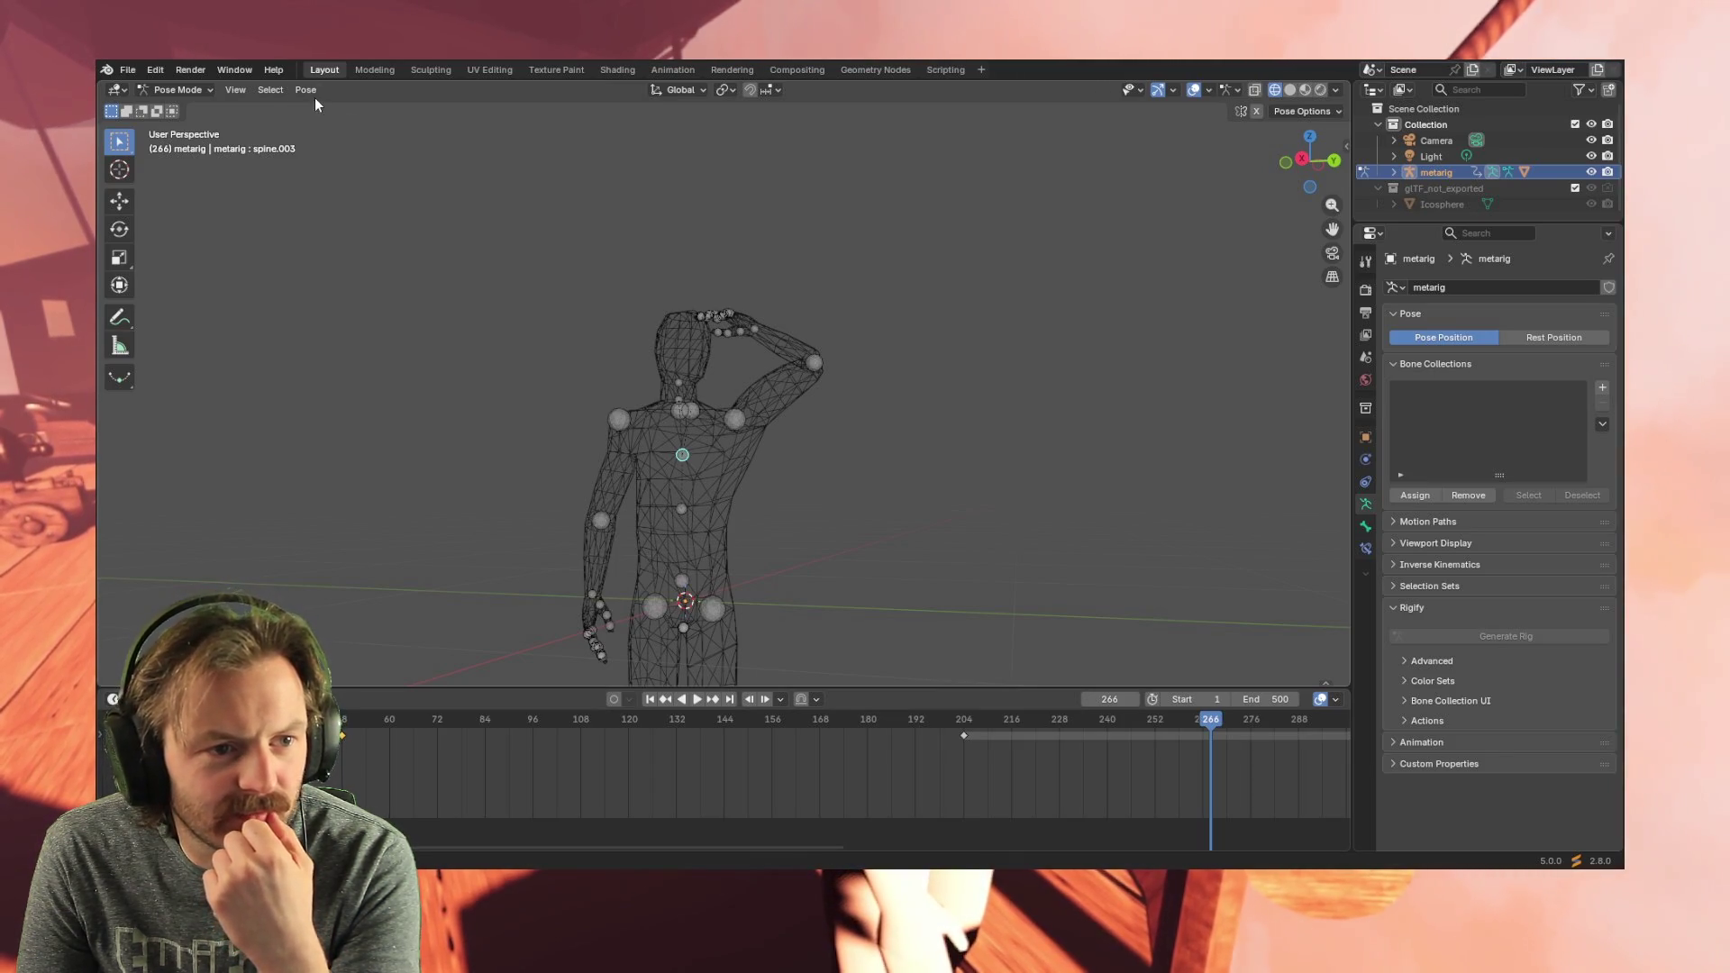
{"action": "left_click", "coordinate": [308, 90]}
{"action": "mouse_move", "coordinate": [325, 129]}
{"action": "left_click", "coordinate": [527, 121]}
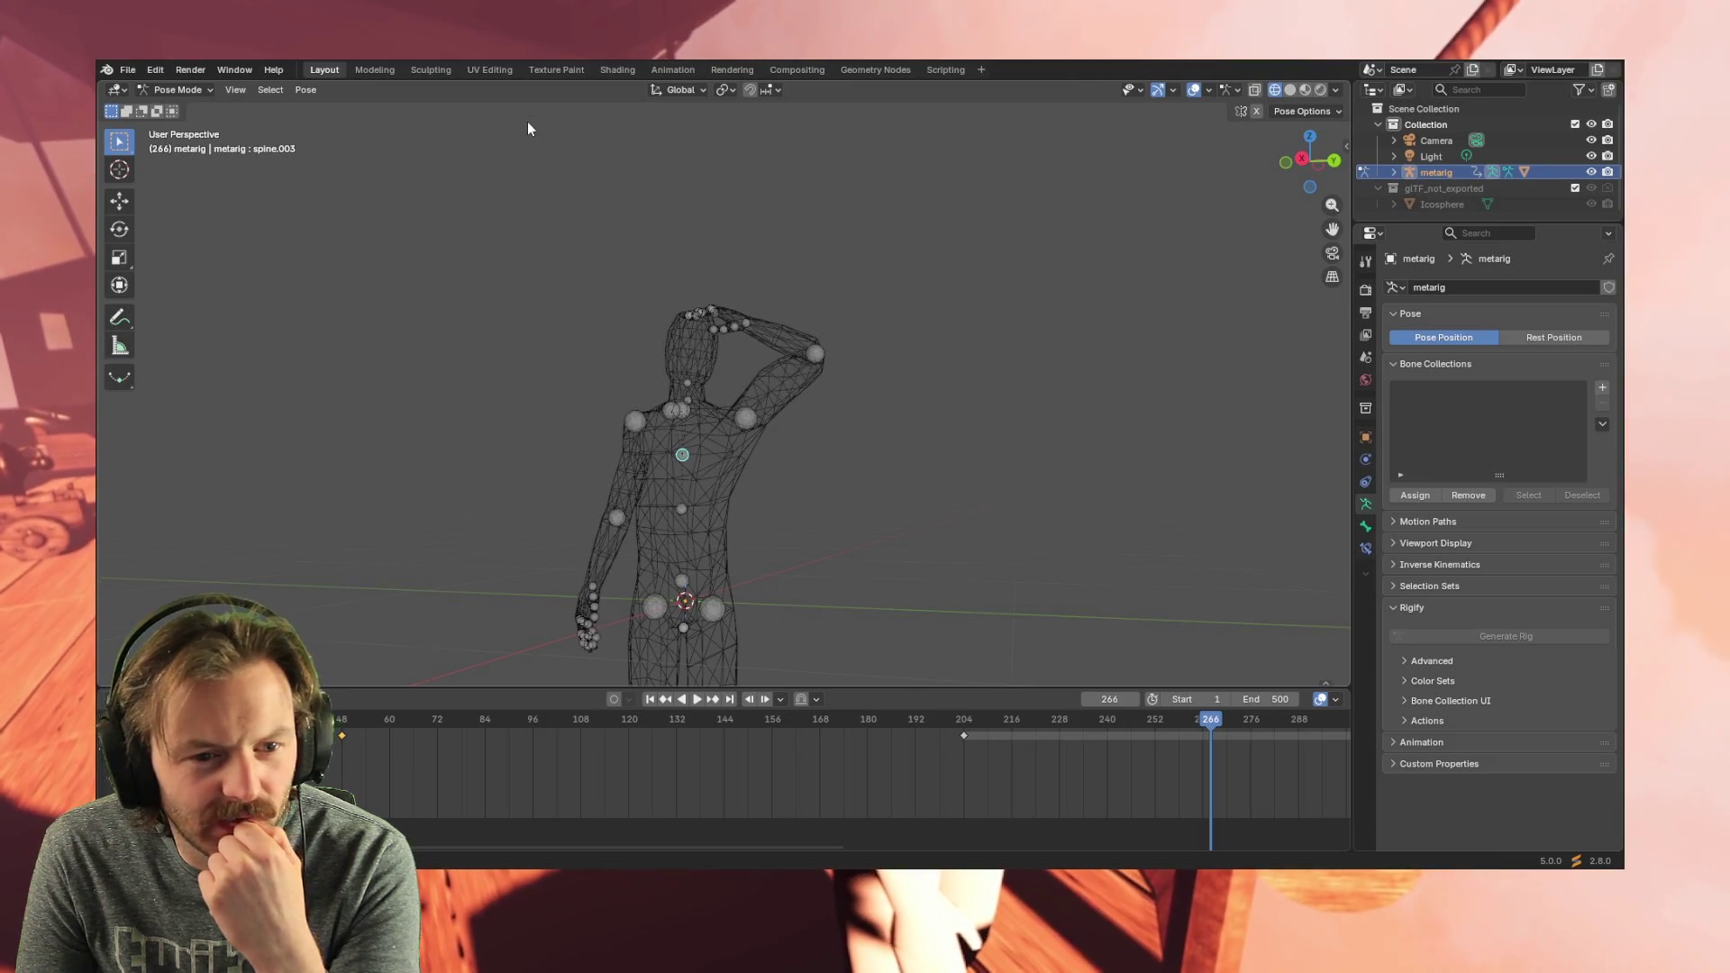
Box-select every bone of the rig in the viewport
{"action": "middle_click_drag", "start_coordinate": [600, 269], "coordinate": [664, 356]}
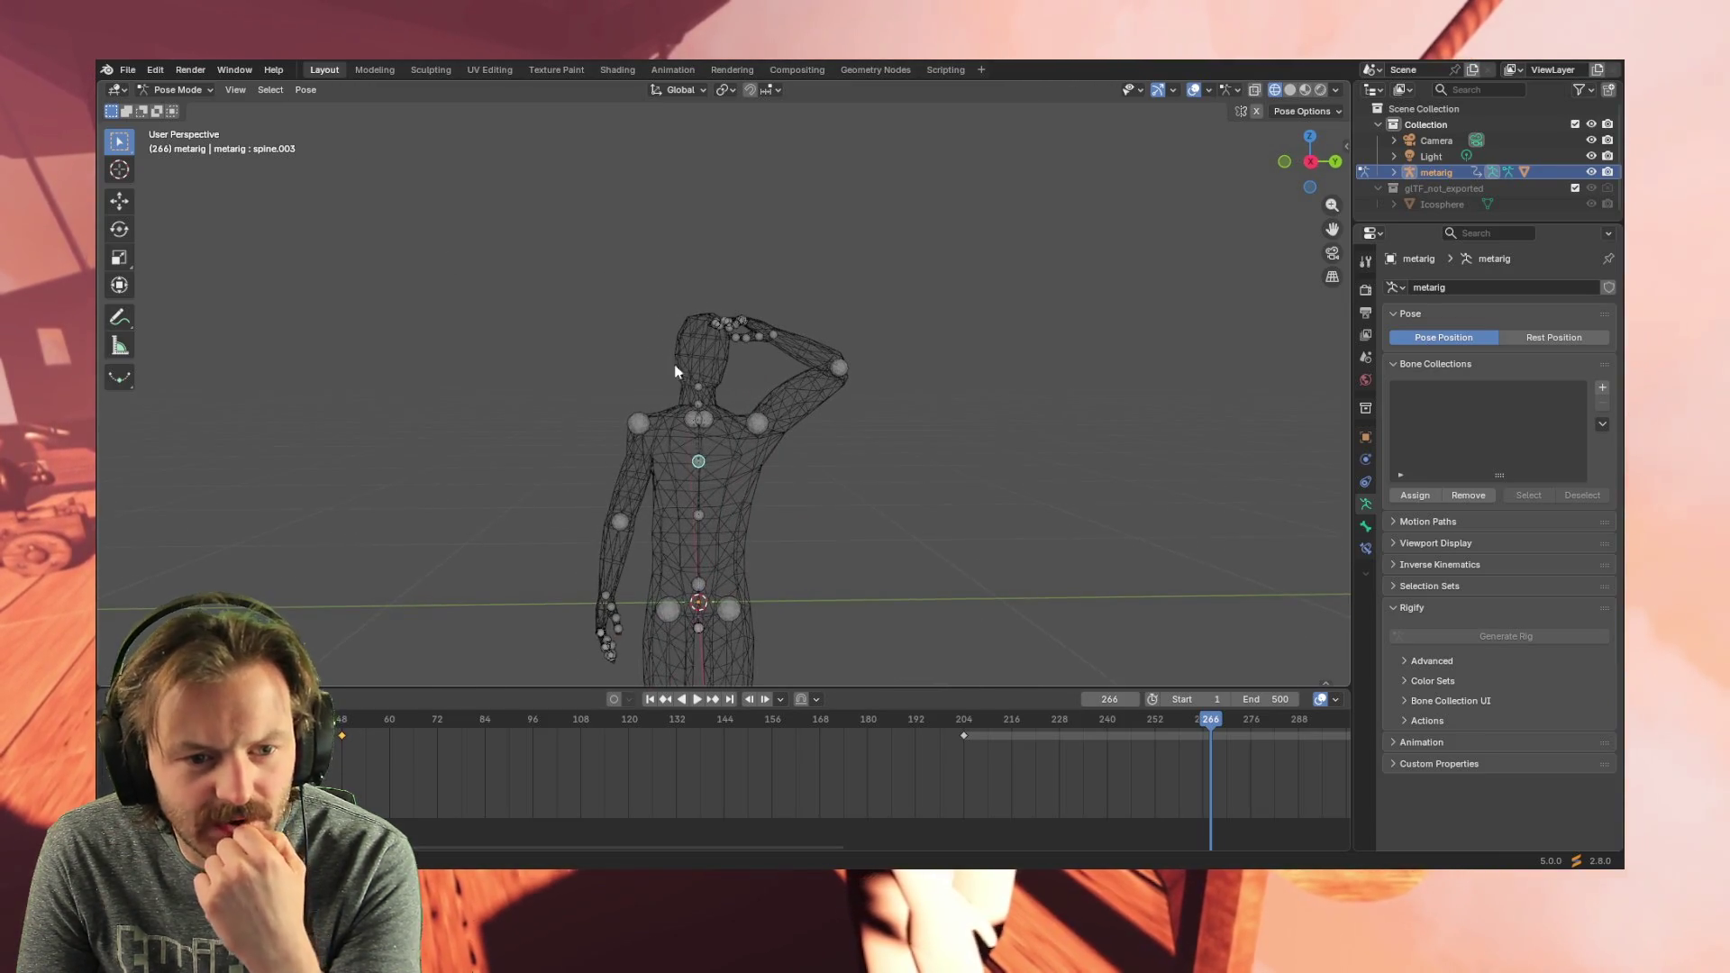
{"action": "left_click_drag", "start_coordinate": [572, 240], "coordinate": [979, 689]}
{"action": "left_click", "coordinate": [272, 93]}
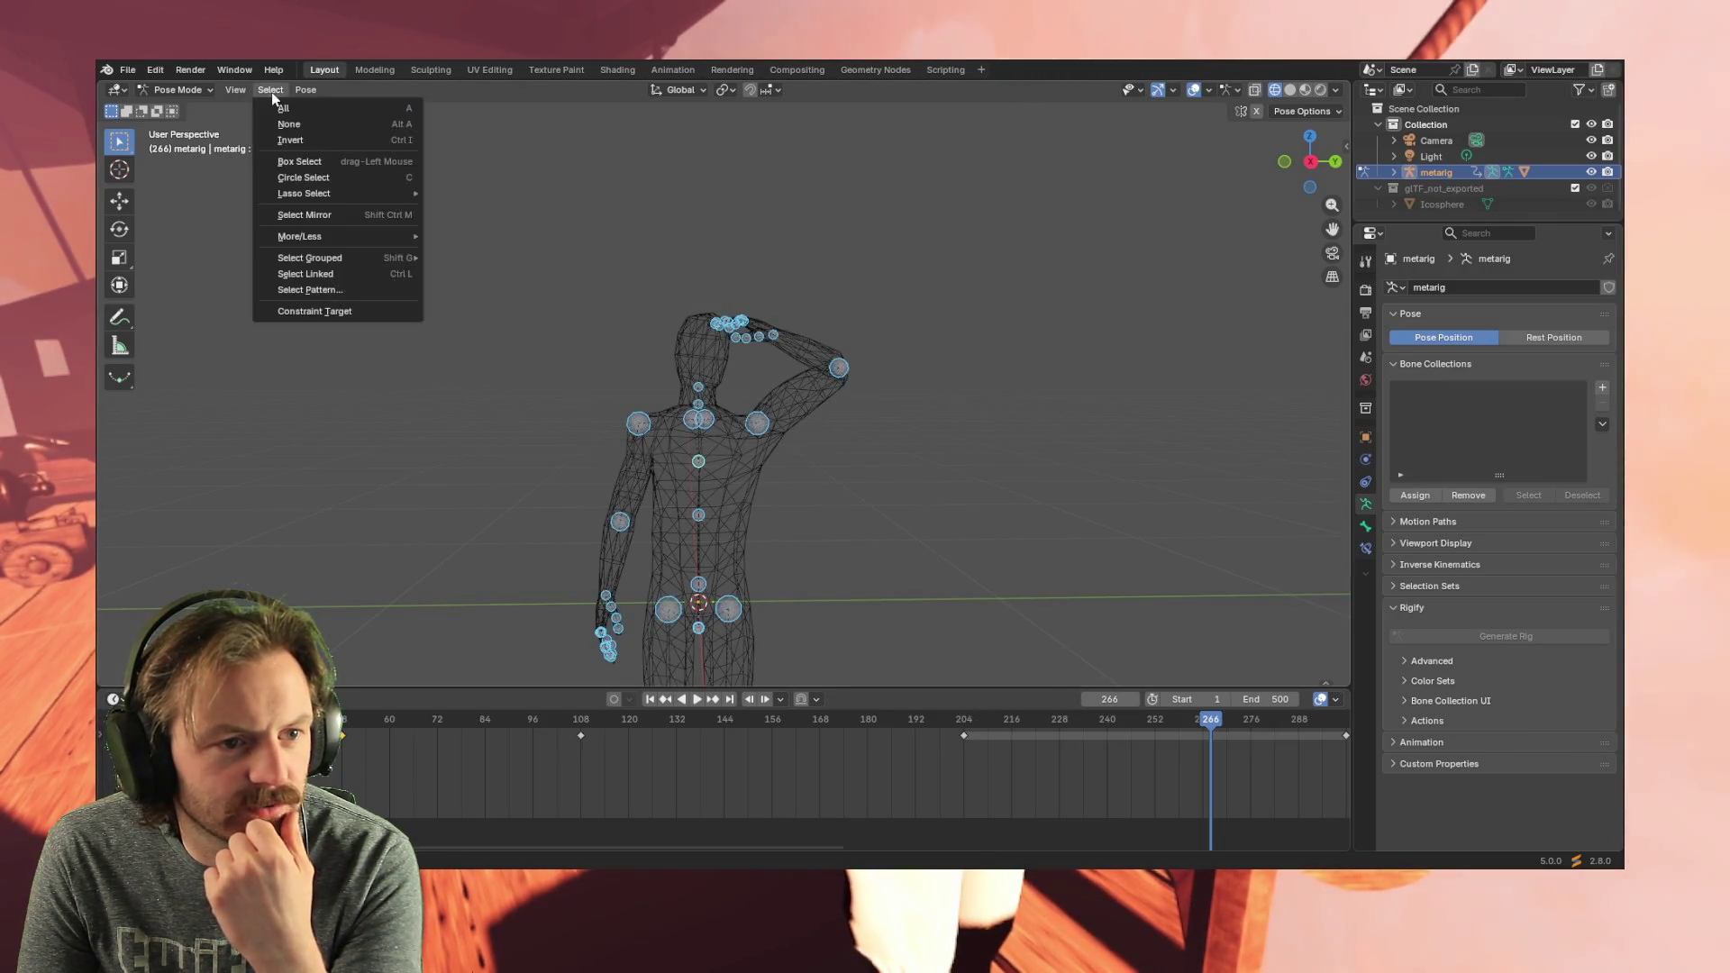
{"action": "left_click", "coordinate": [267, 90]}
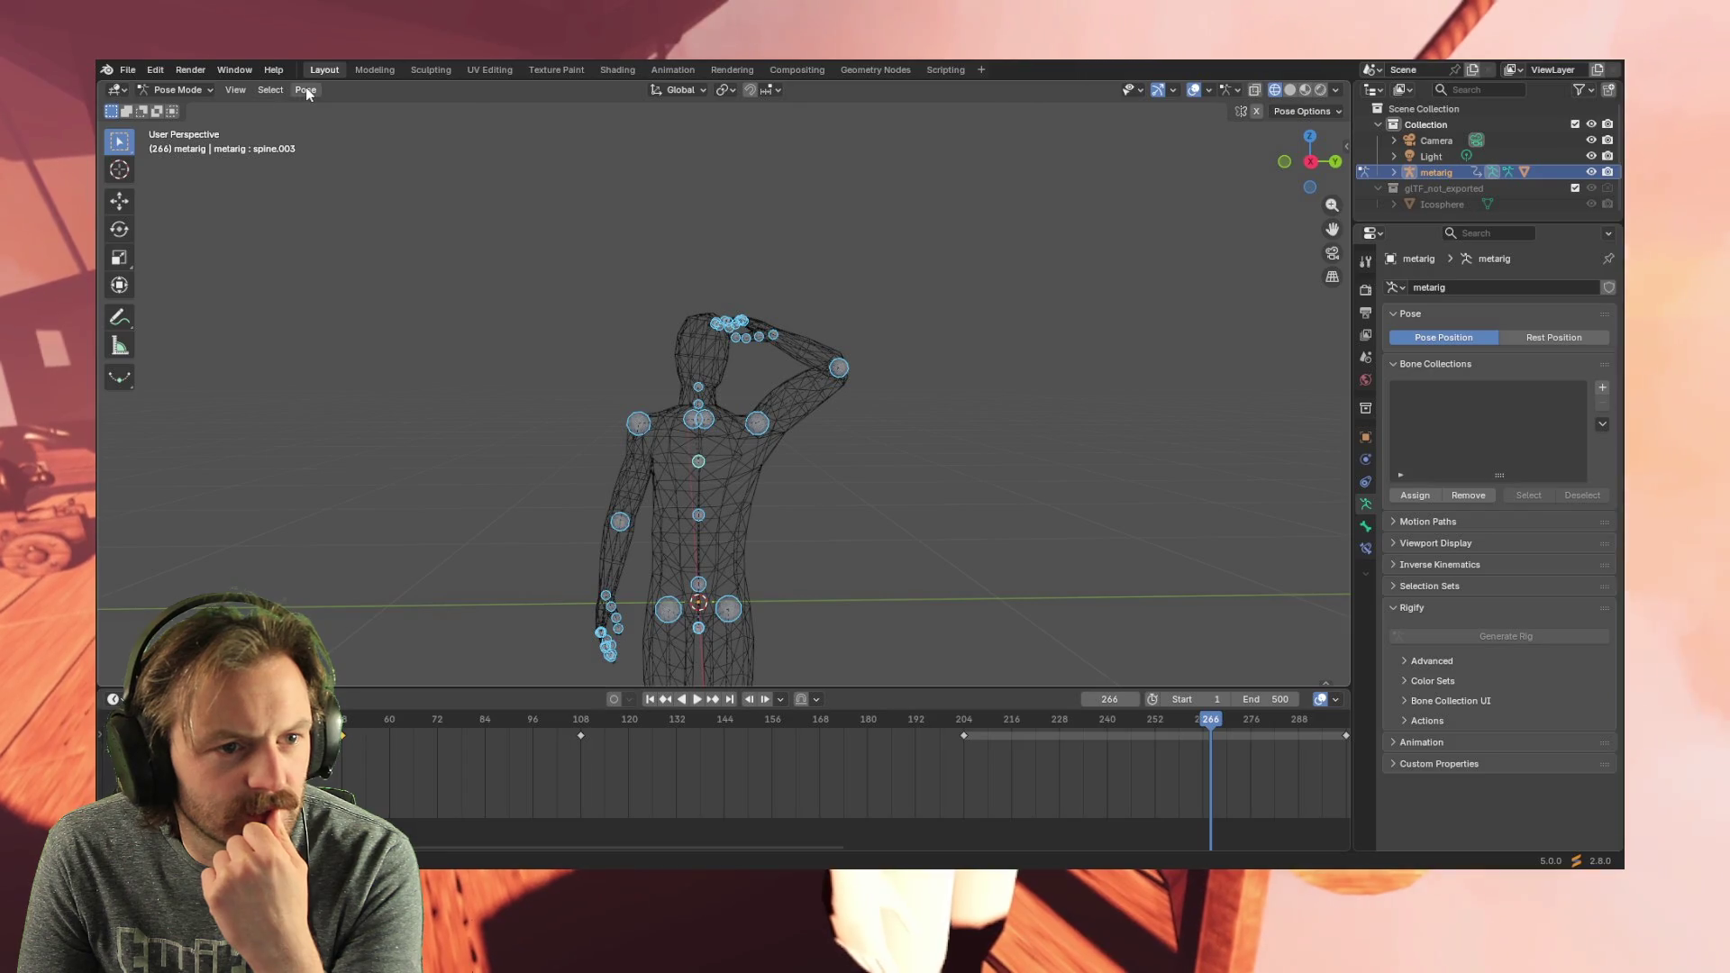
{"action": "left_click", "coordinate": [306, 89]}
Apply Clear Transform > All to every bone so the metarig stands upright with arms lowered
{"action": "mouse_move", "coordinate": [325, 125]}
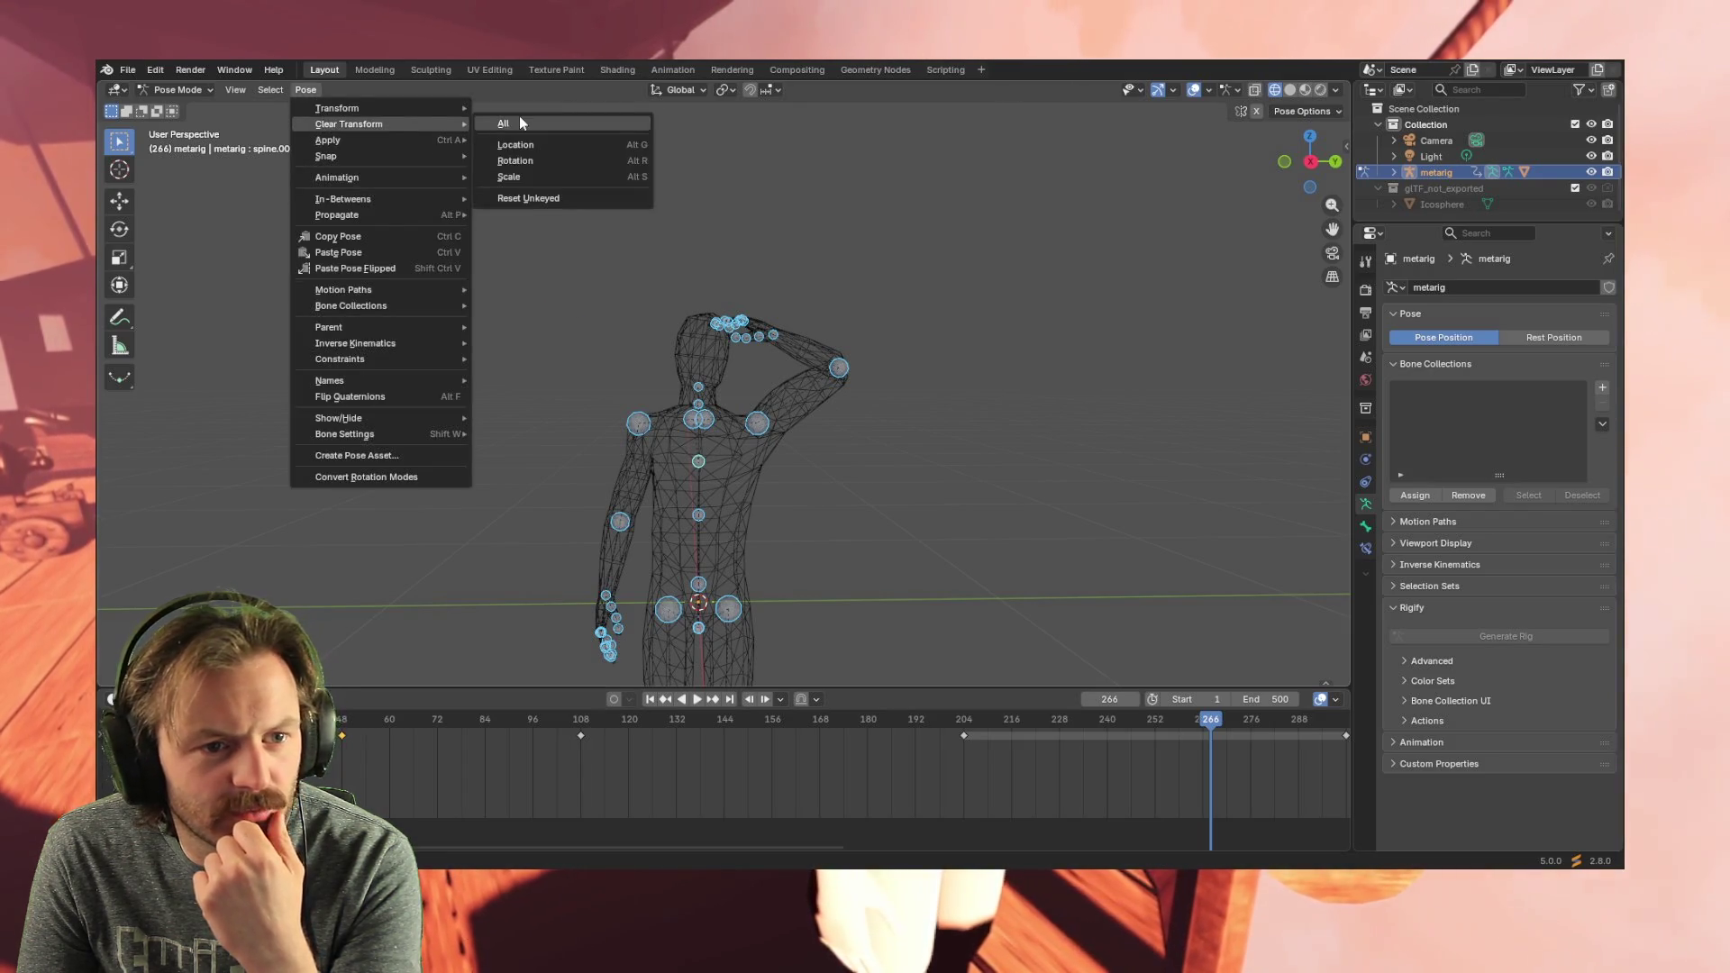
{"action": "left_click", "coordinate": [519, 118]}
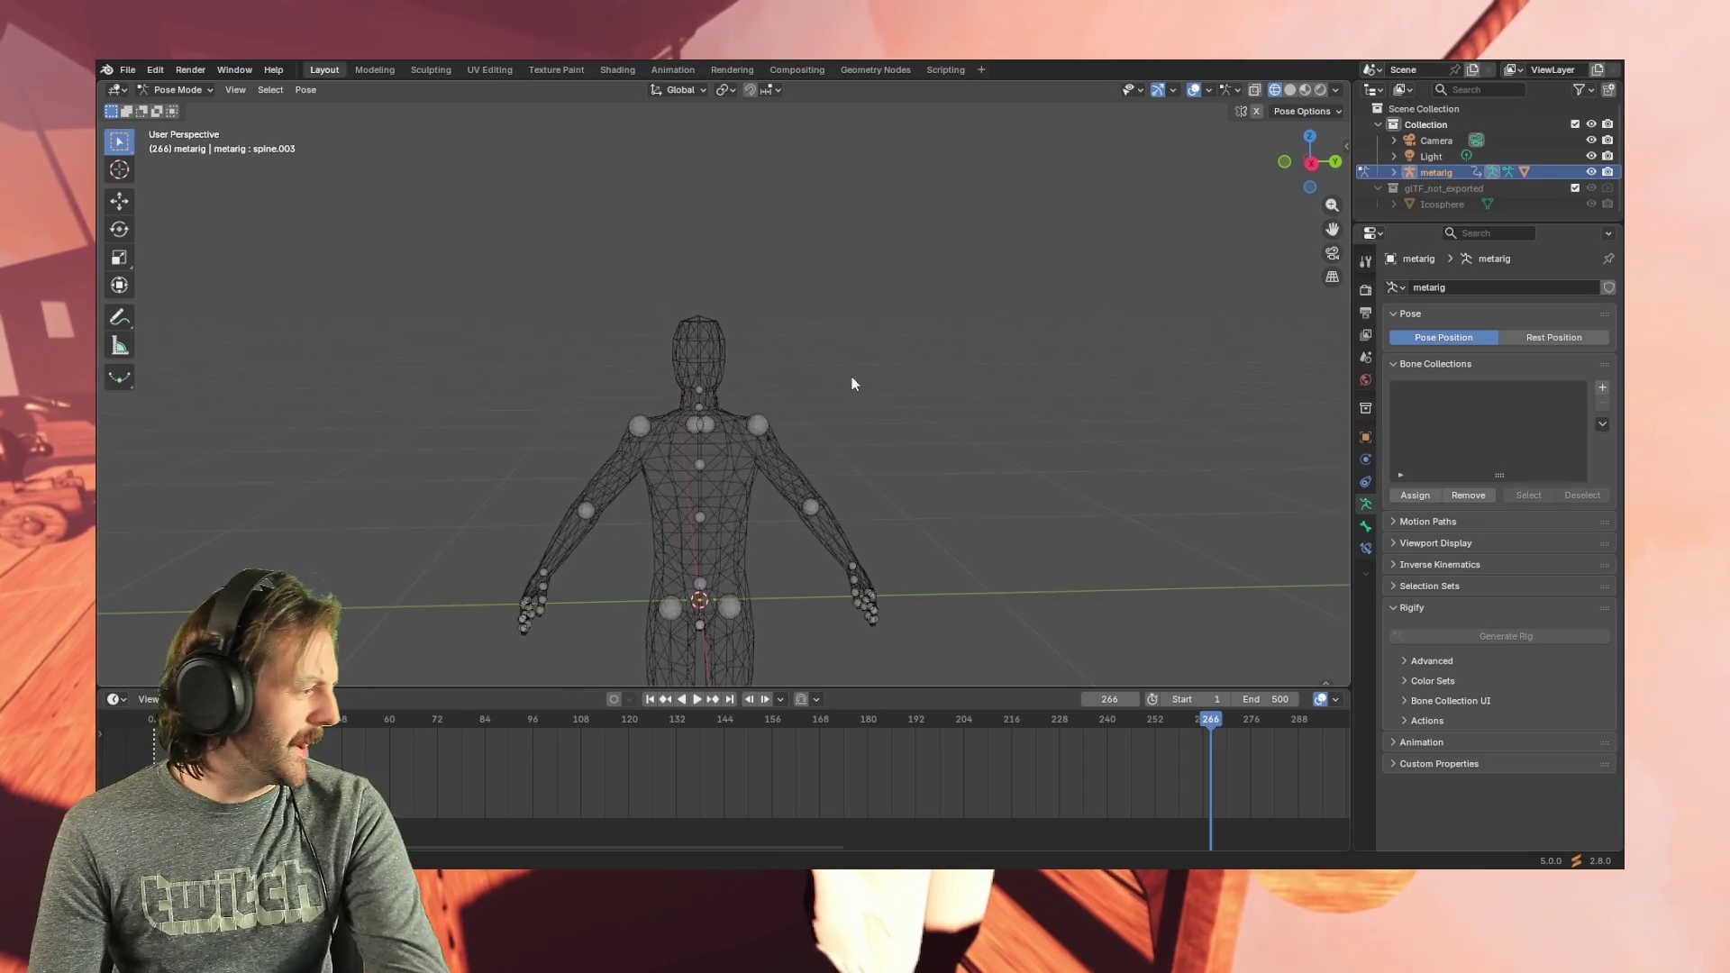
{"action": "mouse_move", "coordinate": [854, 348]}
{"action": "middle_mouse_down"}
{"action": "mouse_move", "coordinate": [872, 306]}
{"action": "mouse_move", "coordinate": [827, 392]}
{"action": "mouse_move", "coordinate": [853, 425]}
{"action": "middle_mouse_up"}
{"action": "right_click", "coordinate": [849, 418]}
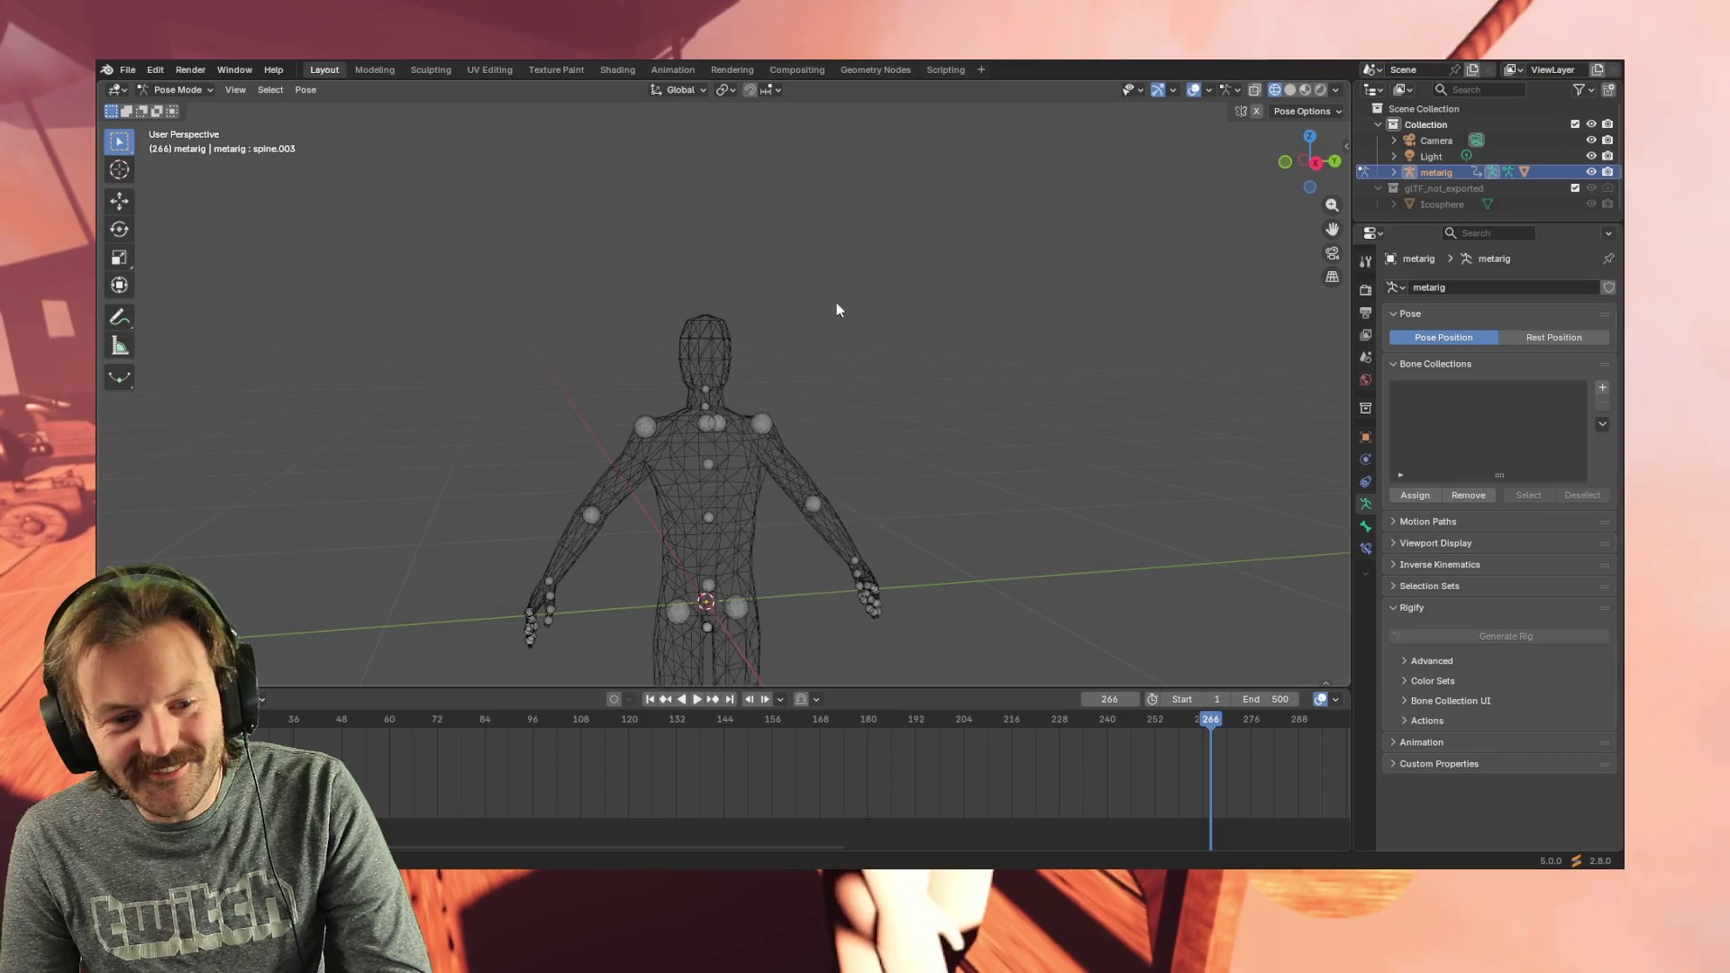
{"action": "right_click", "coordinate": [860, 365]}
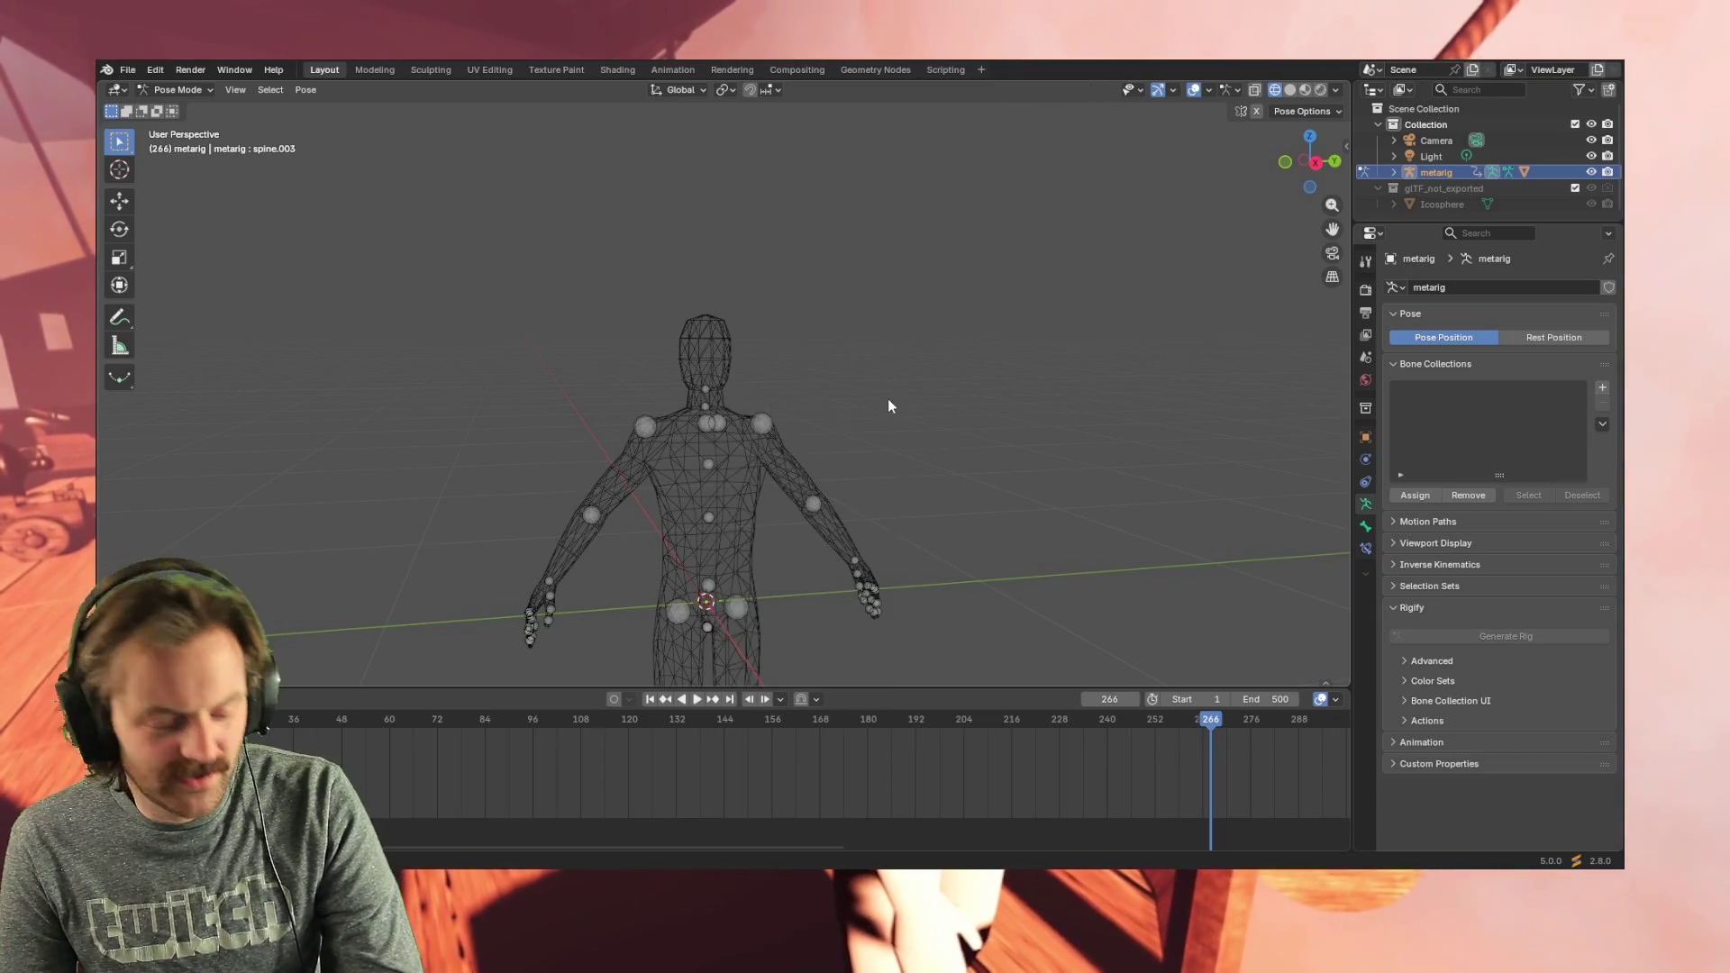
{"action": "mouse_move", "coordinate": [888, 400]}
{"action": "middle_mouse_down"}
{"action": "mouse_move", "coordinate": [888, 476]}
{"action": "mouse_move", "coordinate": [911, 433]}
{"action": "mouse_move", "coordinate": [908, 502]}
{"action": "mouse_move", "coordinate": [955, 282]}
{"action": "mouse_move", "coordinate": [948, 393]}
{"action": "mouse_move", "coordinate": [894, 414]}
{"action": "mouse_move", "coordinate": [964, 447]}
{"action": "mouse_move", "coordinate": [908, 442]}
{"action": "mouse_move", "coordinate": [1040, 462]}
{"action": "mouse_move", "coordinate": [953, 443]}
{"action": "mouse_move", "coordinate": [853, 480]}
{"action": "mouse_move", "coordinate": [905, 489]}
{"action": "middle_mouse_up"}
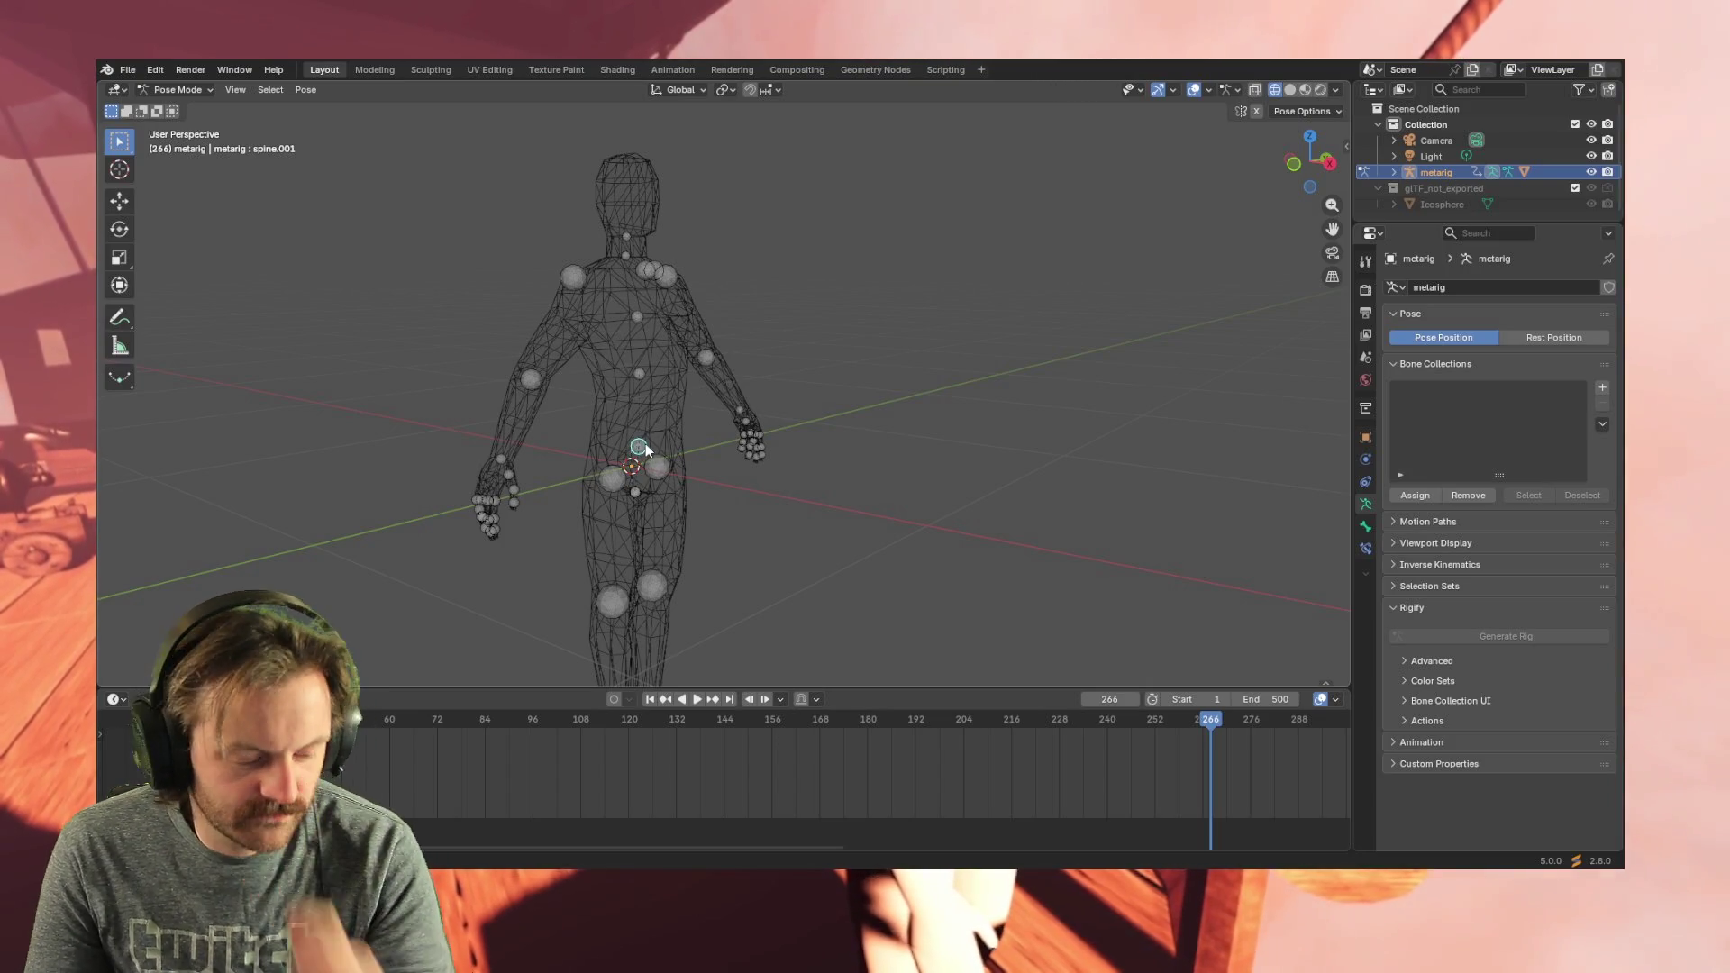
Trial-rotate the torso, switching between trackball and single-axis rotation, then the right upper arm
{"action": "key", "text": "r"}
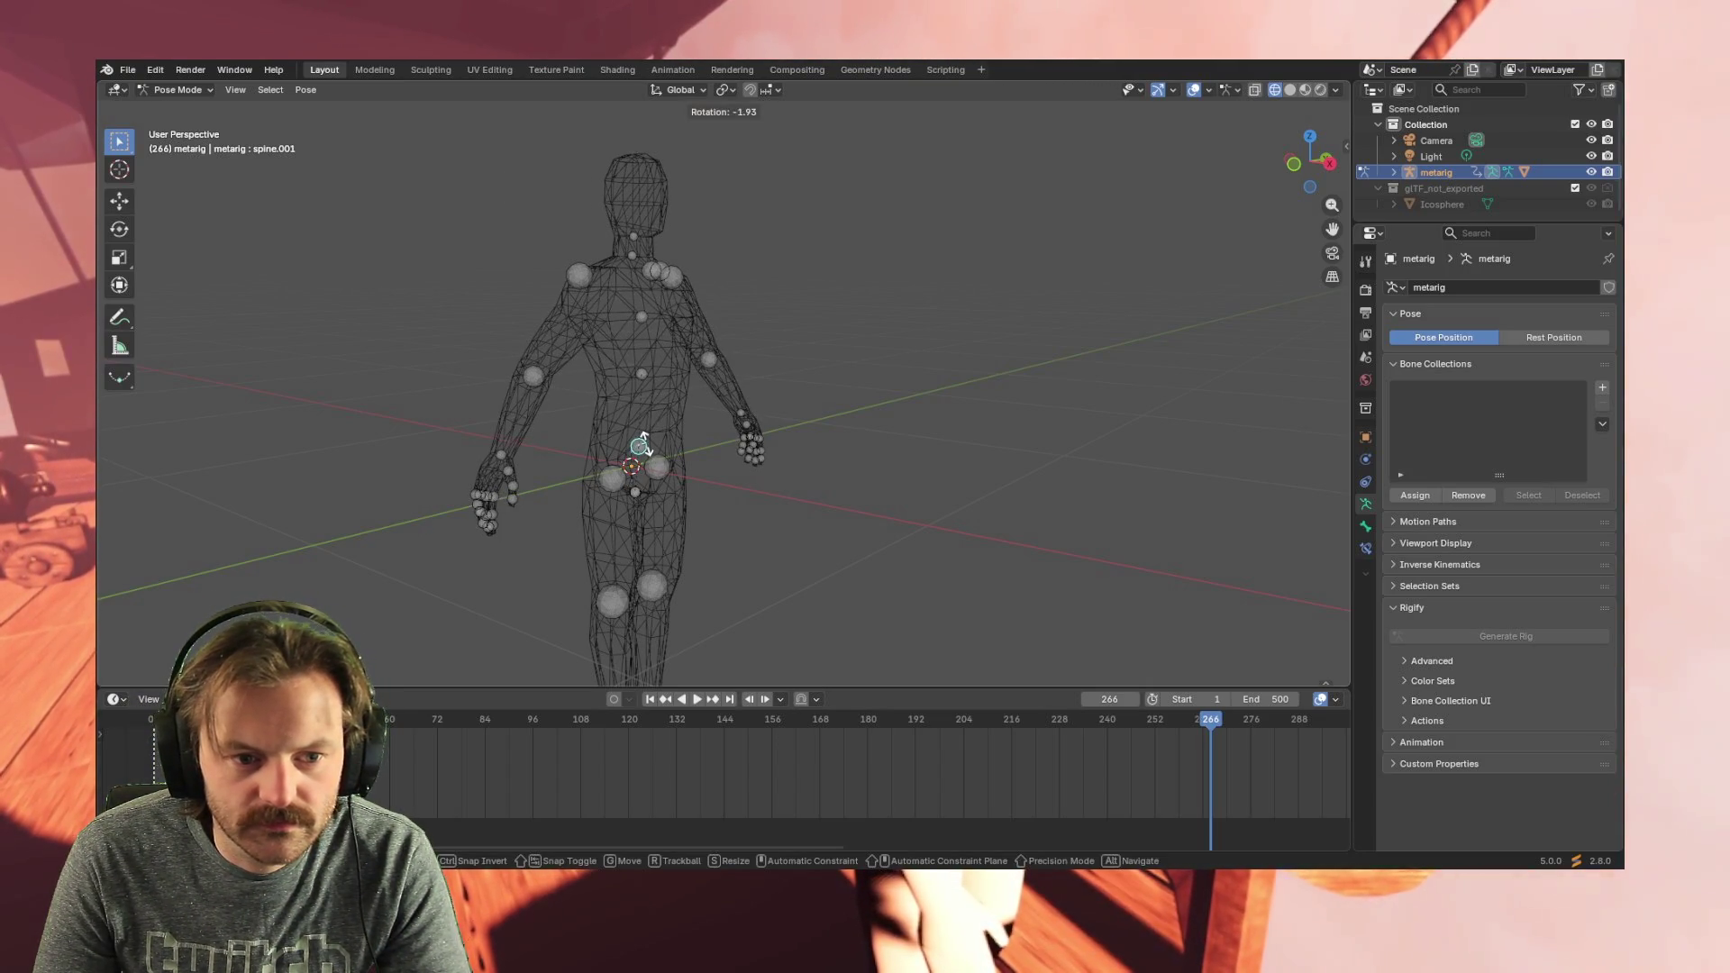
{"action": "key", "text": "r"}
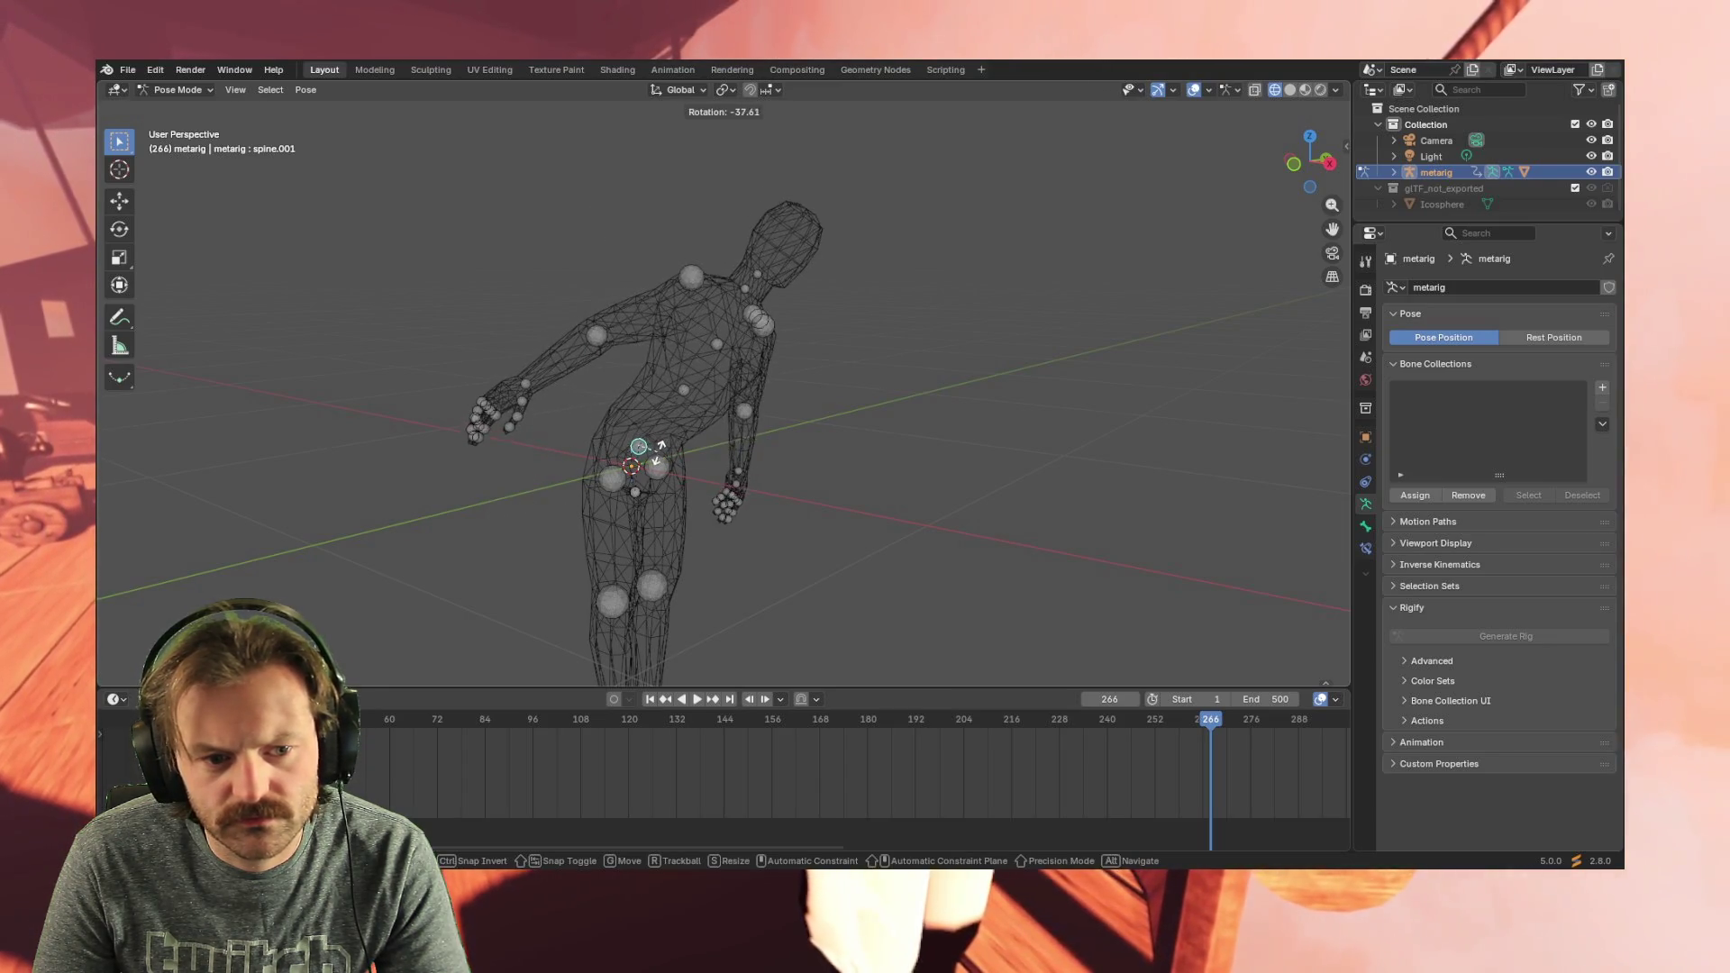
{"action": "key", "text": "r"}
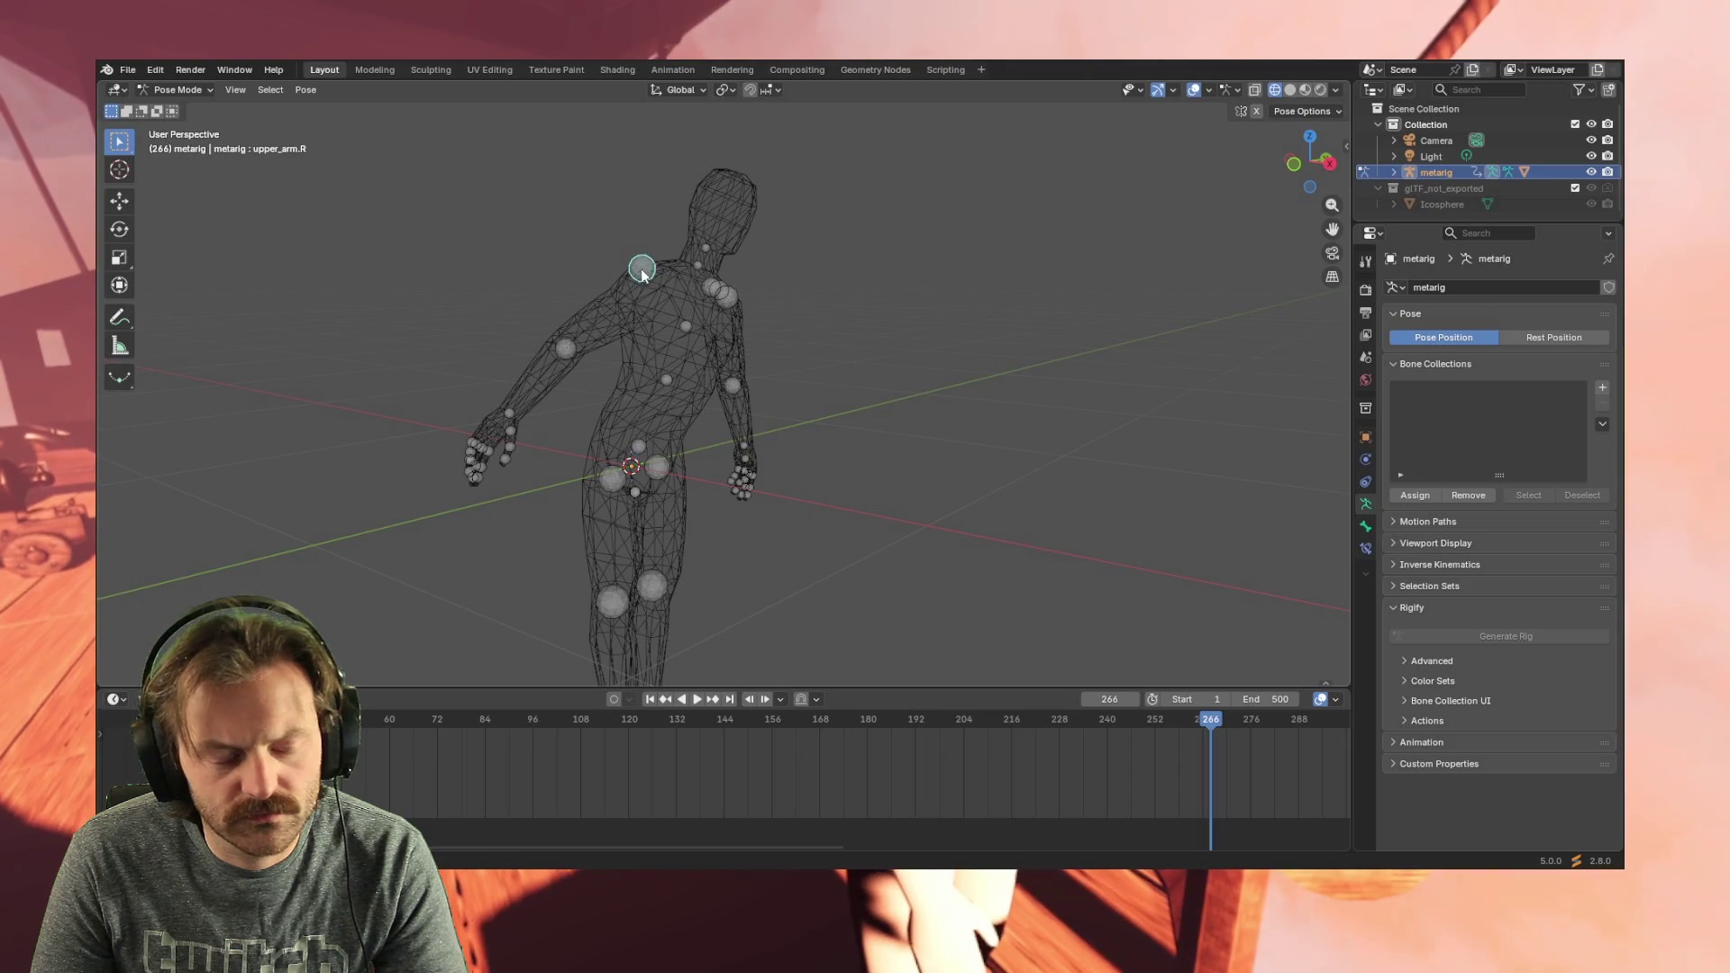
{"action": "key", "text": "r"}
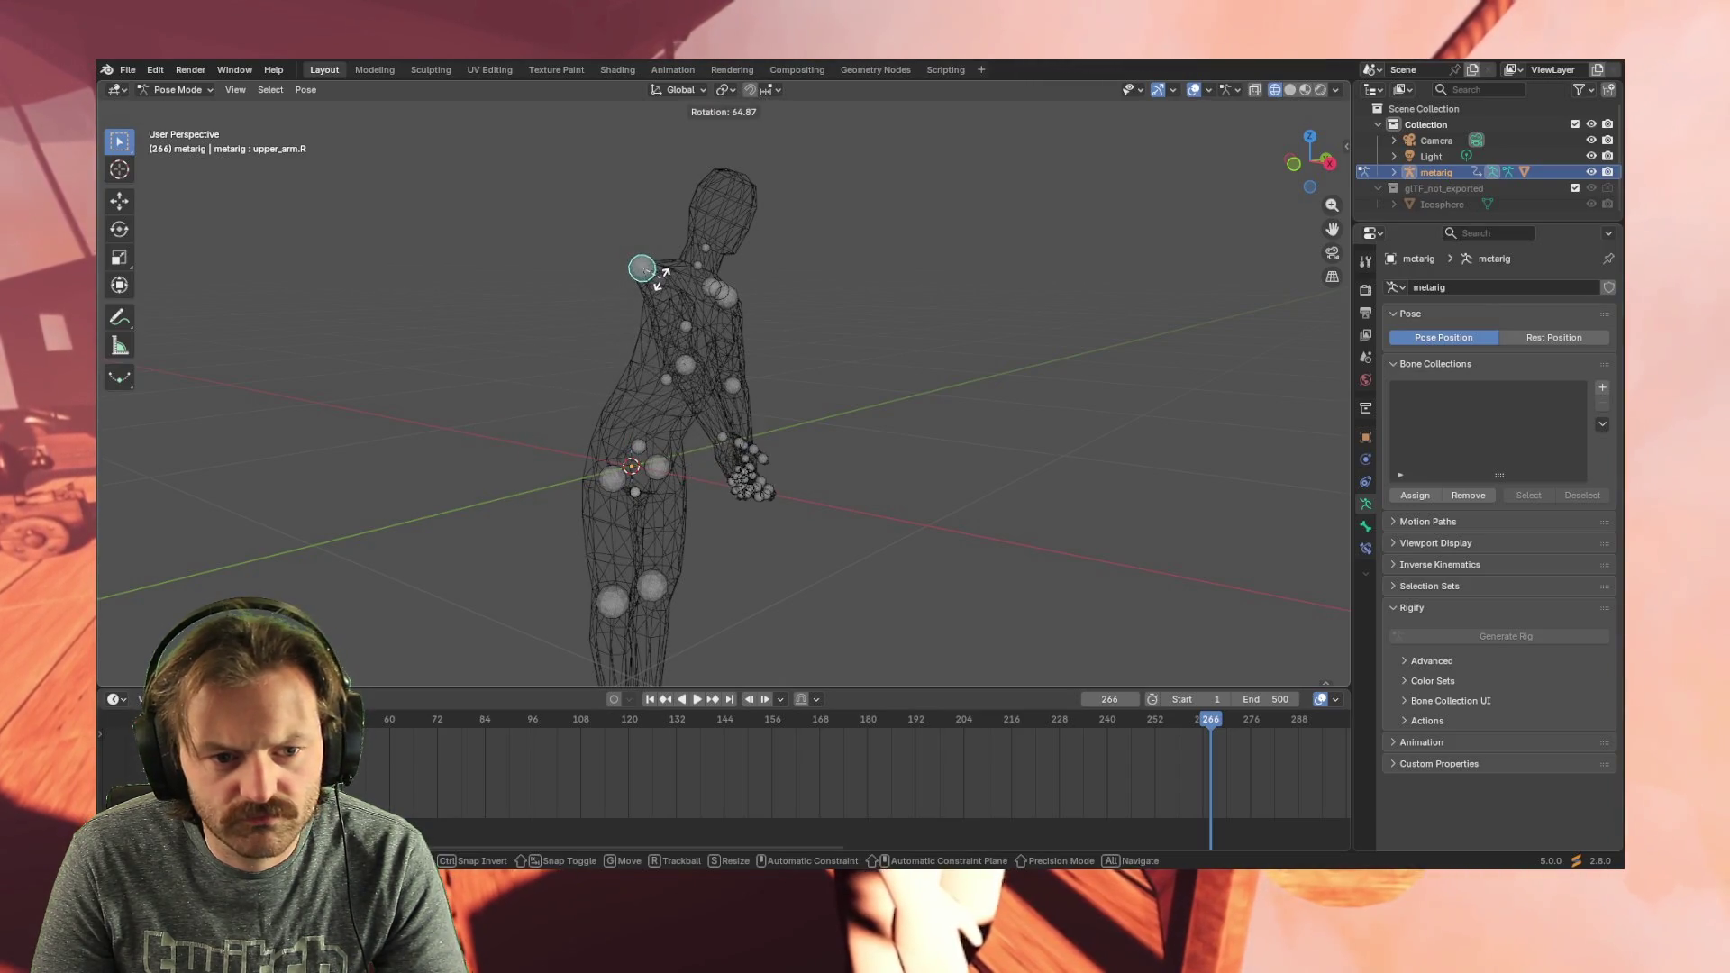
Rotate the left upper arm to hang beside the body, then swing it forward
{"action": "left_click", "coordinate": [730, 300]}
{"action": "key", "text": "r"}
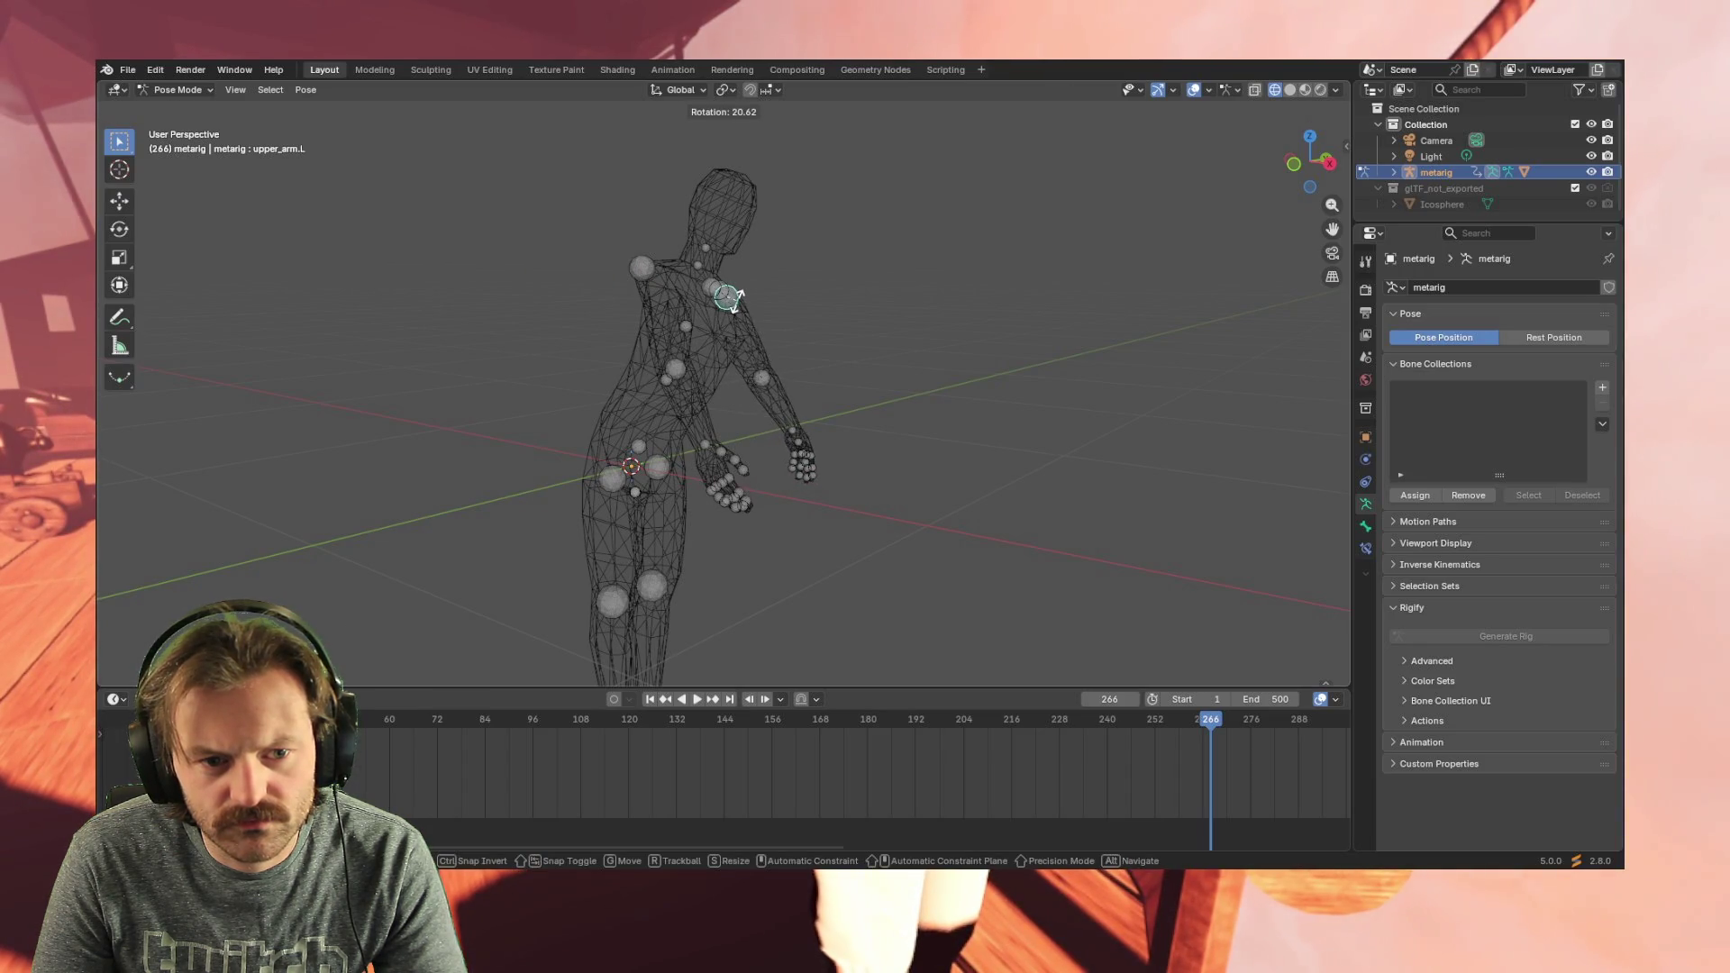
{"action": "left_click", "coordinate": [732, 317]}
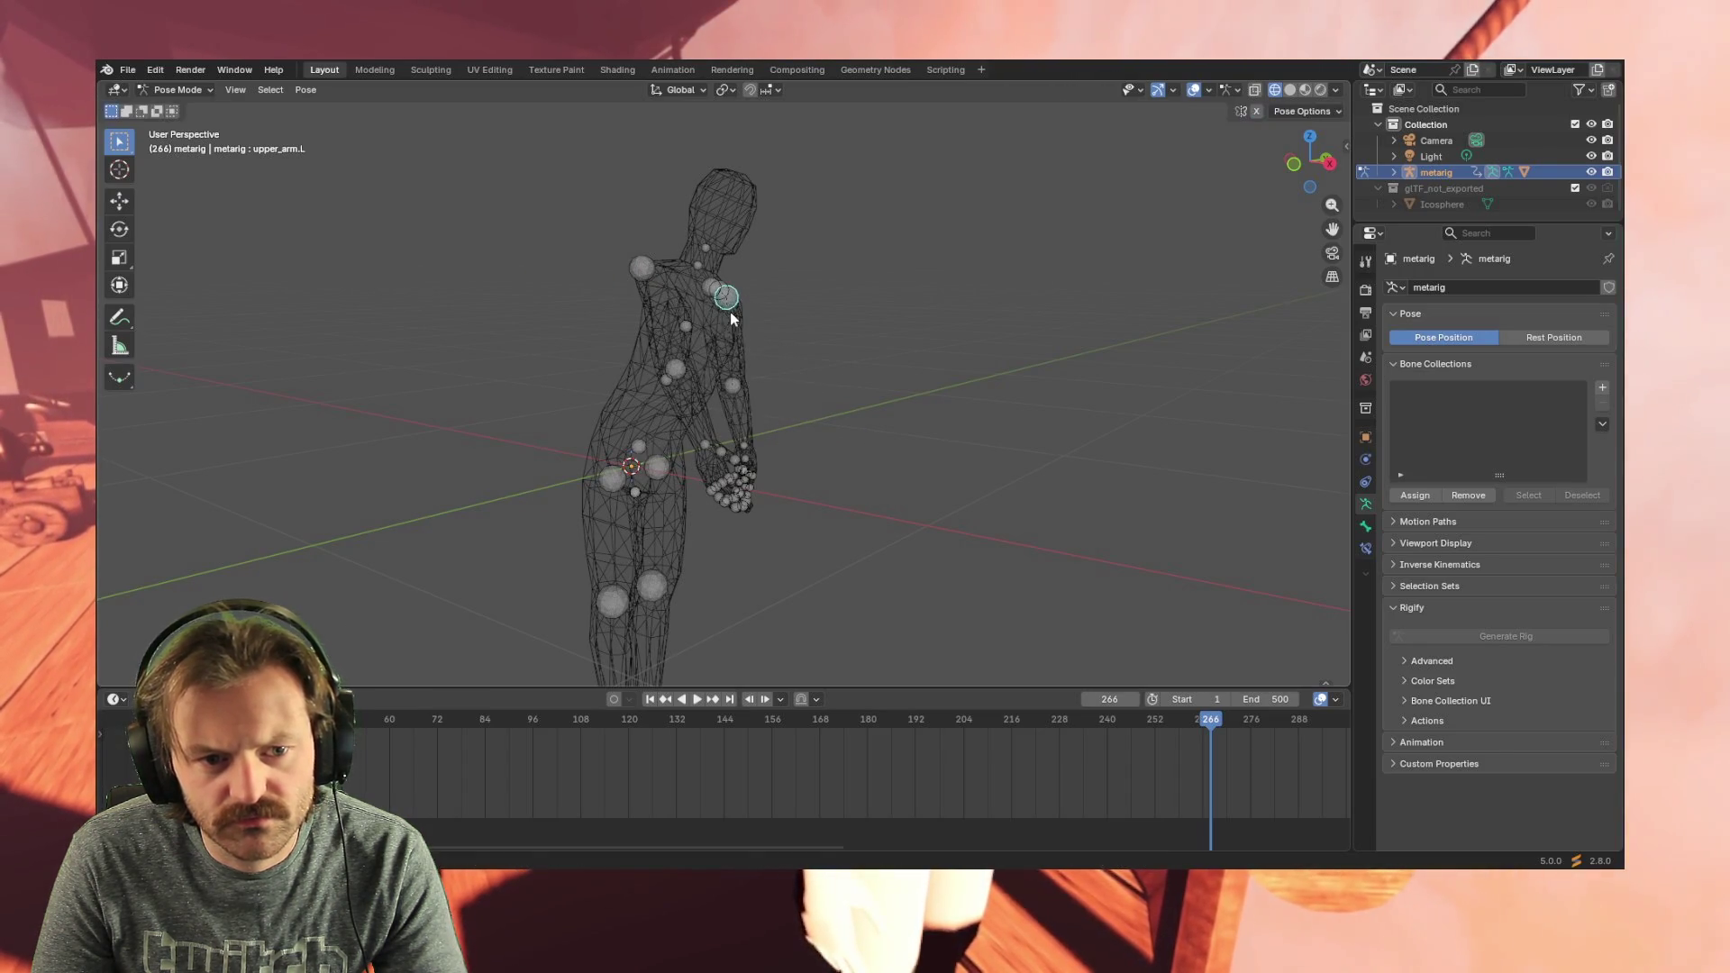
{"action": "mouse_move", "coordinate": [833, 359]}
{"action": "middle_mouse_down"}
{"action": "mouse_move", "coordinate": [598, 353]}
{"action": "mouse_move", "coordinate": [631, 347]}
{"action": "middle_mouse_up"}
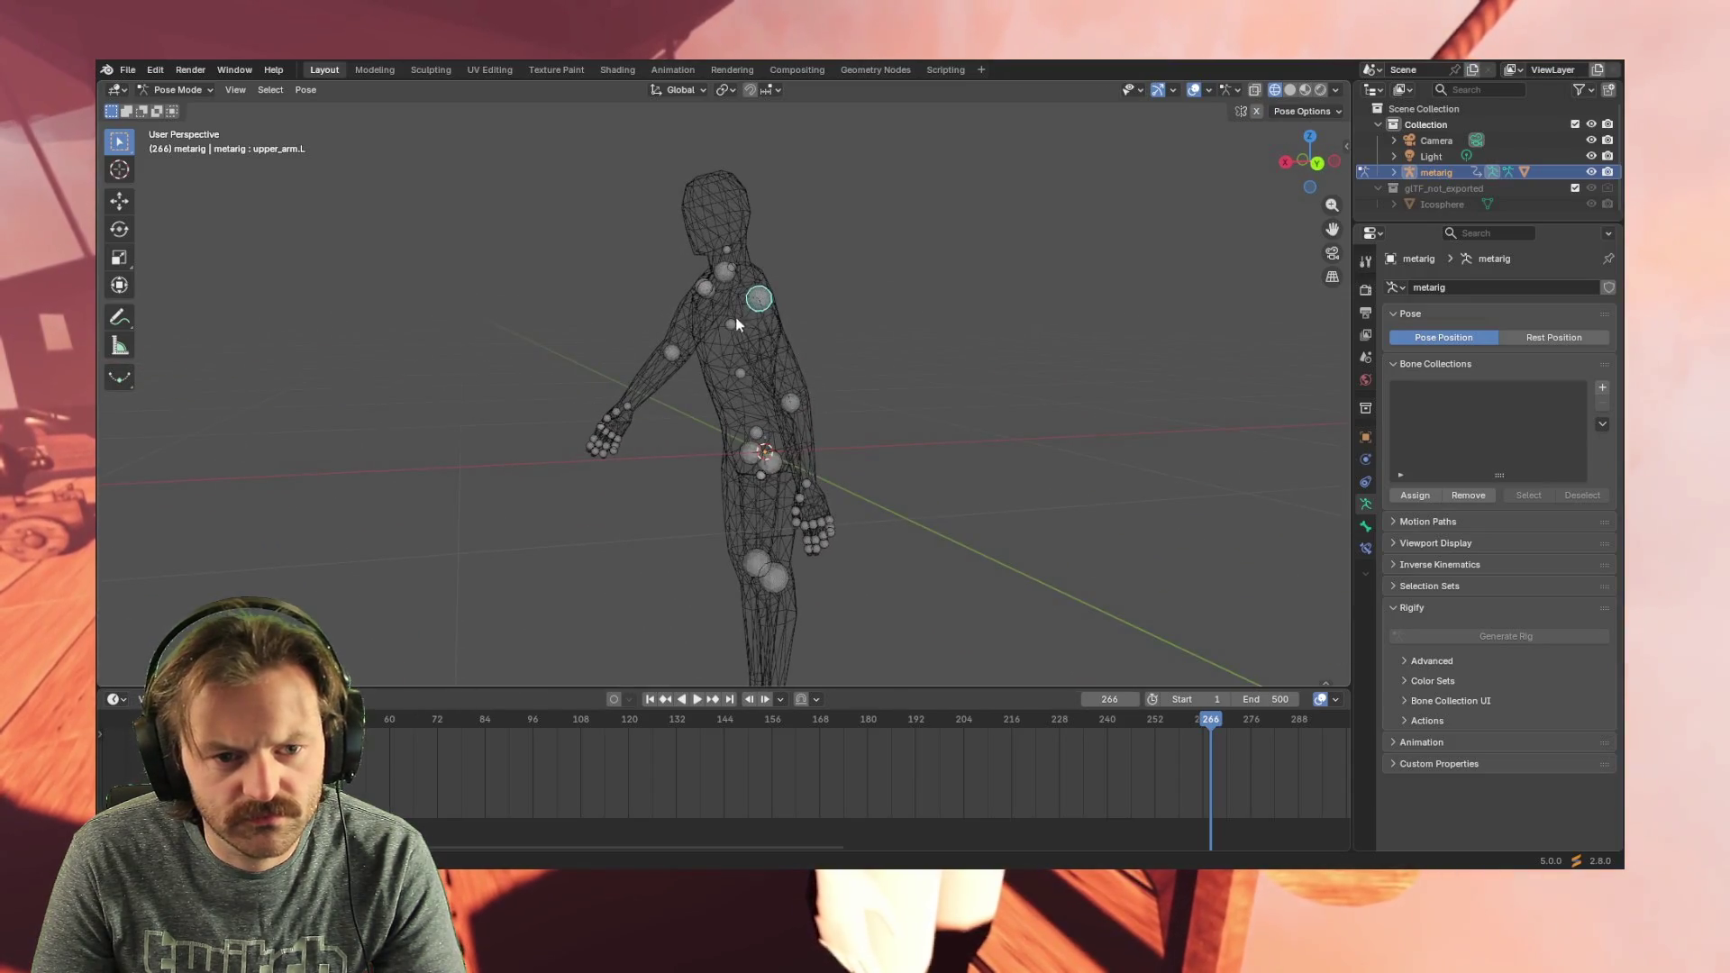
{"action": "key", "text": "r"}
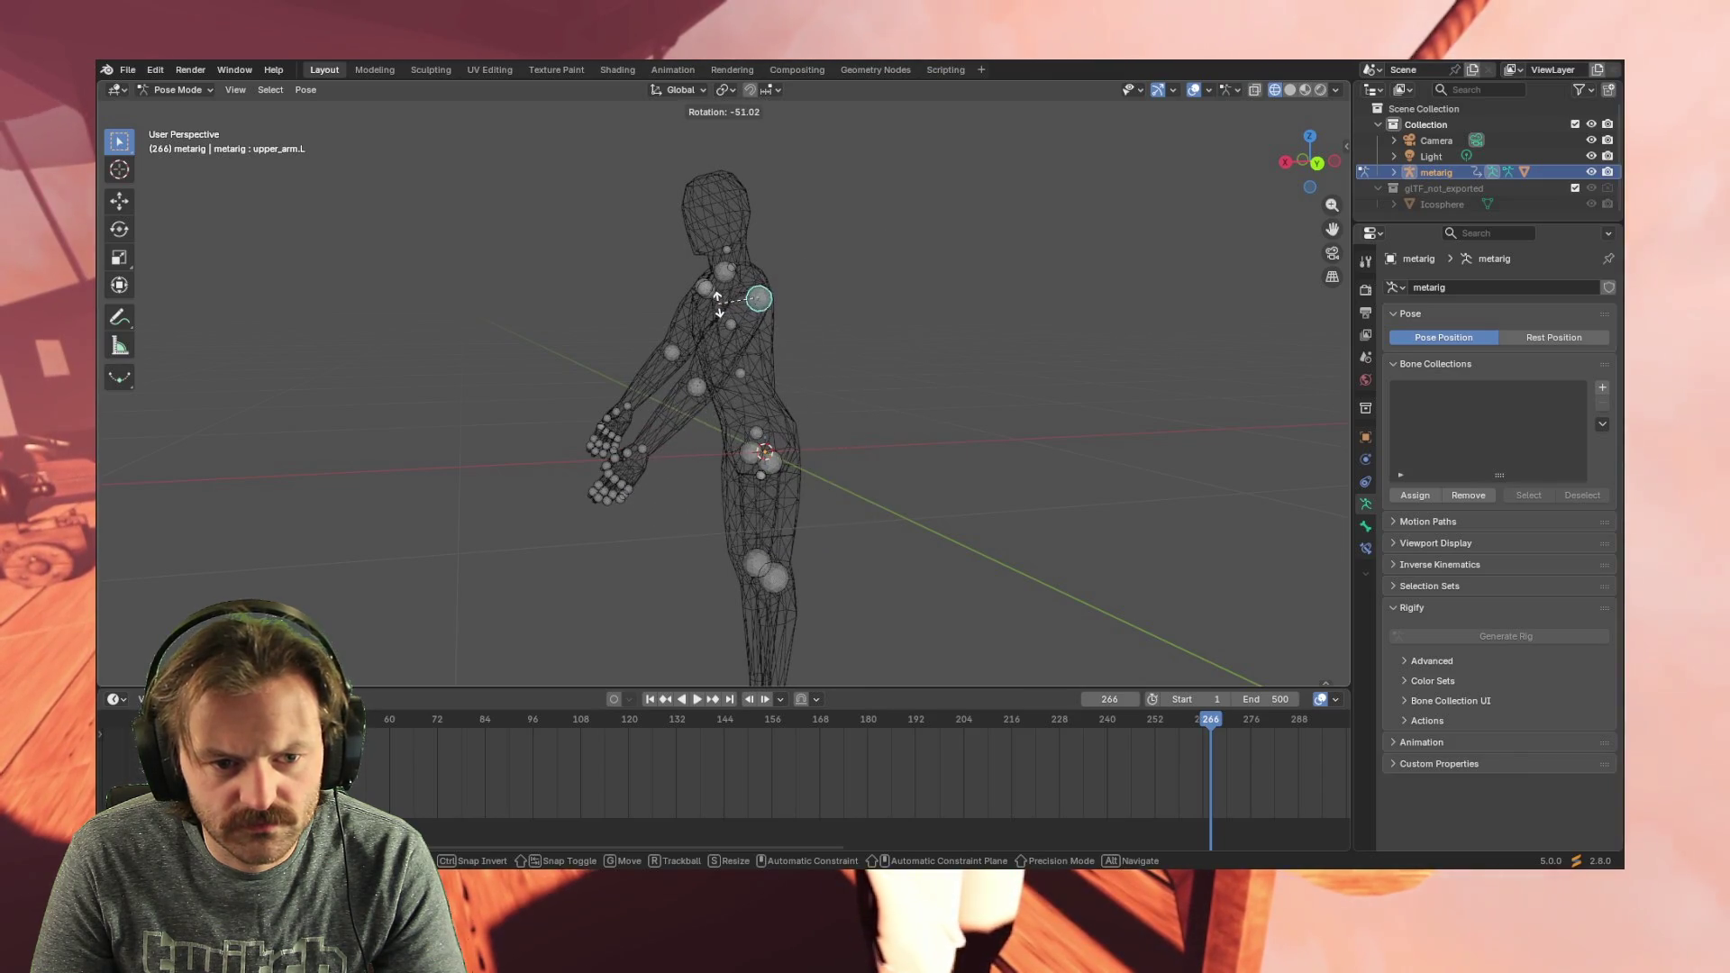
{"action": "left_click", "coordinate": [720, 305]}
{"action": "mouse_move", "coordinate": [598, 360]}
{"action": "middle_mouse_down"}
{"action": "mouse_move", "coordinate": [858, 411]}
{"action": "mouse_move", "coordinate": [681, 351]}
{"action": "mouse_move", "coordinate": [721, 342]}
{"action": "mouse_move", "coordinate": [723, 403]}
{"action": "mouse_move", "coordinate": [746, 378]}
{"action": "mouse_move", "coordinate": [761, 392]}
{"action": "mouse_move", "coordinate": [743, 370]}
{"action": "middle_mouse_up"}
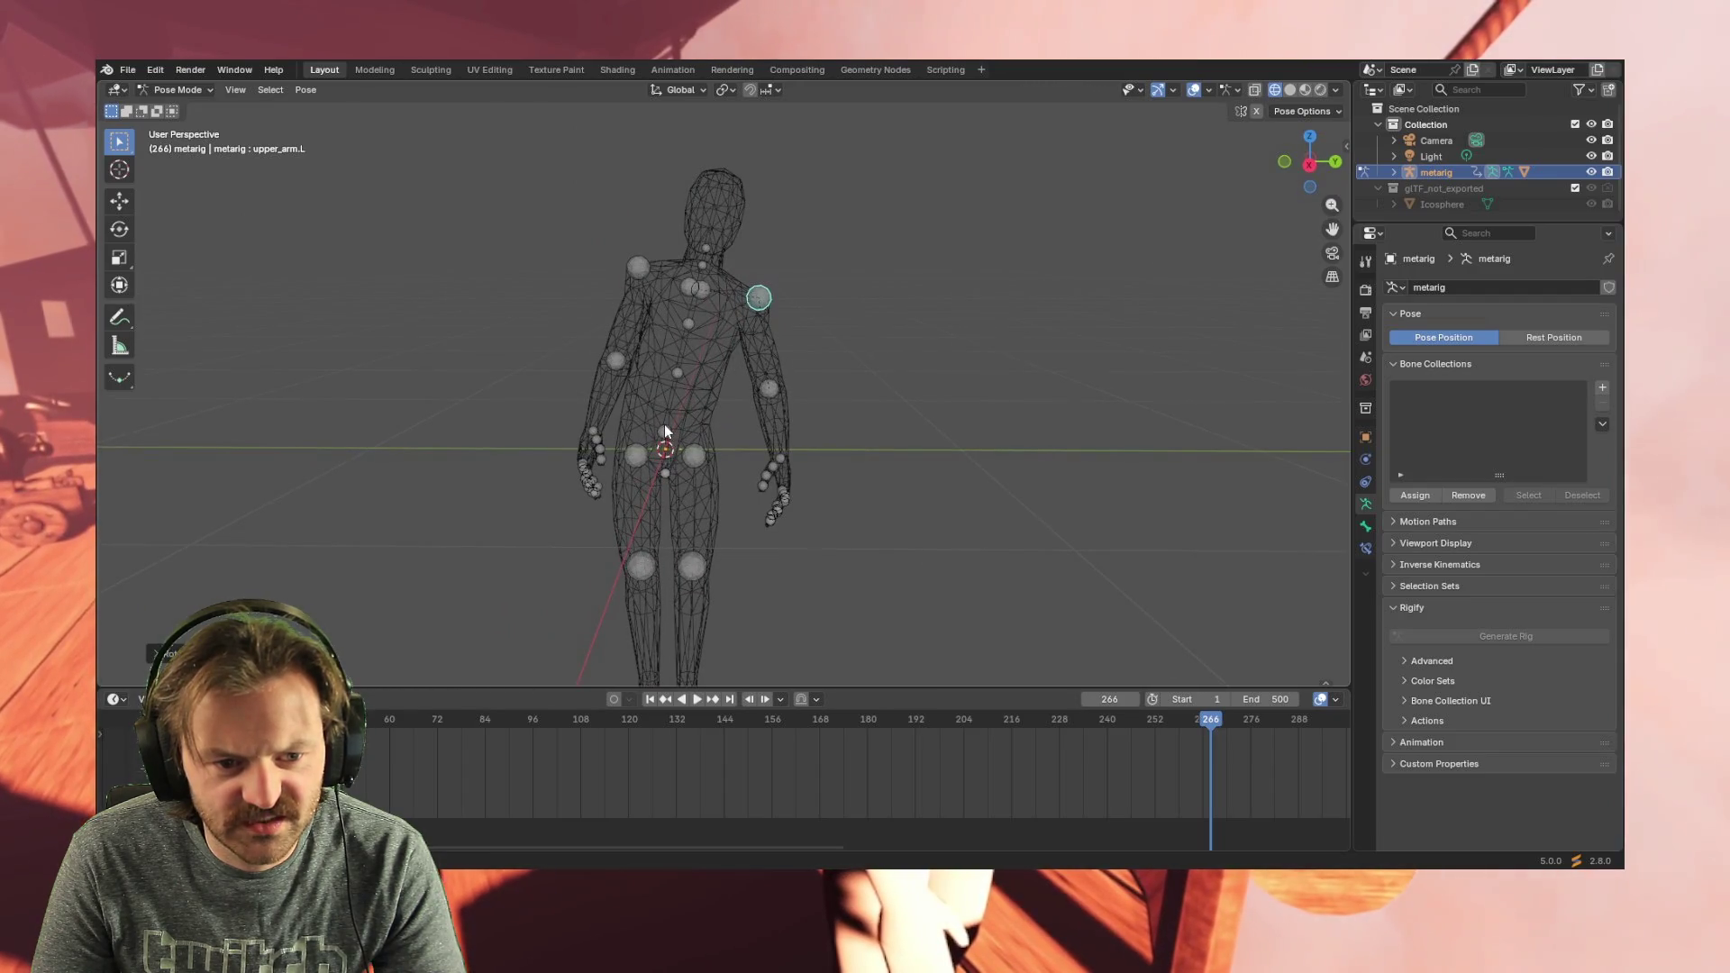
Rotate spine.001 about 14 degrees to lean the upper body forward
{"action": "key", "text": "r"}
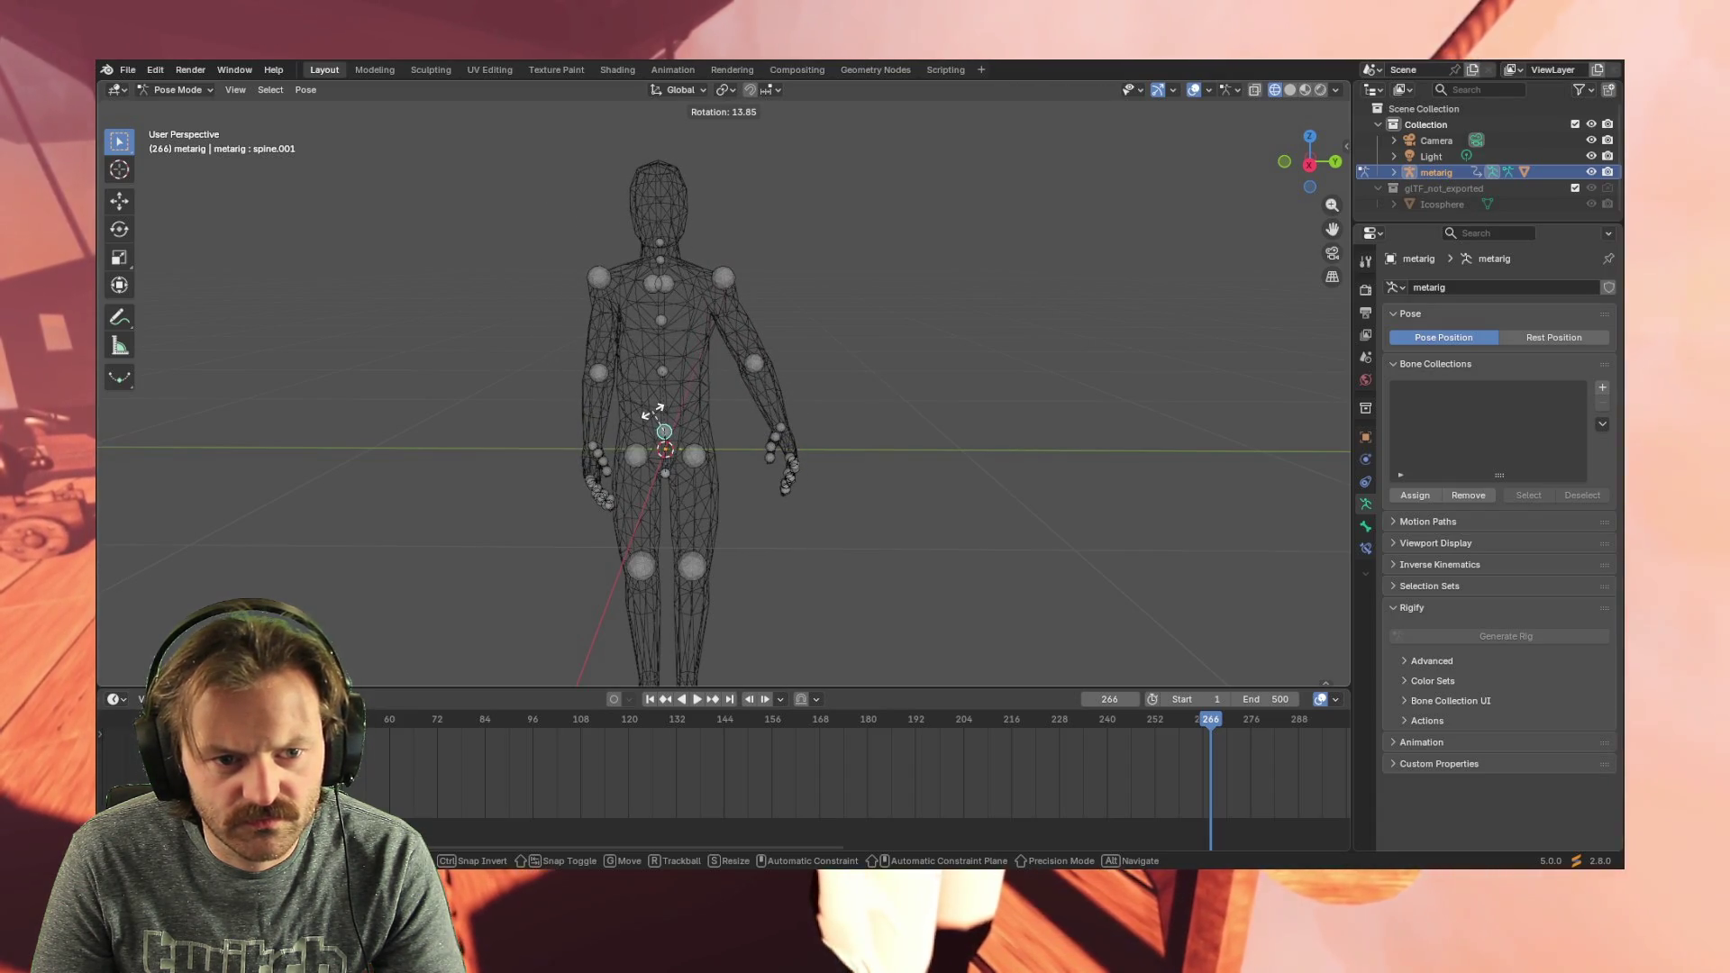
{"action": "left_click", "coordinate": [653, 413]}
{"action": "mouse_move", "coordinate": [676, 442]}
{"action": "middle_mouse_down"}
{"action": "mouse_move", "coordinate": [784, 478]}
{"action": "mouse_move", "coordinate": [649, 454]}
{"action": "mouse_move", "coordinate": [696, 455]}
{"action": "middle_mouse_up"}
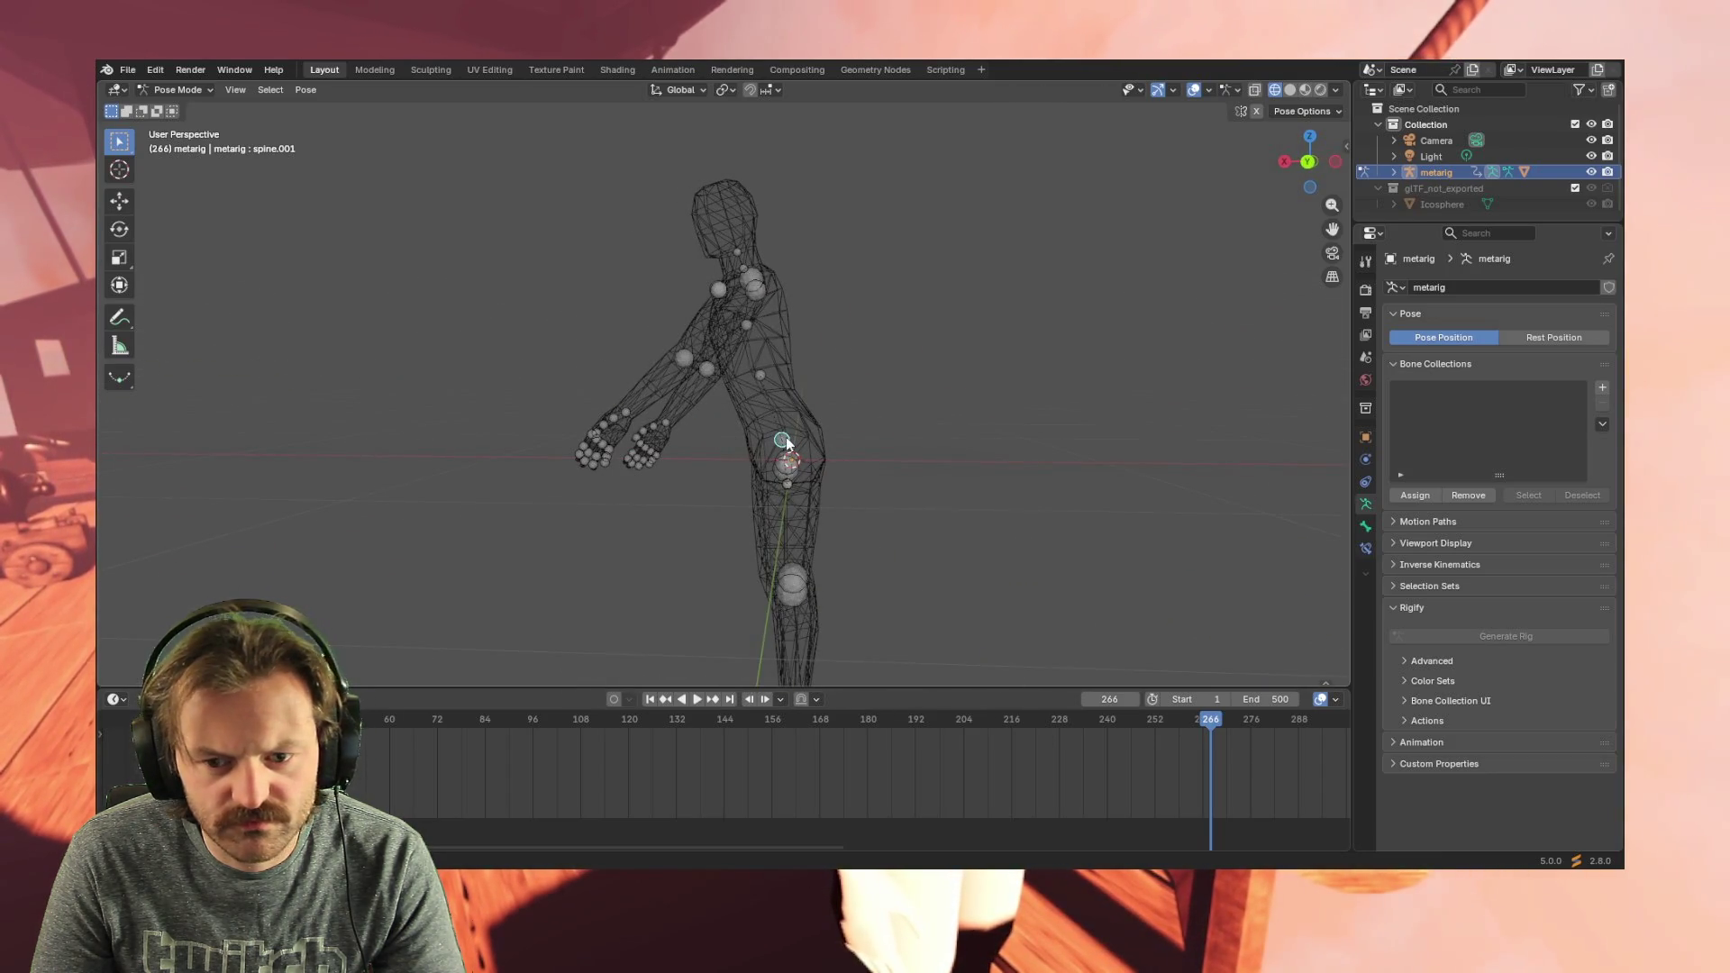
{"action": "key", "text": "KP_3"}
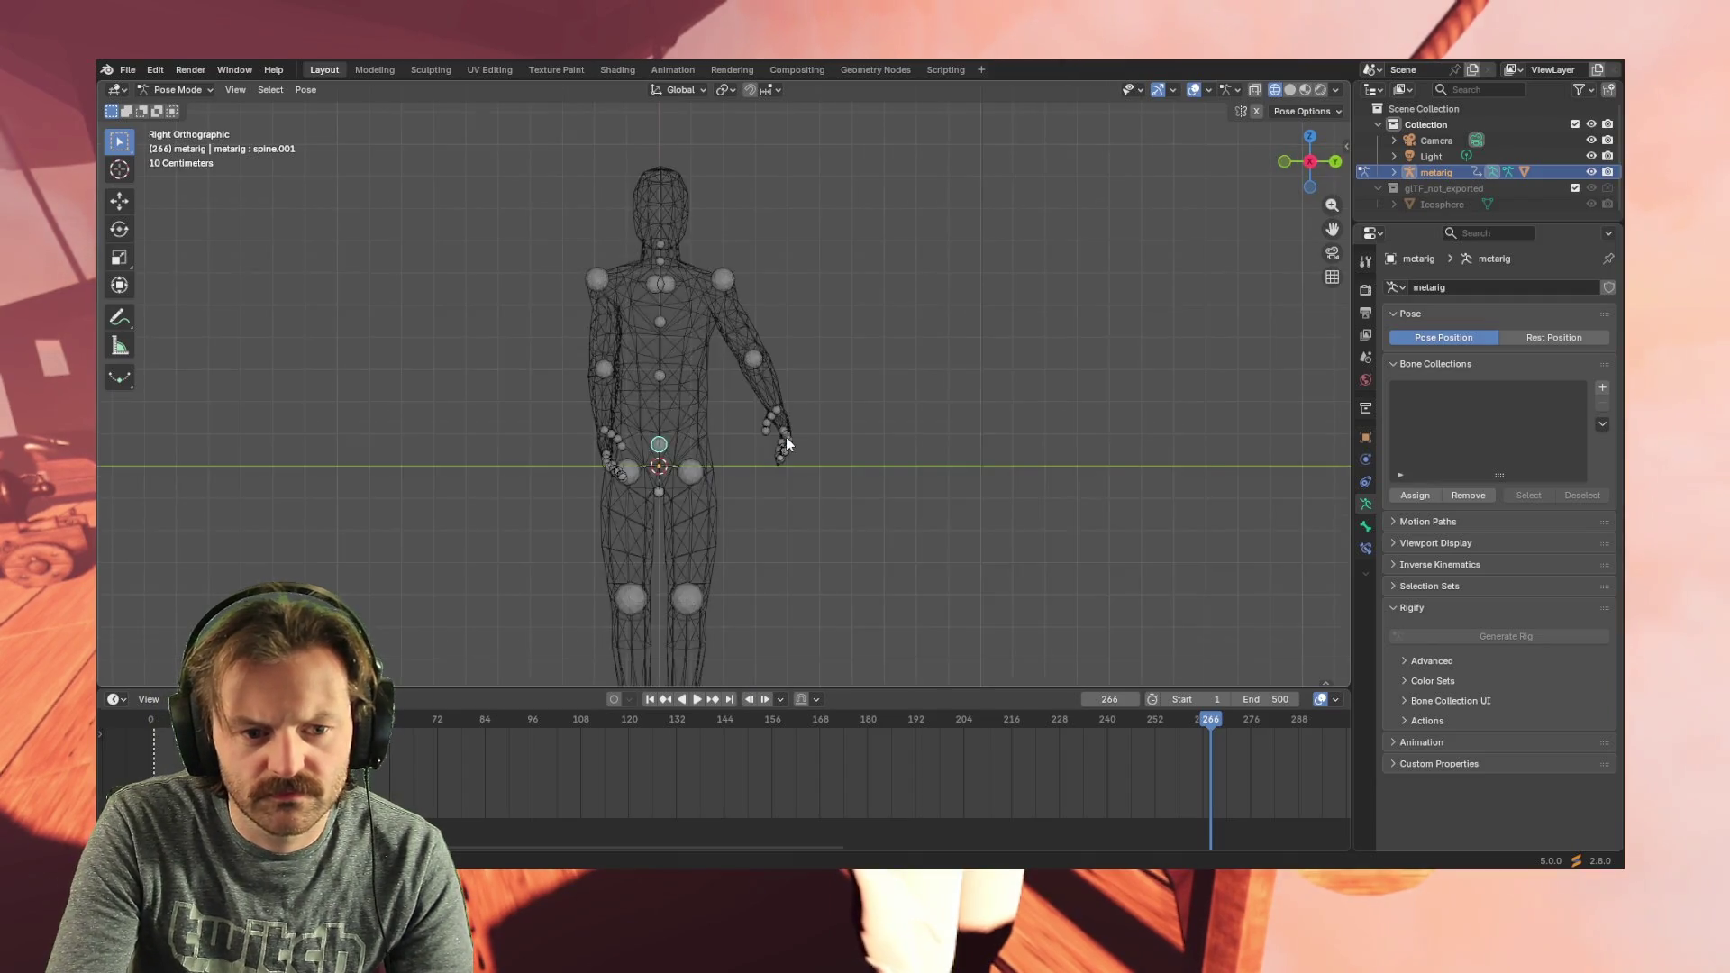
Bend the torso forward about 22 degrees with spine.001, comparing it against the upright pose
{"action": "key", "text": "KP_1"}
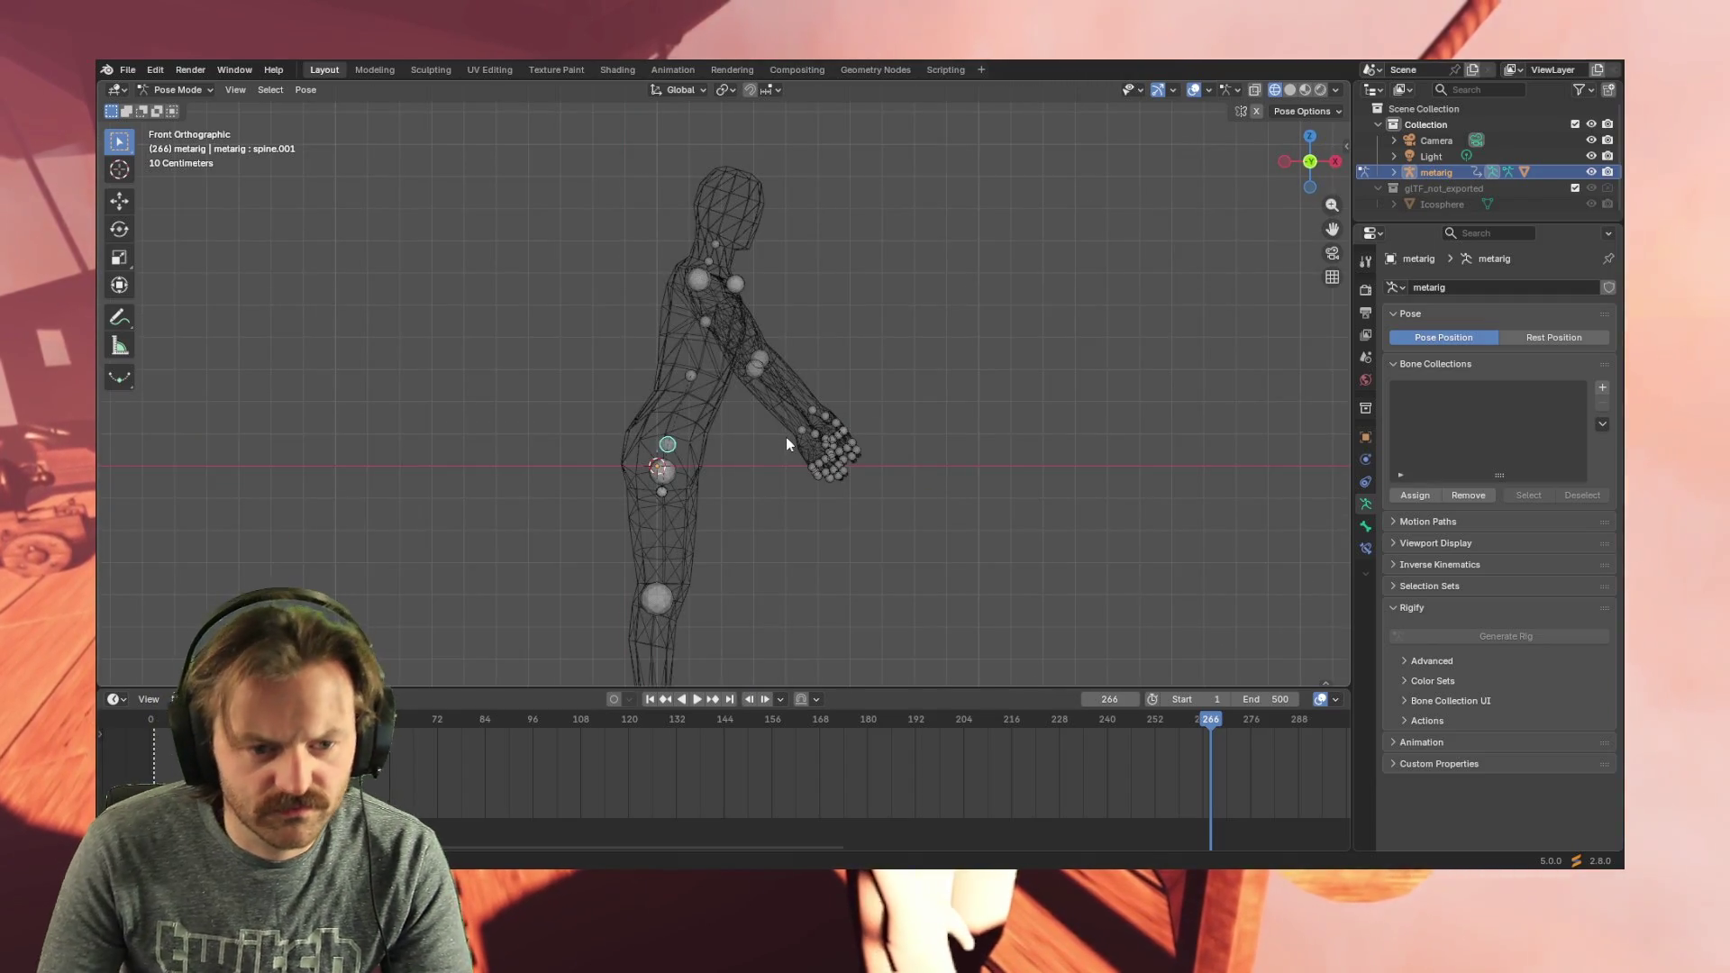
{"action": "key", "text": "r"}
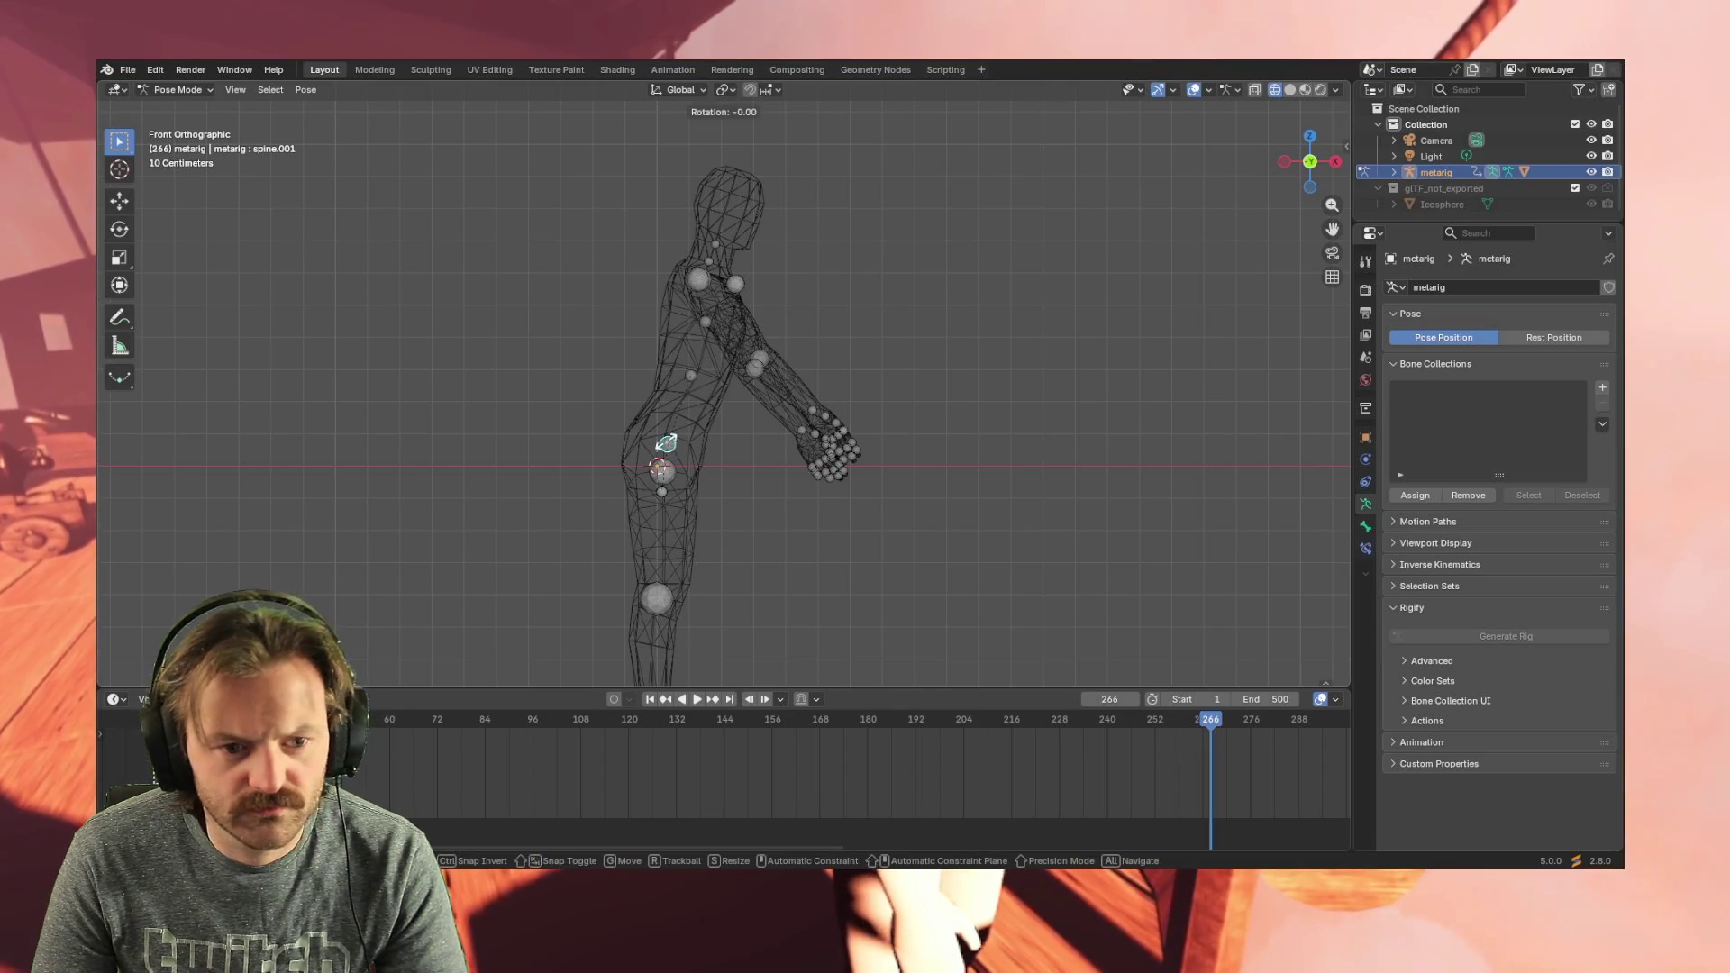
{"action": "left_click", "coordinate": [667, 443]}
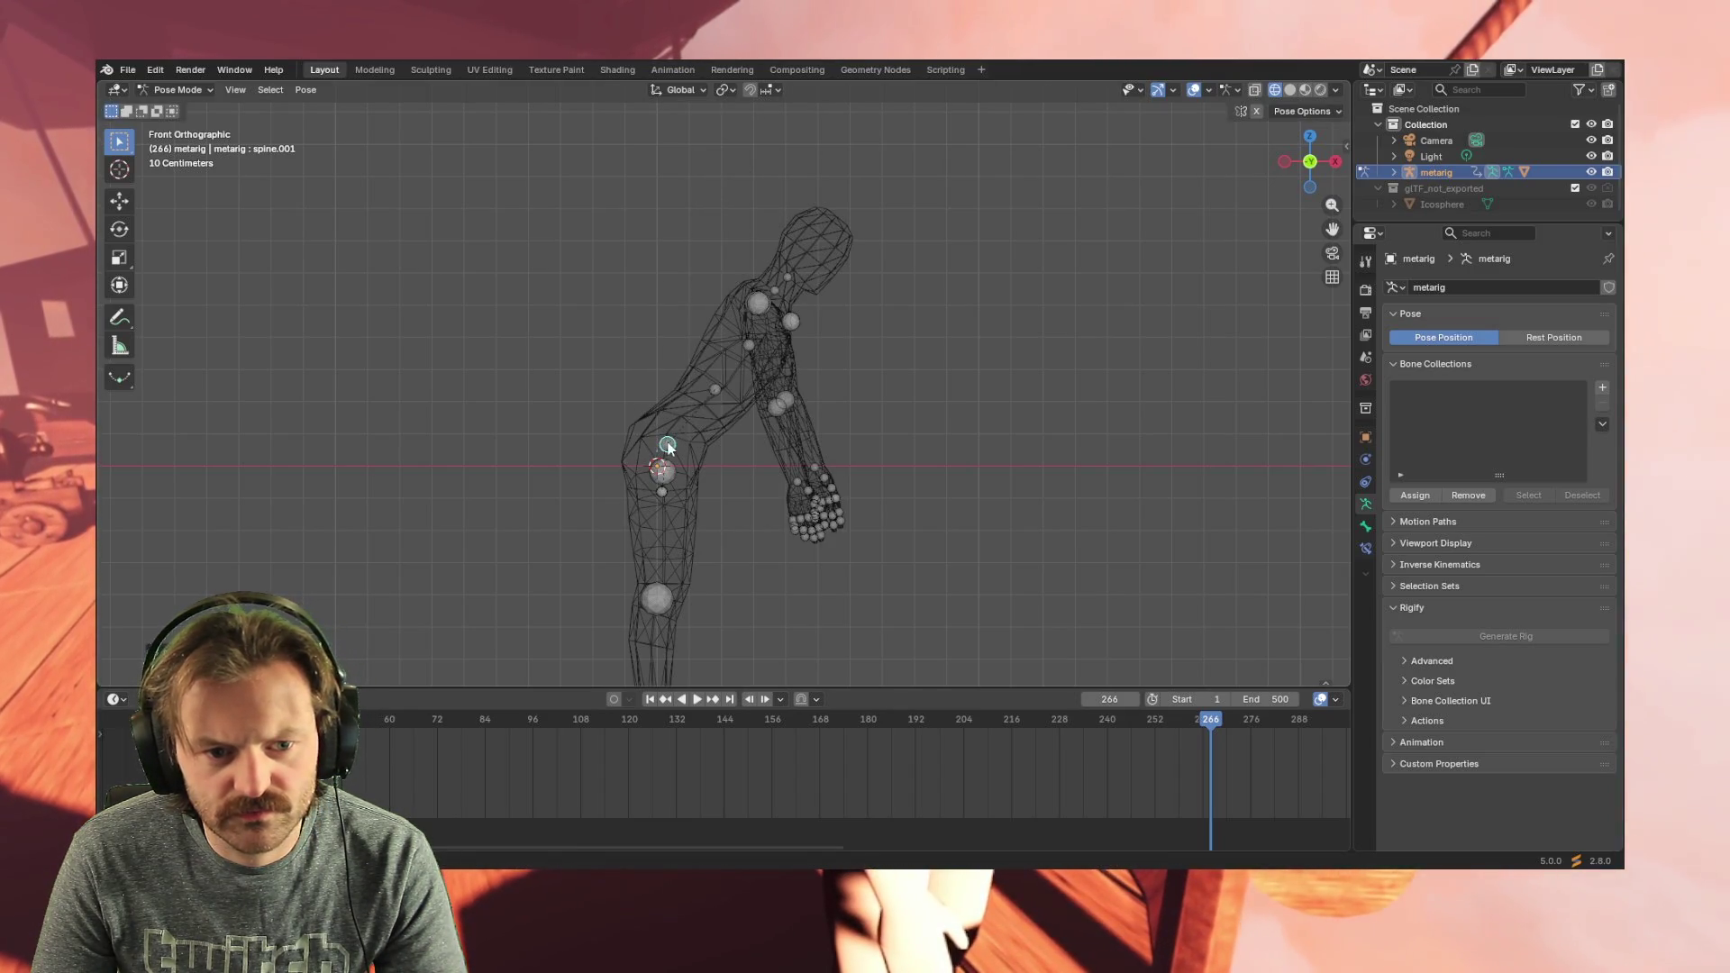
{"action": "mouse_move", "coordinate": [949, 500]}
{"action": "middle_mouse_down"}
{"action": "mouse_move", "coordinate": [759, 499]}
{"action": "mouse_move", "coordinate": [935, 470]}
{"action": "mouse_move", "coordinate": [1082, 537]}
{"action": "mouse_move", "coordinate": [884, 522]}
{"action": "mouse_move", "coordinate": [719, 342]}
{"action": "middle_mouse_up"}
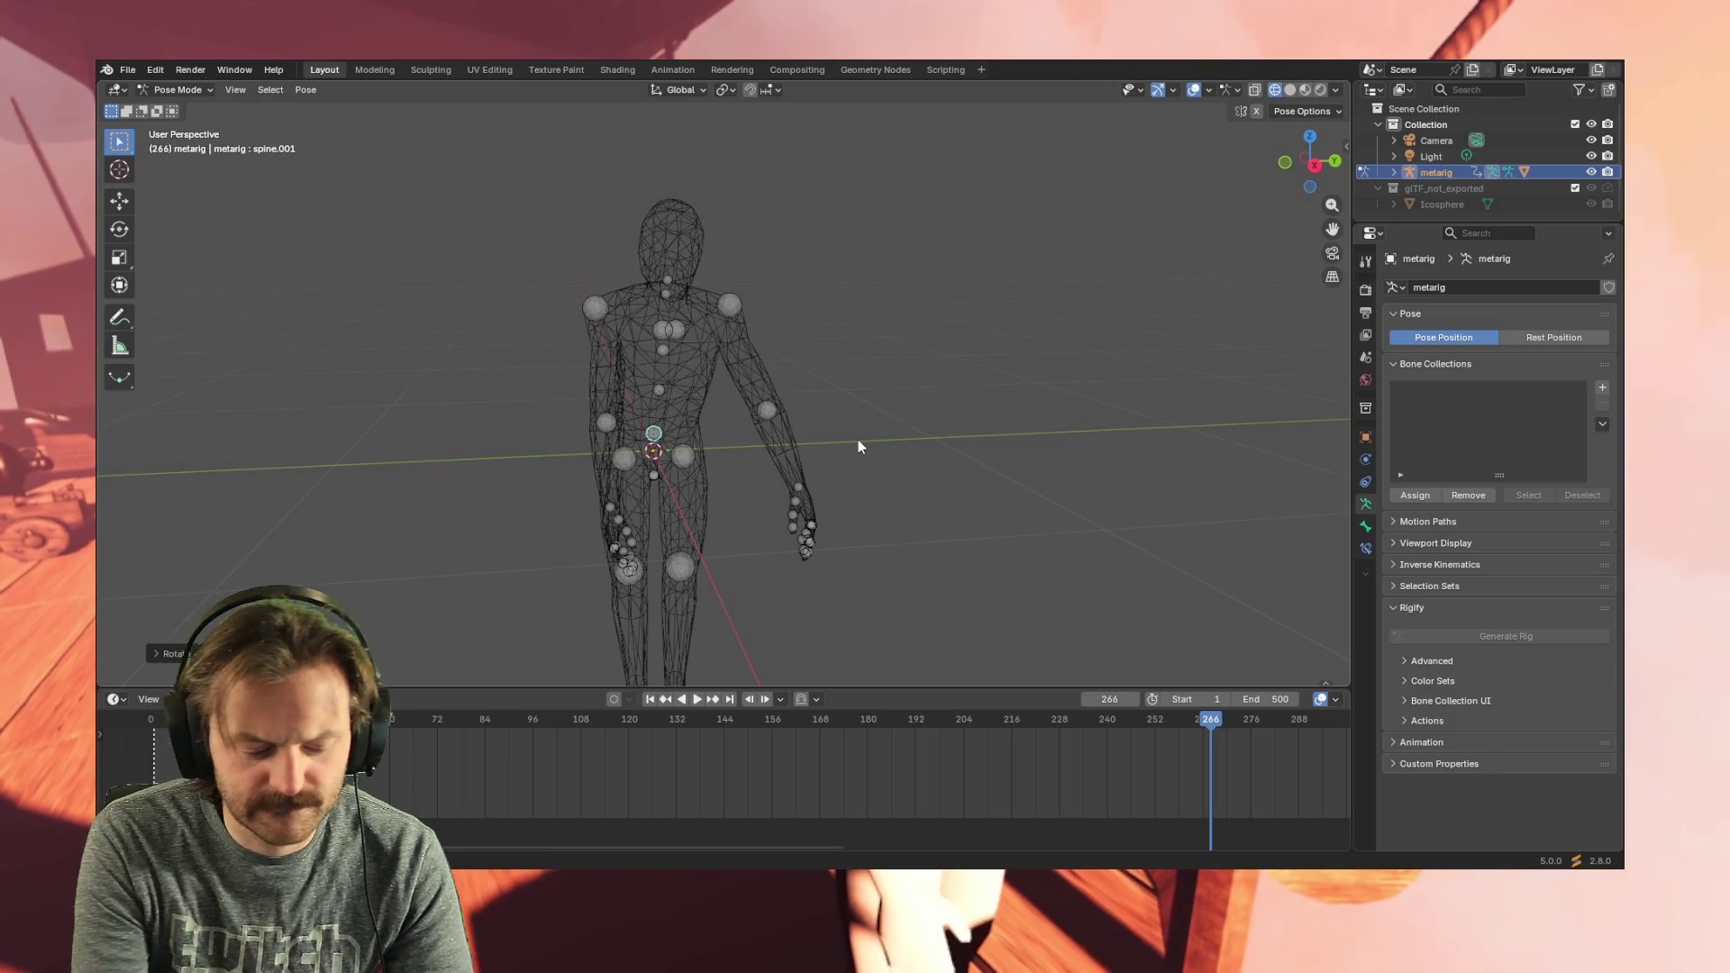
{"action": "key", "text": "ctrl+z"}
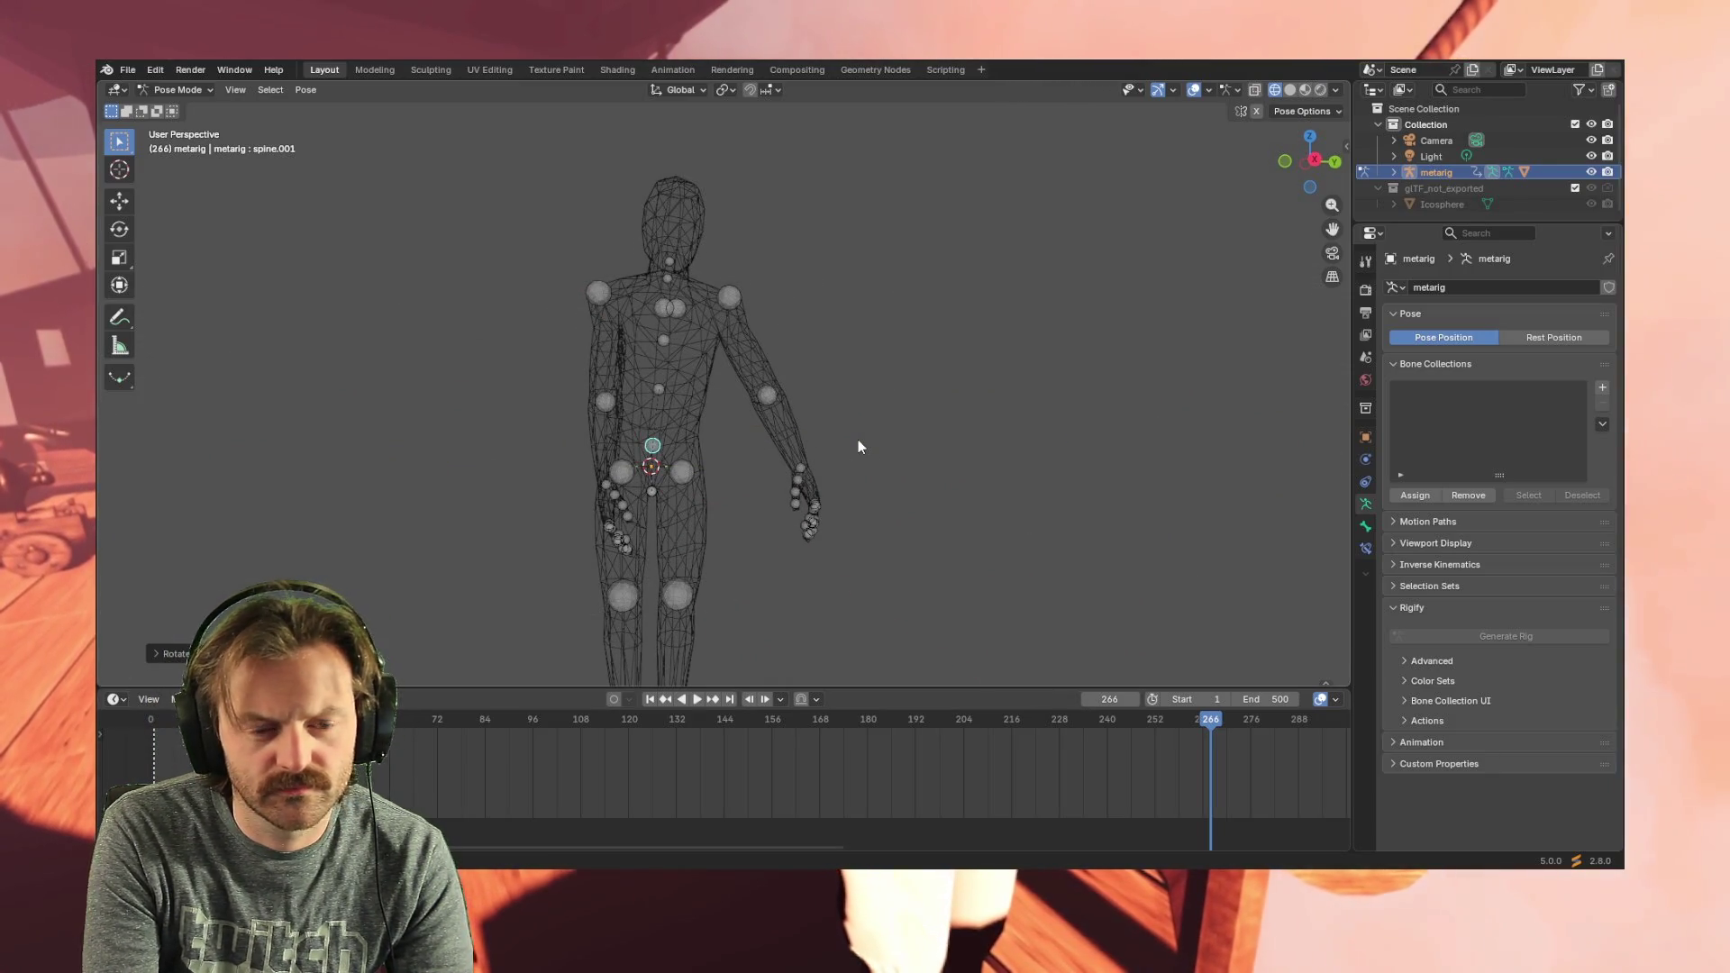
{"action": "key", "text": "ctrl+z"}
{"action": "key", "text": "ctrl+shift+z"}
{"action": "key", "text": "KP_3"}
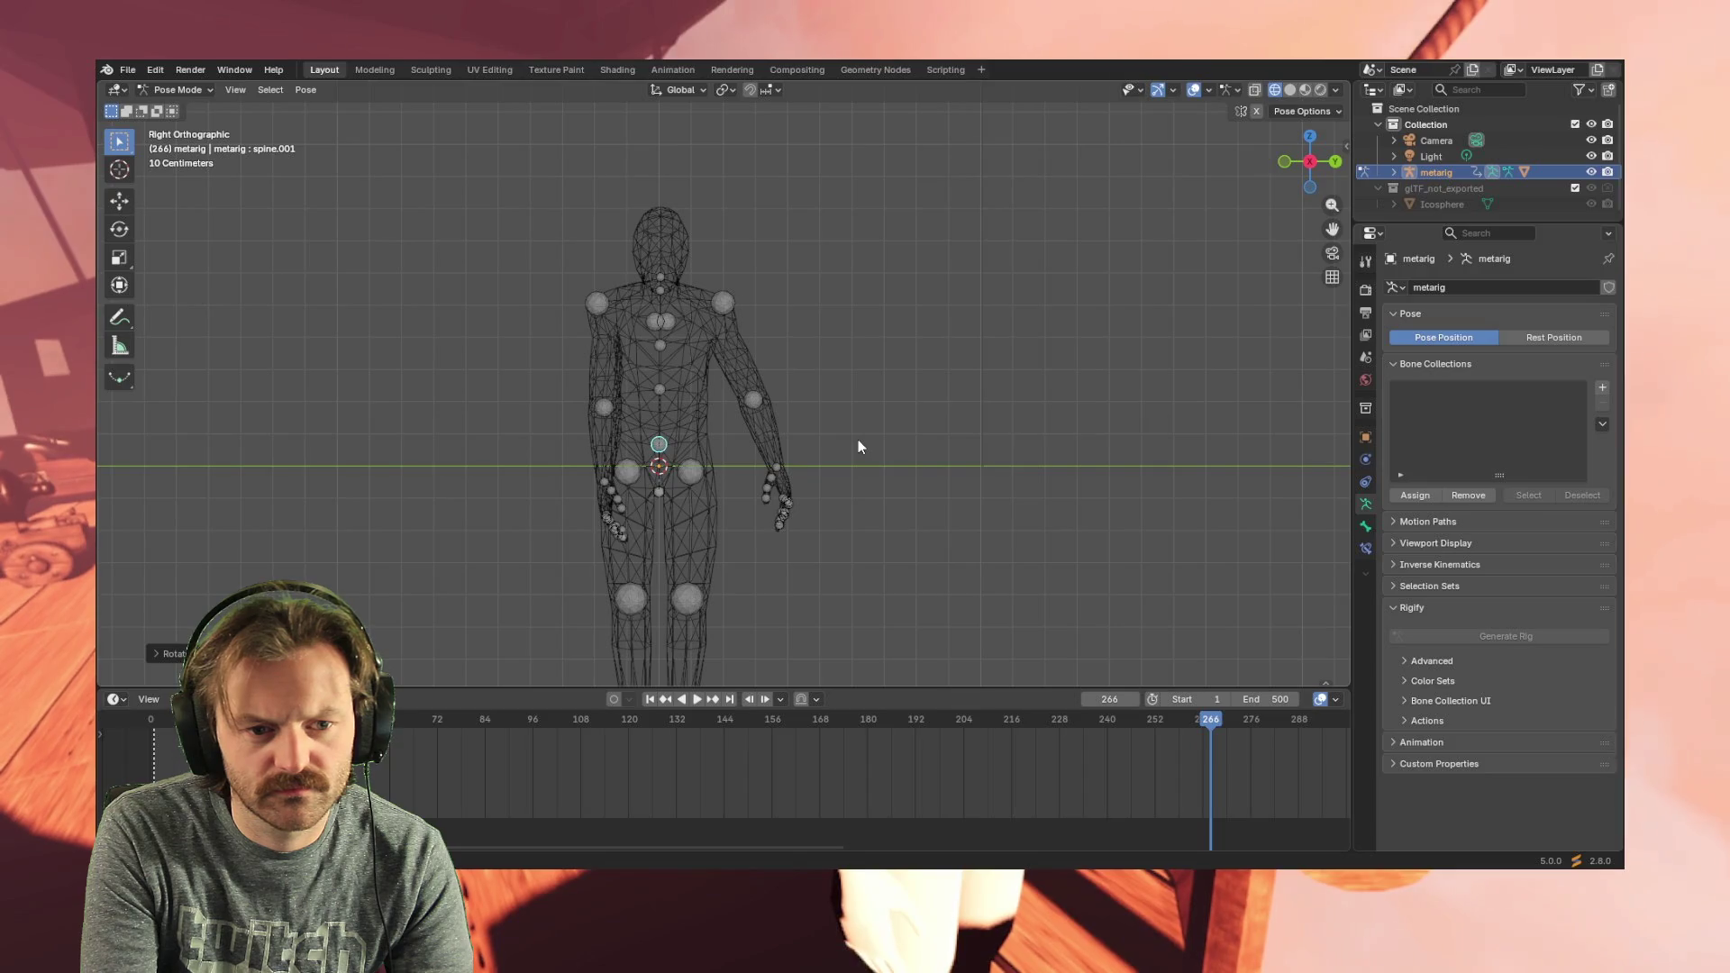
{"action": "key", "text": "ctrl+shift+z"}
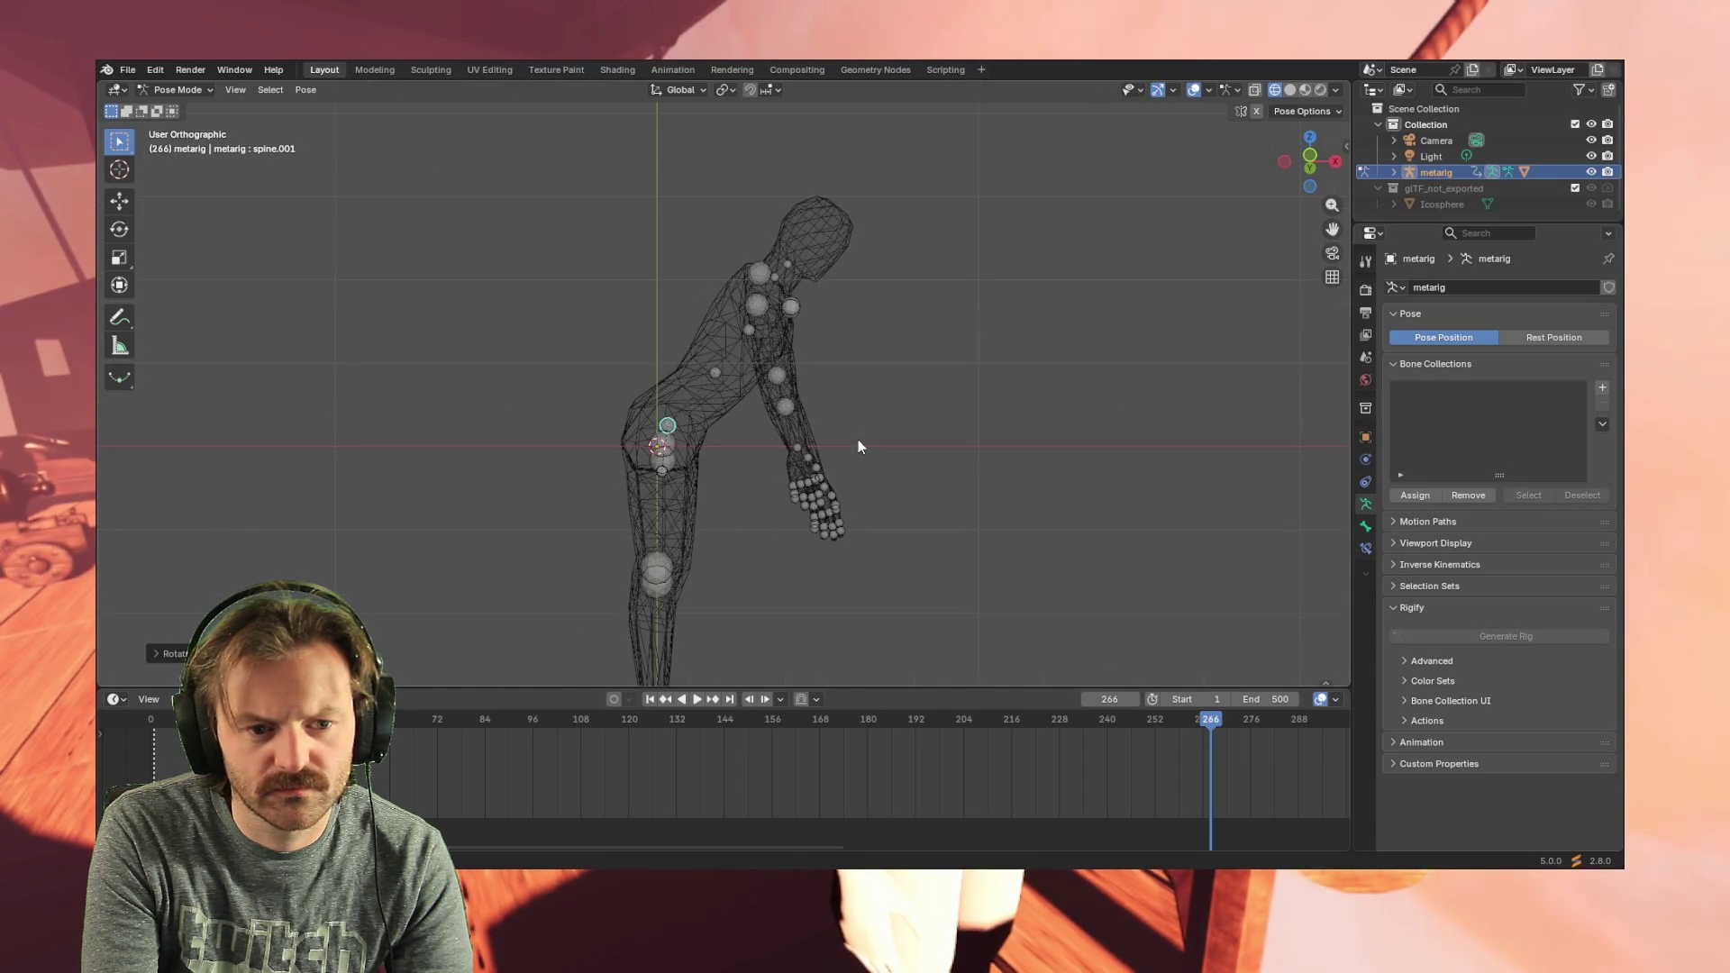
{"action": "key", "text": "KP_1"}
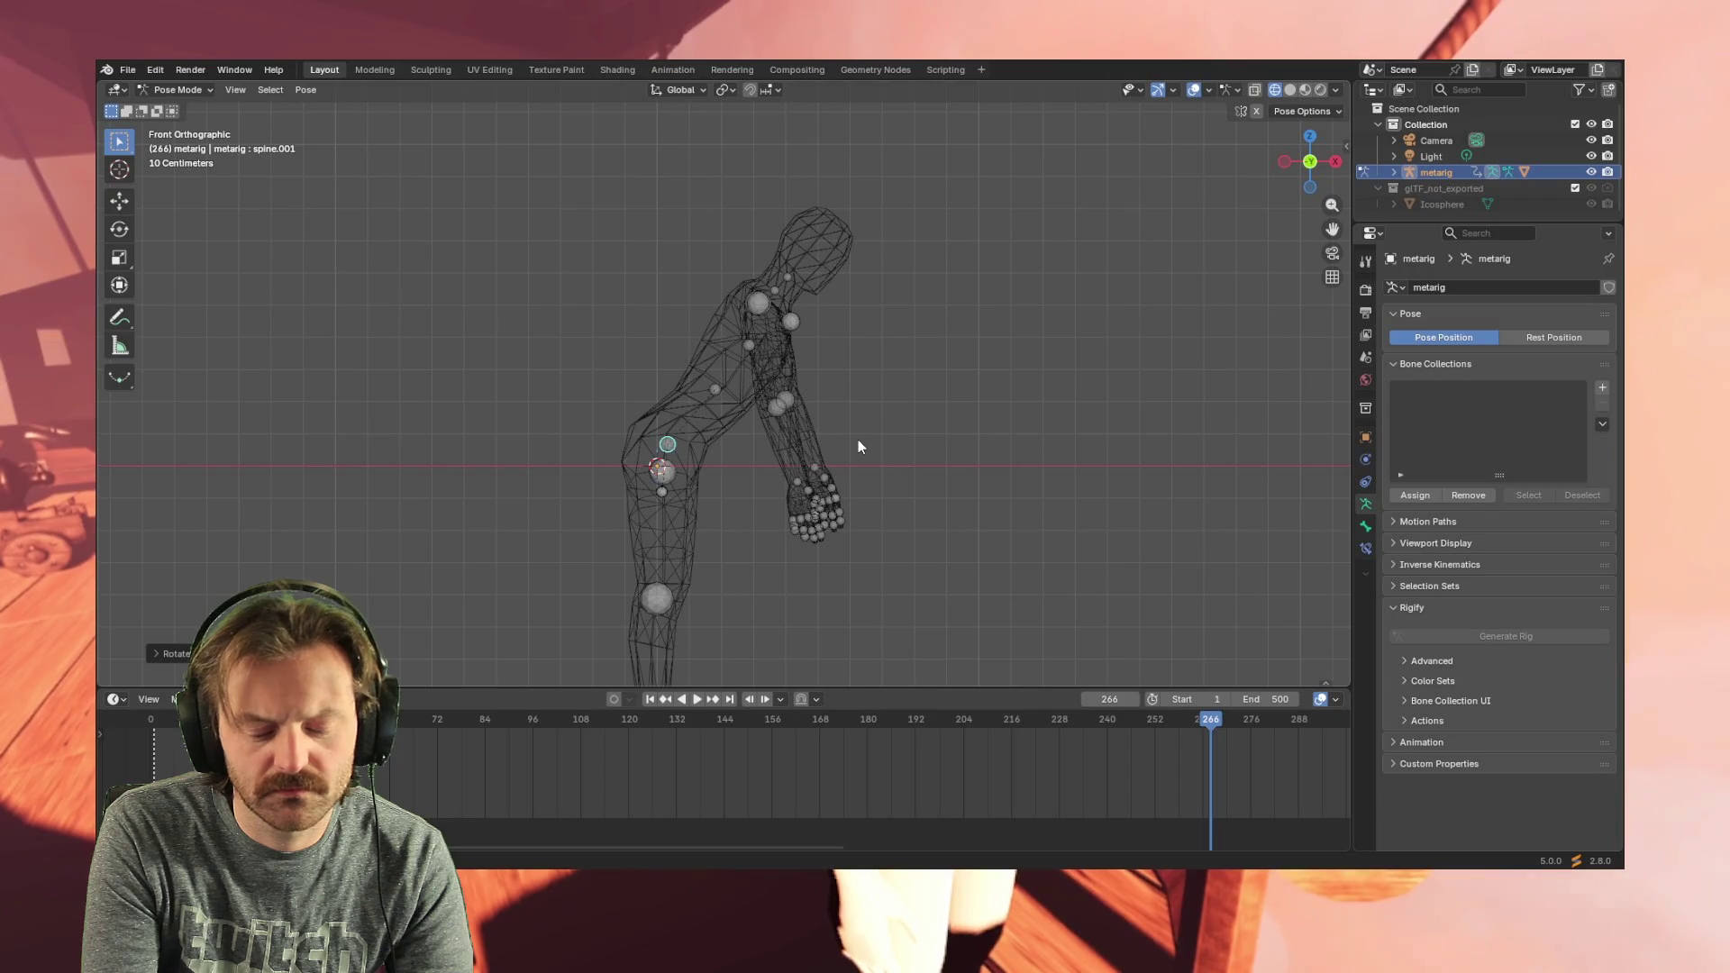
{"action": "key", "text": "KP_3"}
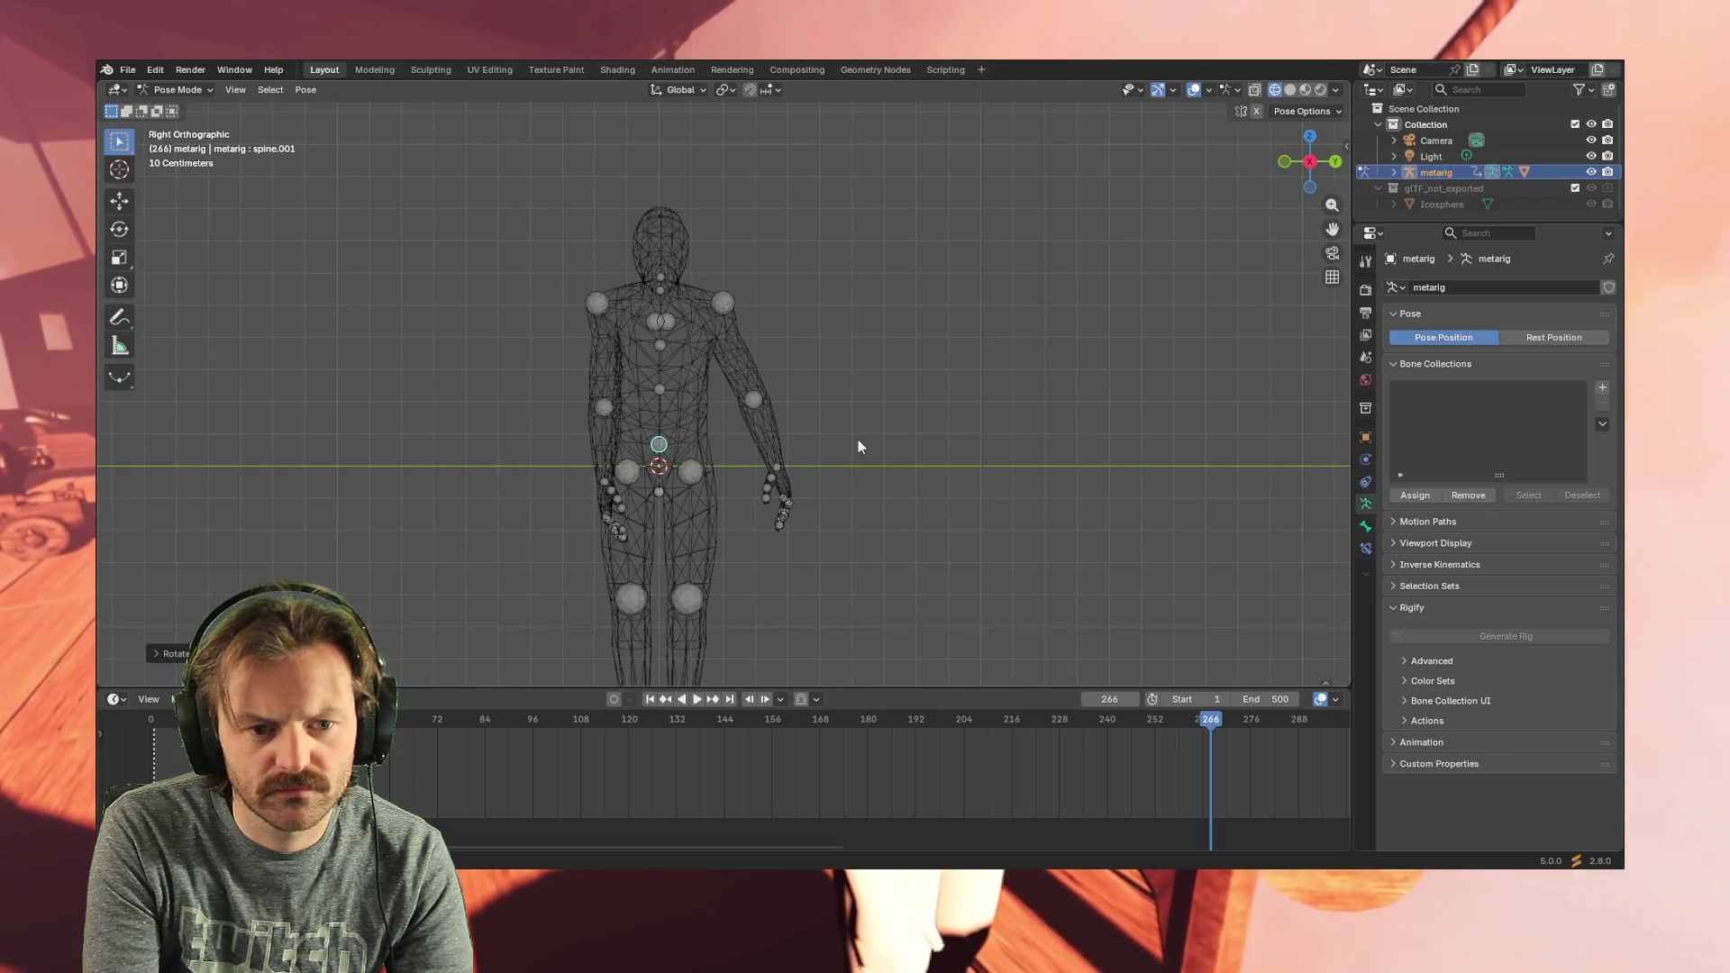
Clear upper_arm.L's rotation so the left arm hangs straight beside the body
{"action": "left_click", "coordinate": [723, 304]}
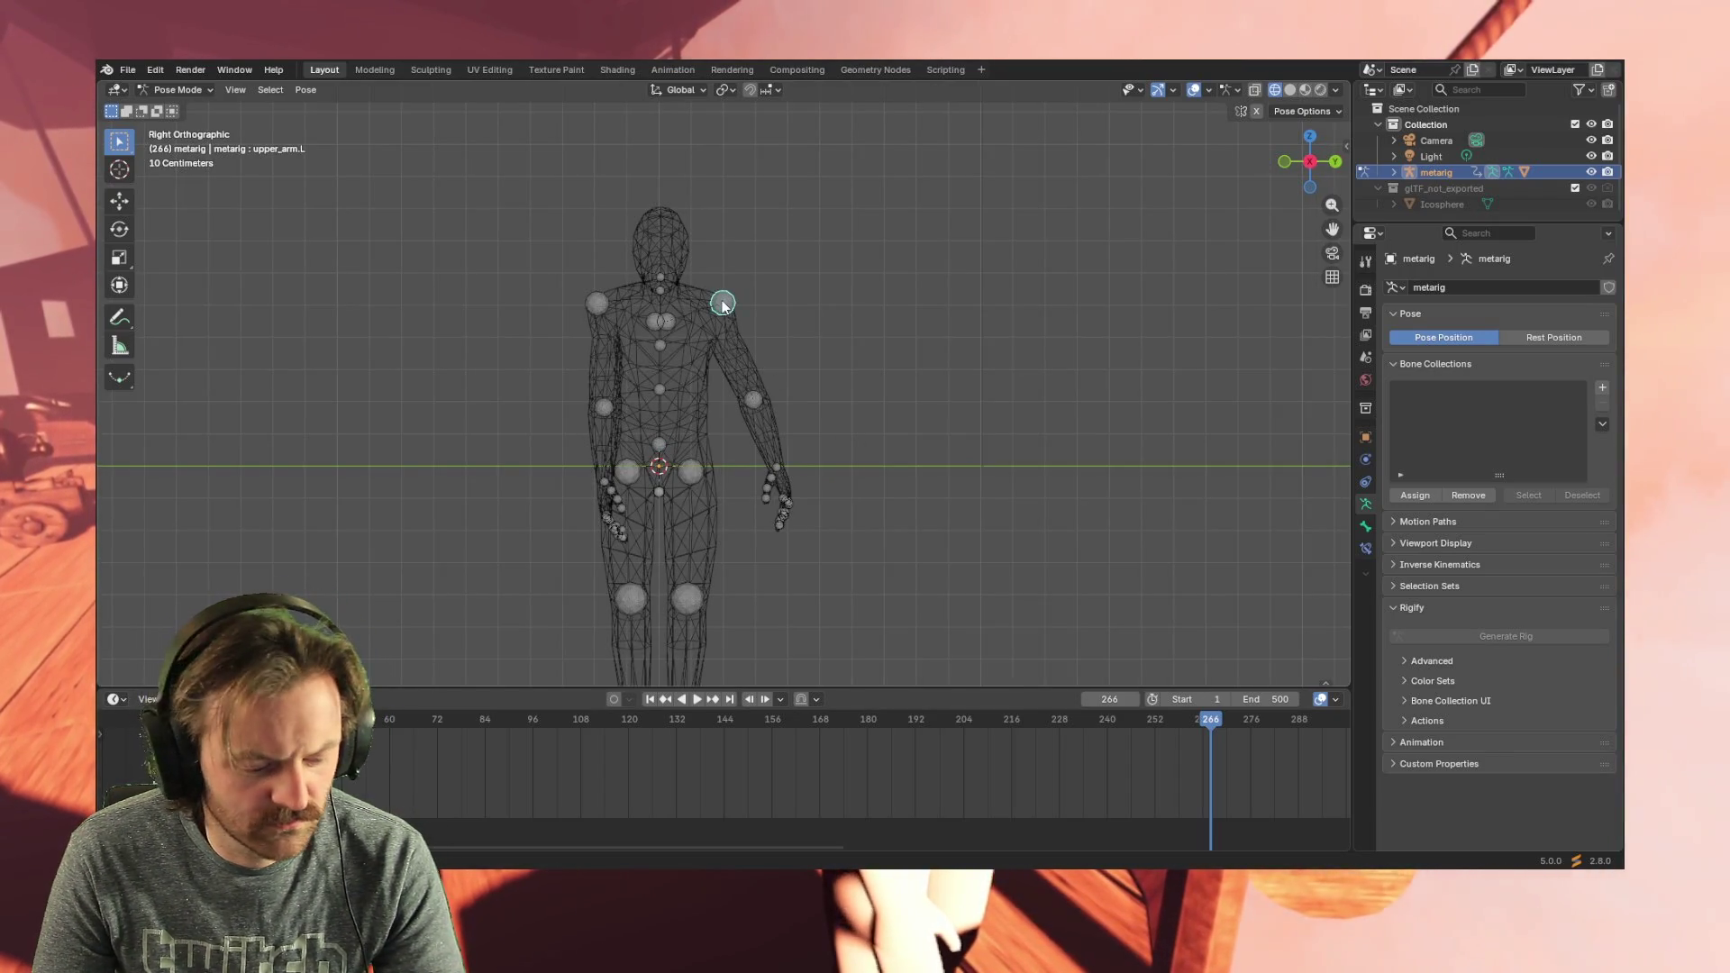
{"action": "key", "text": "alt+r"}
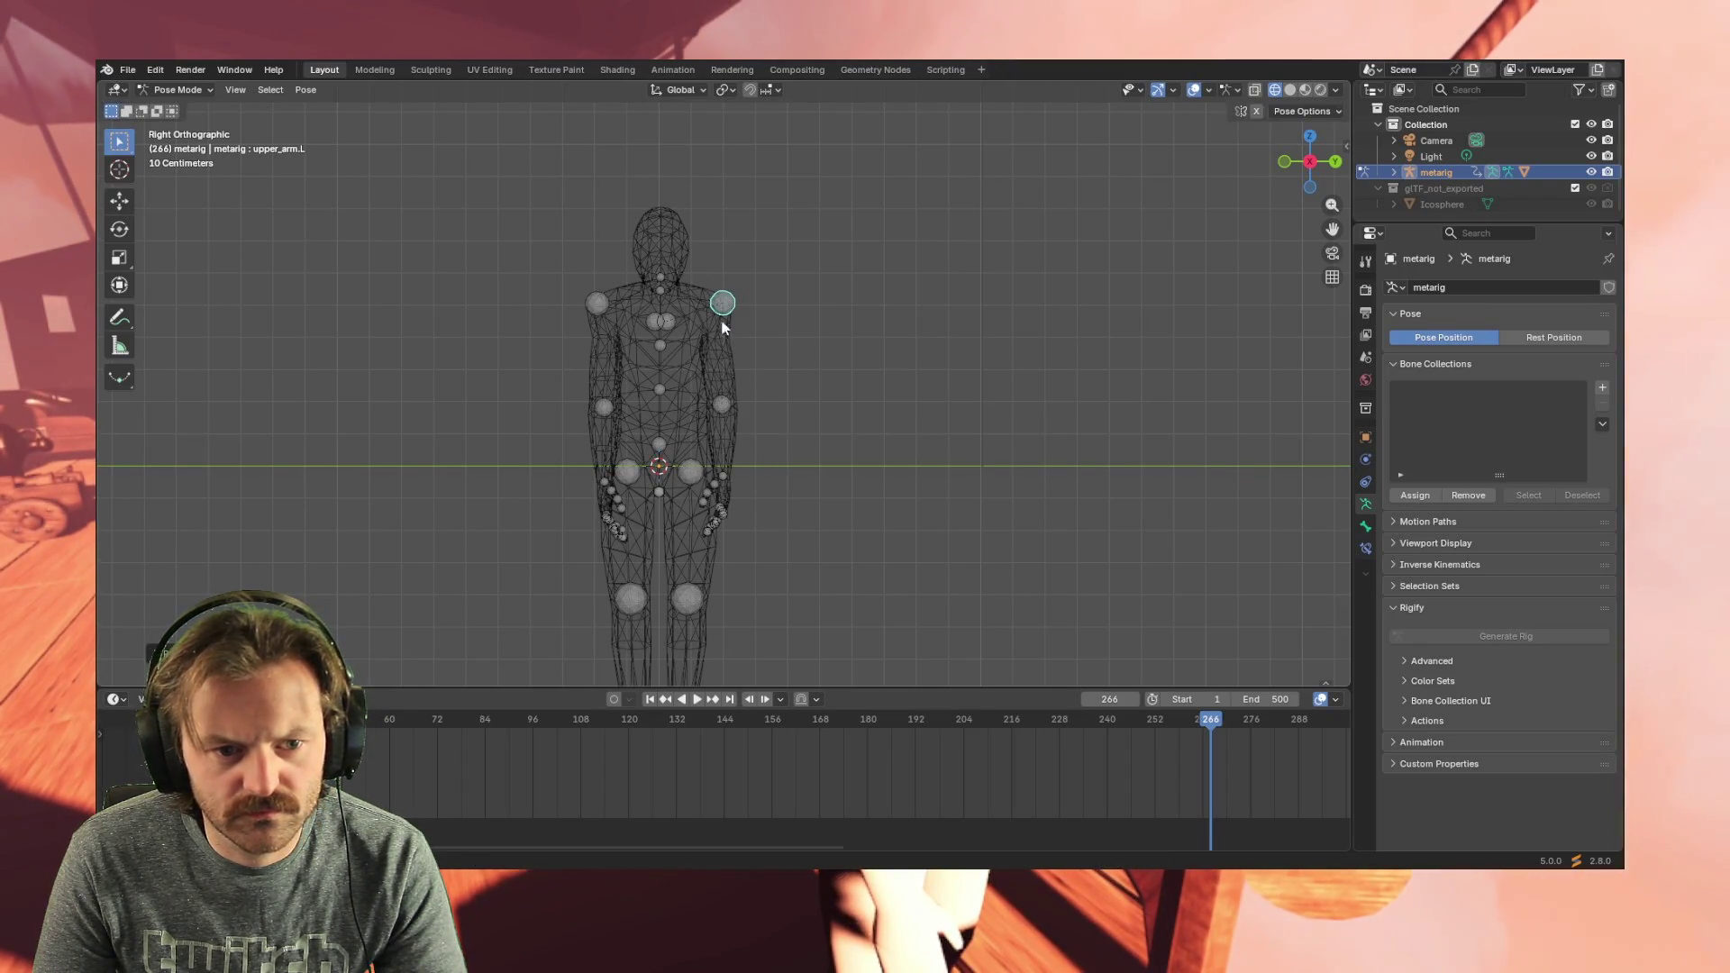
{"action": "mouse_move", "coordinate": [840, 385]}
{"action": "middle_mouse_down"}
{"action": "mouse_move", "coordinate": [610, 391]}
{"action": "mouse_move", "coordinate": [695, 436]}
{"action": "mouse_move", "coordinate": [799, 417]}
{"action": "mouse_move", "coordinate": [658, 398]}
{"action": "mouse_move", "coordinate": [624, 364]}
{"action": "mouse_move", "coordinate": [674, 413]}
{"action": "mouse_move", "coordinate": [732, 573]}
{"action": "middle_mouse_up"}
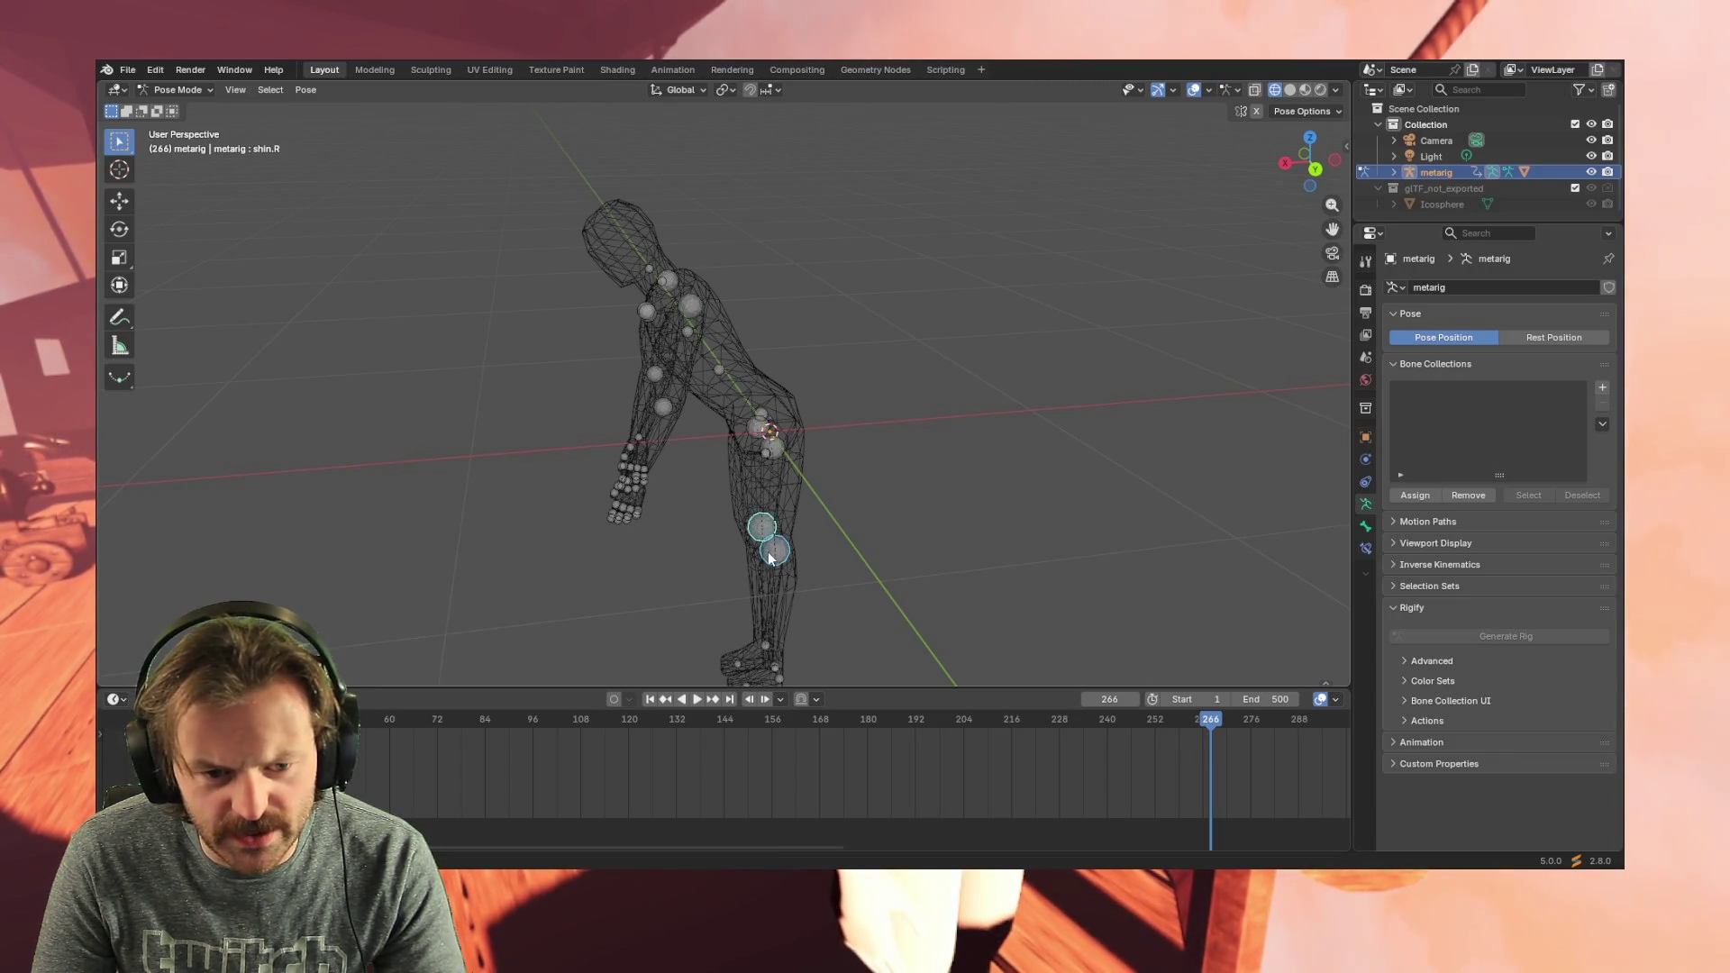
Rotate the right shin about -22 degrees to bend the knee
{"action": "scroll", "coordinate": [807, 569], "scroll_direction": "up", "scroll_amount": 1}
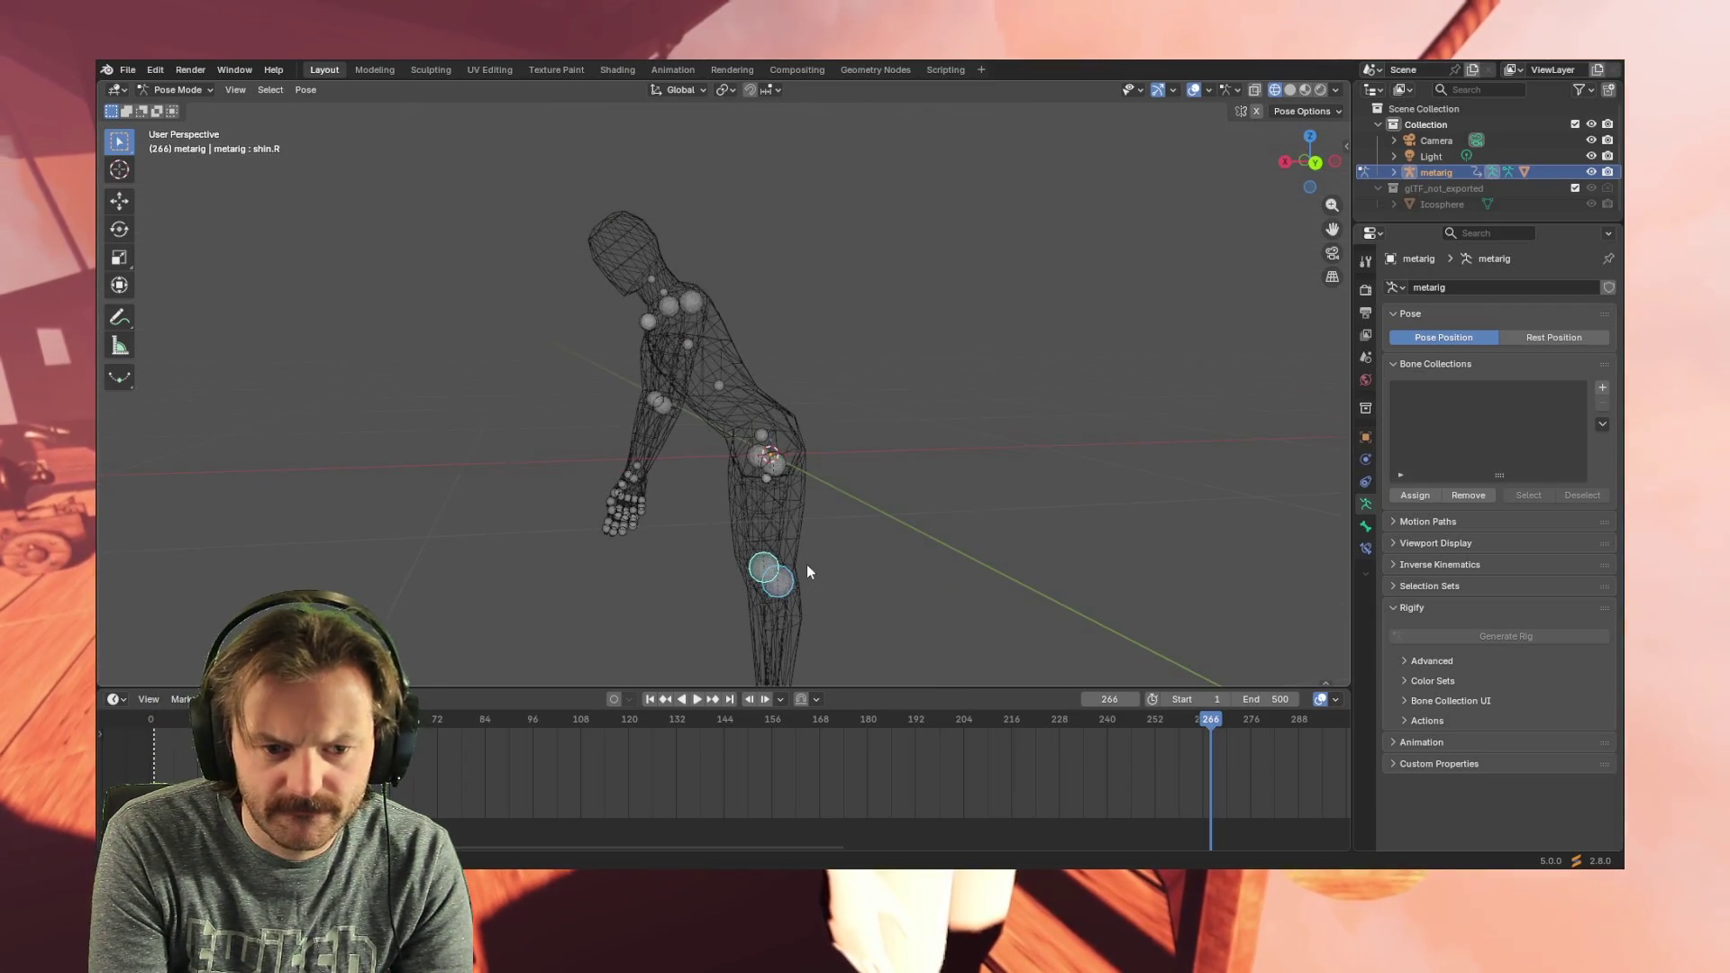
{"action": "key", "text": "KP_1"}
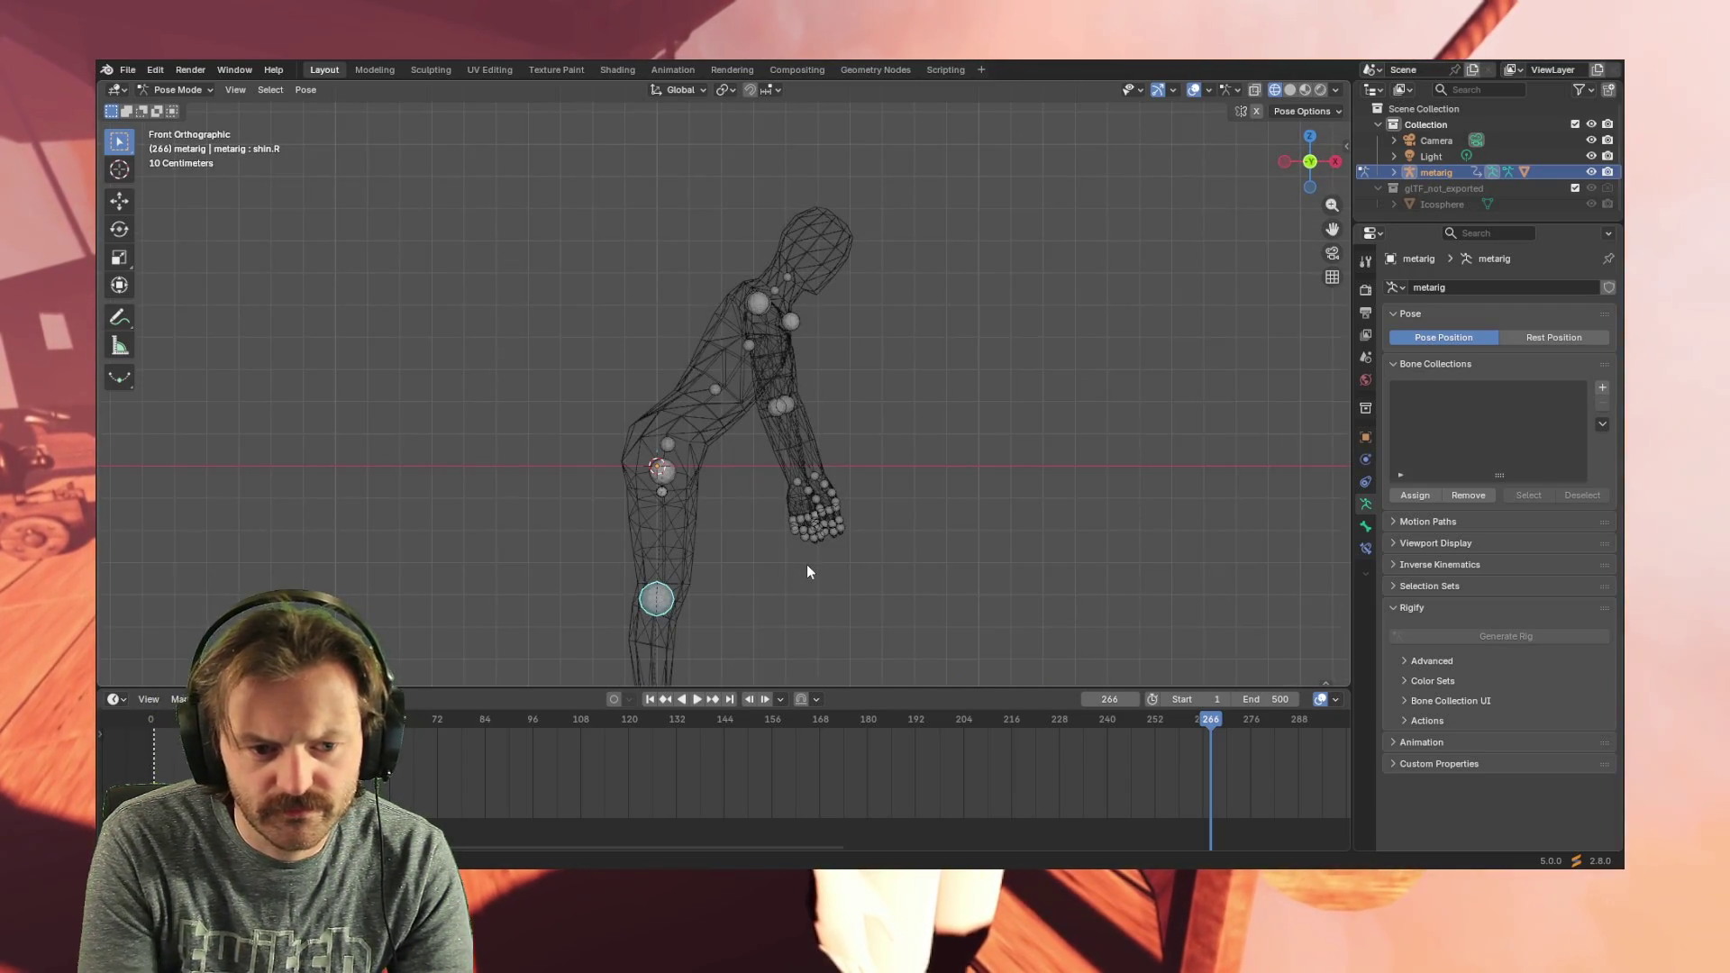
{"action": "key", "text": "r"}
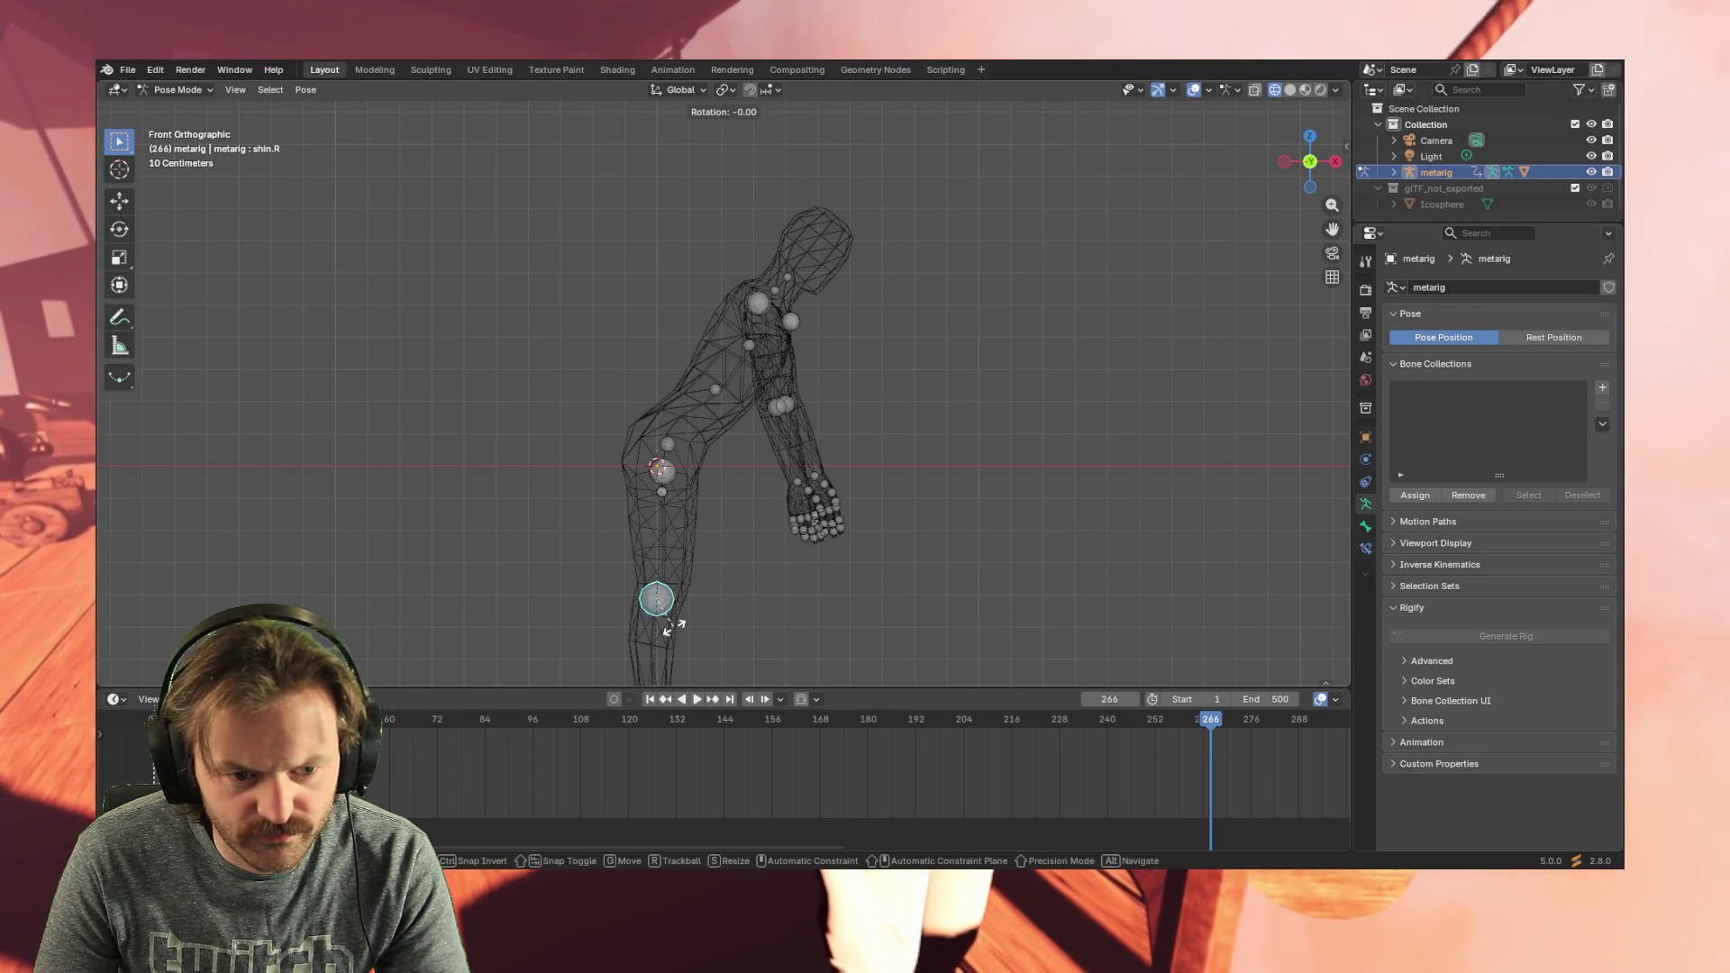
{"action": "mouse_move", "coordinate": [661, 638]}
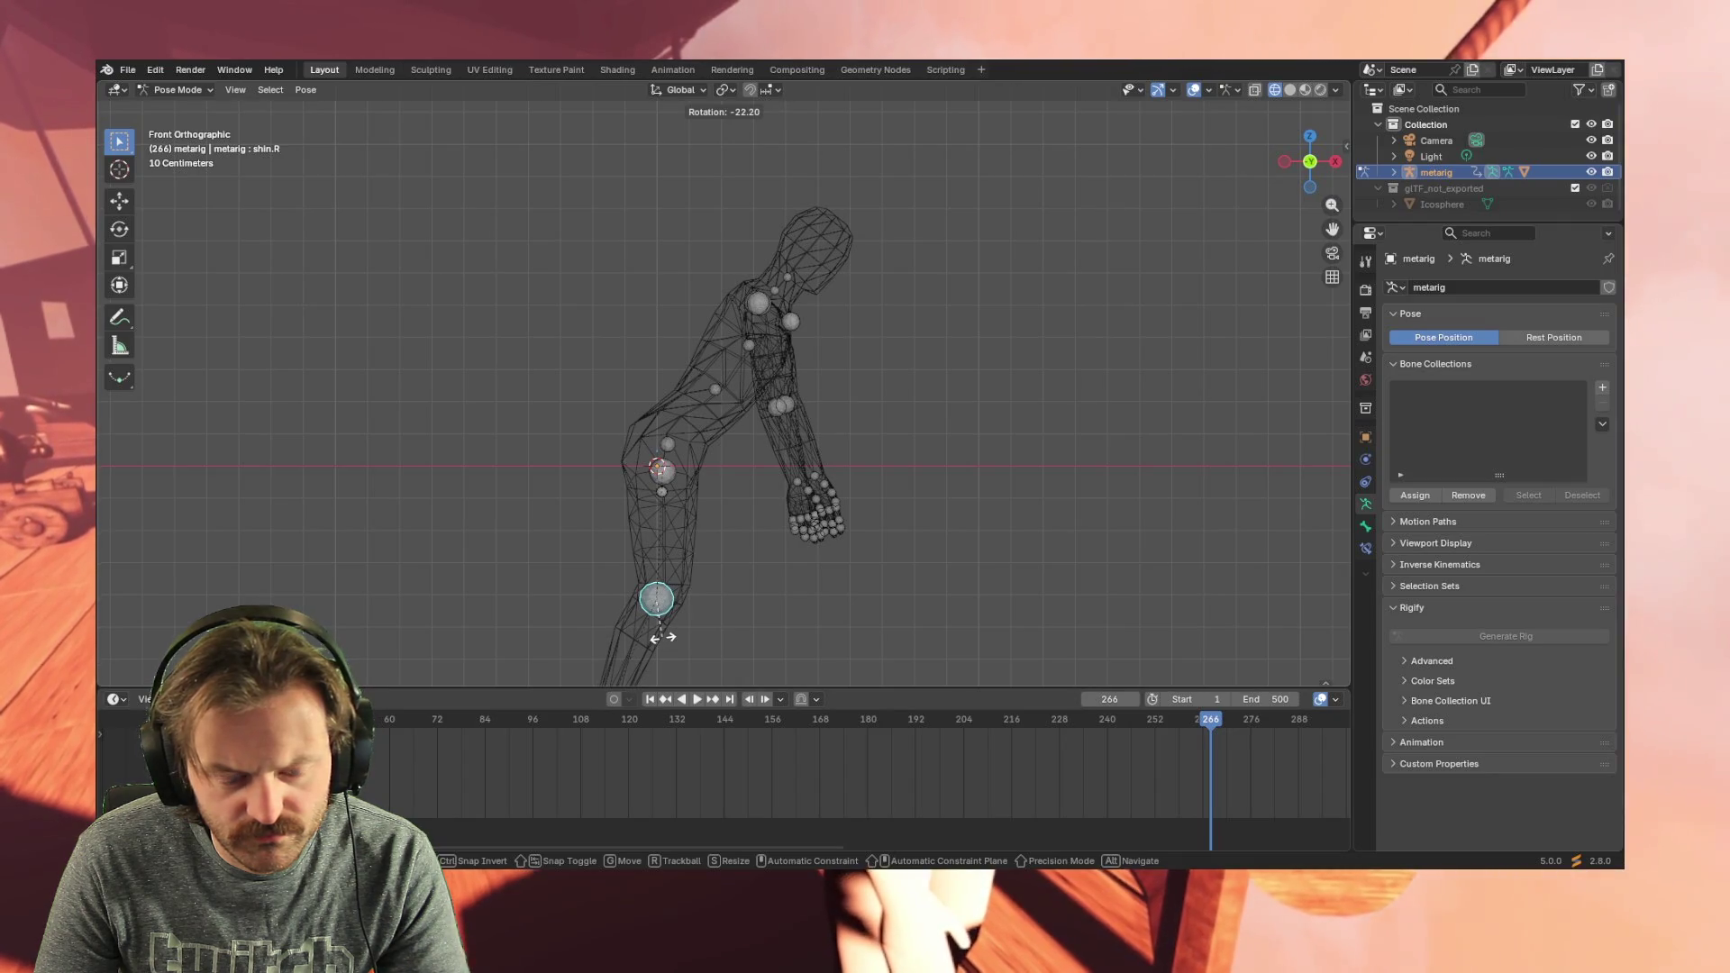
{"action": "left_click", "coordinate": [663, 638]}
Rotate the right thigh to match the bent knee, then begin rotating neck bone spine.005
{"action": "left_click", "coordinate": [669, 474]}
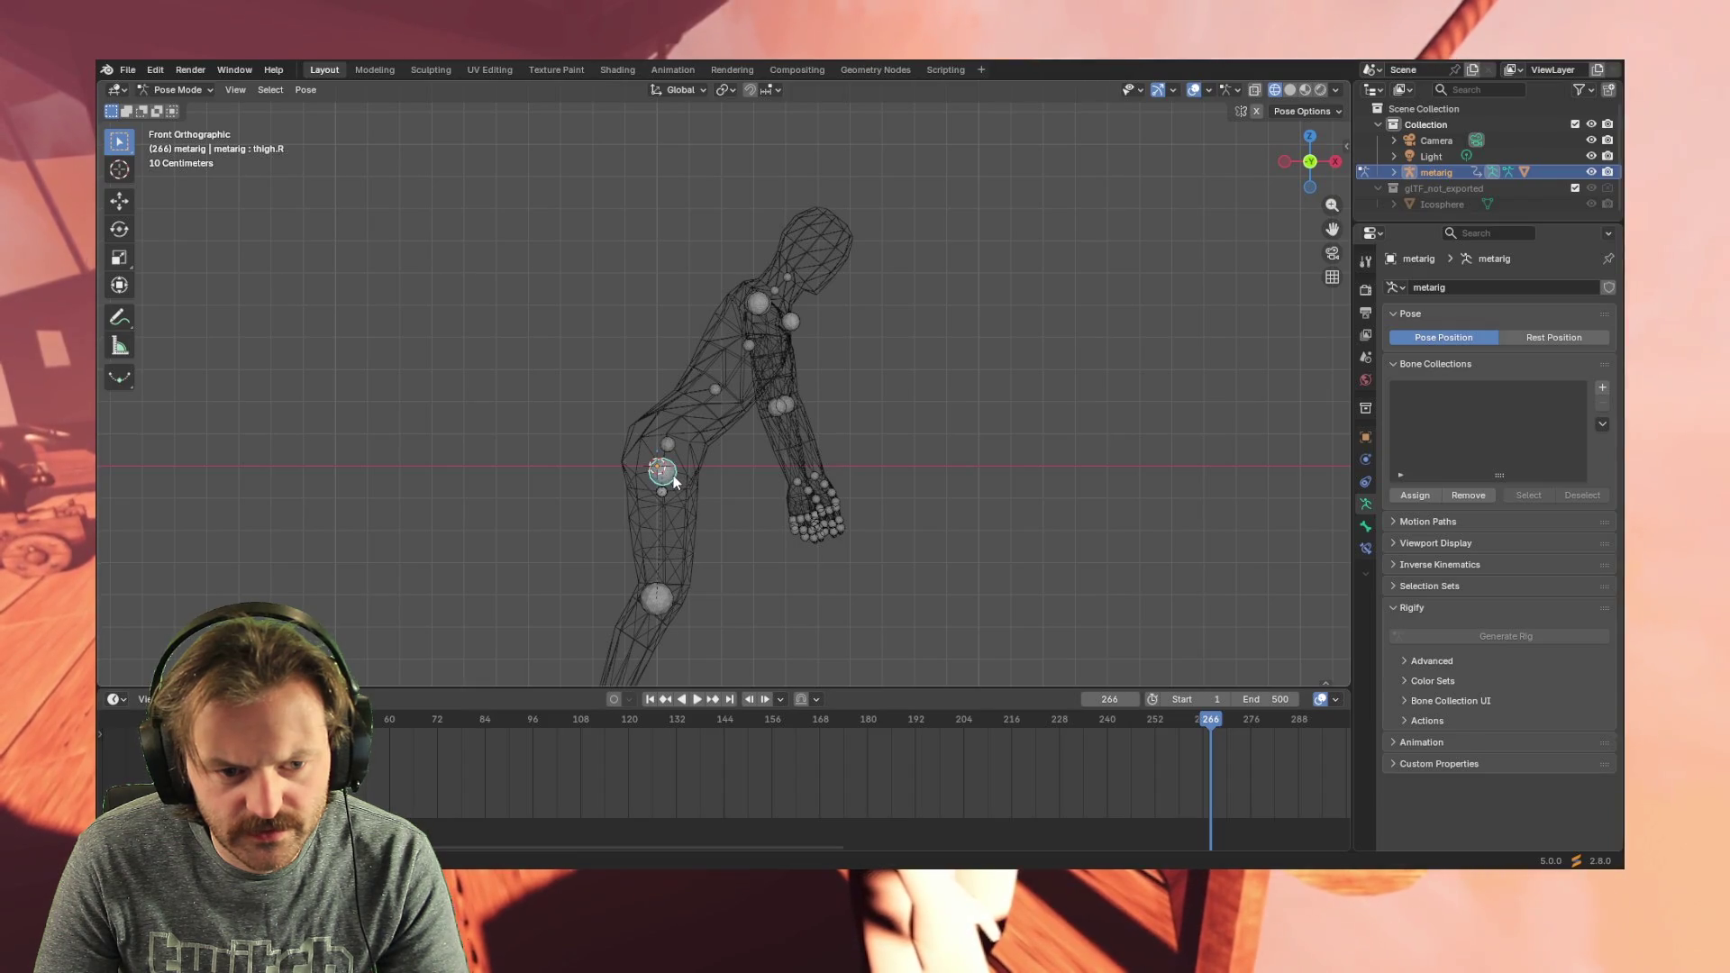
{"action": "key", "text": "r"}
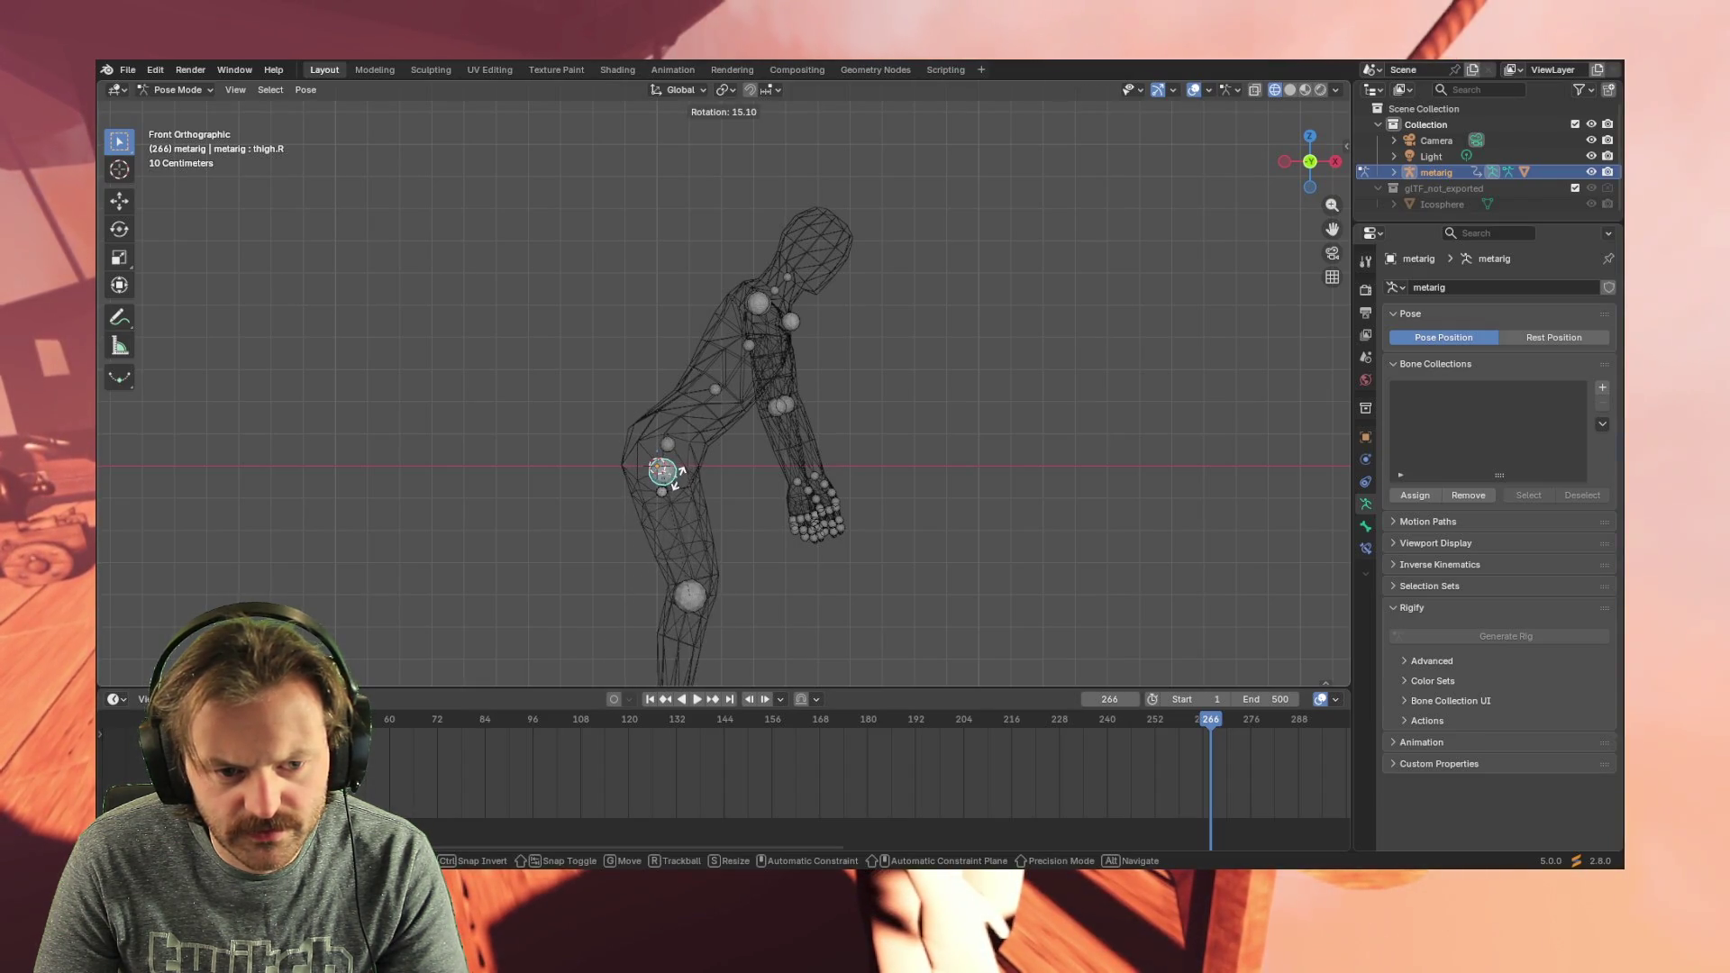
{"action": "left_click", "coordinate": [685, 480]}
{"action": "mouse_move", "coordinate": [685, 479]}
{"action": "middle_mouse_down"}
{"action": "mouse_move", "coordinate": [934, 564]}
{"action": "mouse_move", "coordinate": [651, 606]}
{"action": "mouse_move", "coordinate": [893, 576]}
{"action": "mouse_move", "coordinate": [792, 576]}
{"action": "mouse_move", "coordinate": [754, 619]}
{"action": "mouse_move", "coordinate": [779, 617]}
{"action": "mouse_move", "coordinate": [1037, 557]}
{"action": "mouse_move", "coordinate": [862, 572]}
{"action": "mouse_move", "coordinate": [934, 552]}
{"action": "middle_mouse_up"}
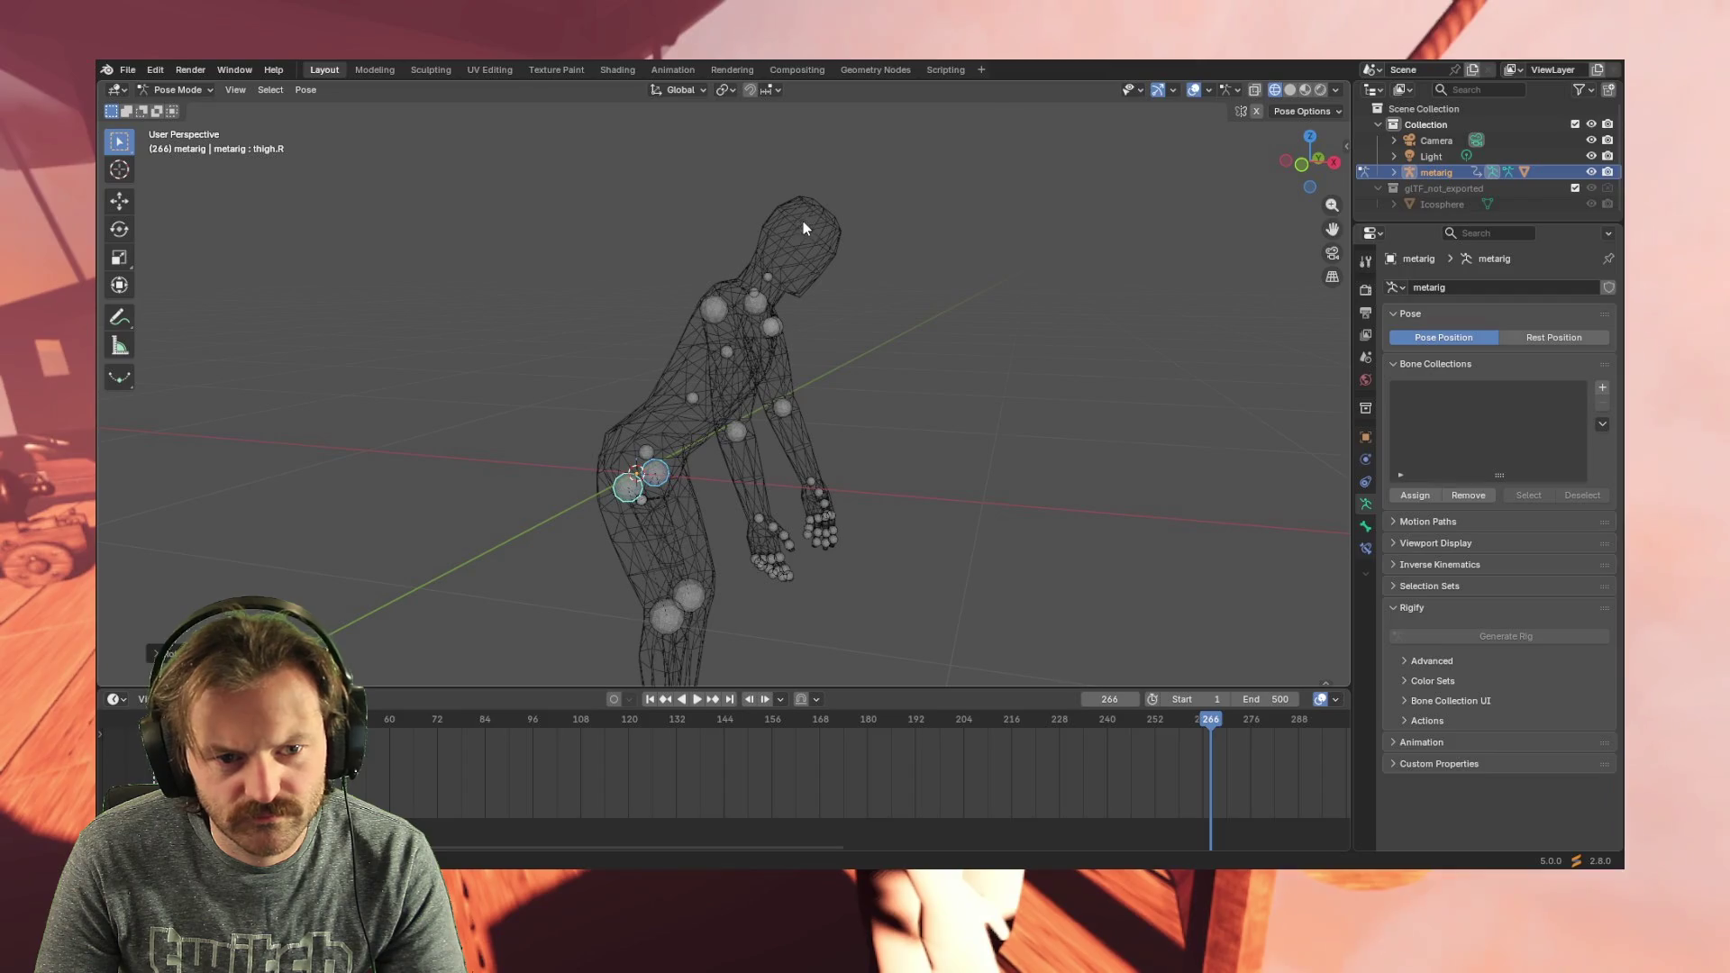
{"action": "key", "text": "KP_8"}
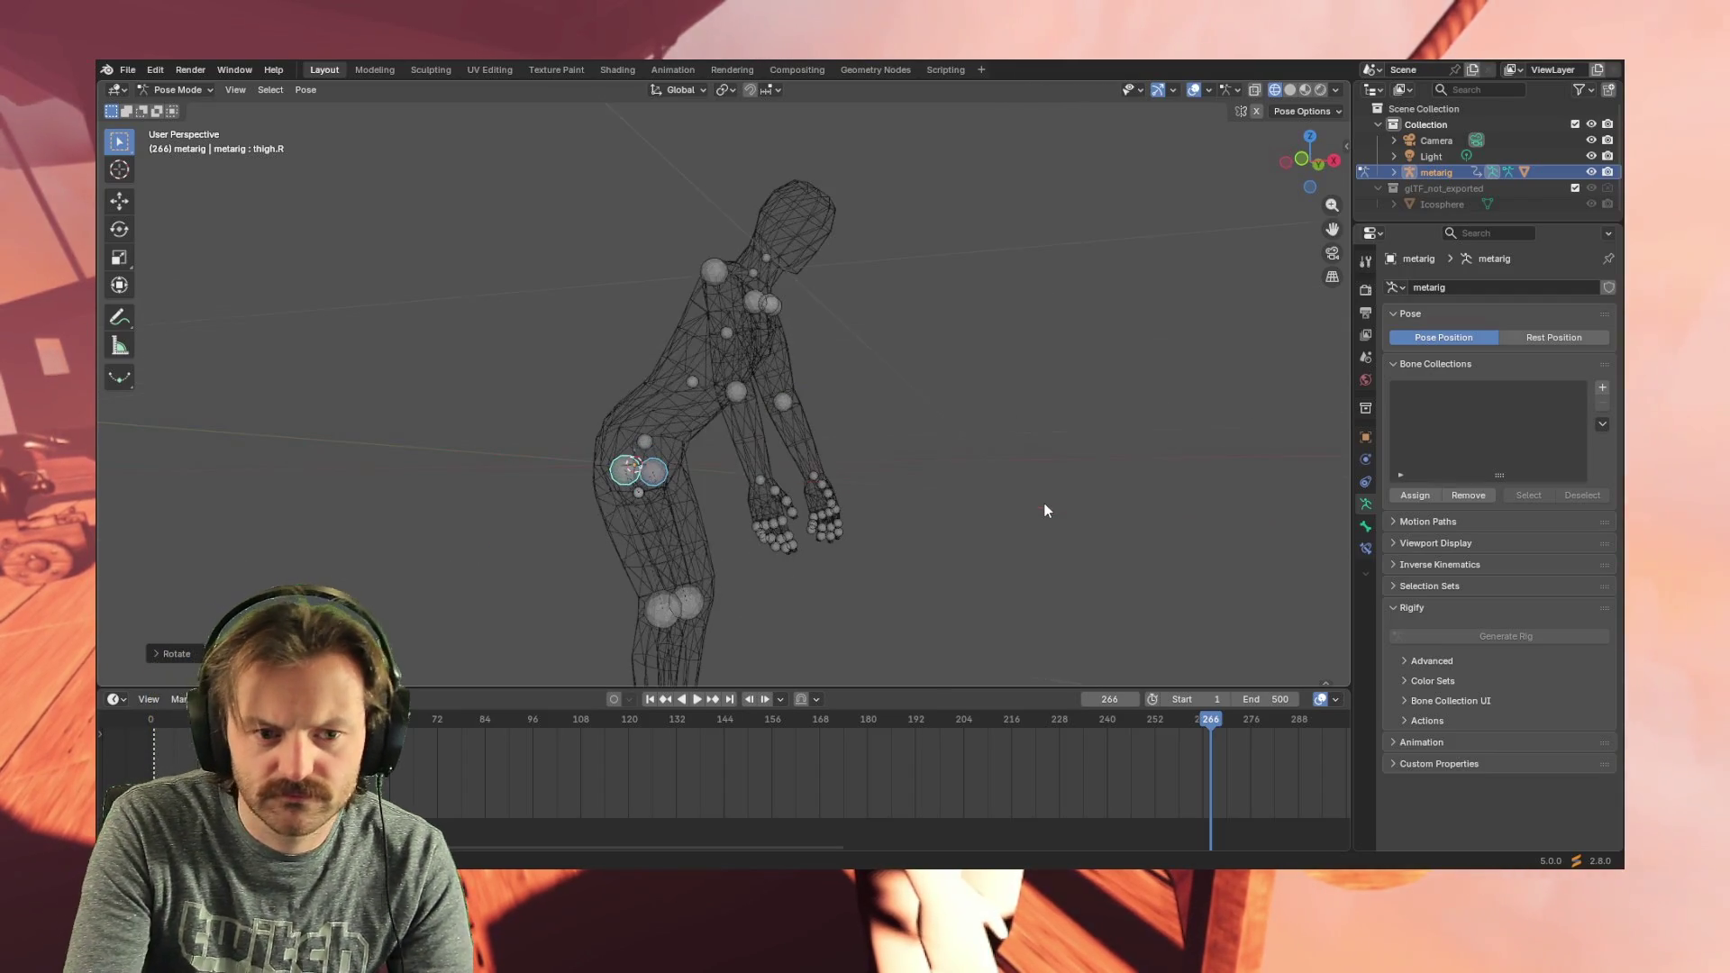
{"action": "key", "text": "KP_3"}
{"action": "key", "text": "KP_1"}
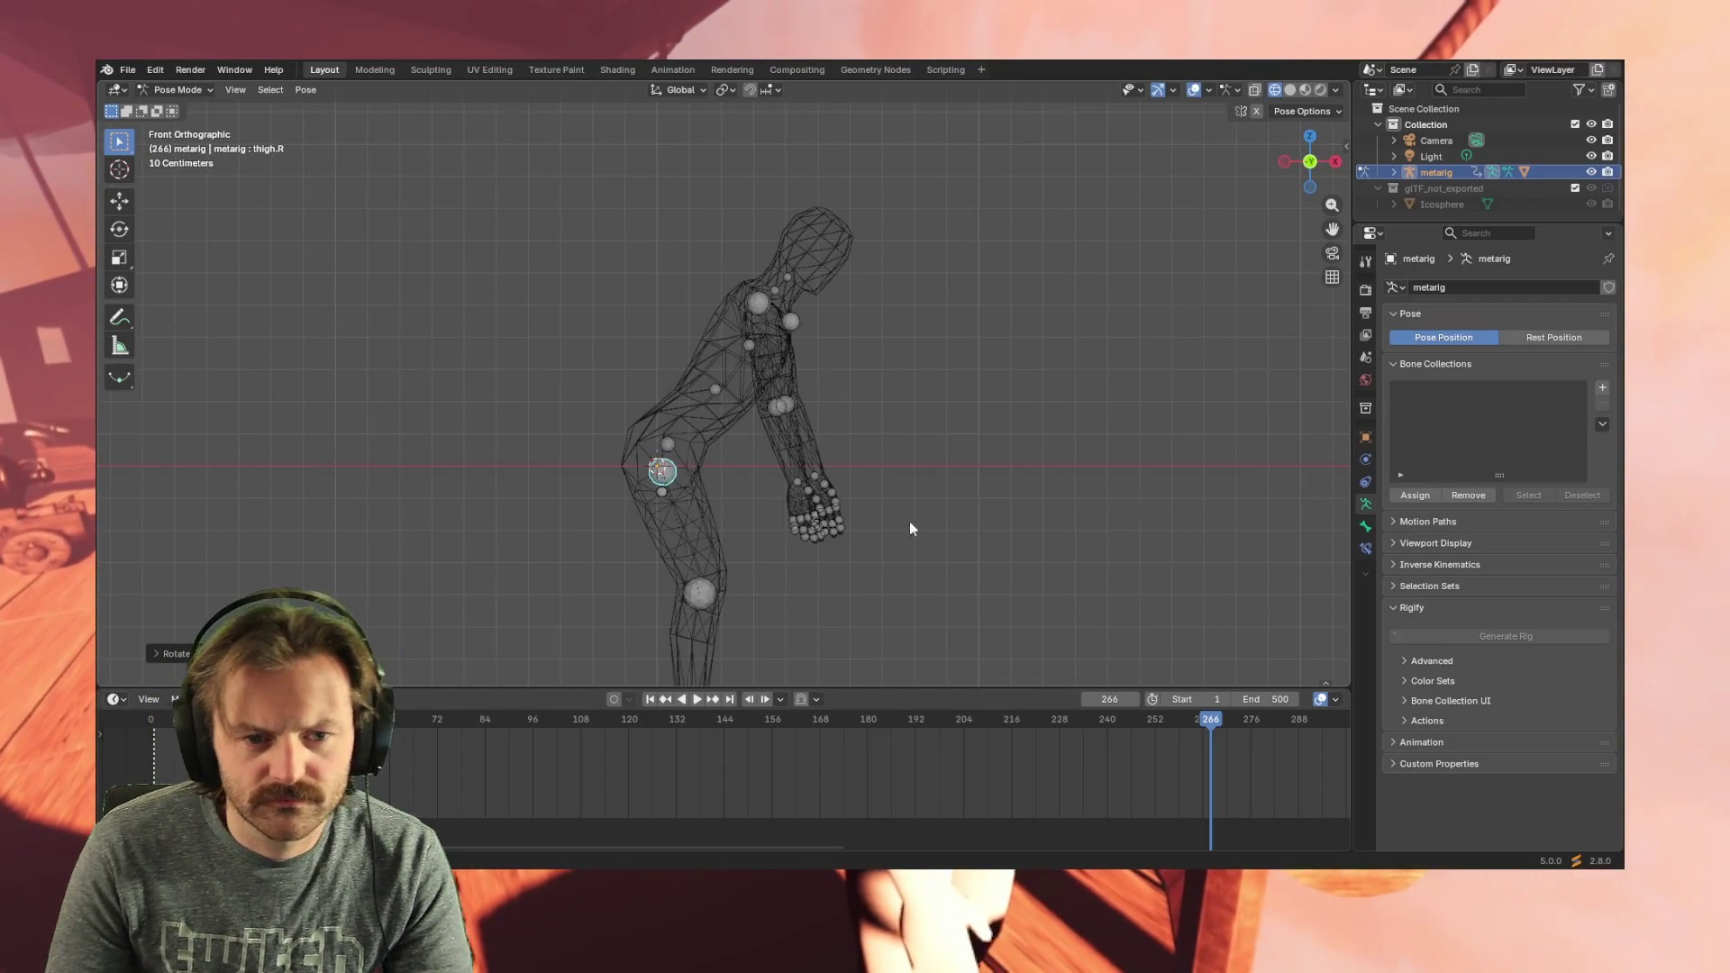
{"action": "left_click", "coordinate": [788, 278]}
{"action": "key", "text": "r"}
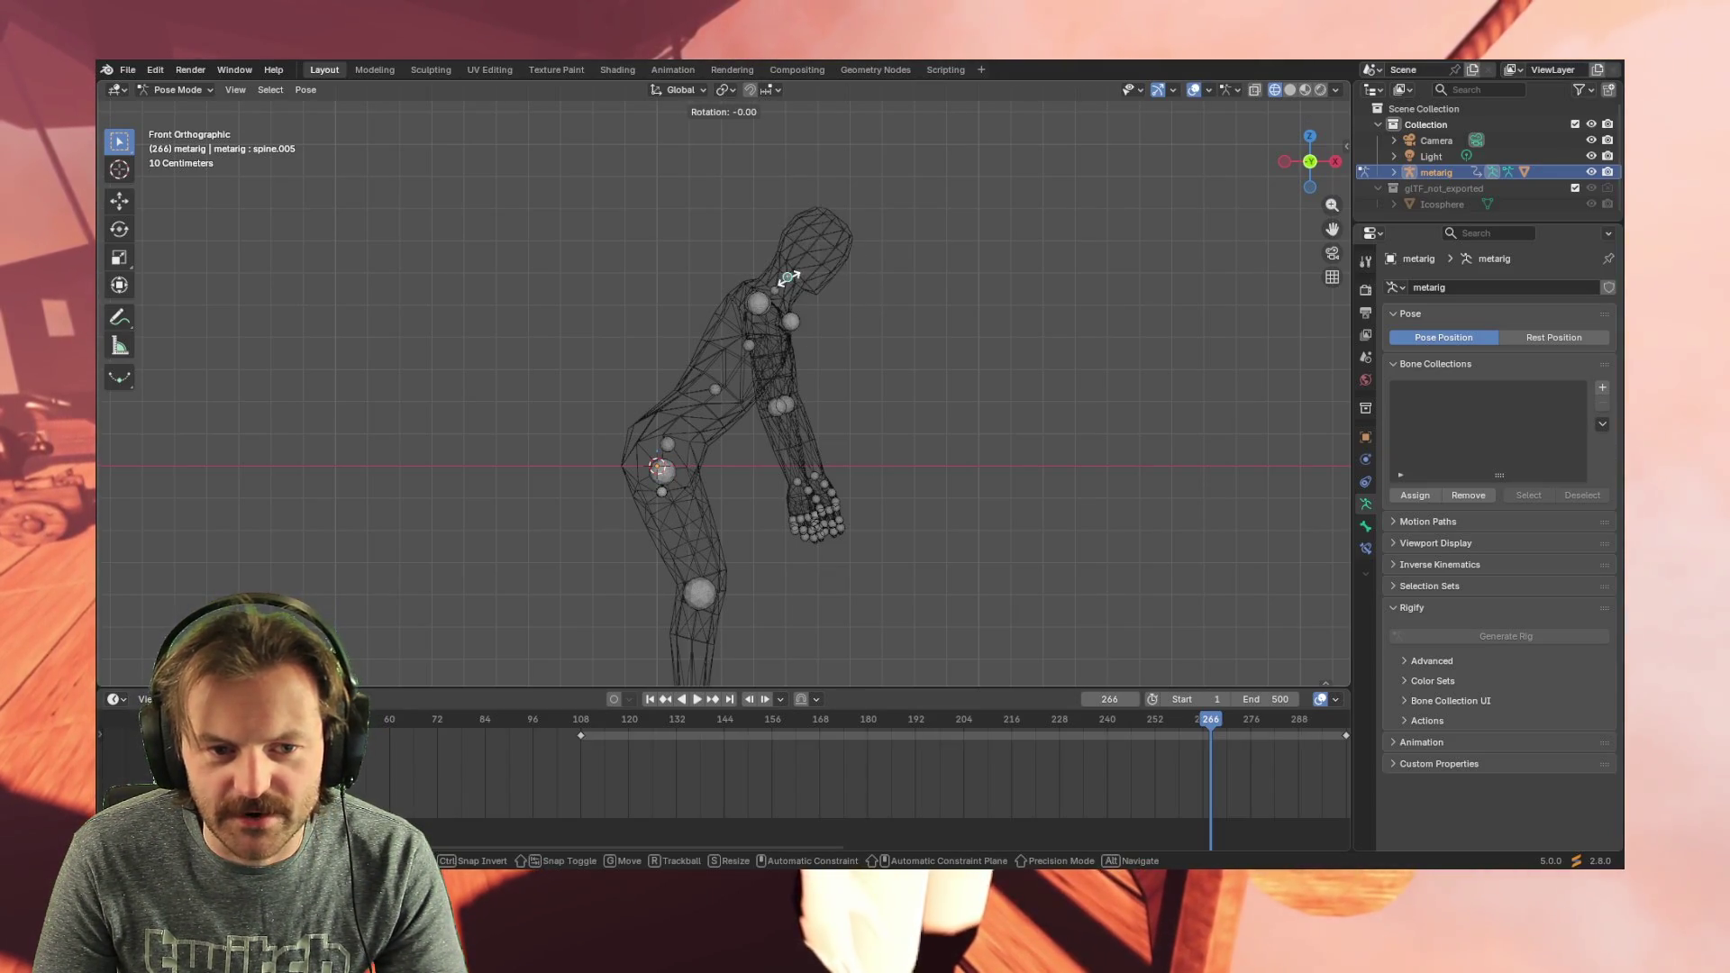
Confirm the spine.005 neck tilt and rotate spine.004 about -4 degrees so the head droops
{"action": "left_click", "coordinate": [883, 370]}
{"action": "mouse_move", "coordinate": [883, 370]}
{"action": "middle_mouse_down"}
{"action": "mouse_move", "coordinate": [820, 373]}
{"action": "mouse_move", "coordinate": [928, 384]}
{"action": "mouse_move", "coordinate": [813, 315]}
{"action": "middle_mouse_up"}
{"action": "left_click", "coordinate": [779, 287]}
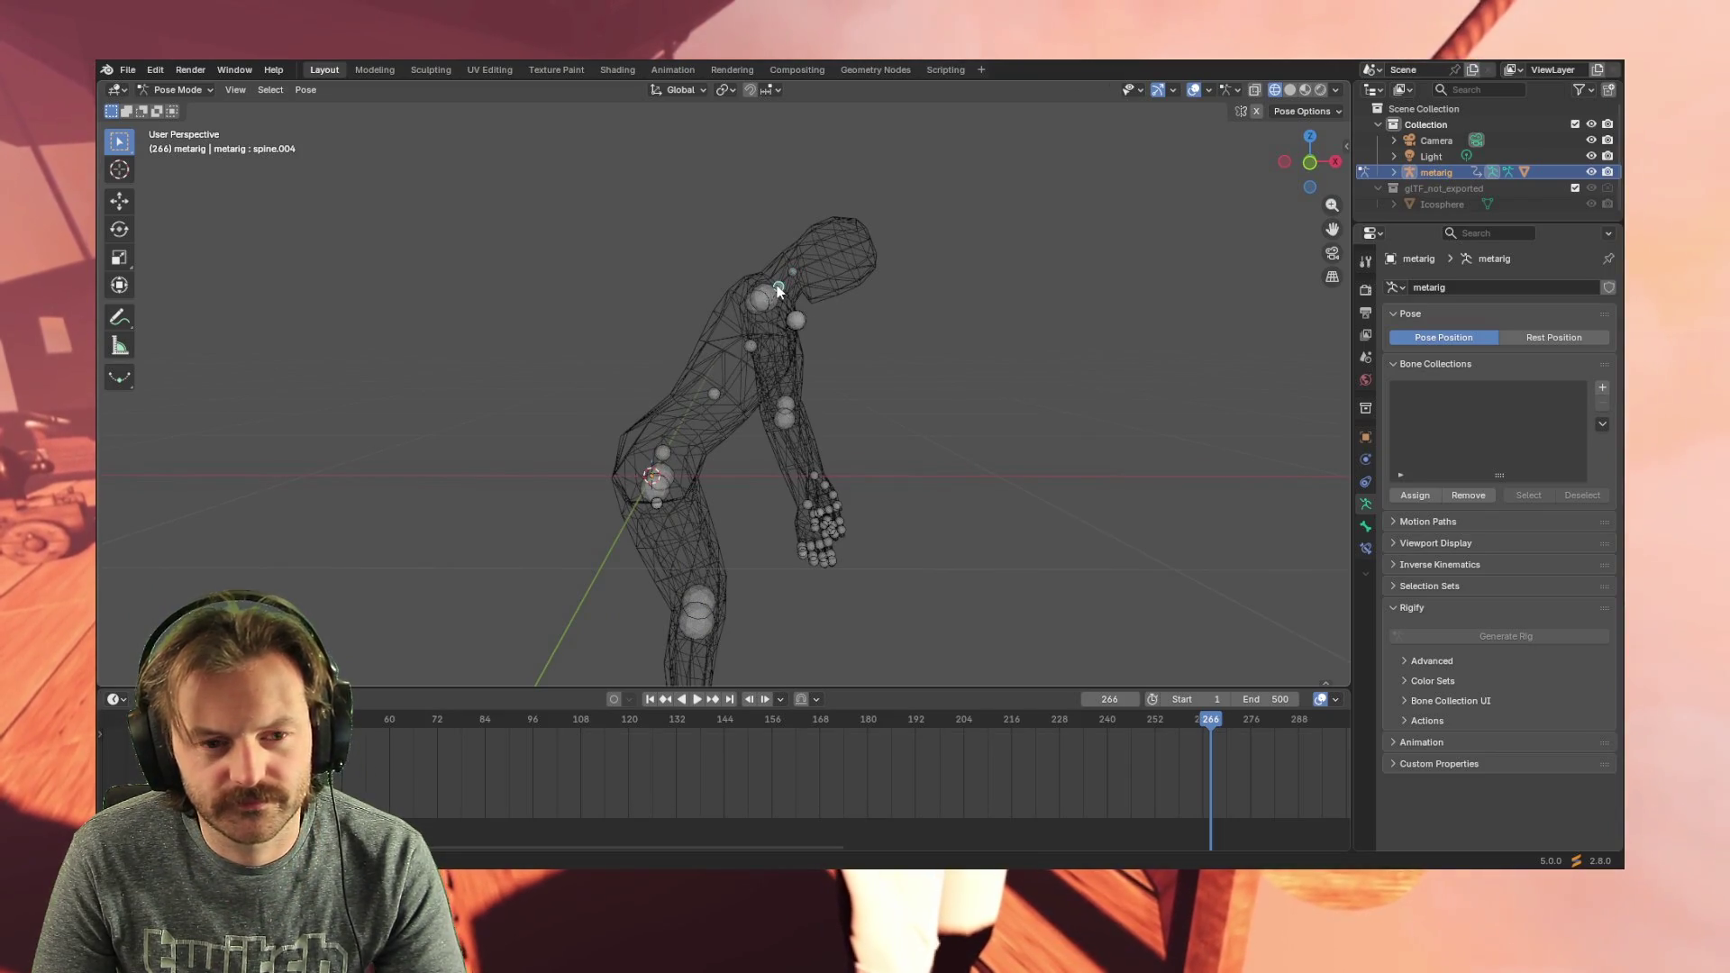
{"action": "key", "text": "r"}
{"action": "left_click", "coordinate": [778, 287]}
{"action": "key", "text": "KP_1"}
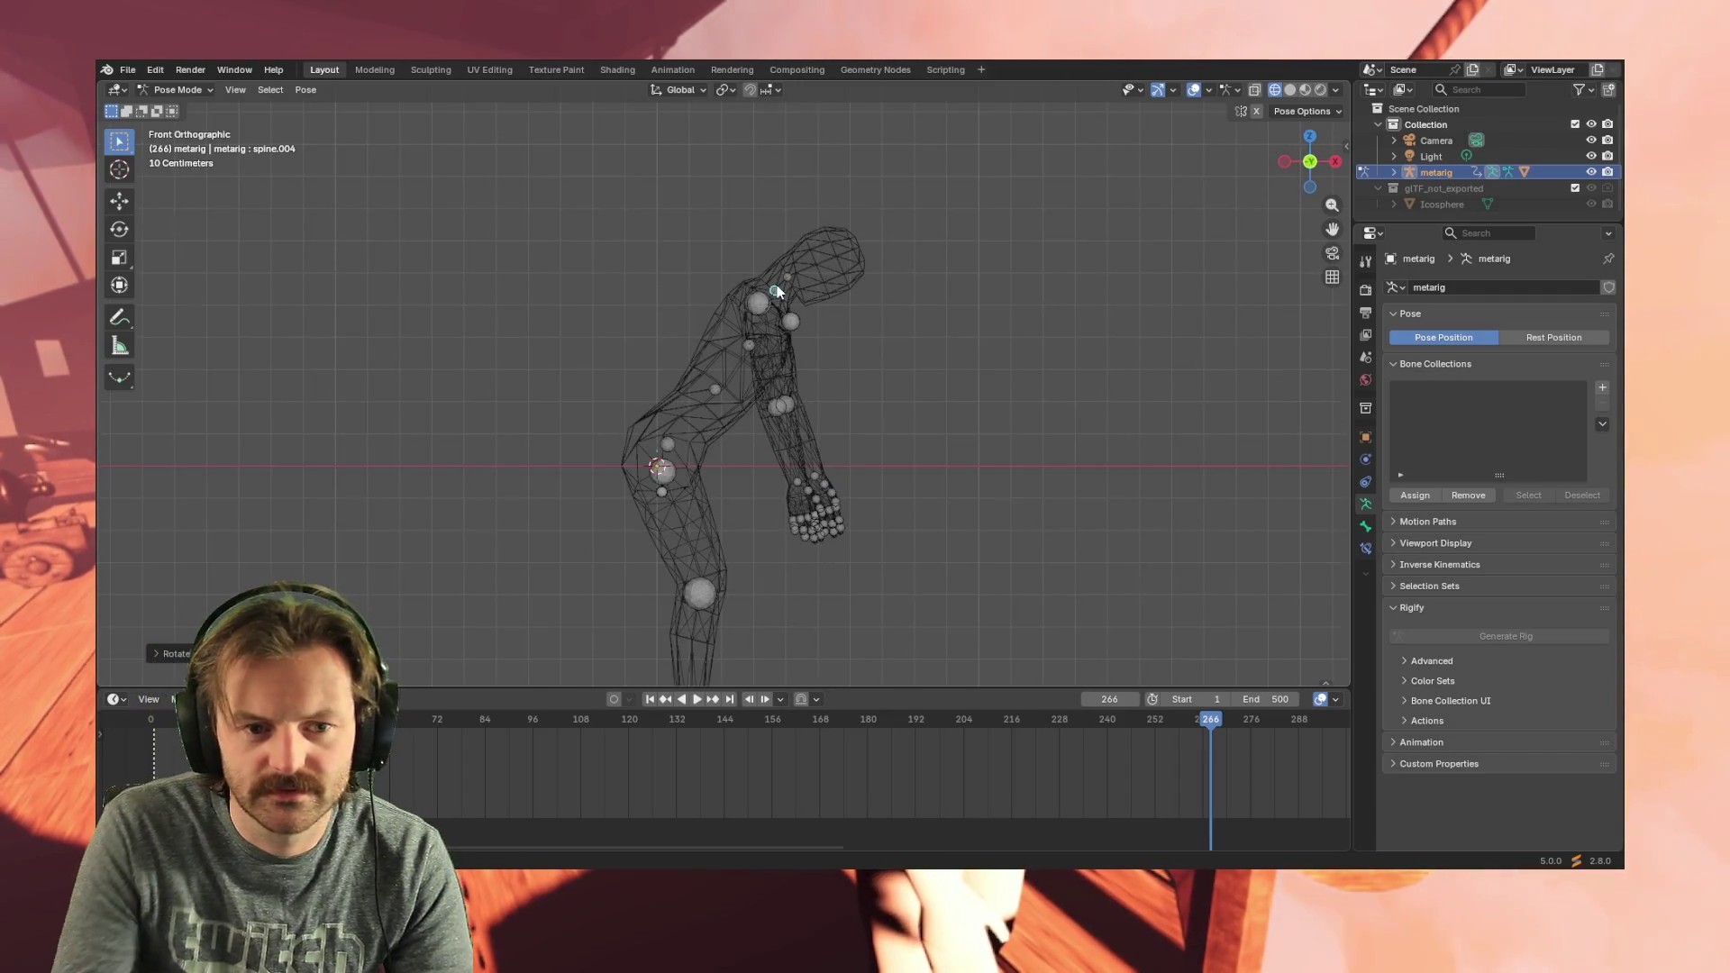
{"action": "key", "text": "r"}
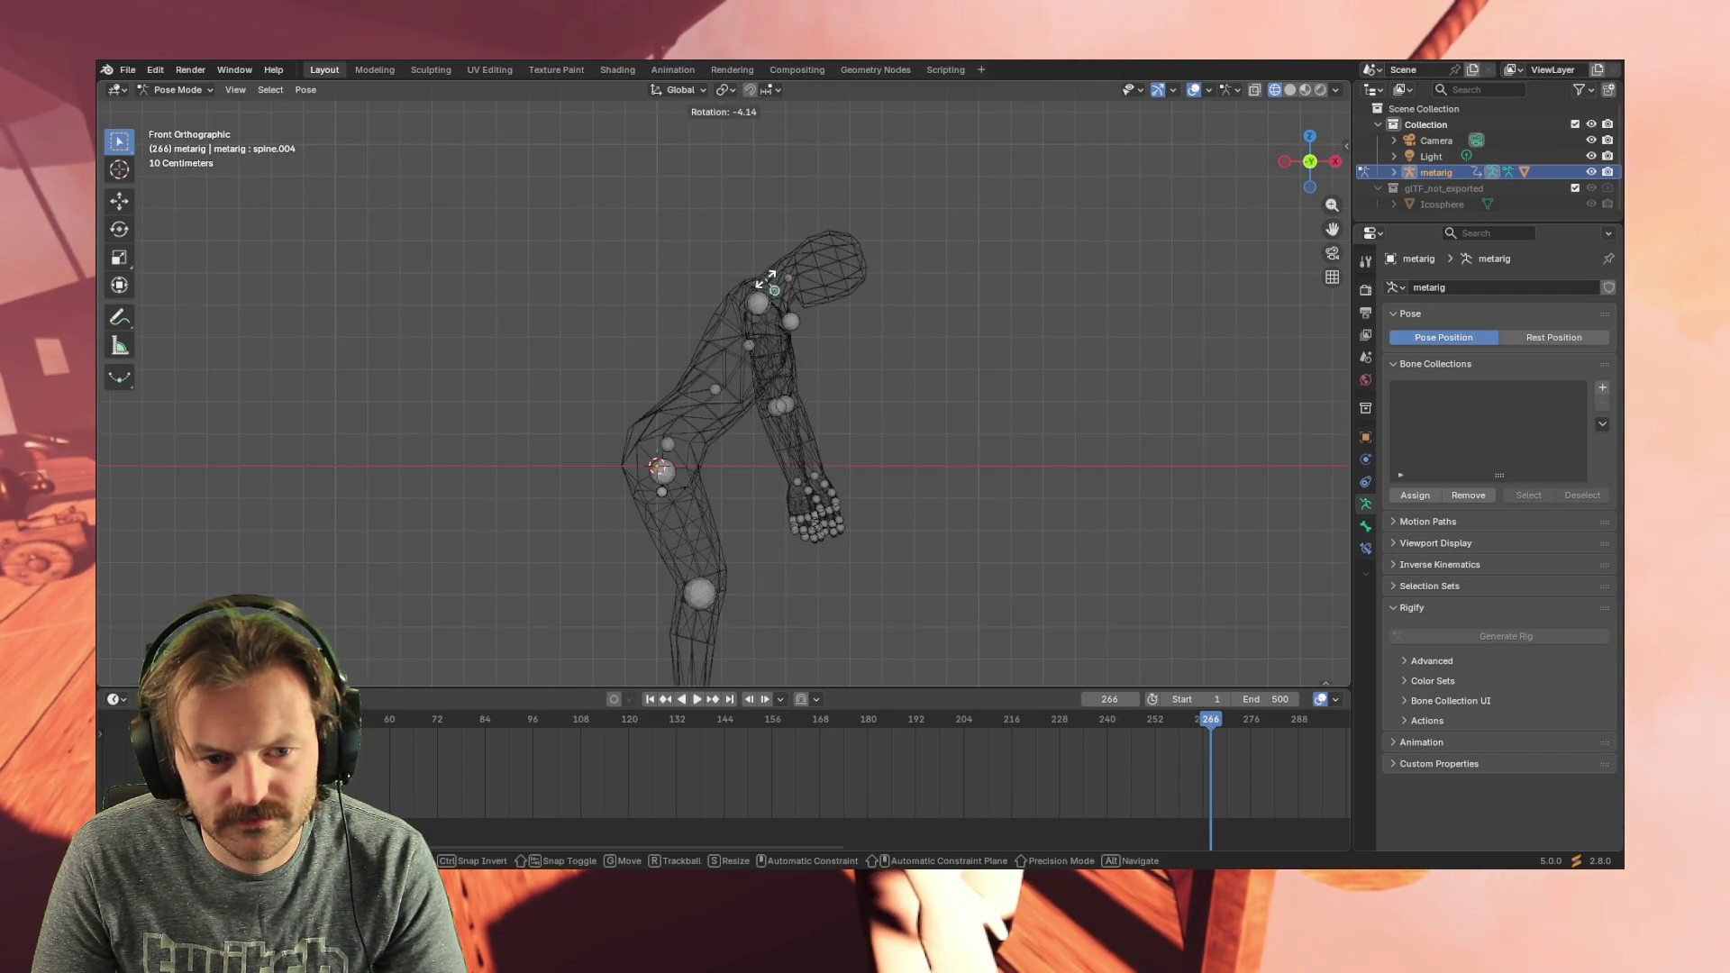
{"action": "left_click", "coordinate": [767, 281]}
{"action": "mouse_move", "coordinate": [927, 491]}
{"action": "middle_mouse_down"}
{"action": "mouse_move", "coordinate": [808, 470]}
{"action": "mouse_move", "coordinate": [584, 503]}
{"action": "mouse_move", "coordinate": [656, 510]}
{"action": "middle_mouse_up"}
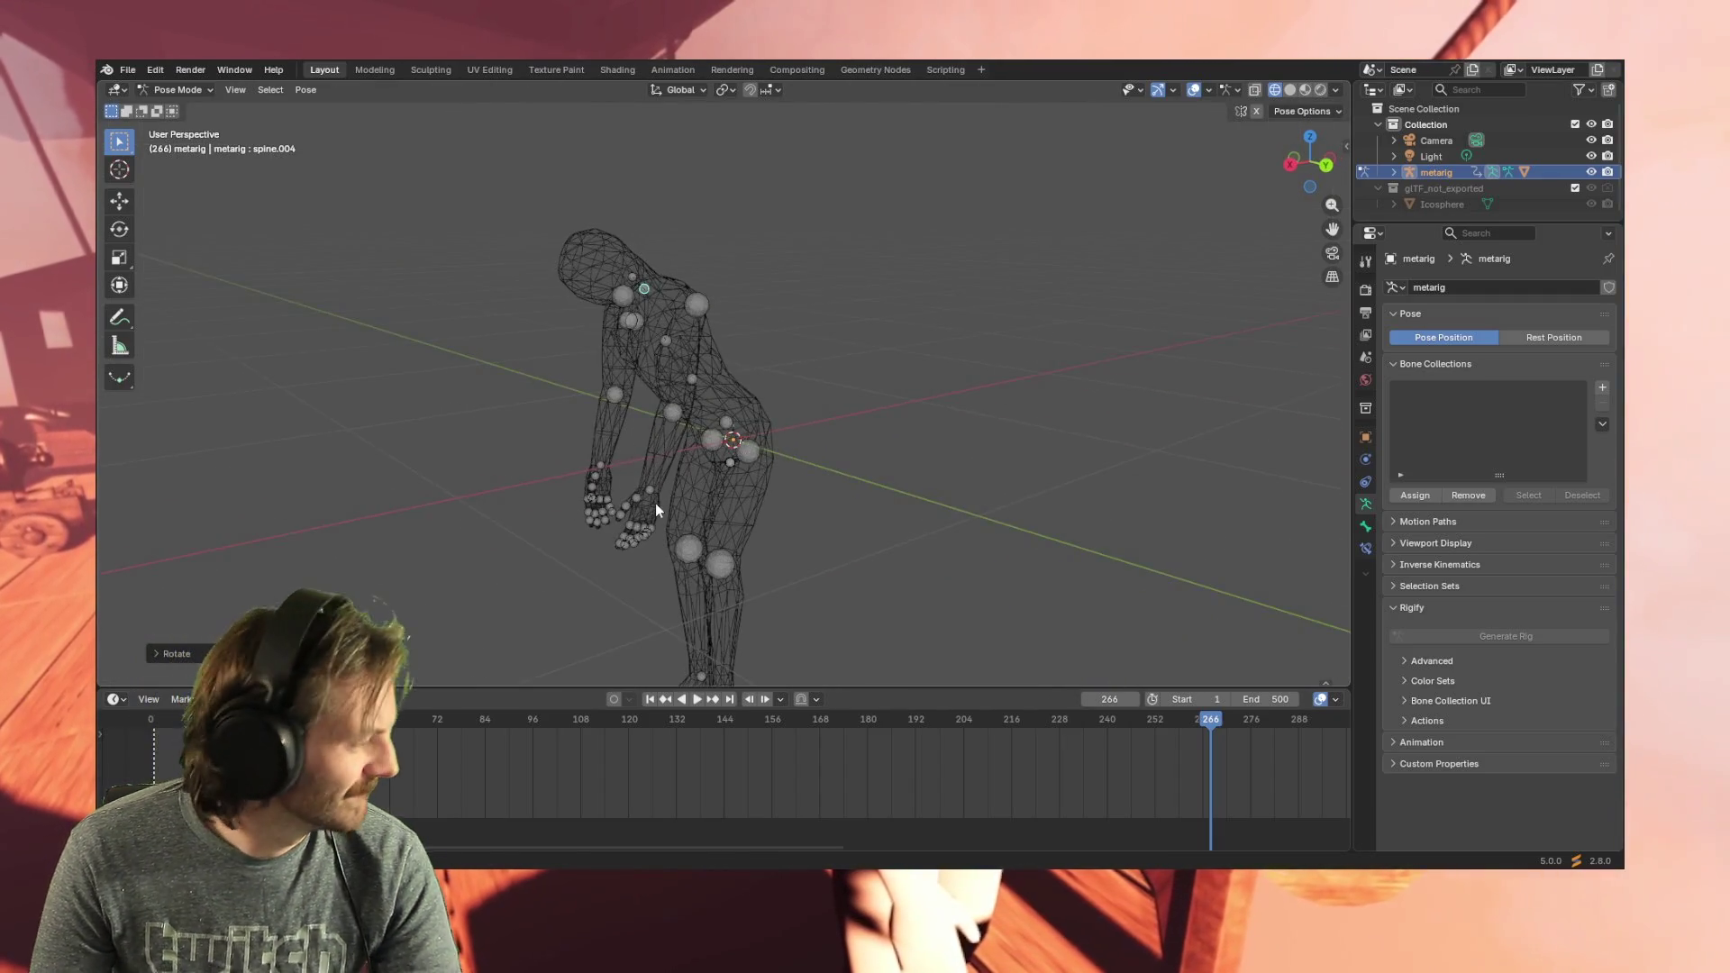